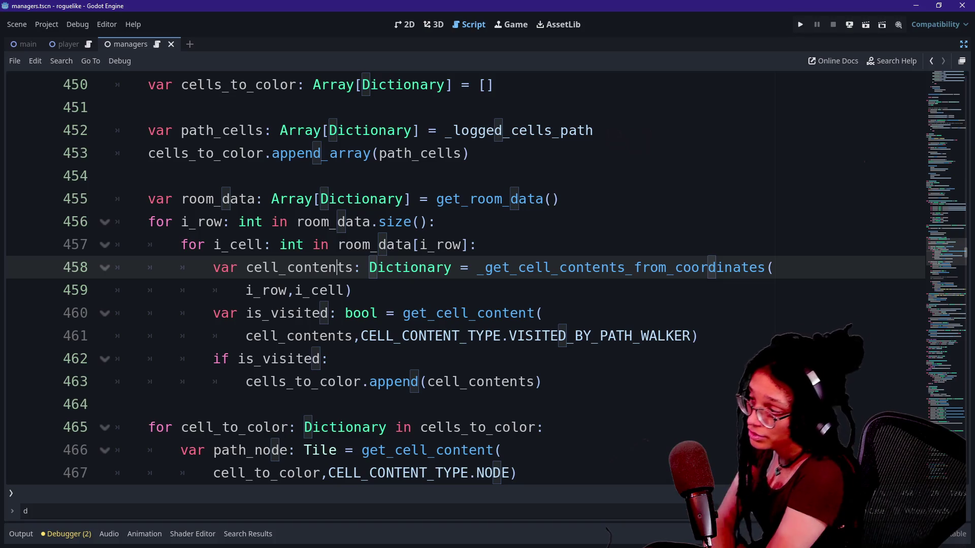
- Read the room-data loop from the get_room_data call on line 455 to the is_visited lookup
left_click(542, 382)
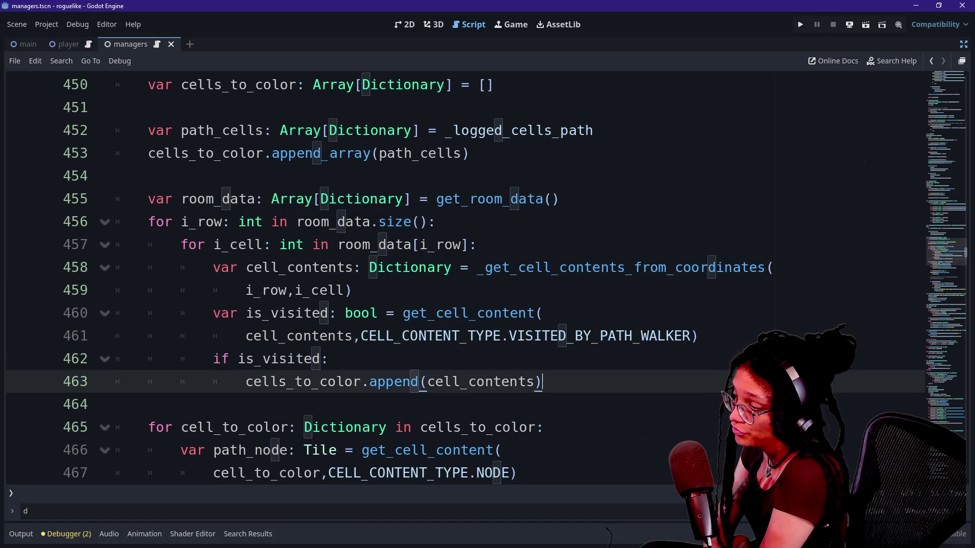
key("Down")
key("Down")
key("Down")
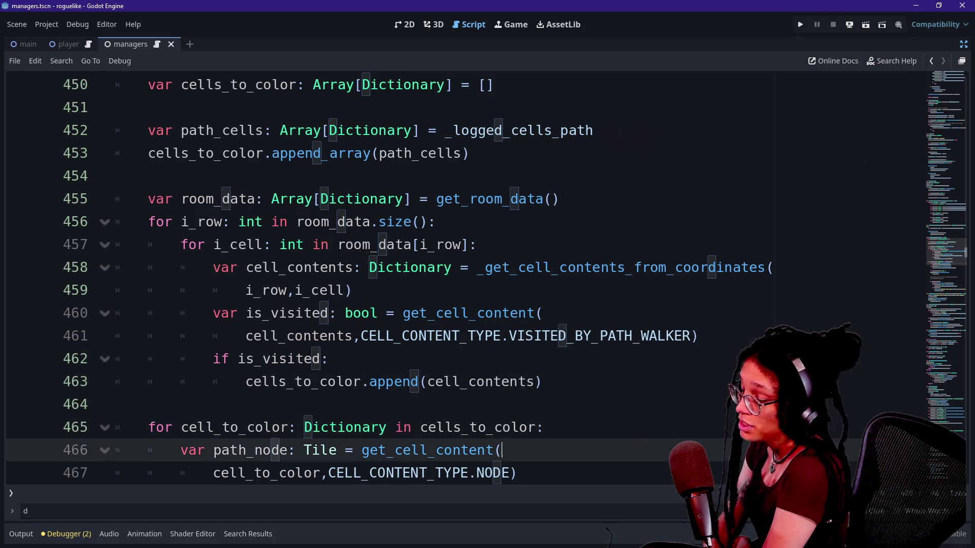
key("Down")
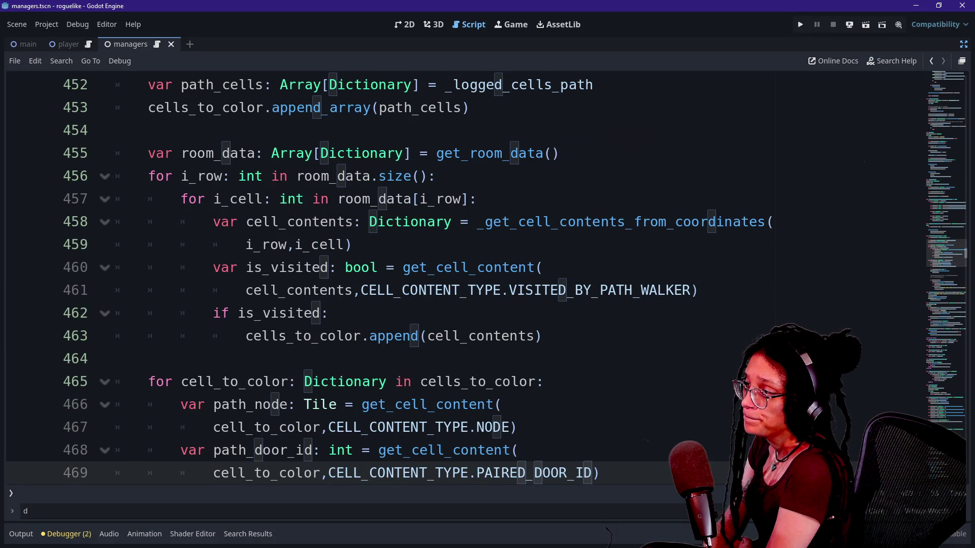
left_click(543, 153)
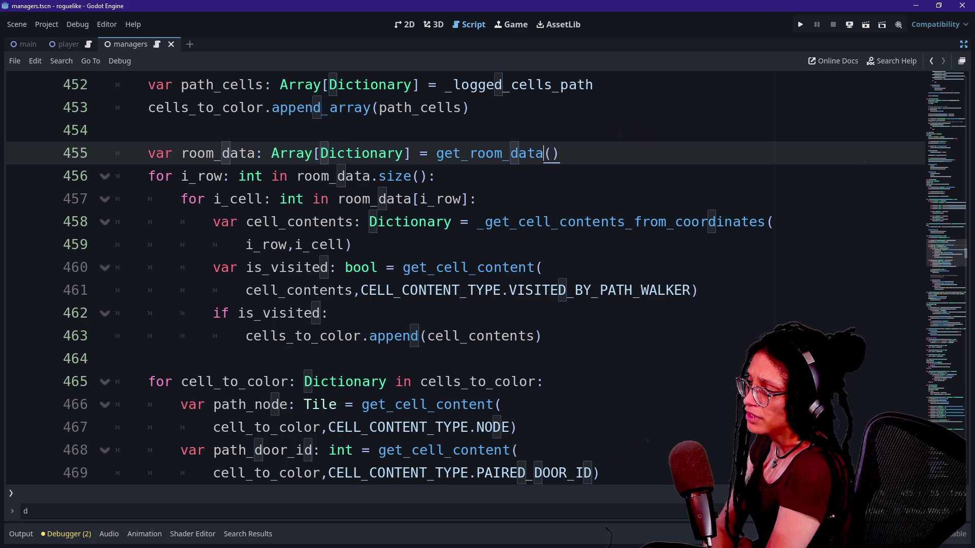
left_click(175, 176)
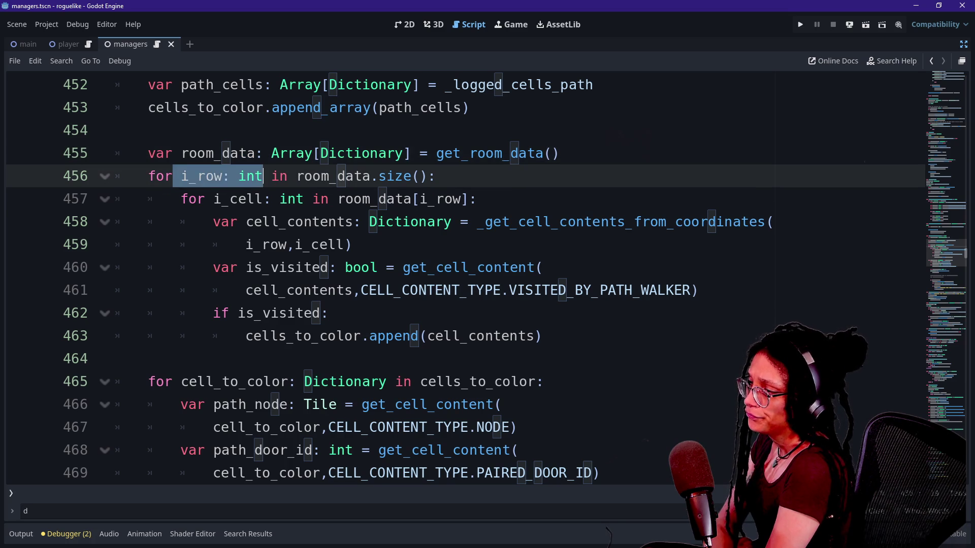
left_click_drag(288, 176, 437, 176)
left_click(444, 222)
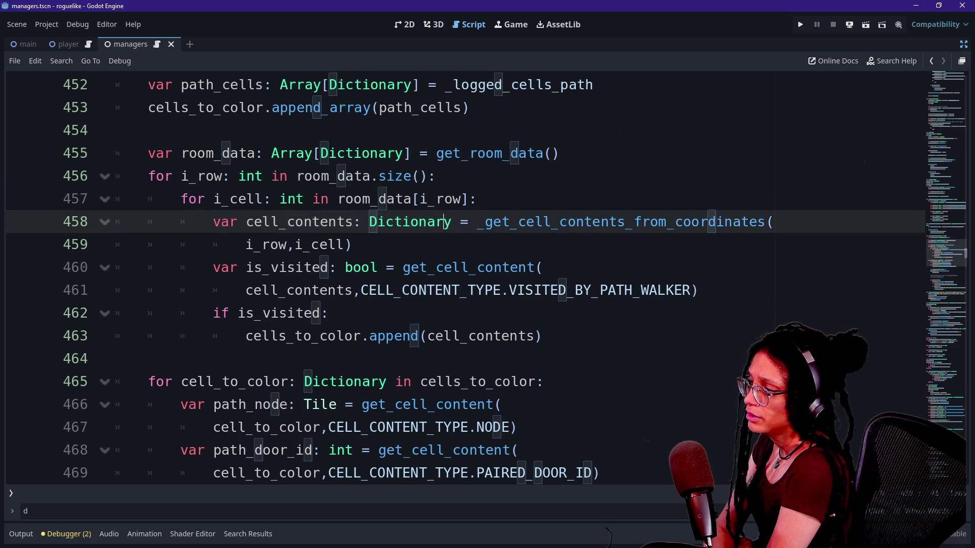
key("Up")
key("Up")
key("Down")
key("Down")
key("Down")
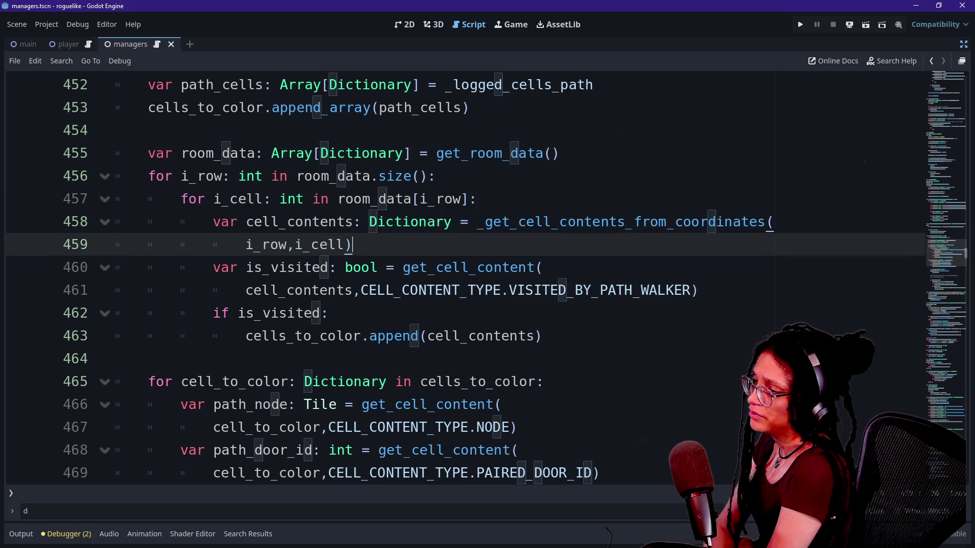
key("shift+Up")
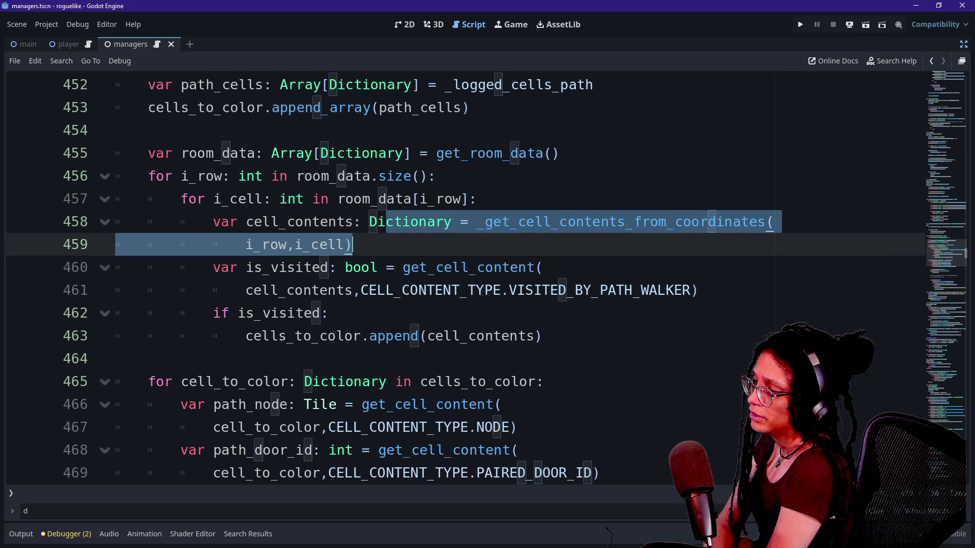
key("shift+Down")
left_click(428, 268)
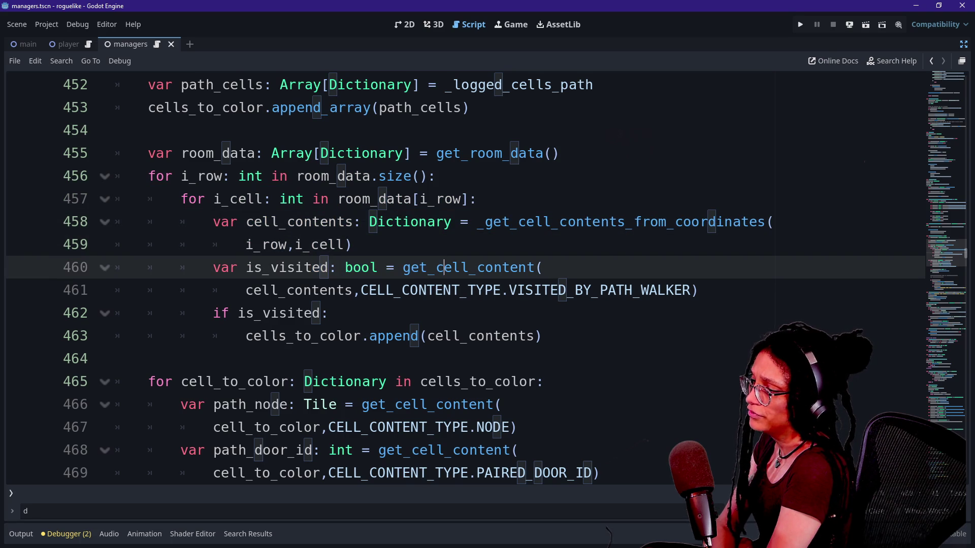
- Review the CELL_CONTENT_TYPE documentation and the door-id lookup lines 462–470
left_click(484, 290)
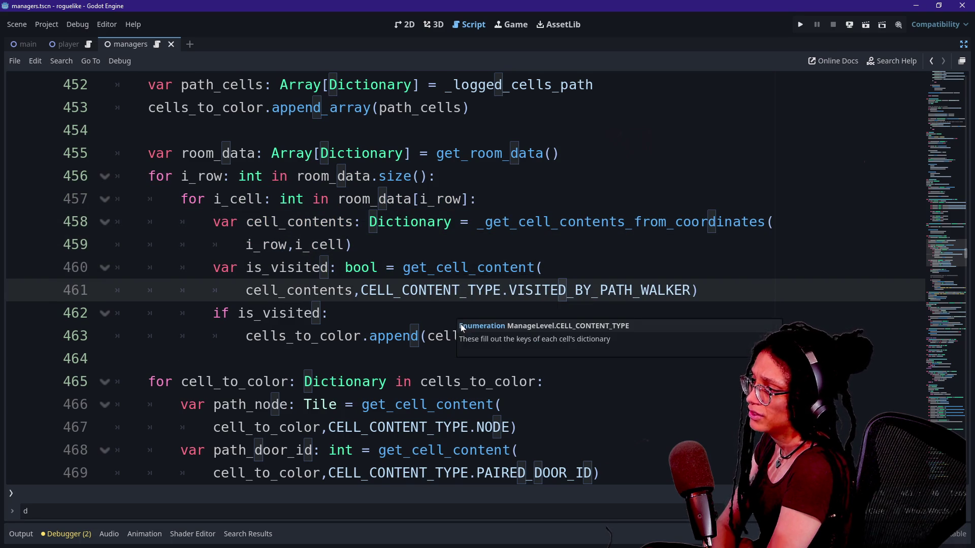
left_click(329, 312)
key("Down")
key("Down")
key("Down")
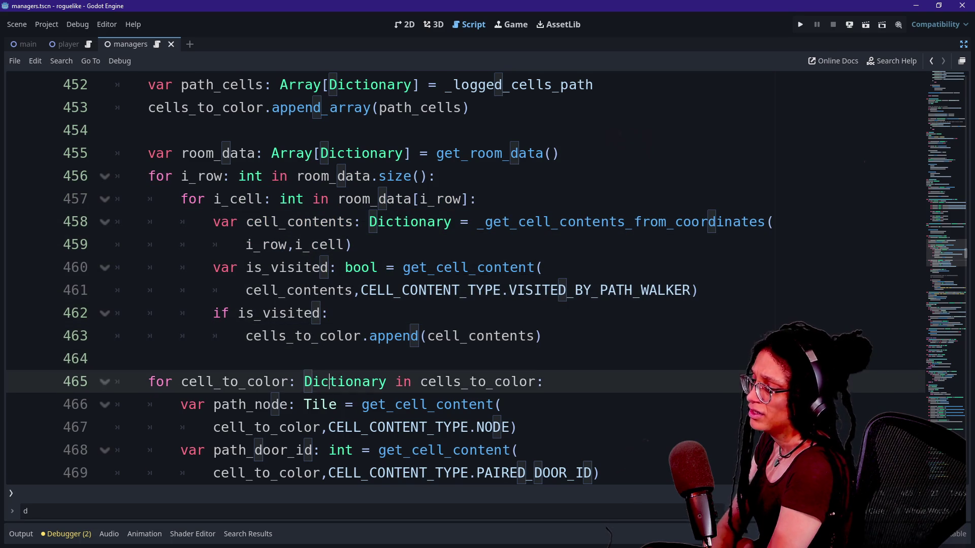
key("Down")
key("Down")
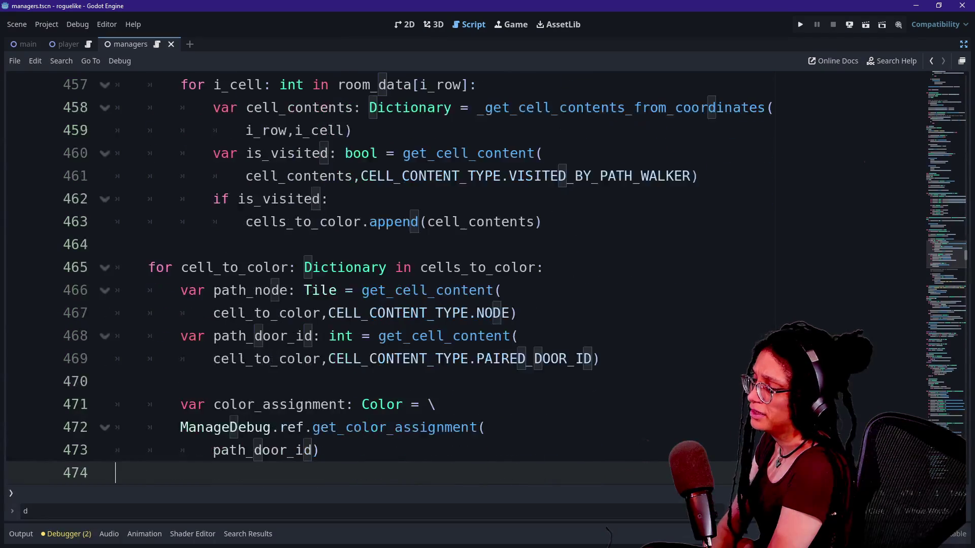
key("Up")
key("Up")
key("Up")
key("Down")
key("Up")
key("Up")
key("Up")
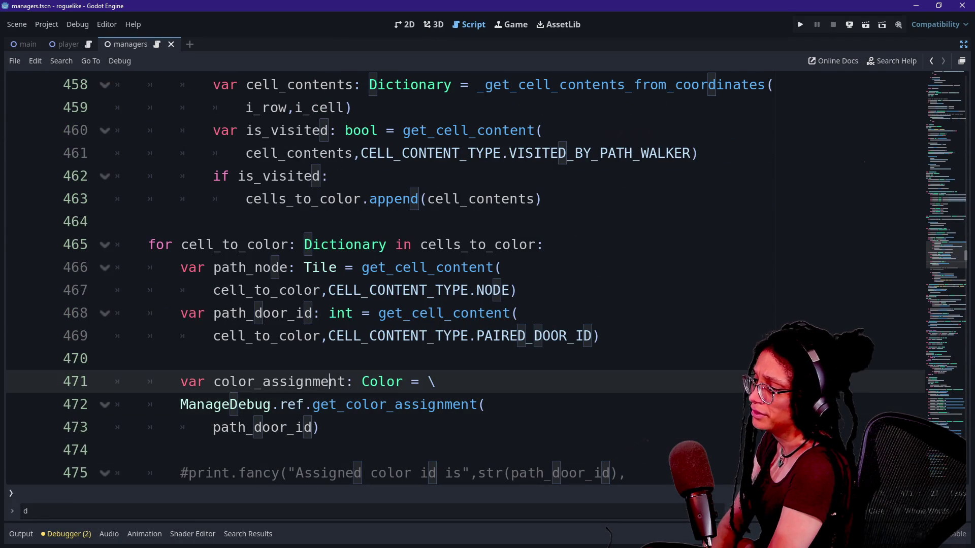
key("Down")
key("Up")
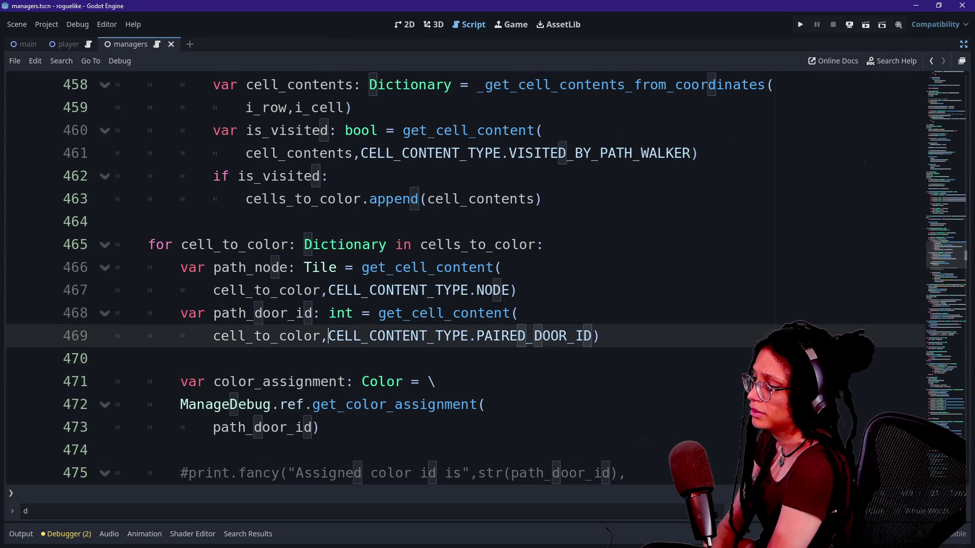
key("Down")
key("Down")
key("Up")
key("Up")
key("Up")
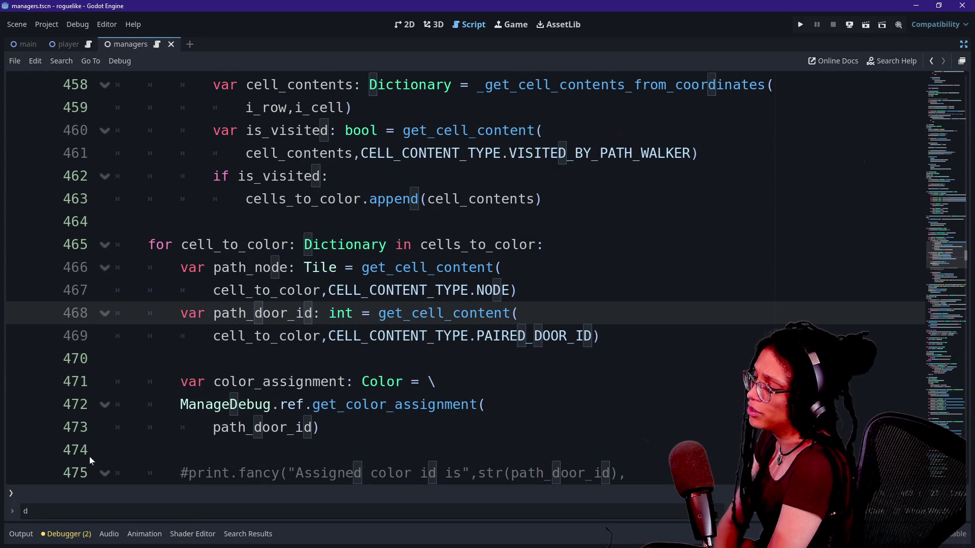
- Clear the previous search text and move back up toward the append_array line 453
left_click(143, 511)
key("BackSpace")
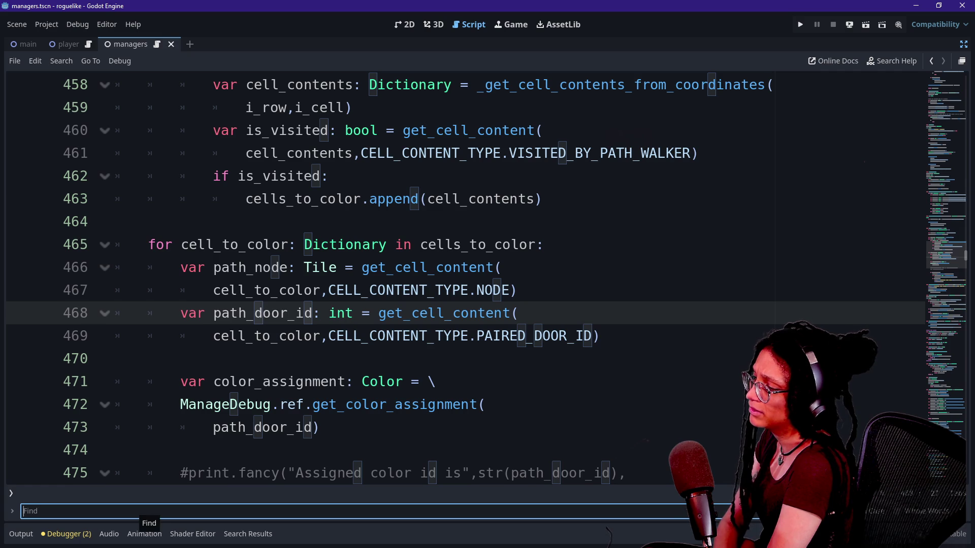
left_click(279, 381)
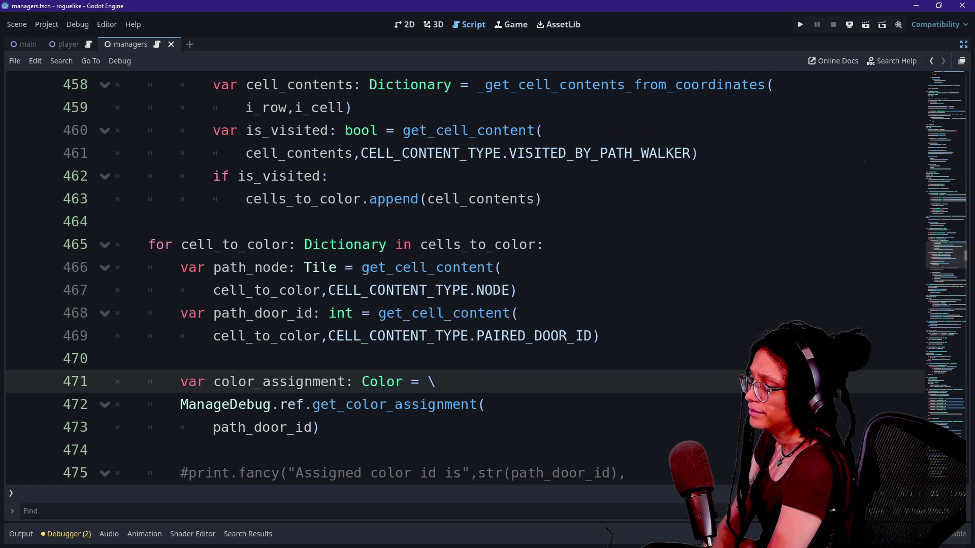
key("Up")
key("Up")
key("Up")
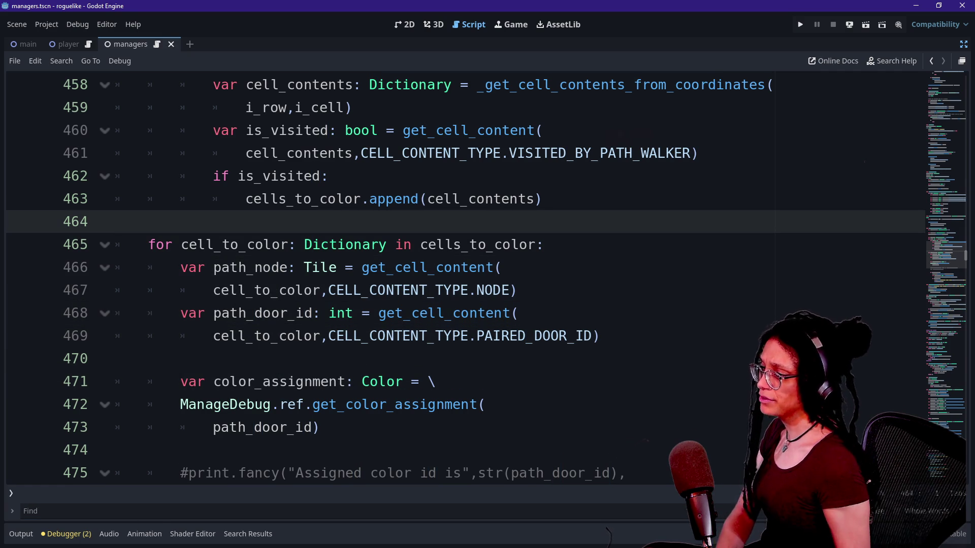
key("Up")
key("Up")
key("Up")
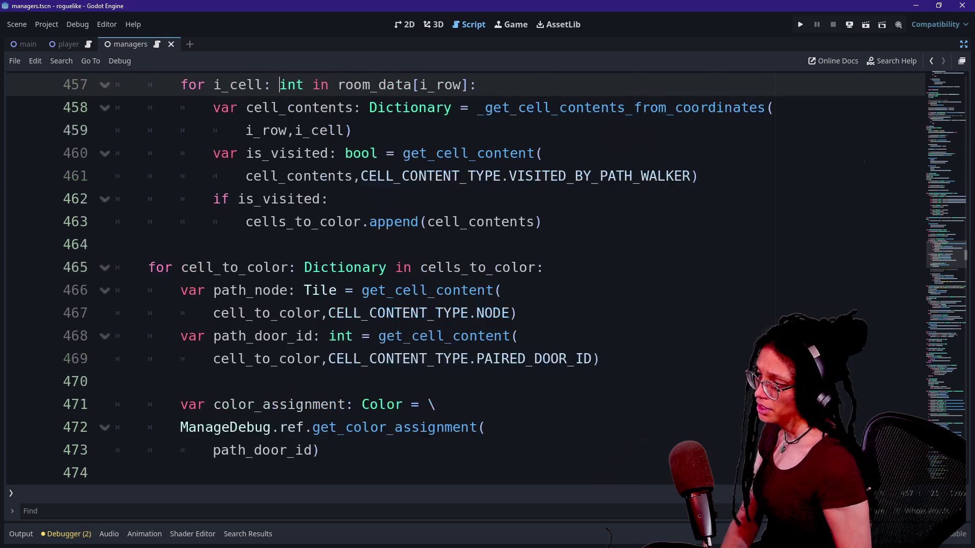
key("Up")
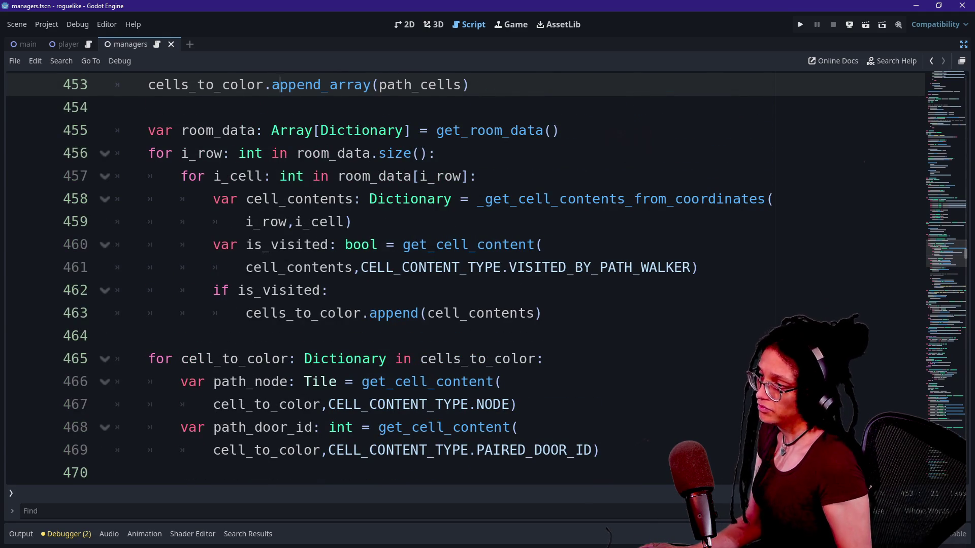
- Select the loop code up to the room_data line 455 and scroll around it
left_click_drag(543, 313, 362, 175)
scroll(362, 176, "up", 2)
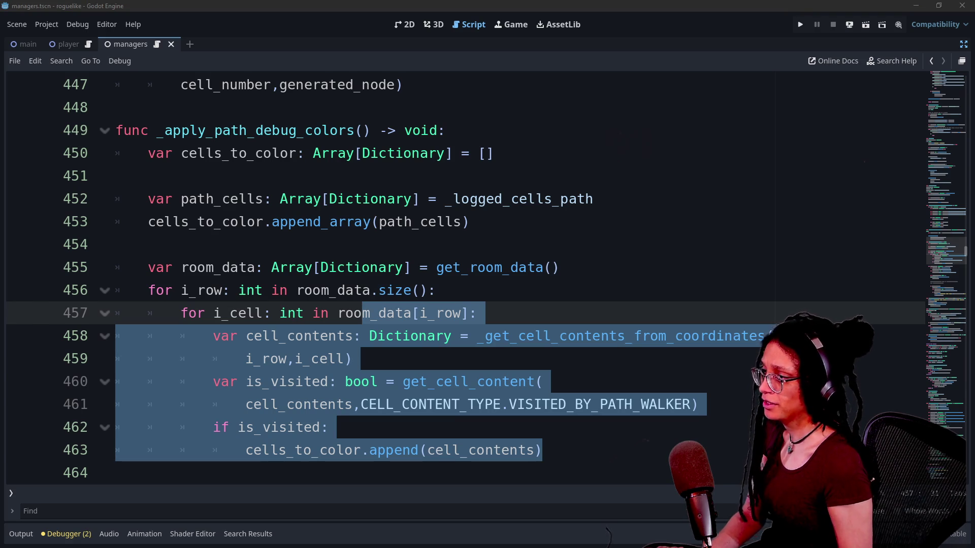
left_click(148, 267, "shift")
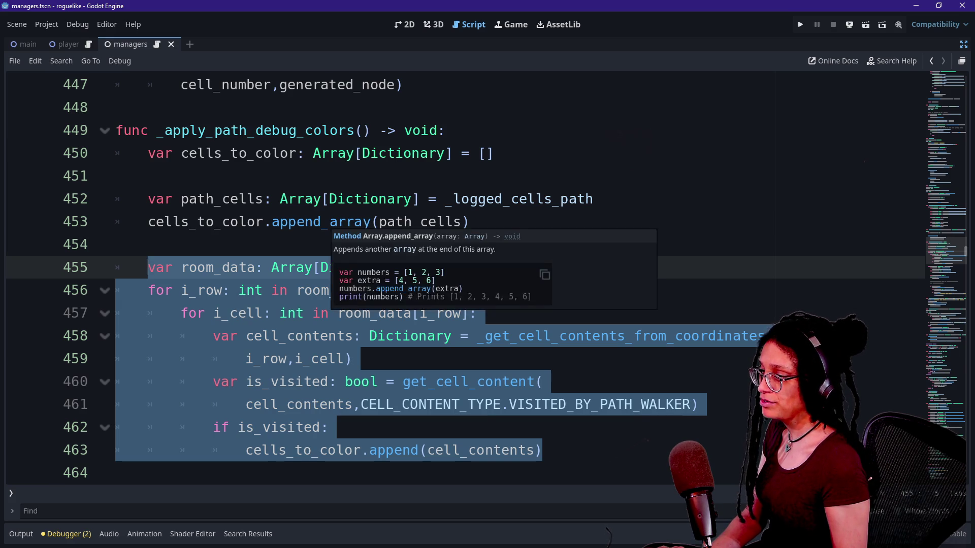
scroll(325, 222, "down", 1)
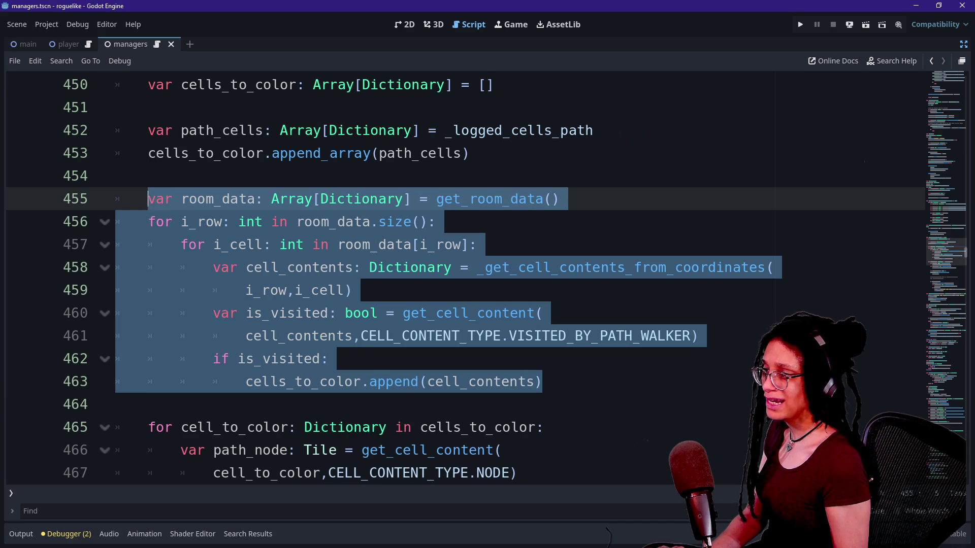
scroll(254, 350, "up", 1)
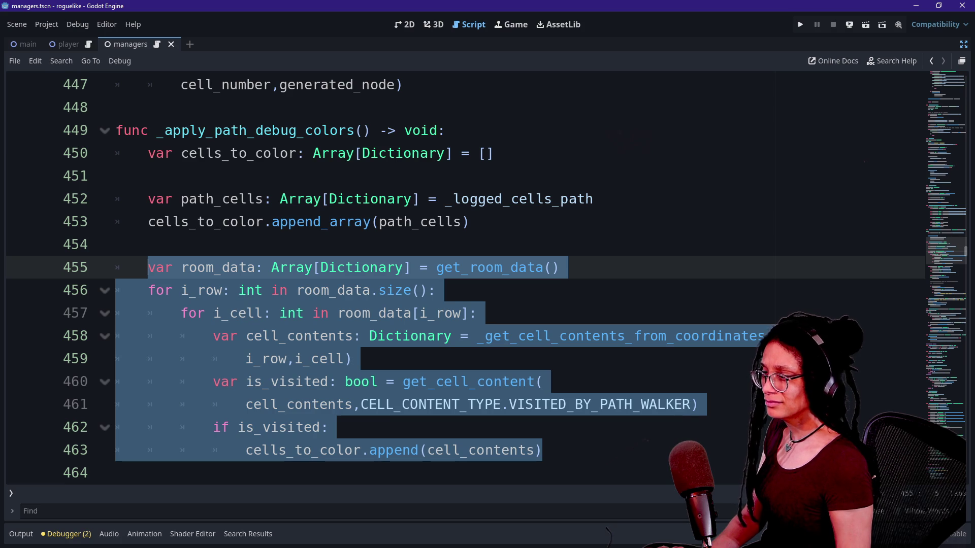
scroll(457, 279, "down", 1)
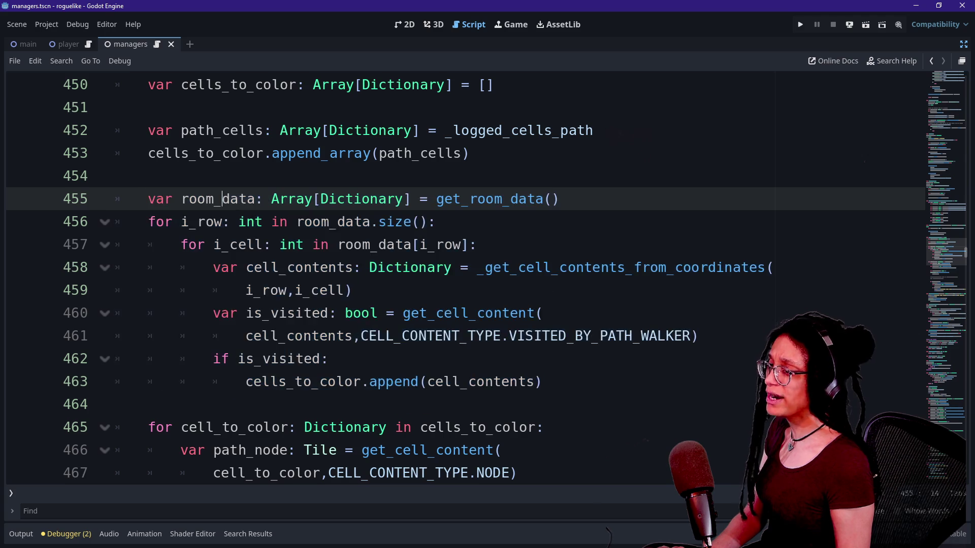
- Inspect the if is_visited block on lines 462–463 and the lookups above it
left_click_drag(459, 336, 329, 358)
left_click(541, 381)
left_click(116, 358, "shift")
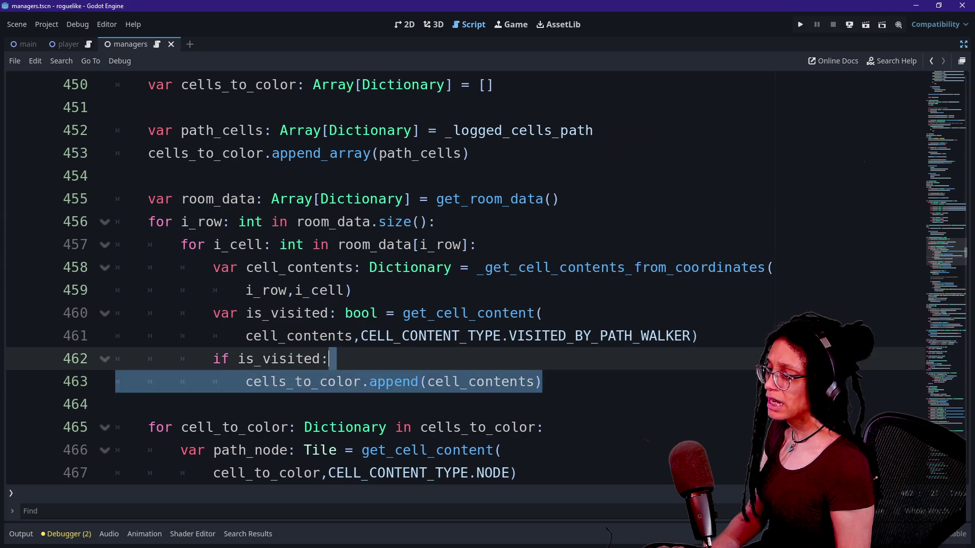
left_click(351, 290)
scroll(351, 290, "down", 1)
scroll(488, 276, "down", 3)
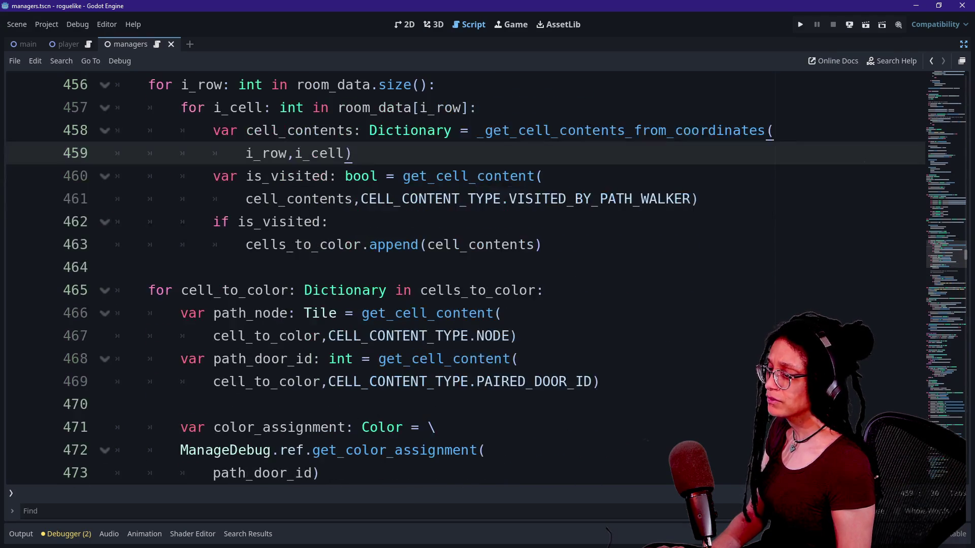
scroll(487, 277, "up", 3)
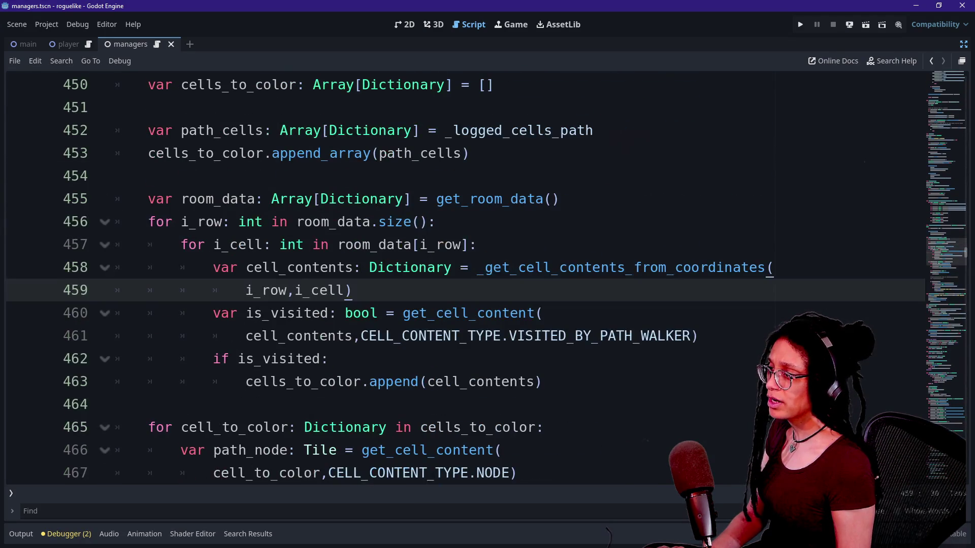
- Add a '## Breadcrumbs' comment line above room_data at line 455 and save the script
left_click(304, 175)
key("Return")
type("## BReadc")
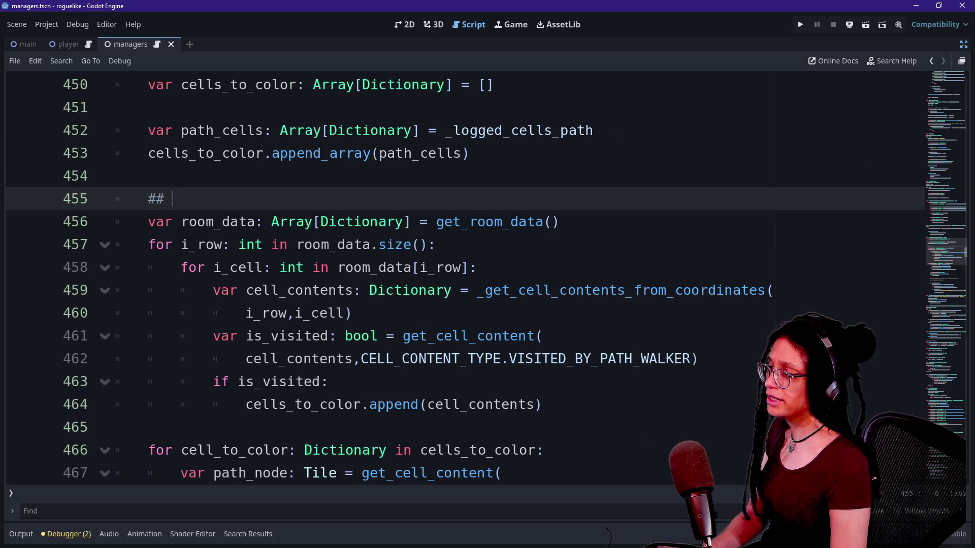
key("BackSpace")
key("BackSpace")
key("BackSpace")
key("BackSpace")
type("rea")
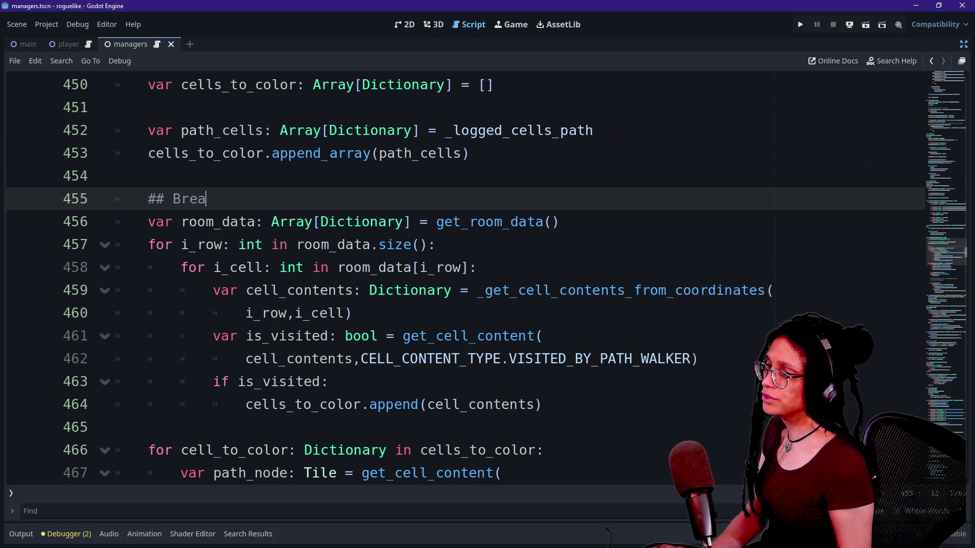
type("dcrumbs")
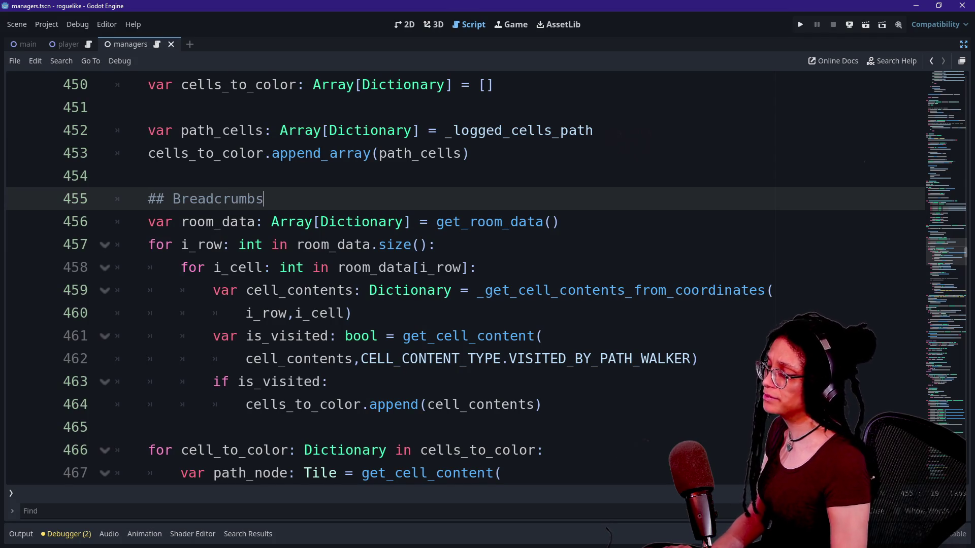
key("ctrl+s")
key("alt+Tab")
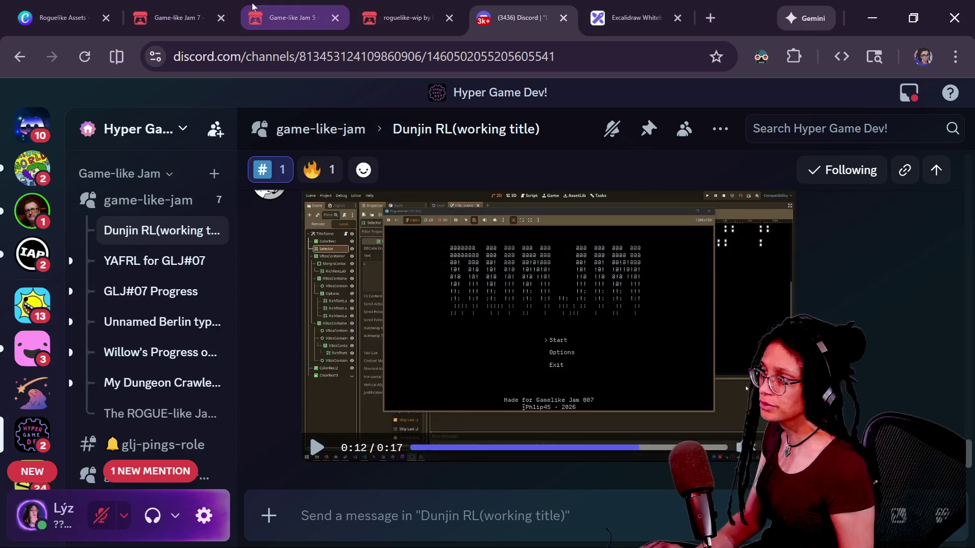
- Run the roguelike-wip web build on its itch.io page fullscreen, with DevTools closed
left_click(401, 18)
left_click(327, 301)
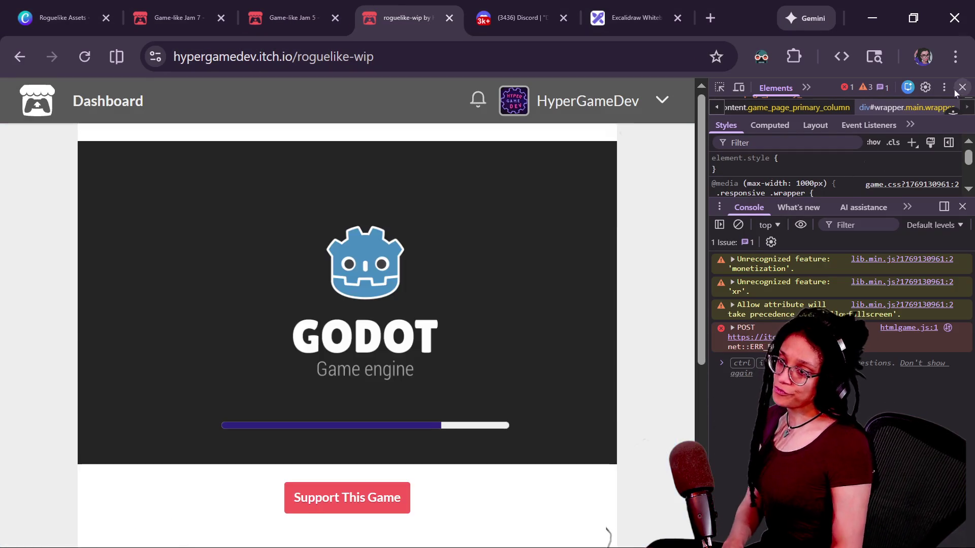
left_click(961, 87)
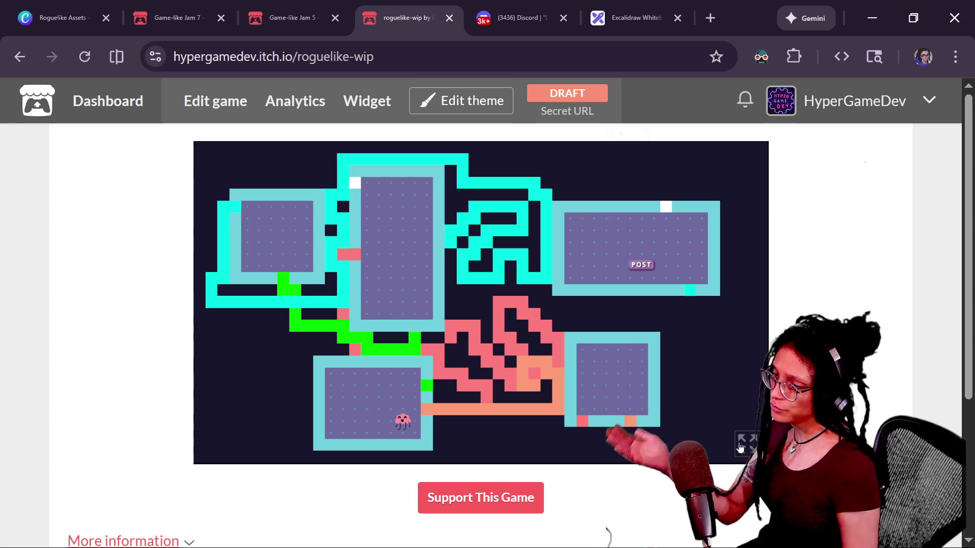
left_click(745, 443)
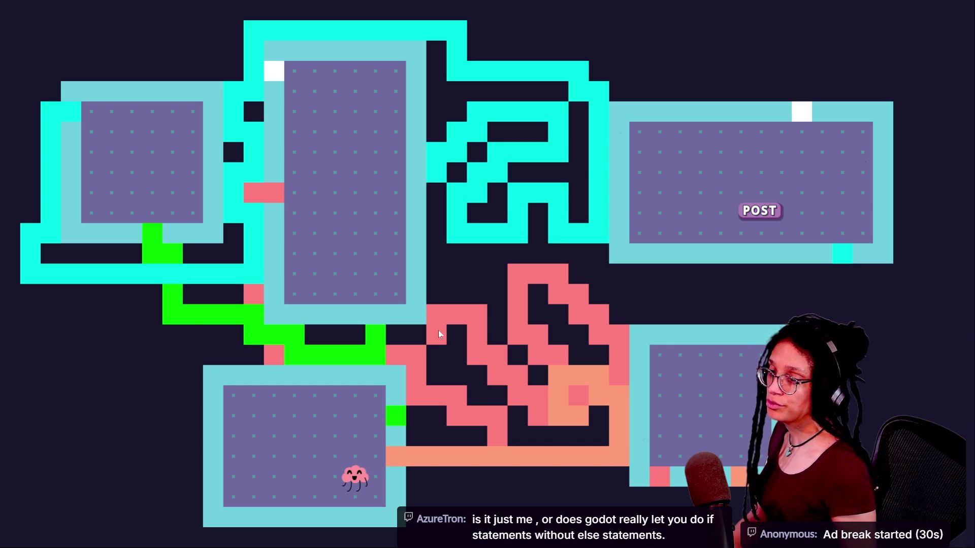
- Toggle the debug marker grid on and off, then exit fullscreen
key("Tab")
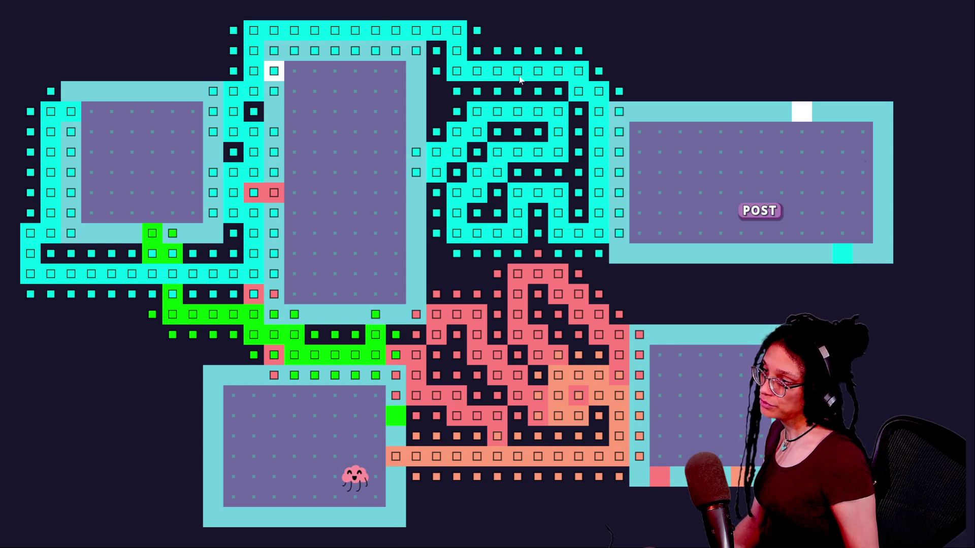
key("Tab")
key("Tab")
key("Tab")
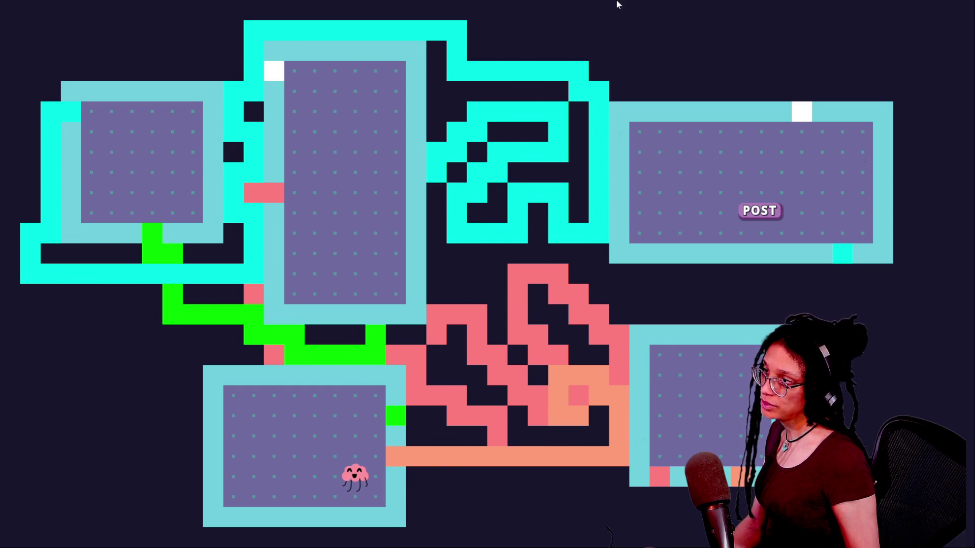
left_click(482, 57)
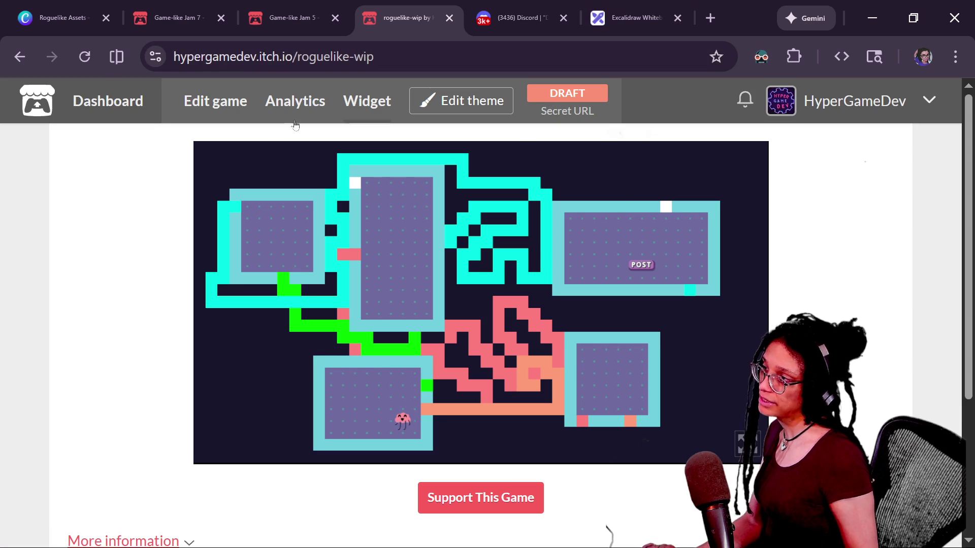
- Uncomment the print.fancy colour-id debug lines 476–477 with Ctrl+K
key("alt+Tab")
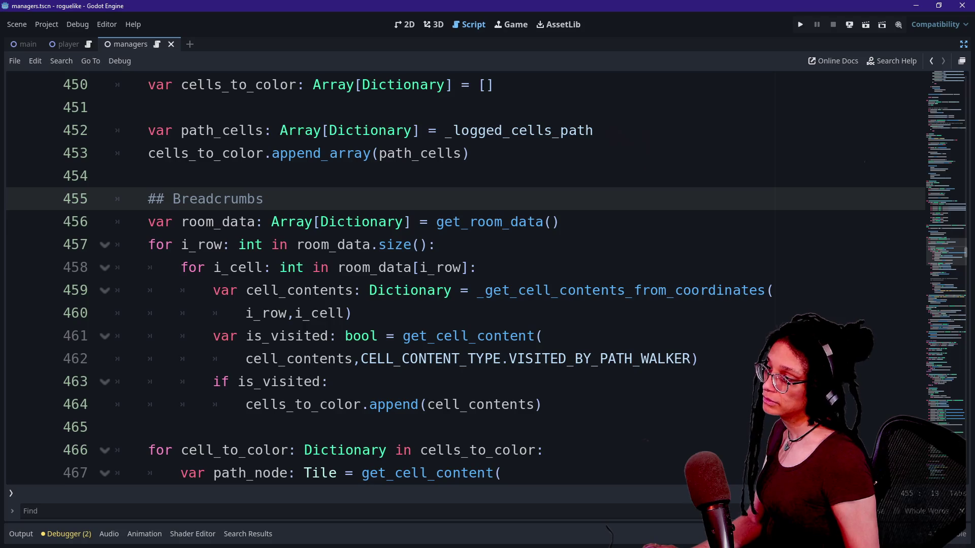
left_click(477, 335)
key("Down")
key("Down")
key("Down")
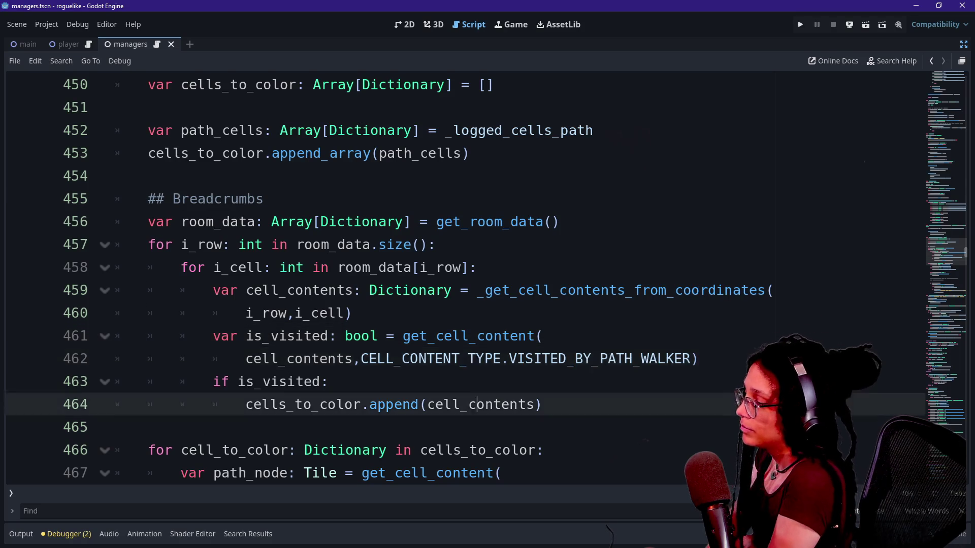
key("Down")
key("Down")
key("Down")
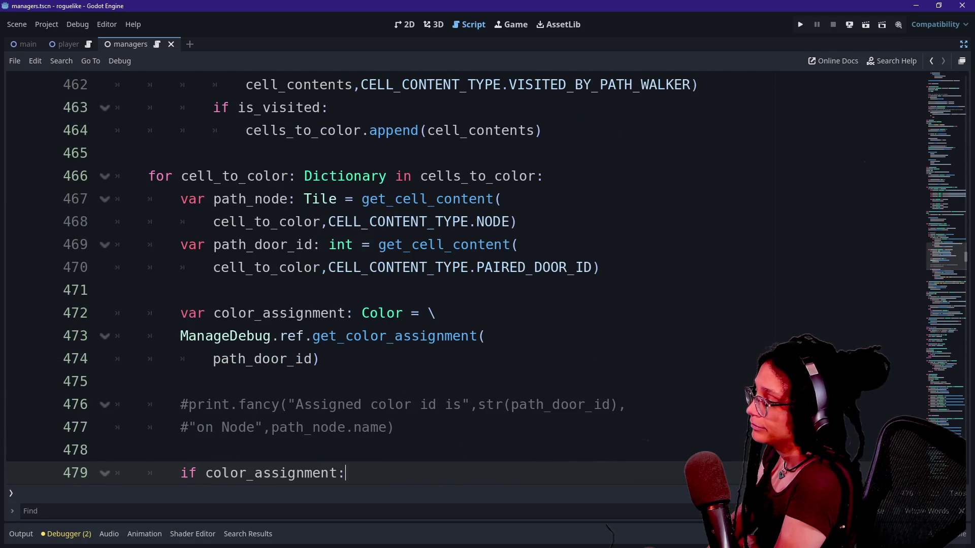
key("Down")
key("Up")
key("Up")
key("Up")
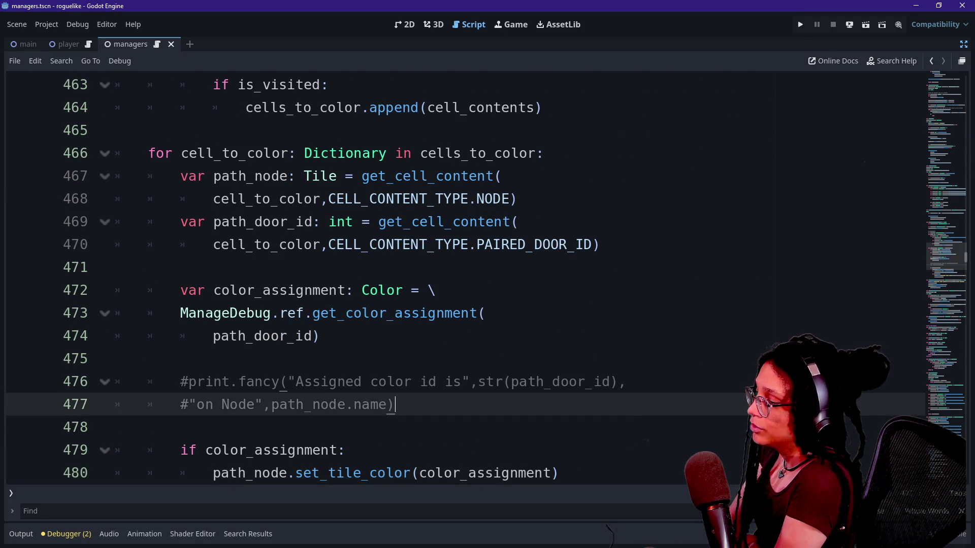
key("shift+Up")
key("ctrl+k")
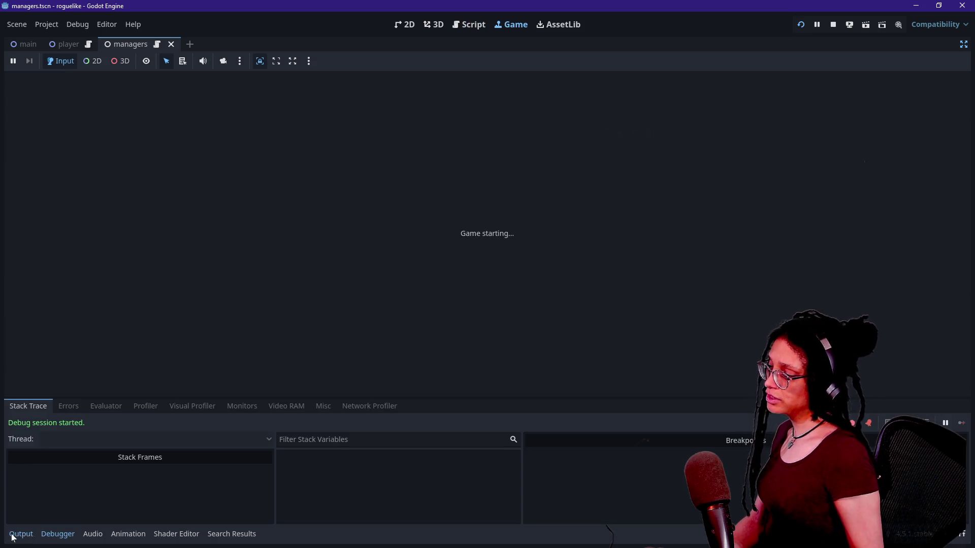
- Check the Output's 'Assigned color id is -1' lines, then return to cell_contents on line 464
left_click(21, 534)
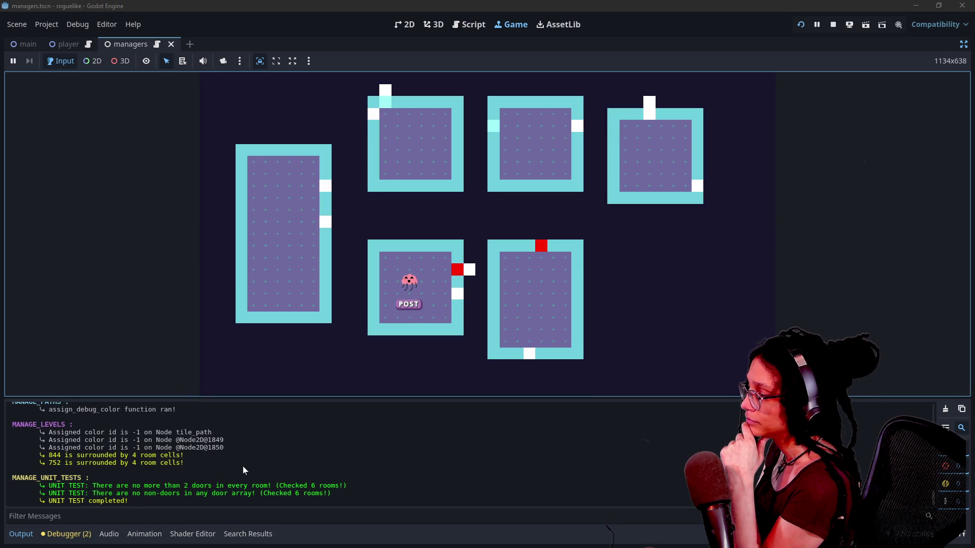
left_click_drag(184, 433, 271, 452)
left_click(270, 450)
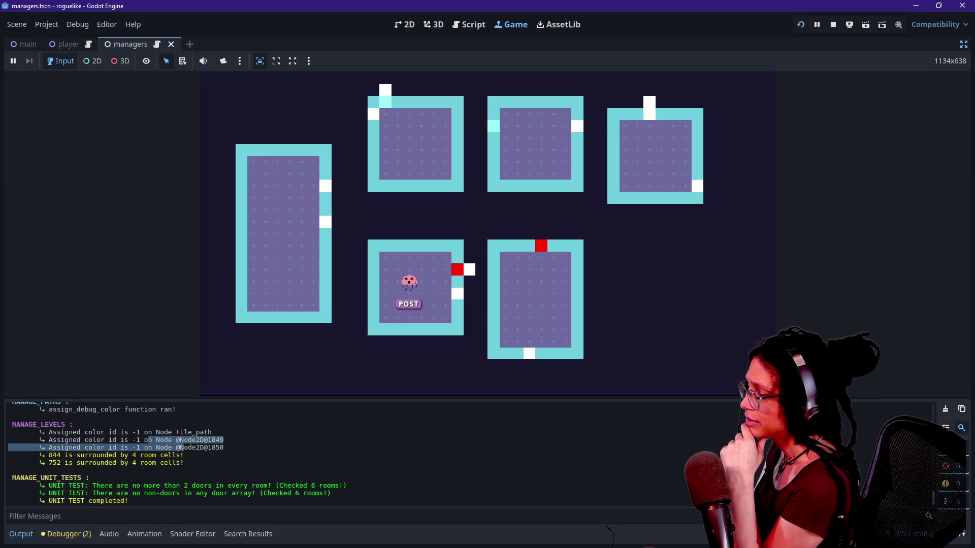
left_click(224, 453)
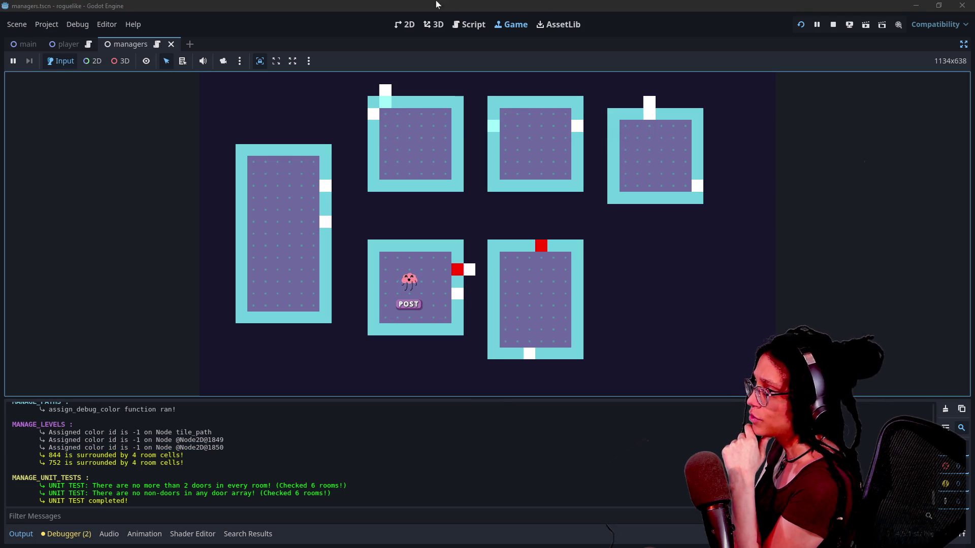
left_click(469, 26)
left_click(518, 108)
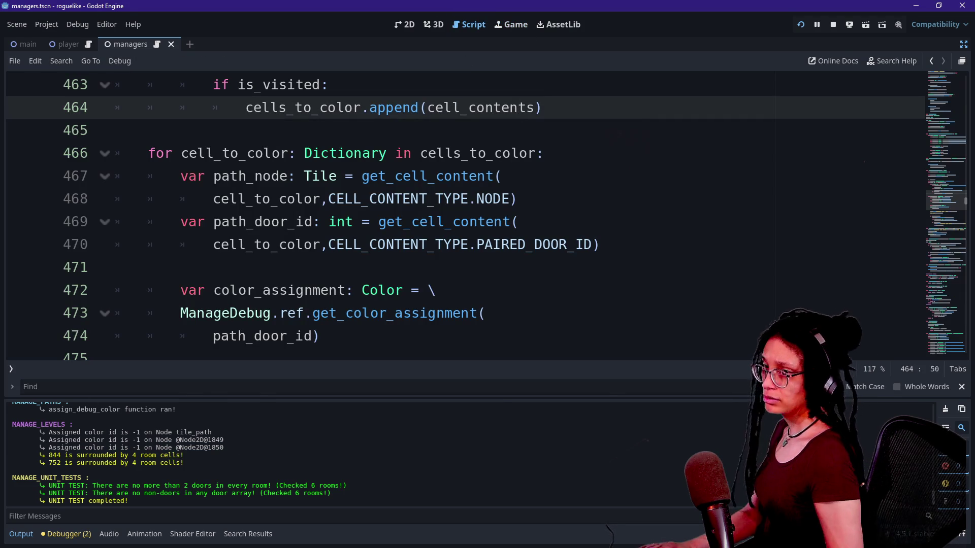
scroll(518, 108, "up", 3)
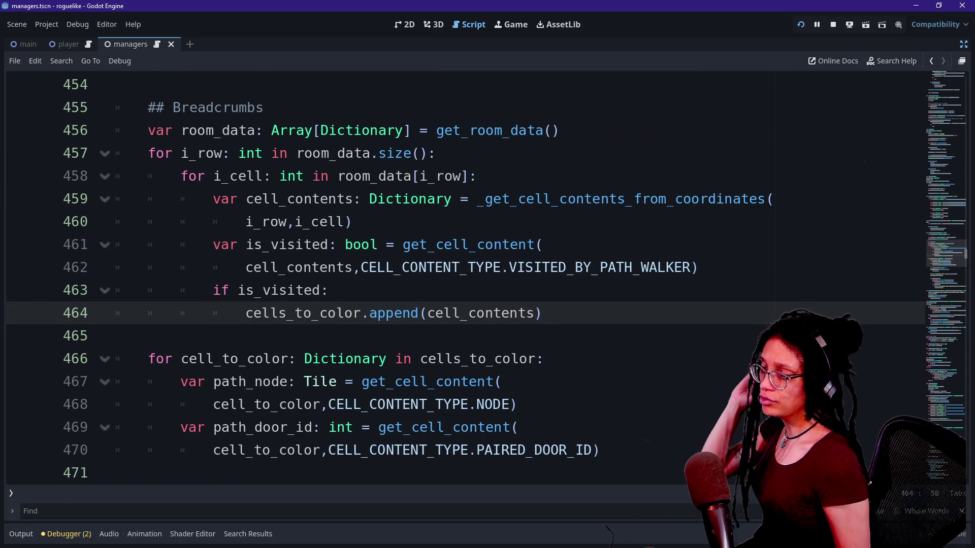
scroll(456, 280, "up", 1)
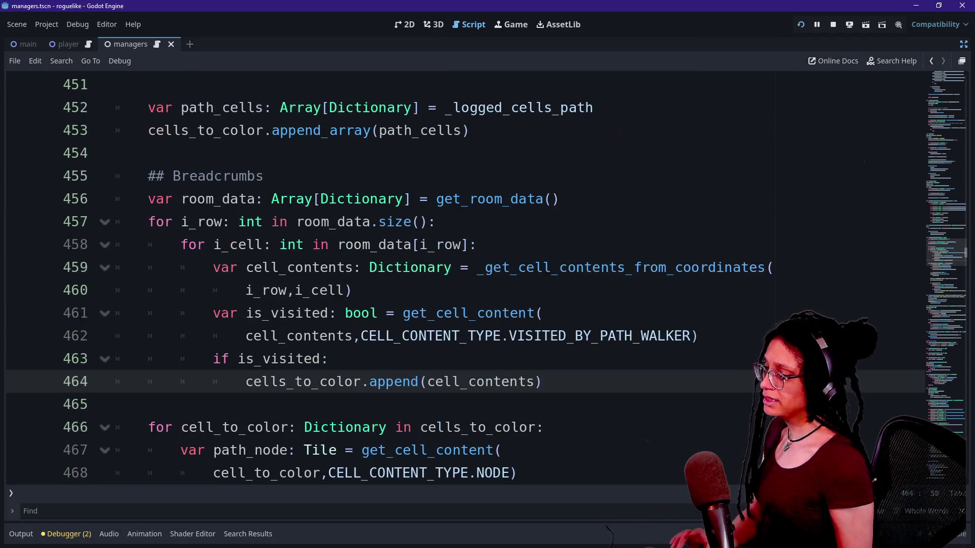
scroll(457, 279, "down", 2)
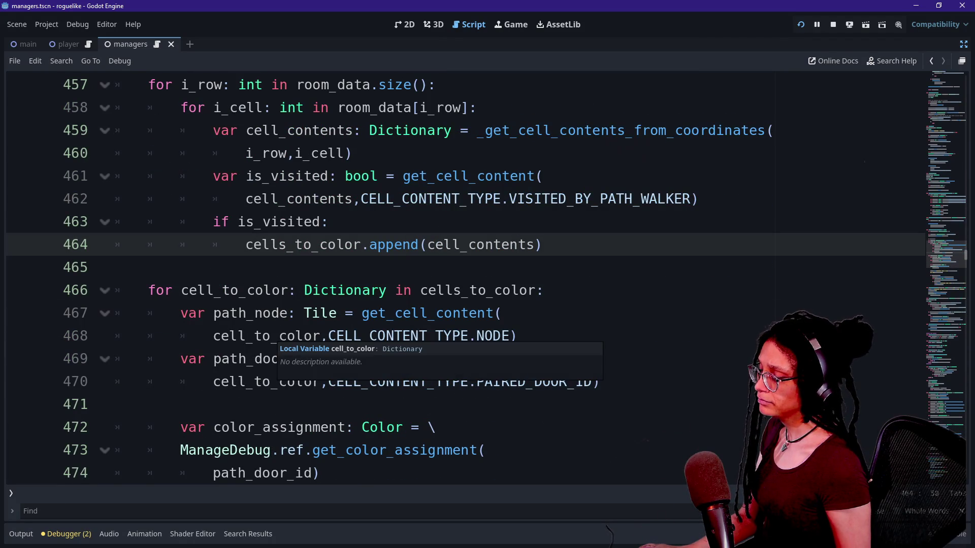
scroll(457, 279, "up", 4)
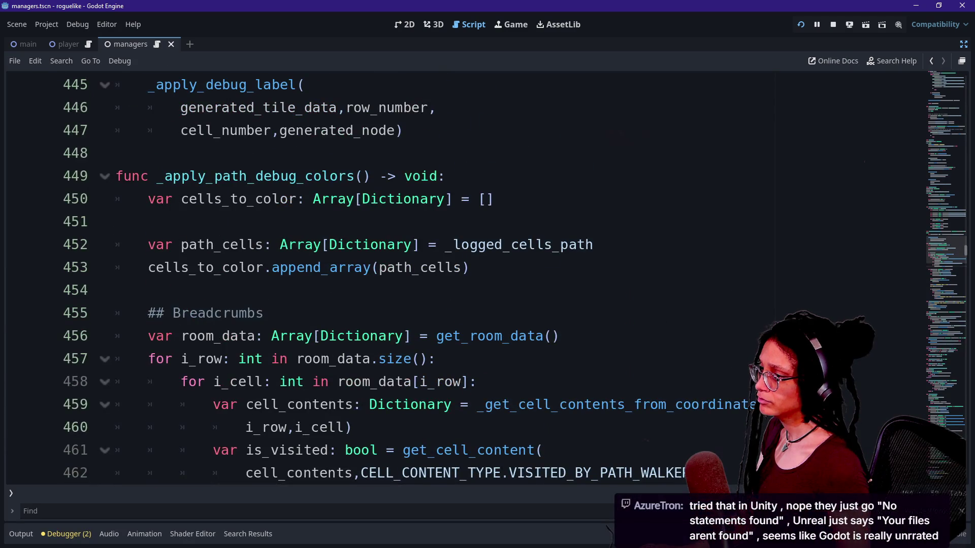
scroll(324, 290, "down", 2)
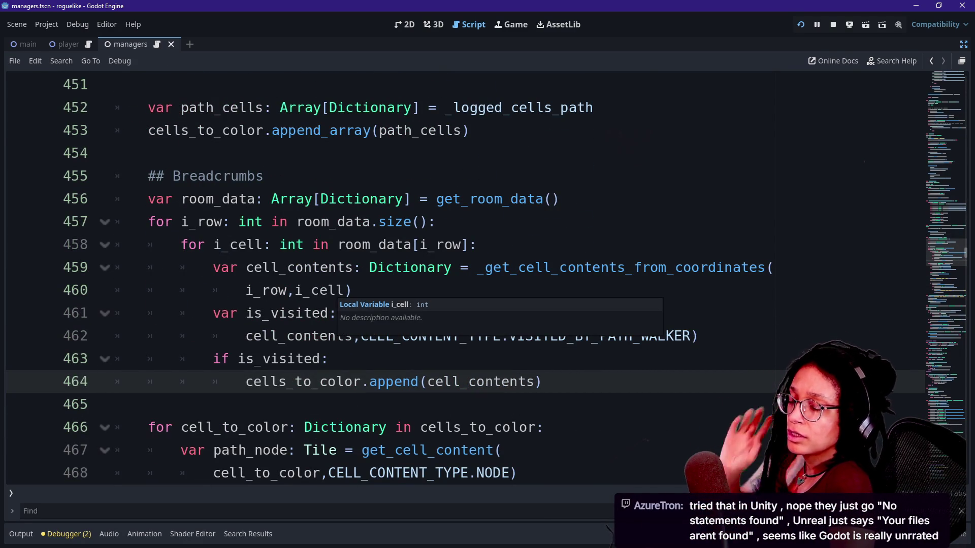
left_click(447, 244)
left_click(452, 313)
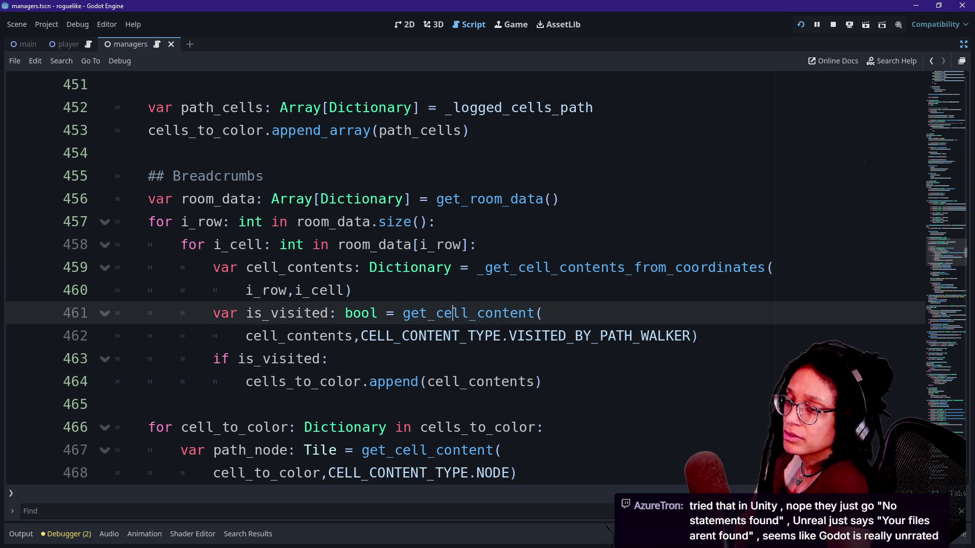
key("Down")
key("Down")
key("Down")
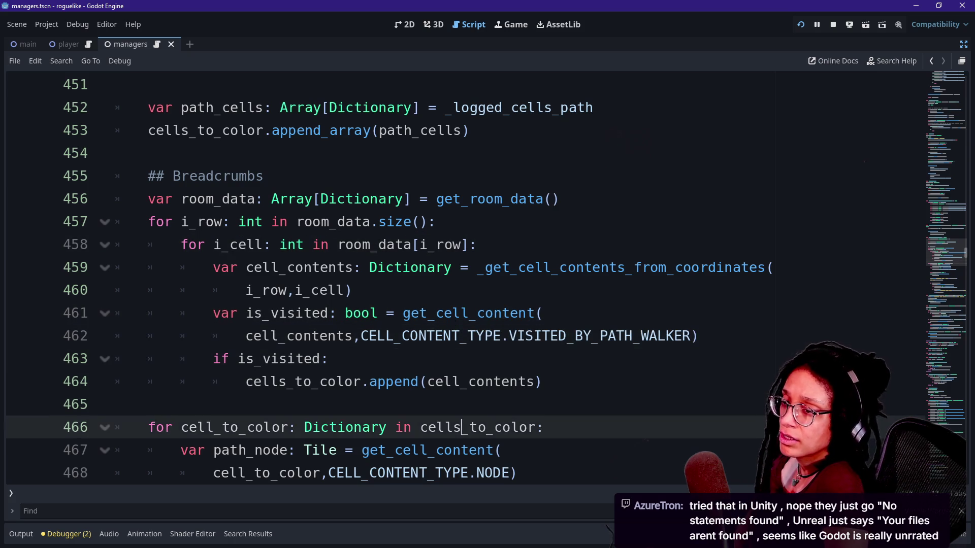
key("Down")
key("Down")
key("Down")
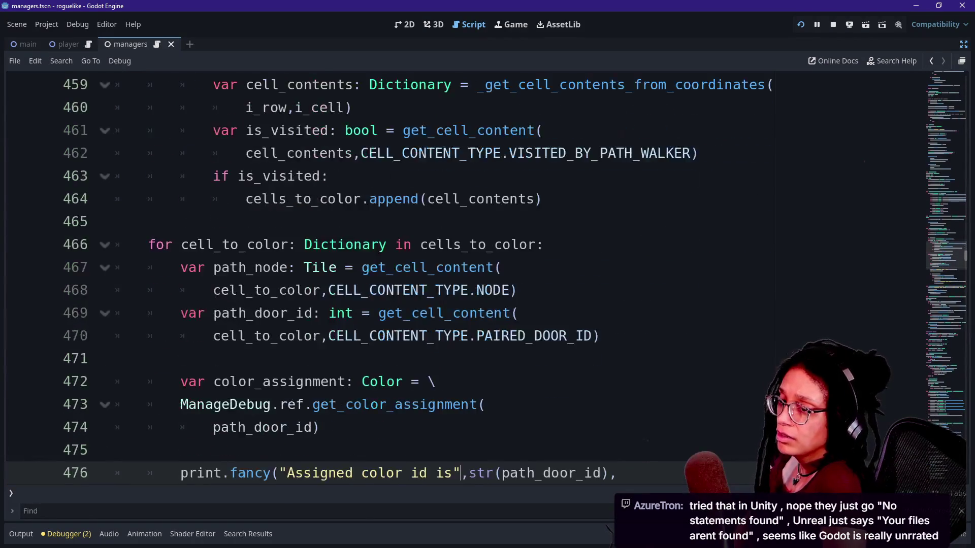
key("Down")
key("Down")
key("Down")
key("Up")
key("Up")
key("Down")
key("Down")
key("Down")
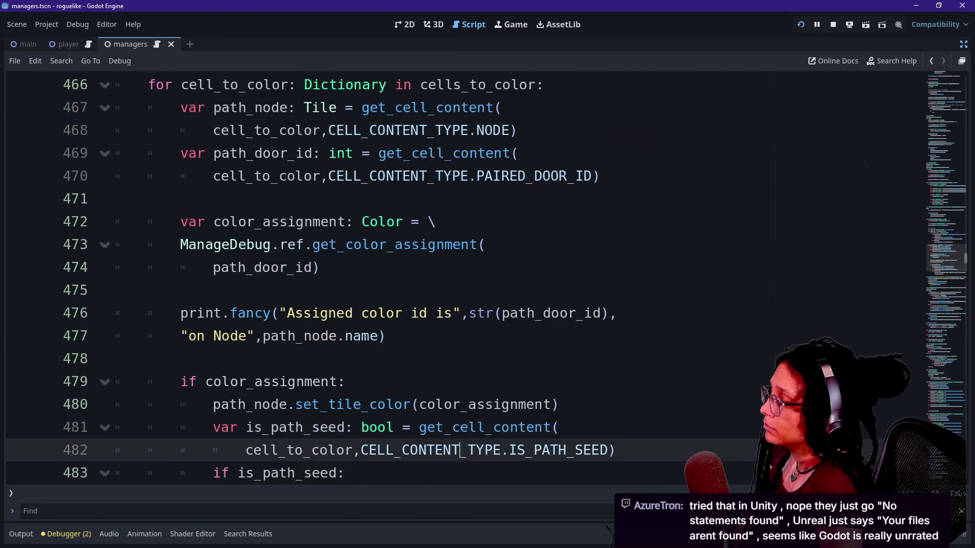
key("Down")
key("Down")
key("Down")
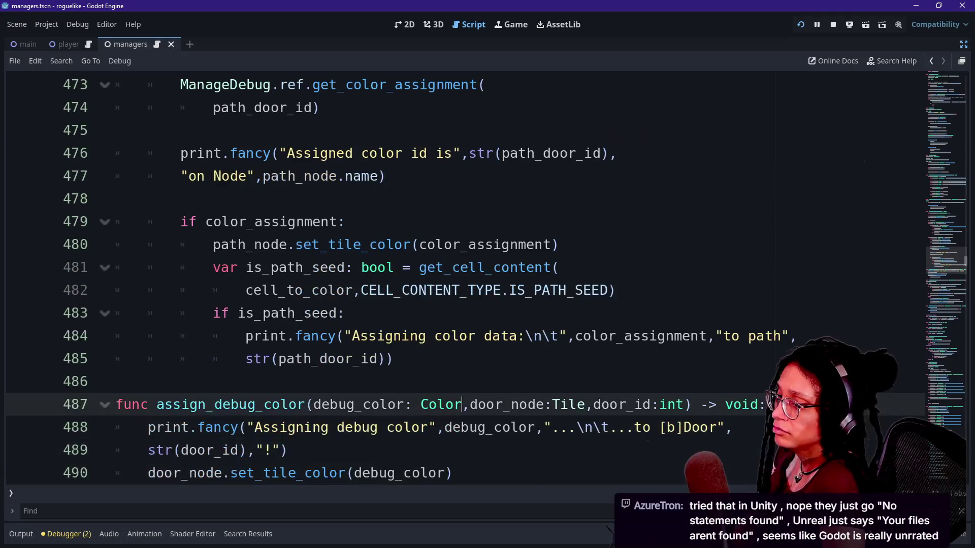
key("Up")
key("Up")
key("Up")
key("Up")
key("Up")
key("Down")
key("Down")
key("Down")
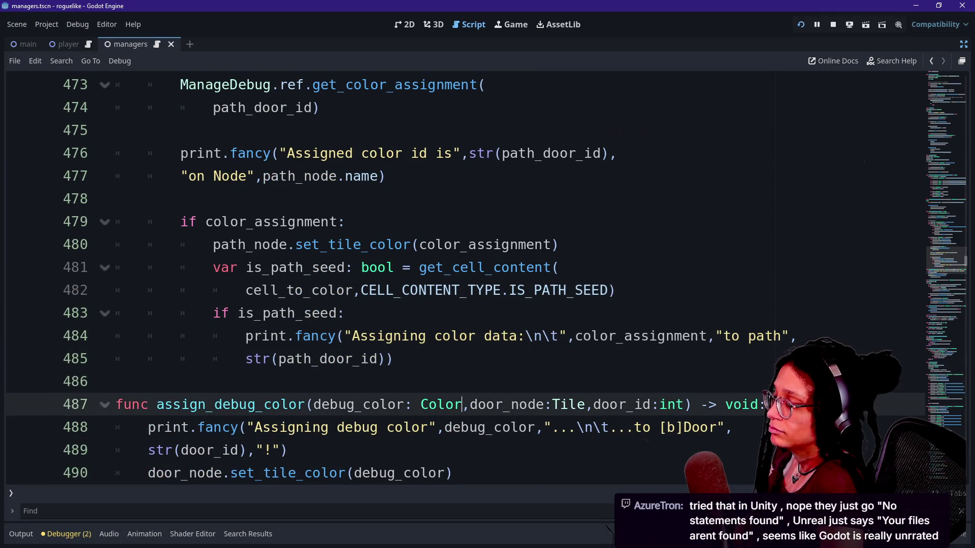
key("Up")
key("Up")
left_click(394, 358)
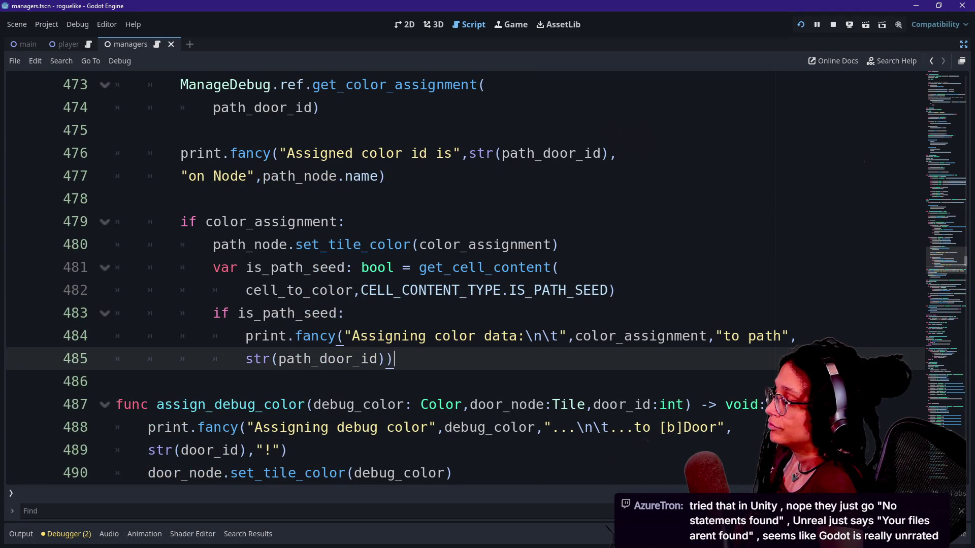
key("Down")
key("Down")
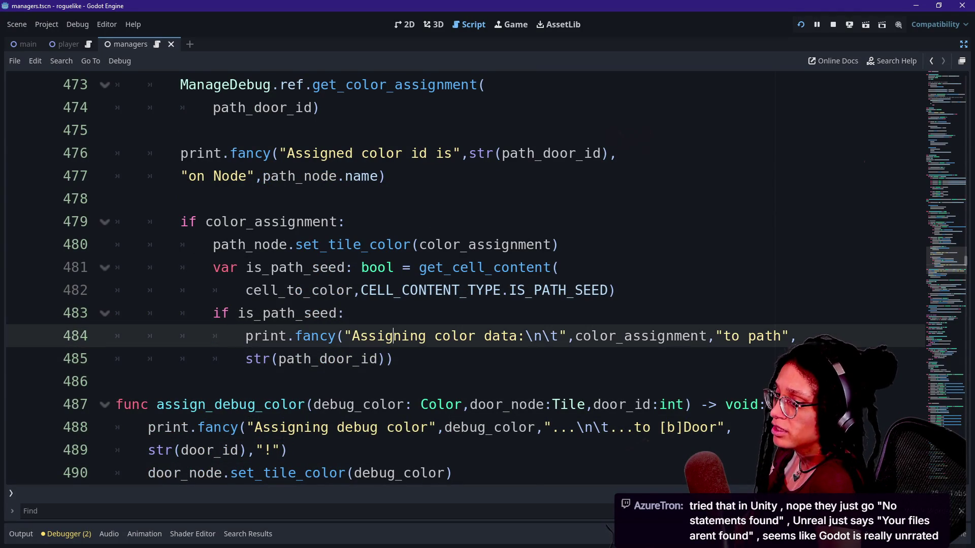
key("Up")
key("Up")
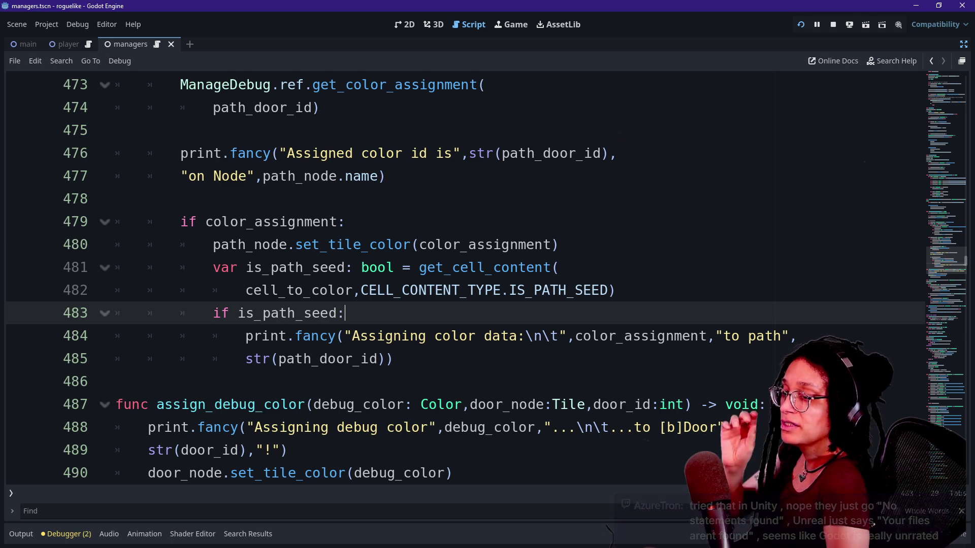
left_click(394, 267)
key("Down")
key("Down")
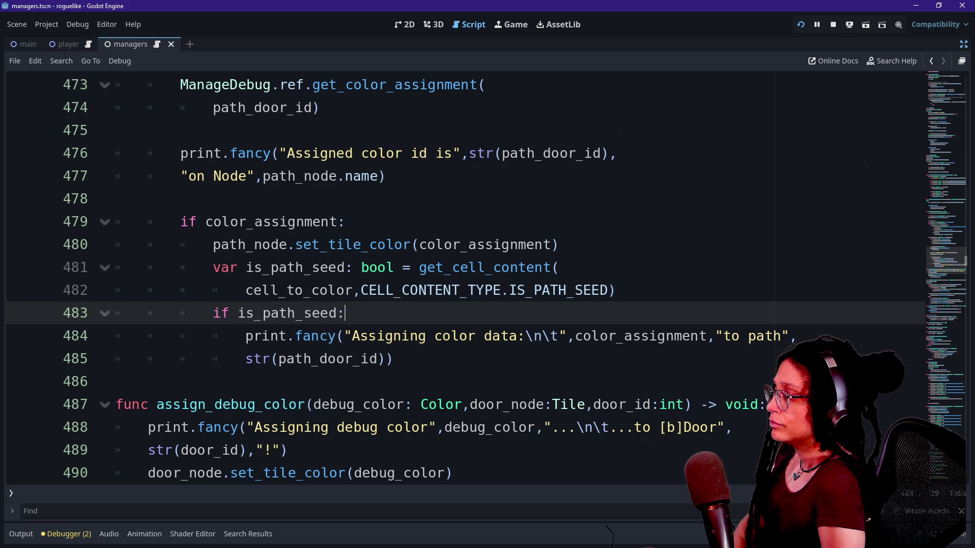
key("Up")
key("Up")
key("Up")
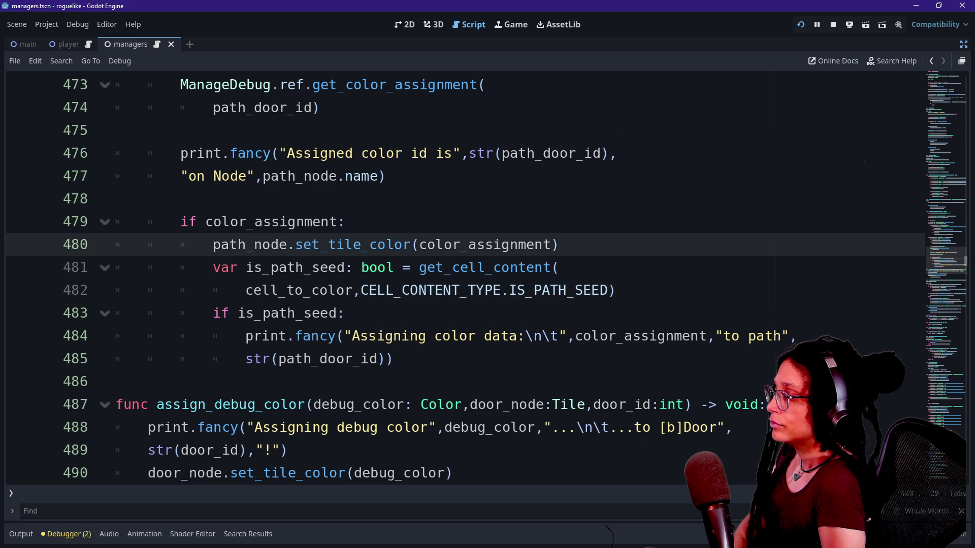
key("Down")
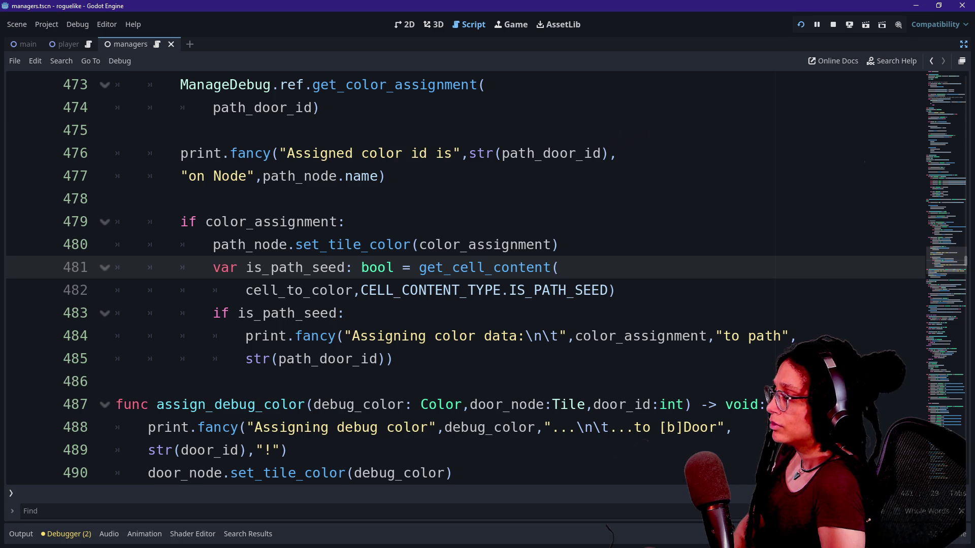
key("Down")
key("Down")
key("Down")
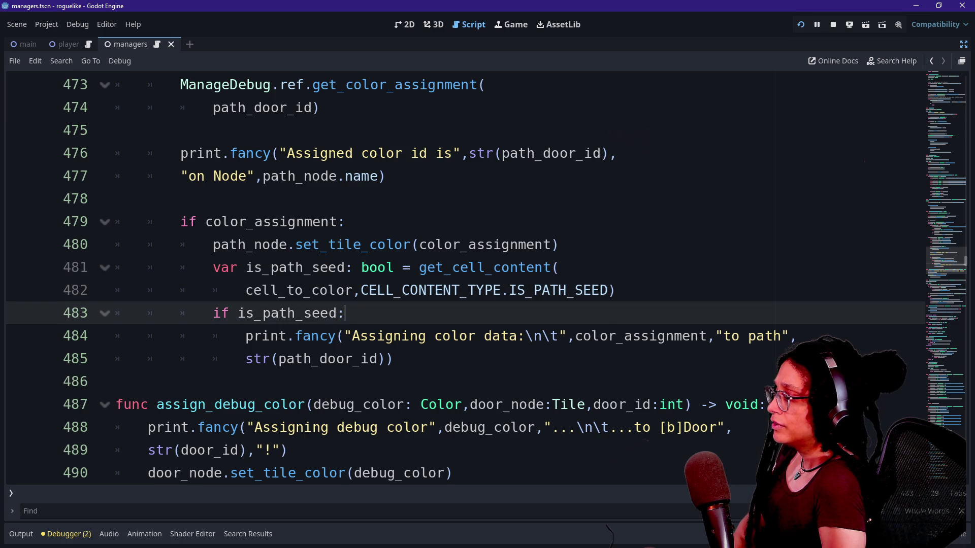
key("Up")
key("Up")
key("Up")
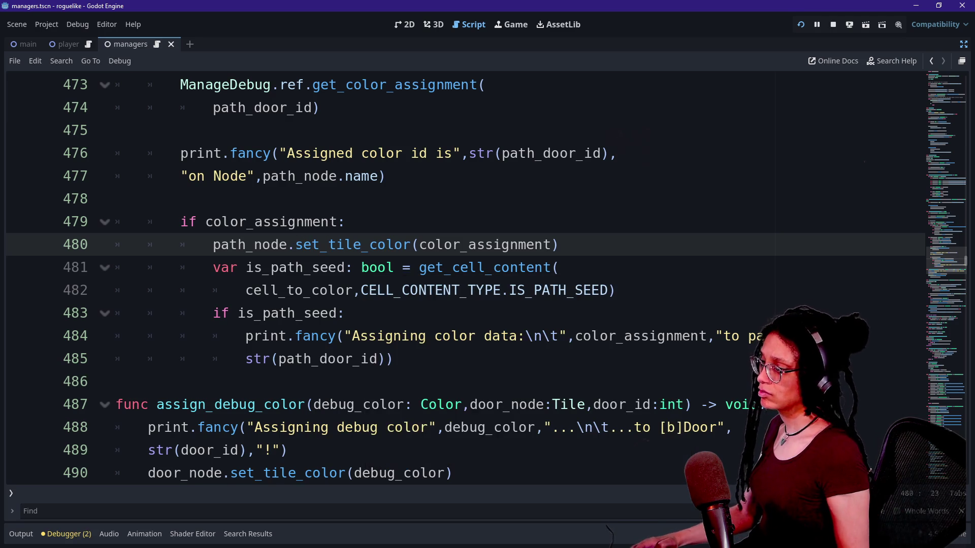
- Undo the accidental typos in set_tile_color's saved_color check on lines 17–18
left_click(315, 246, "ctrl")
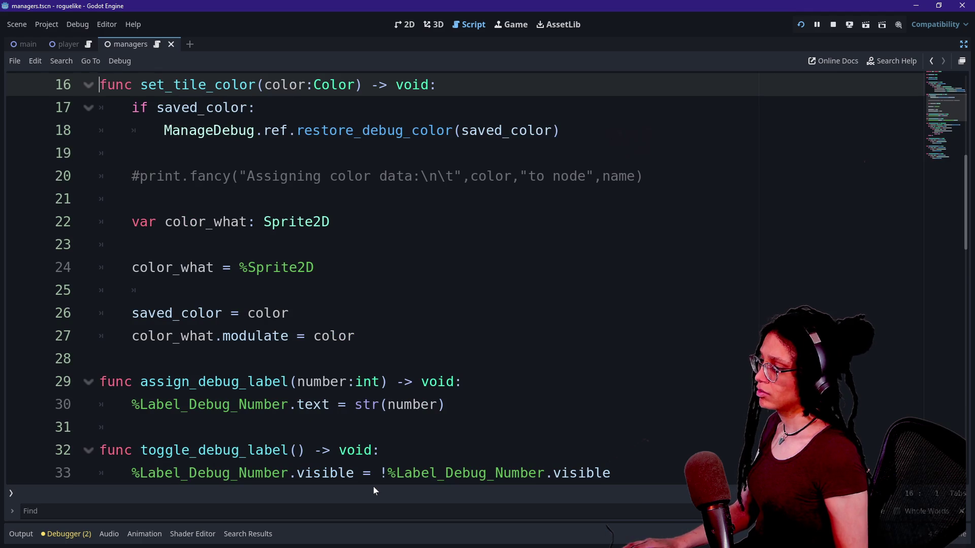
left_click_drag(148, 108, 370, 131)
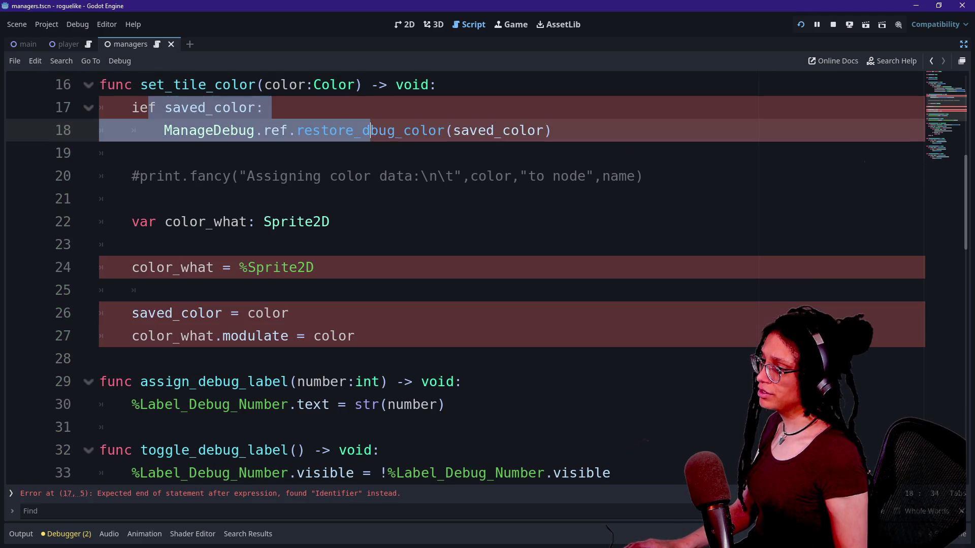
key("ctrl+z")
left_click(133, 198)
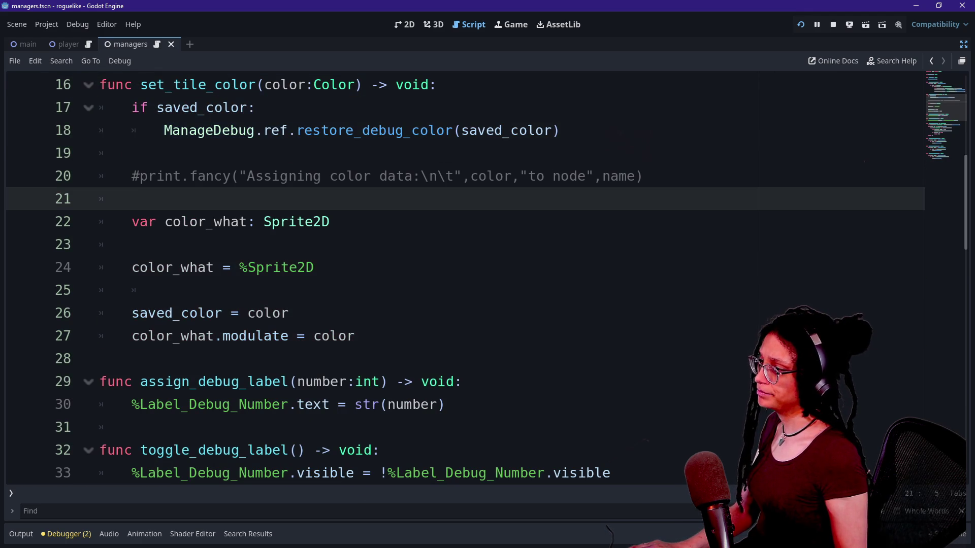
- Look over the Tile script's header, _ready and _ready_tile_size functions down to line 11
scroll(457, 279, "up", 1)
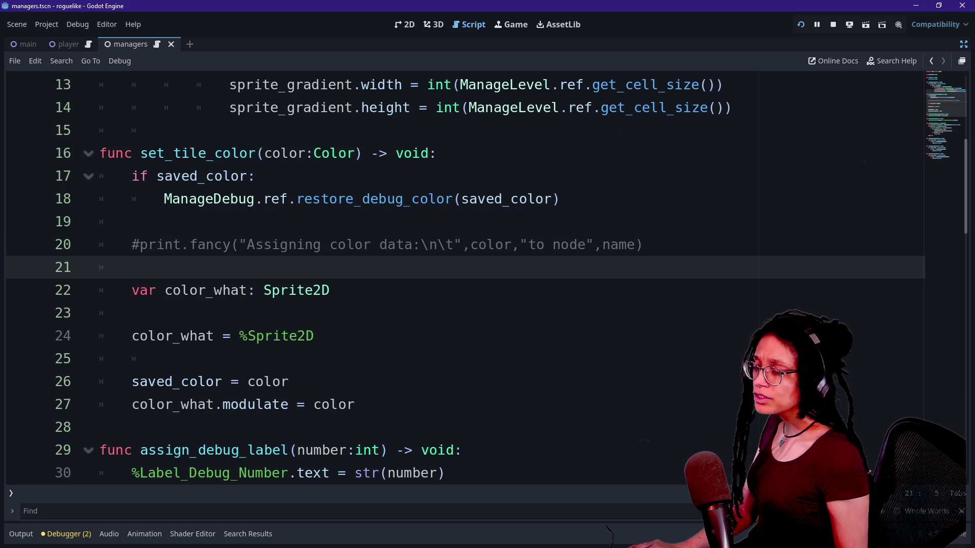
left_click_drag(149, 175, 303, 199)
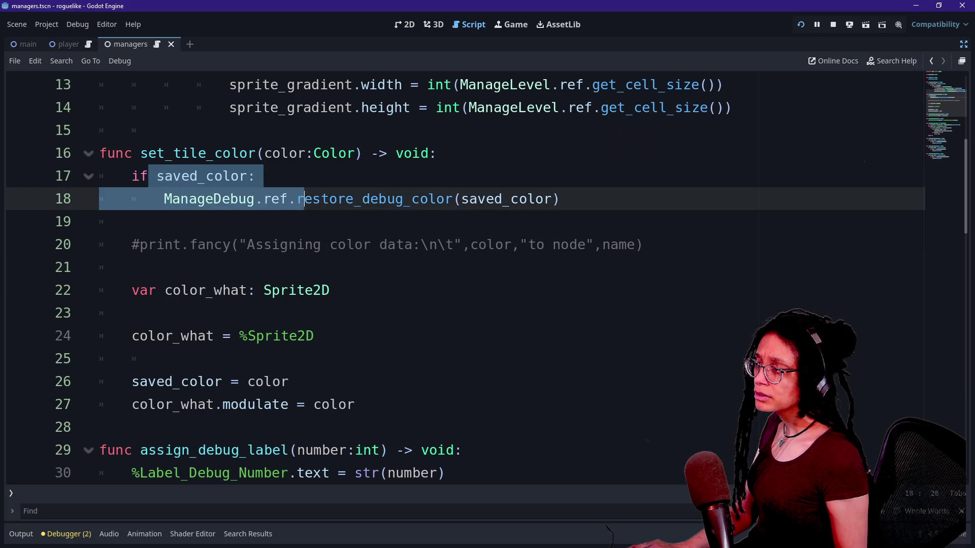
scroll(304, 199, "up", 4)
scroll(457, 279, "down", 2)
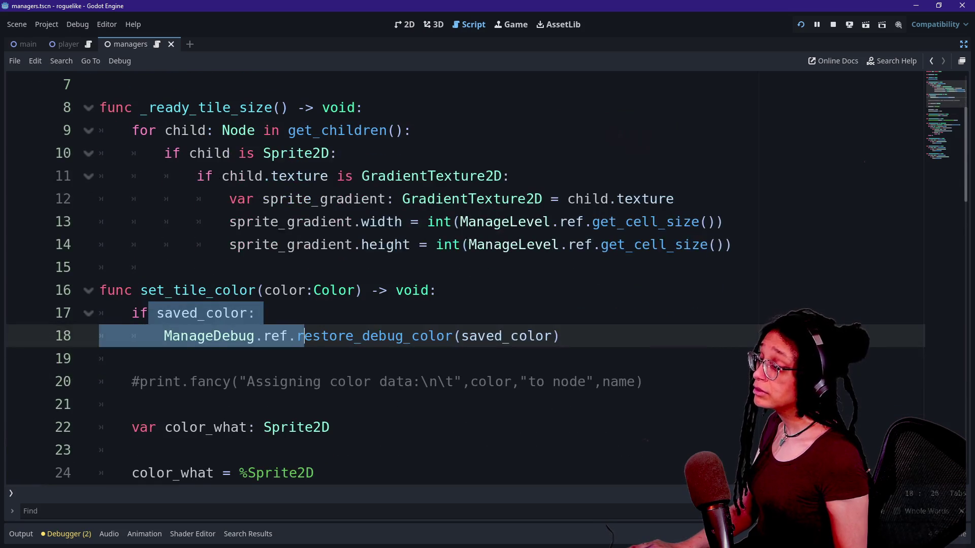
left_click(319, 222)
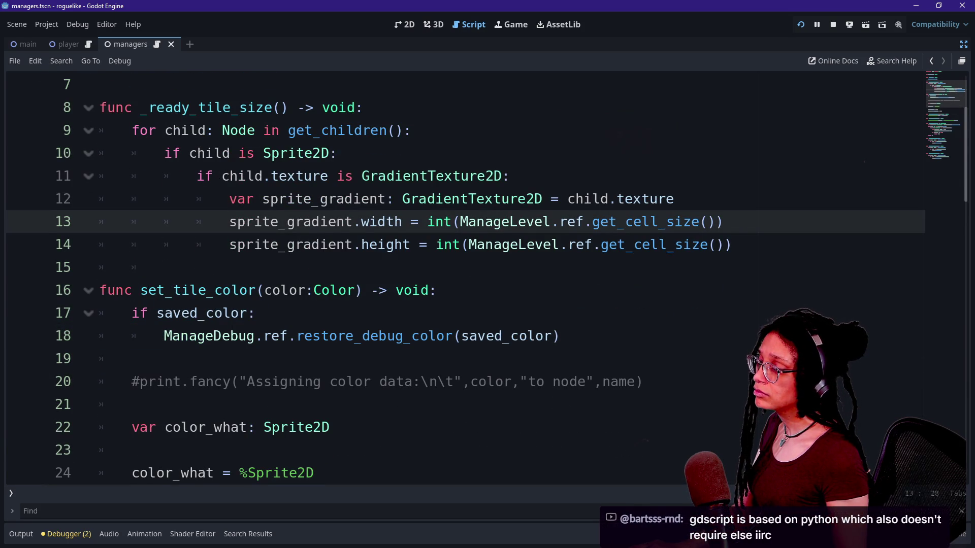
scroll(457, 279, "up", 2)
left_click(100, 107)
left_click(100, 153)
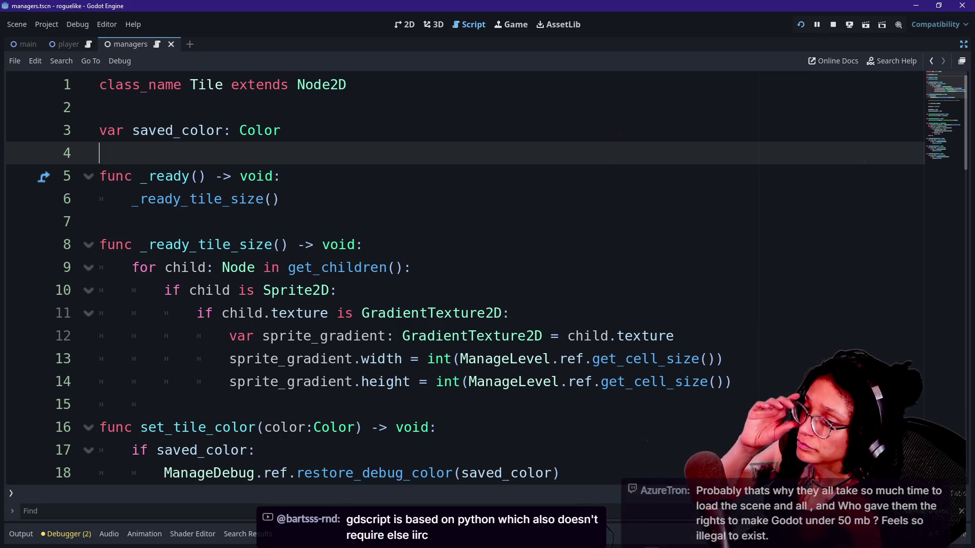
left_click(100, 107)
left_click(99, 221)
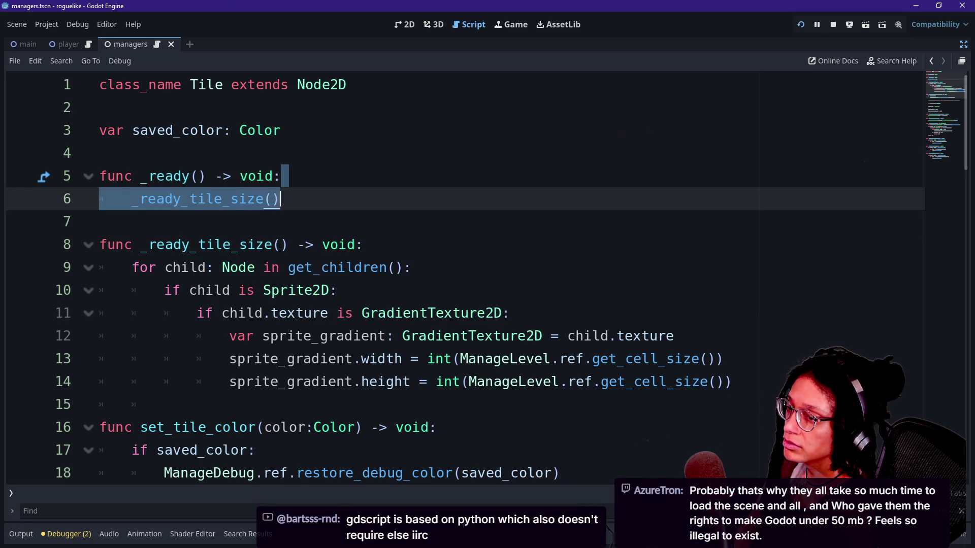
left_click(363, 245)
left_click(493, 313)
- Step through set_tile_color lines 17–22, ending on the restore_debug_color call on line 18
mouse_move(494, 312)
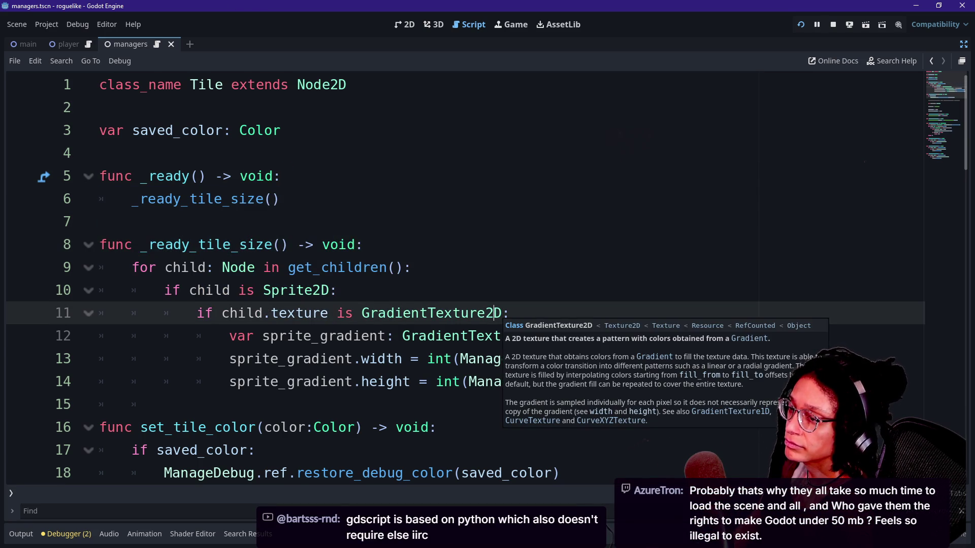
key("Down")
key("Down")
key("Down")
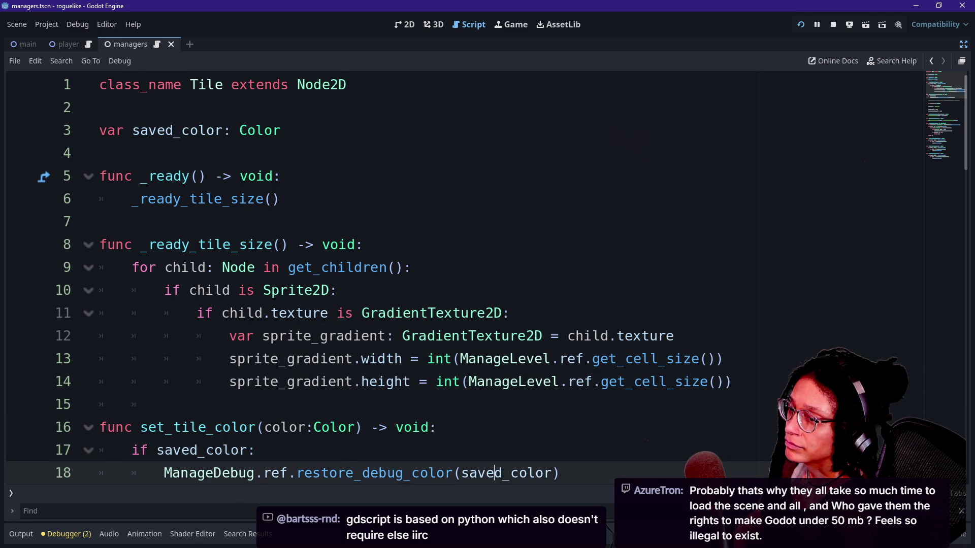
key("Down")
key("Up")
key("Up")
key("Up")
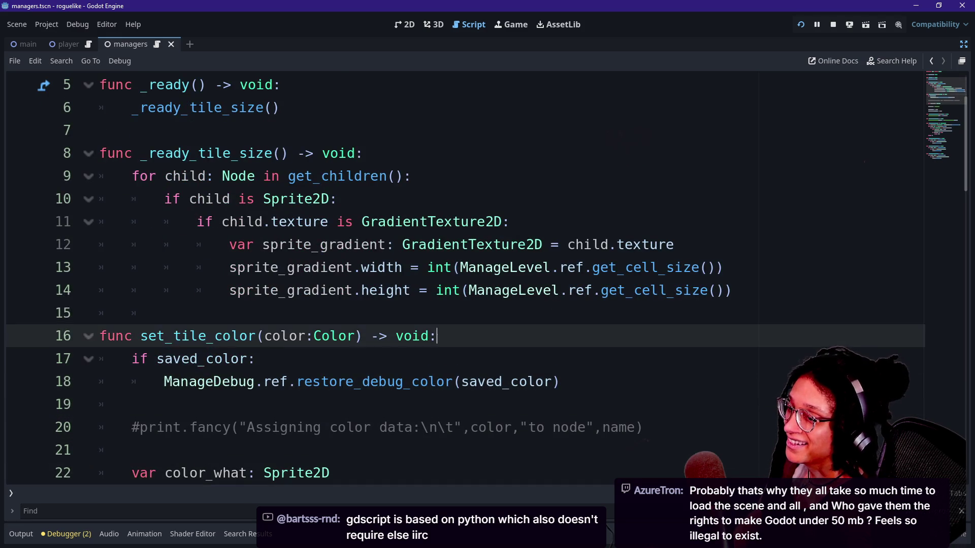
key("Down")
key("Down")
key("Down")
key("Down")
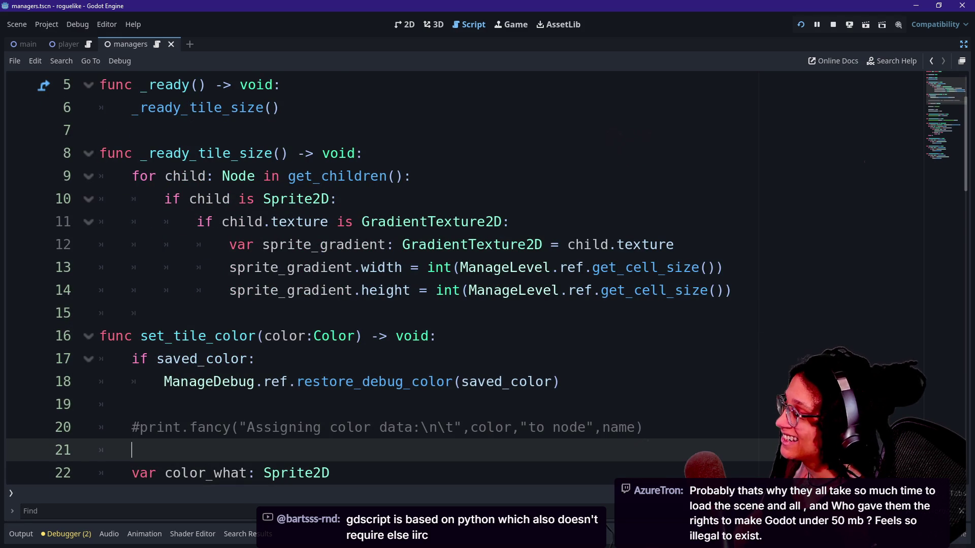
key("Down")
key("Up")
key("Up")
key("Up")
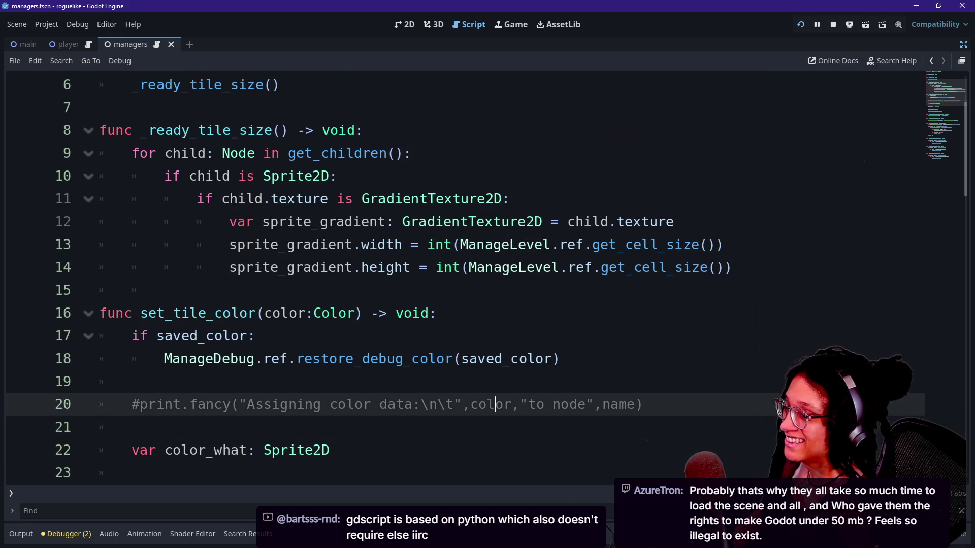
left_click(131, 427)
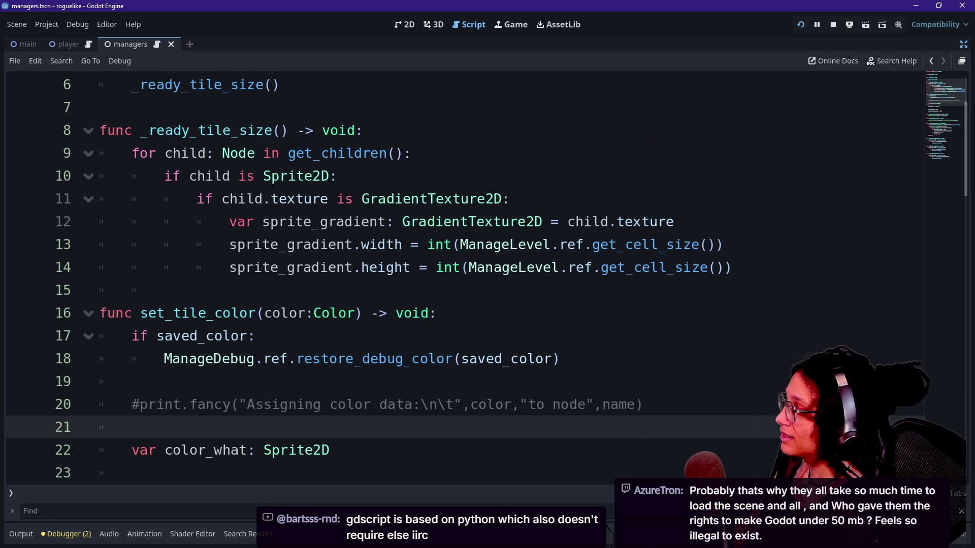
key("Up")
key("Up")
key("Up")
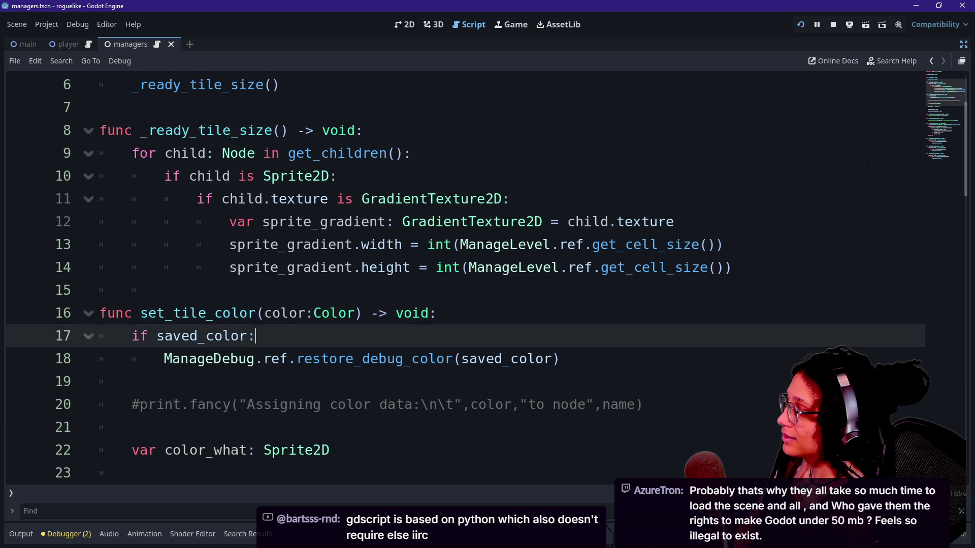
key("Down")
key("End")
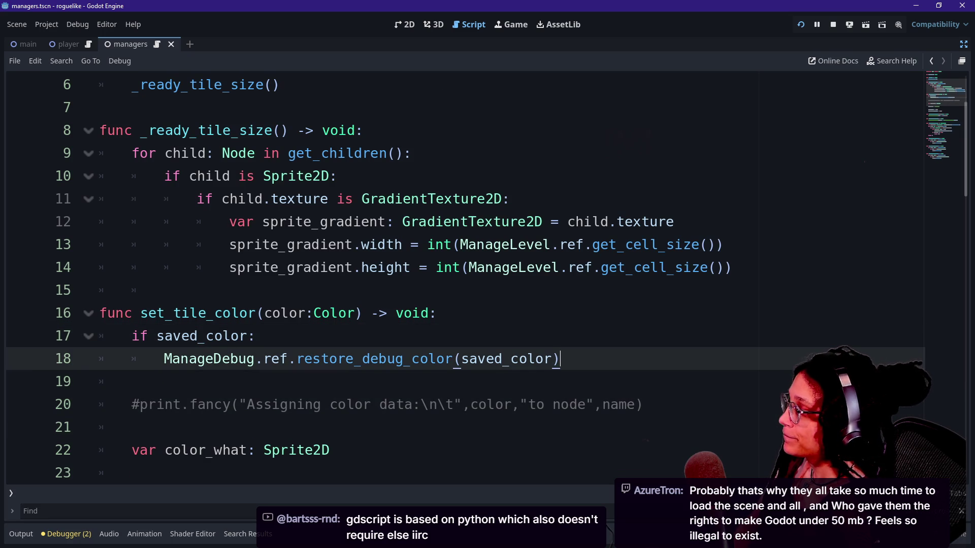
- Check the color id -1 output lines, then step back through edit history to the Tile script
left_click(20, 533)
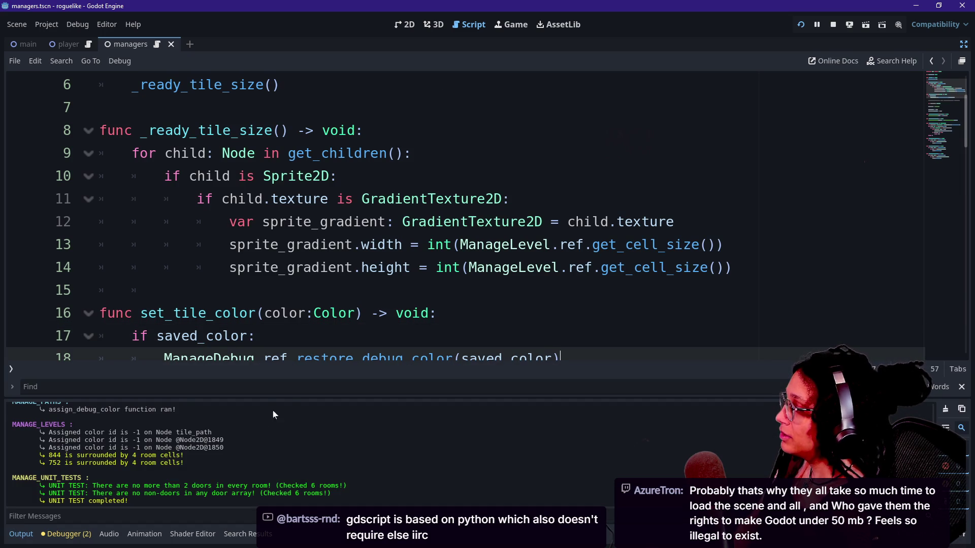
left_click_drag(117, 433, 203, 448)
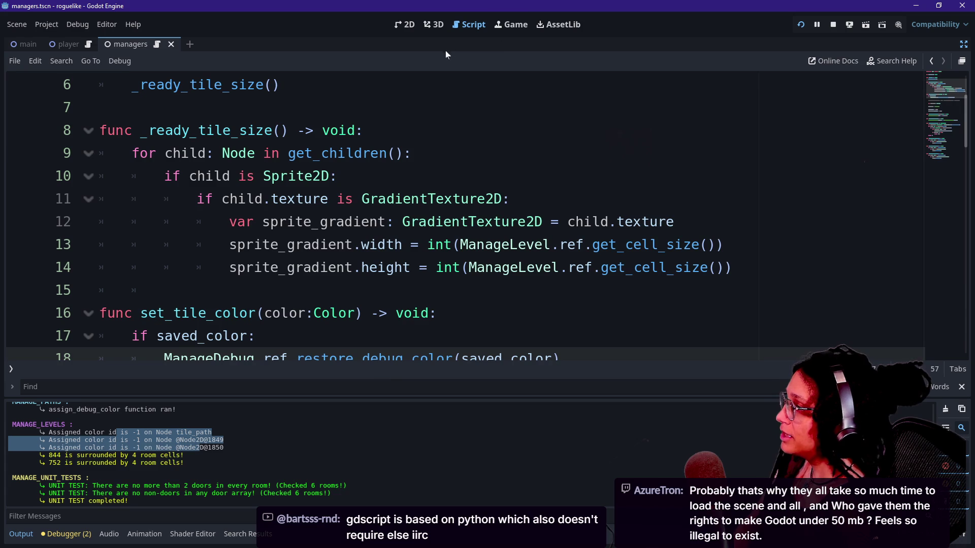
left_click(353, 153)
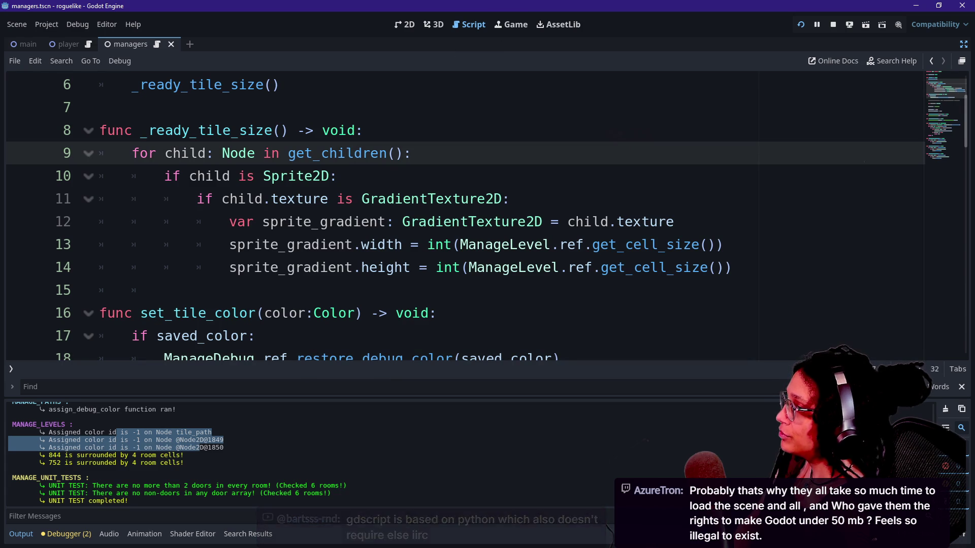
left_click(930, 63)
left_click(930, 63)
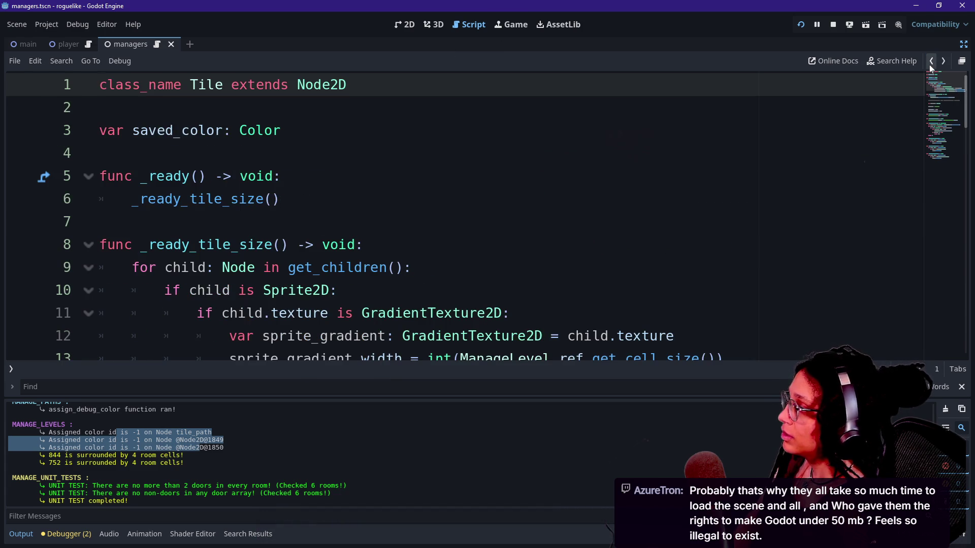
- Go forward to the path colour assignment code and review the lines around the path_door_id print
left_click(930, 63)
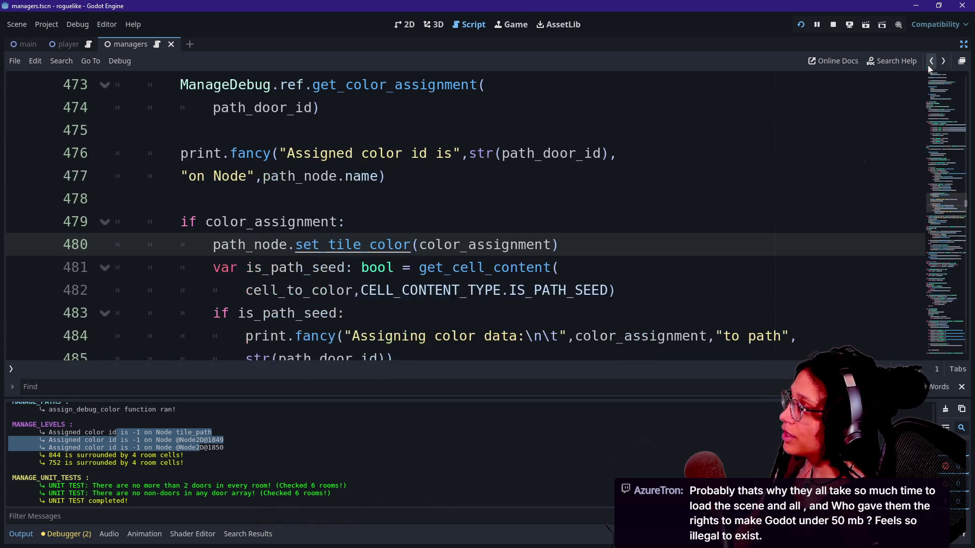
key("Up")
key("Down")
key("Down")
key("Down")
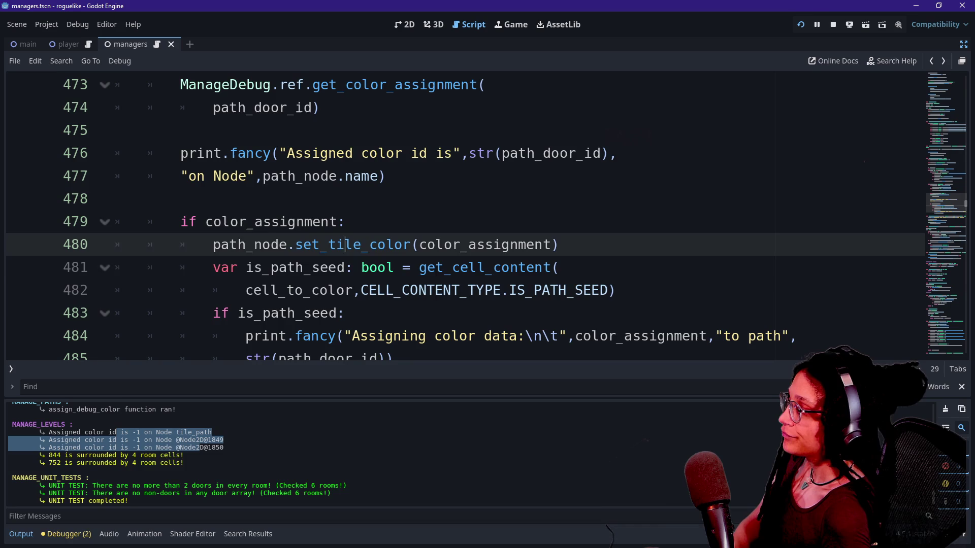
key("Down")
key("Down")
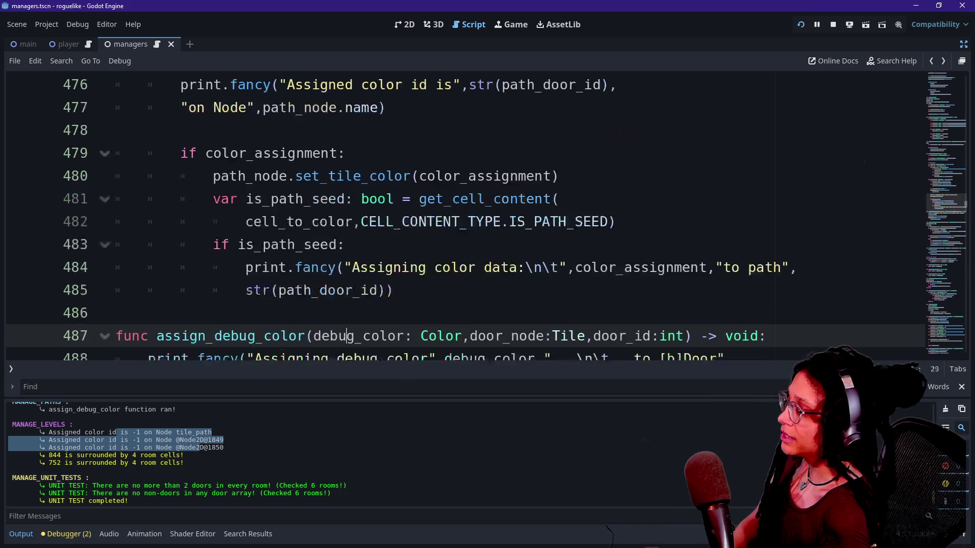
key("Up")
key("Up")
key("Down")
key("Up")
key("Up")
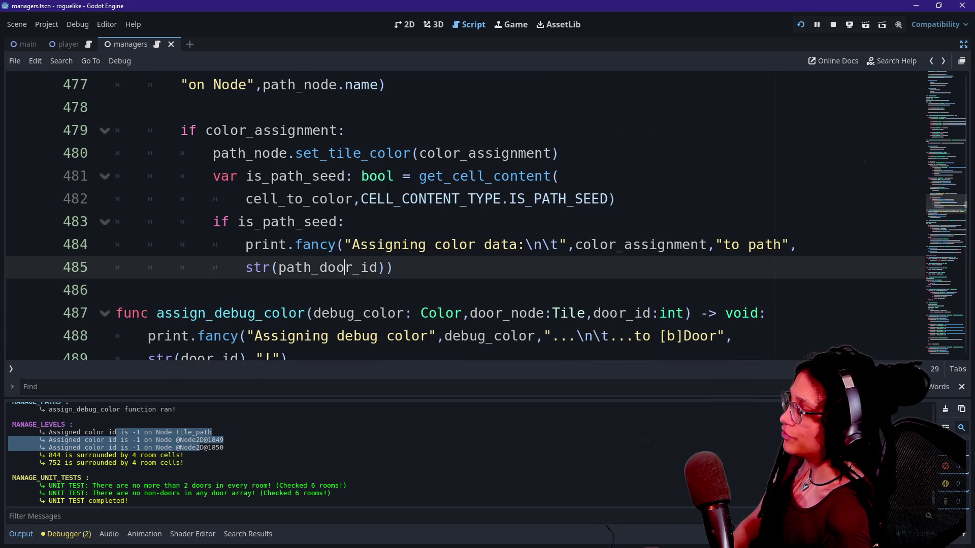
key("Down")
key("Up")
key("Up")
key("Down")
key("Down")
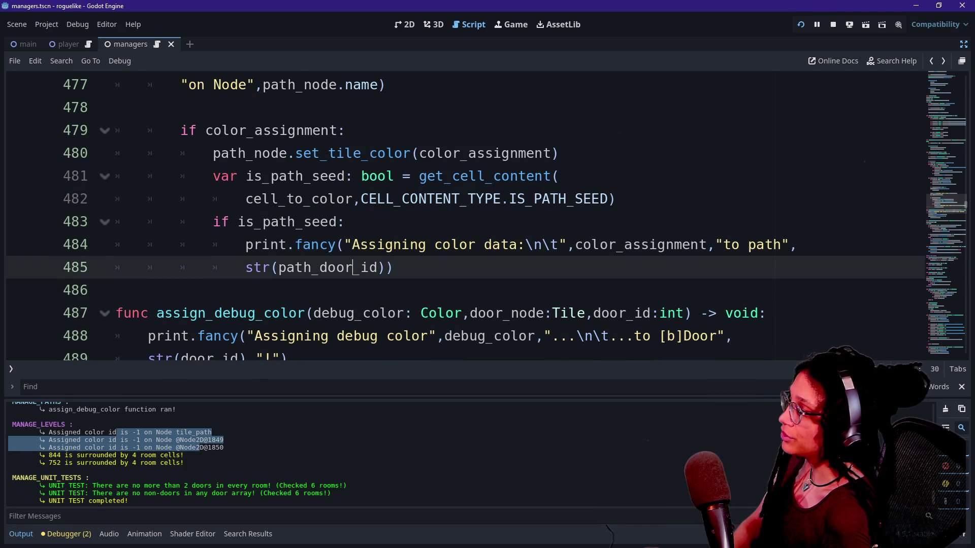
- Read upward past the paired door id lookup, cell loop and Breadcrumbs section to the top of _apply_path_debug_colors
key("Down")
key("Up")
key("Up")
key("Up")
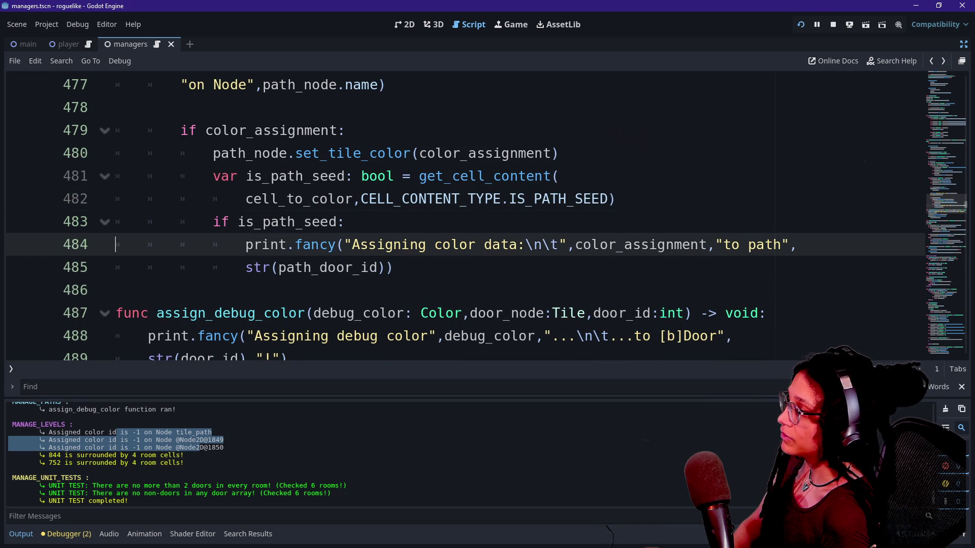
key("Up")
key("Up")
key("Up")
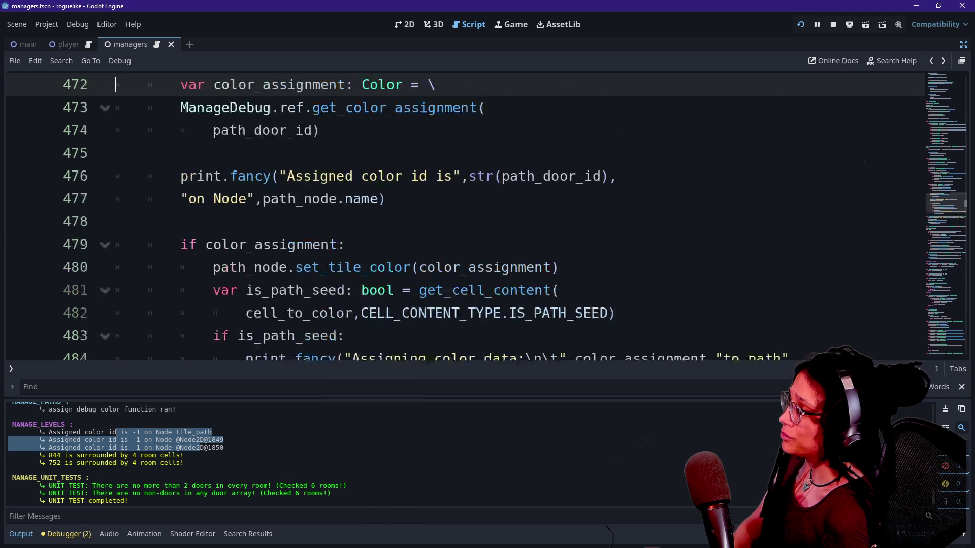
key("Up")
key("Up")
key("Up")
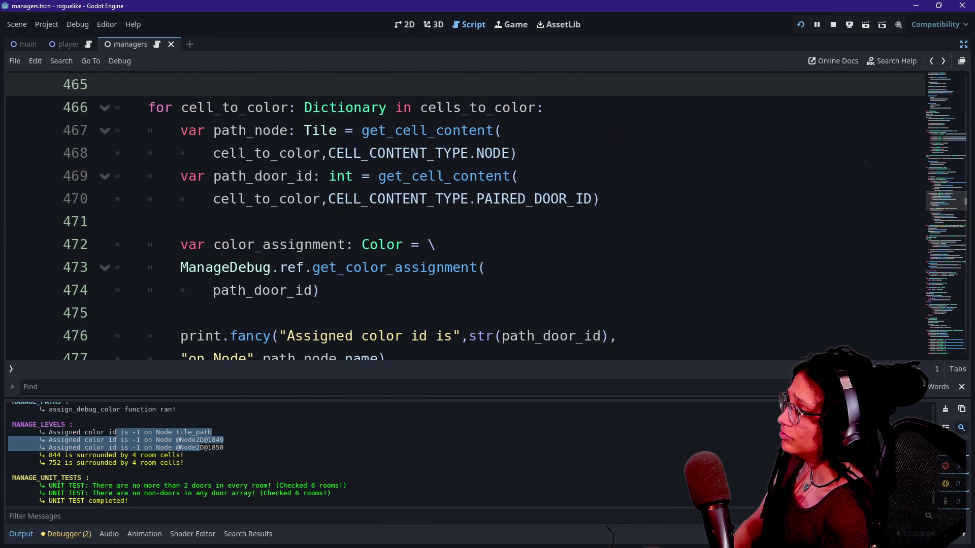
key("Down")
key("Down")
key("Down")
key("Up")
key("Up")
key("Up")
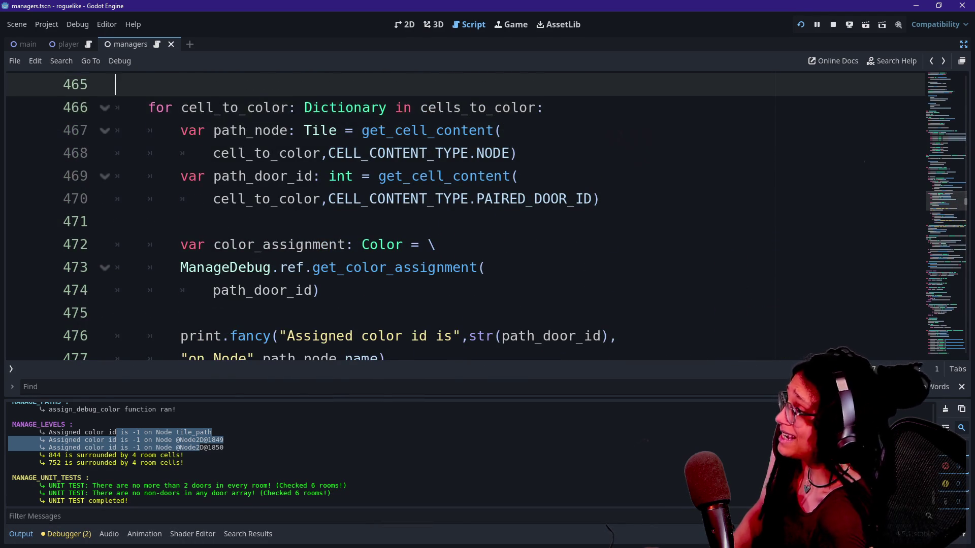
key("Up")
key("Up")
key("Up")
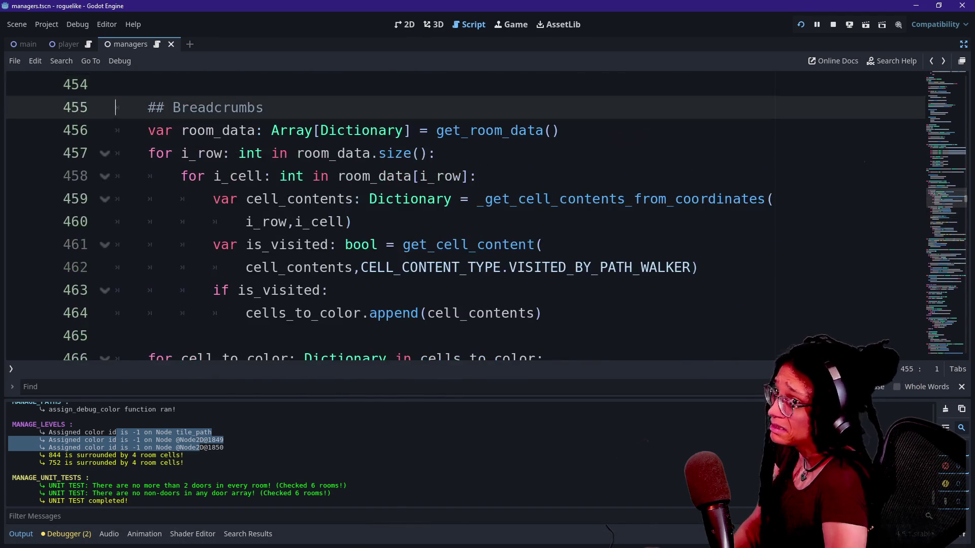
key("Down")
key("Down")
key("Down")
key("Up")
key("Up")
key("Up")
key("Down")
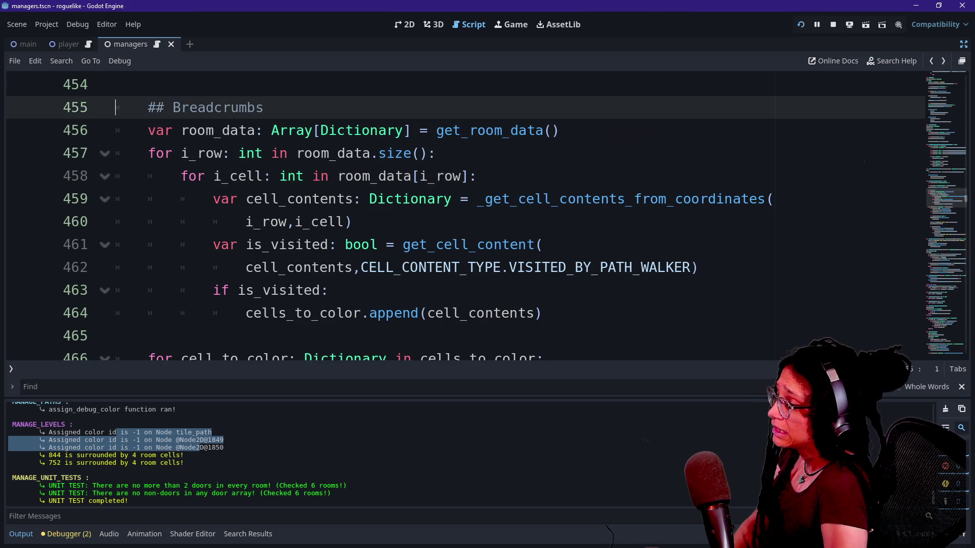
key("Up")
key("Up")
key("Up")
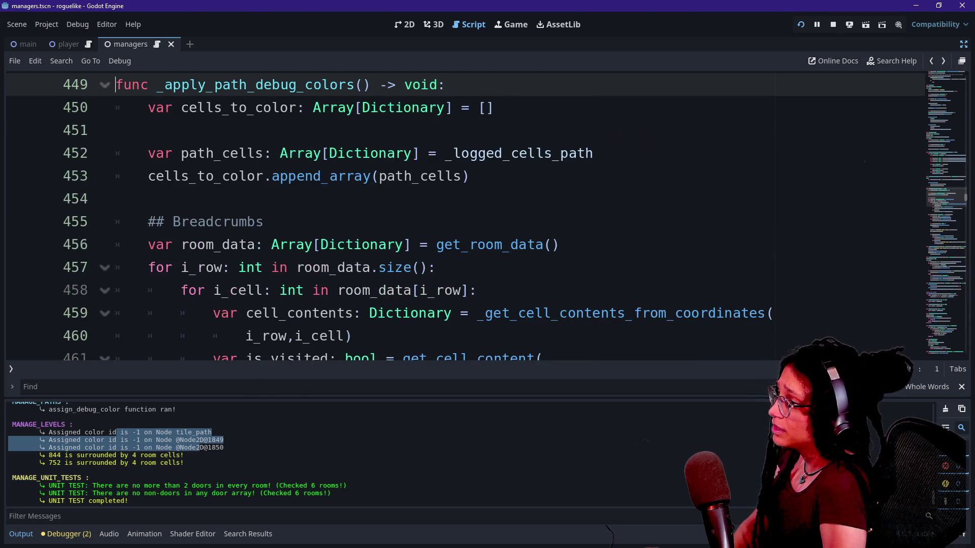
- Read down through color_assignment and get_color_assignment to the assign_debug_color function header
key("Down")
key("Down")
key("Down")
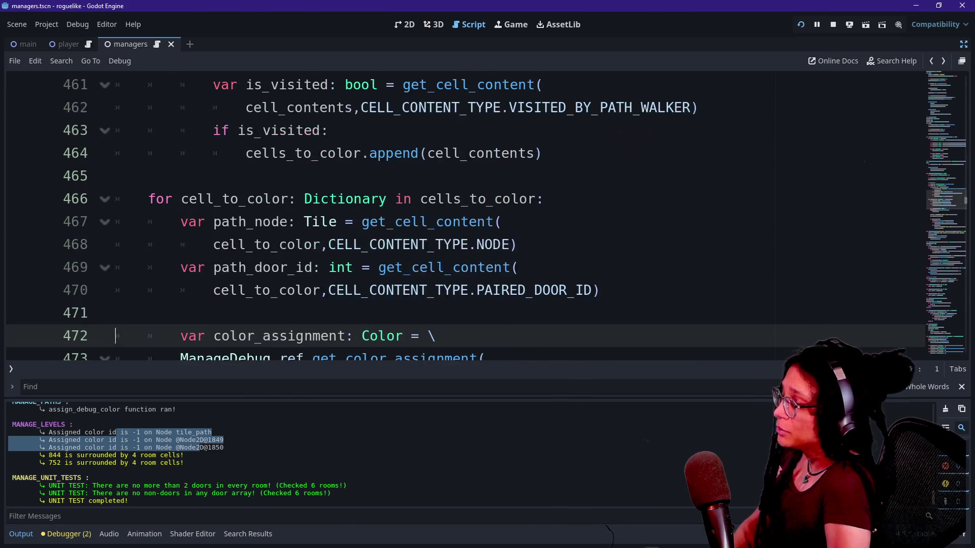
key("Down")
key("Down")
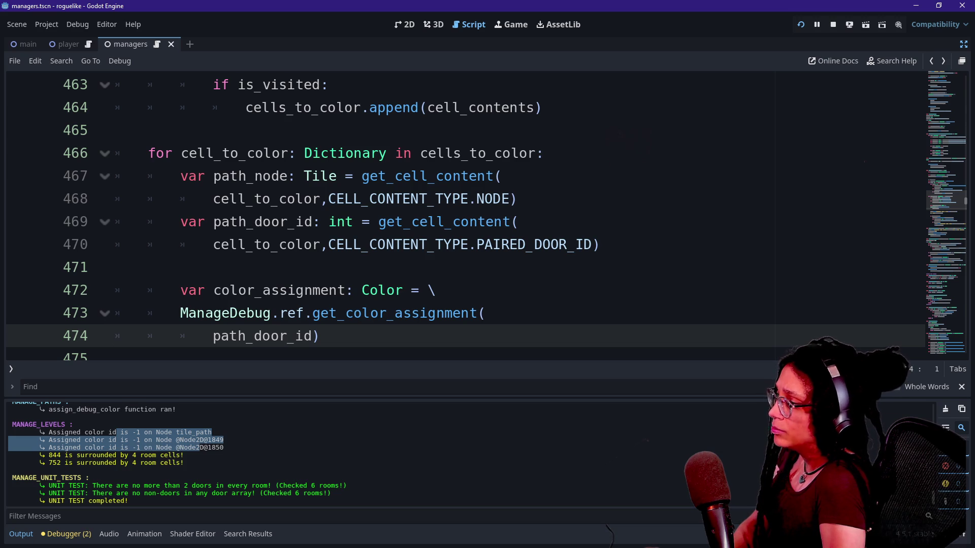
key("Down")
key("Down")
key("Down")
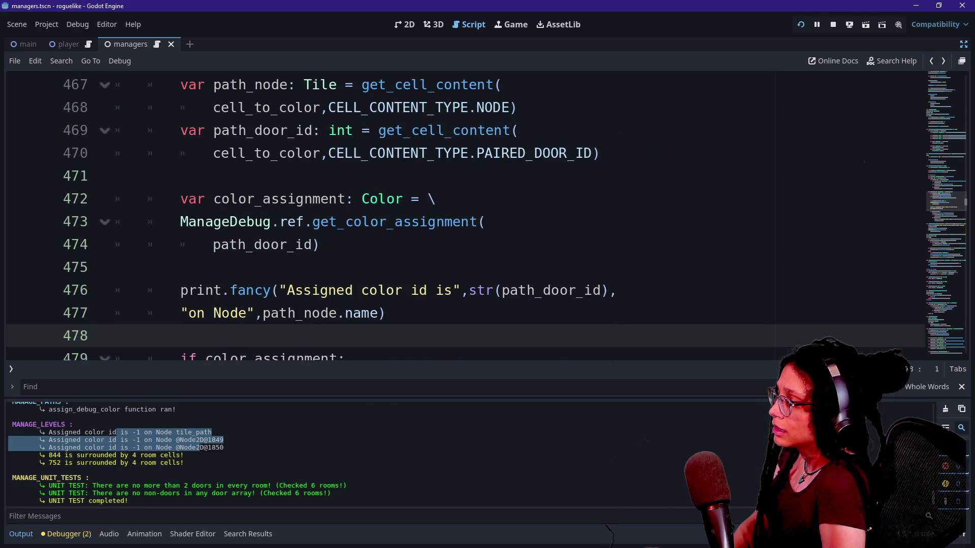
key("Down")
key("Down")
key("Down")
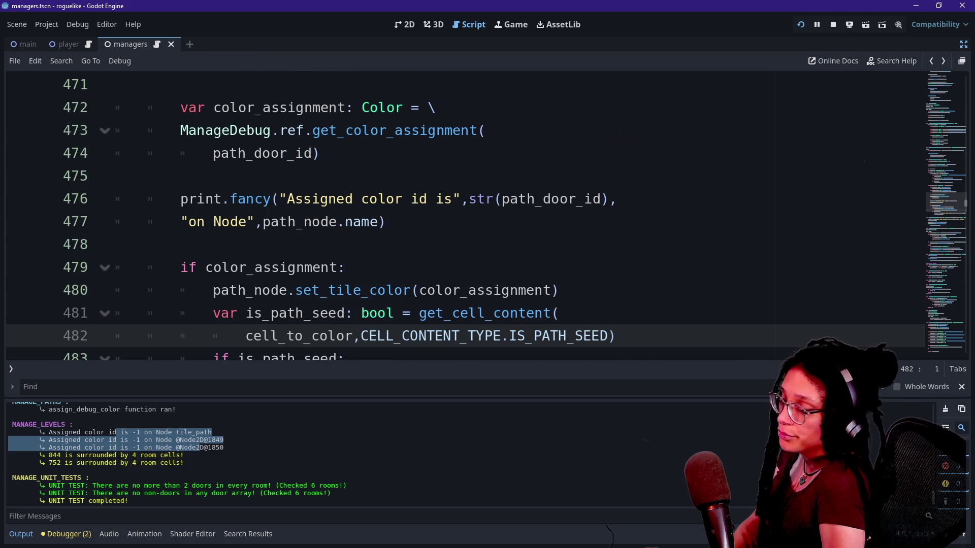
key("Down")
key("Down")
key("Down")
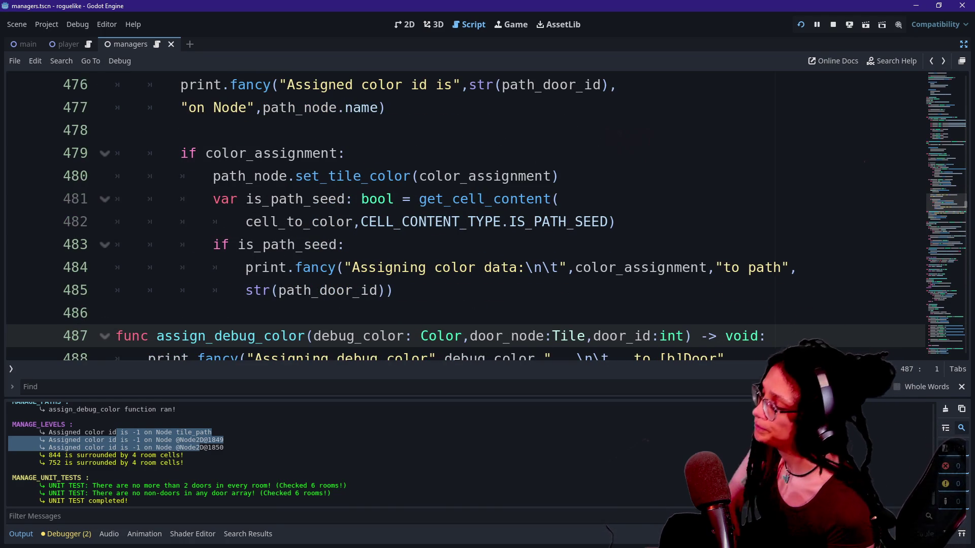
- Inspect the path seed print statement and dismiss the set_tile_color documentation popup
mouse_move(353, 245)
left_mouse_down()
mouse_move(391, 290)
mouse_move(460, 267)
left_mouse_up()
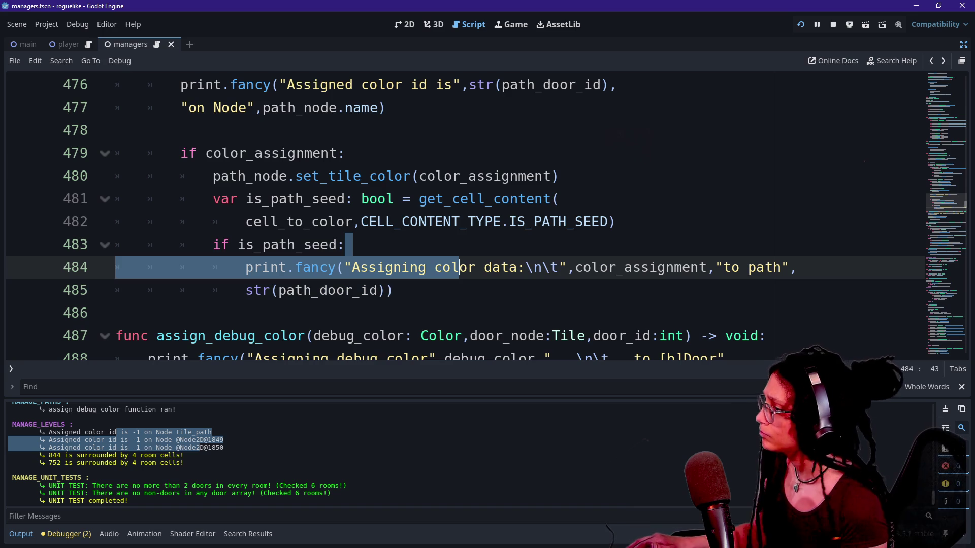
left_click(394, 290)
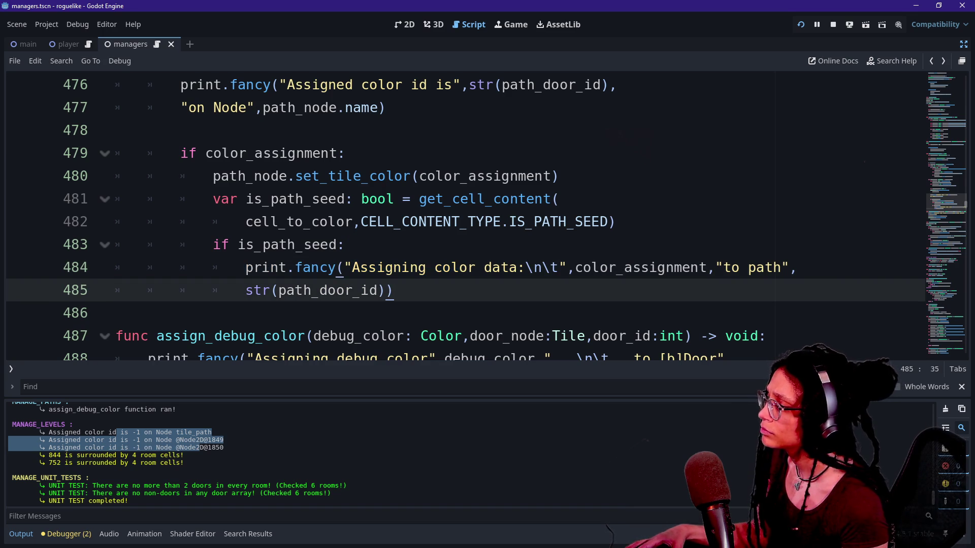
left_click(386, 291)
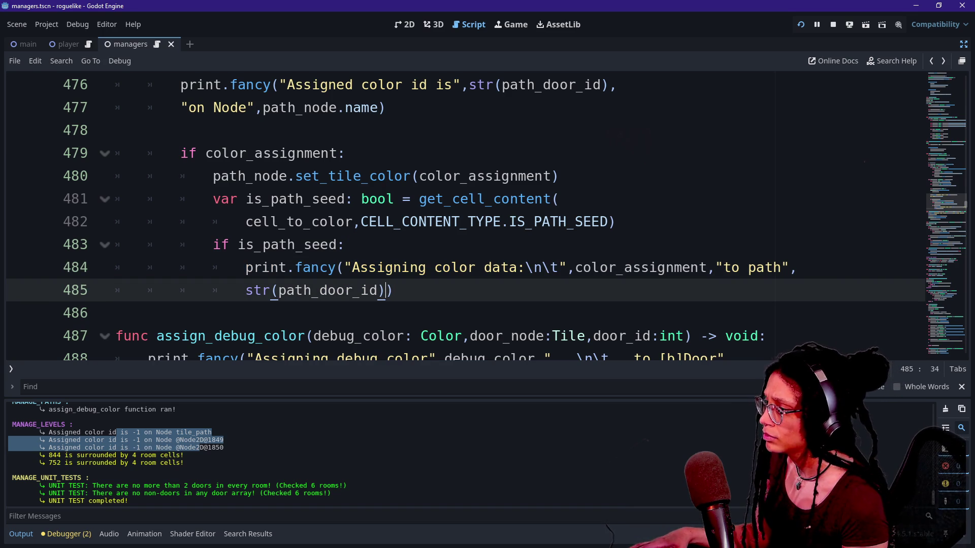
scroll(385, 291, "down", 1)
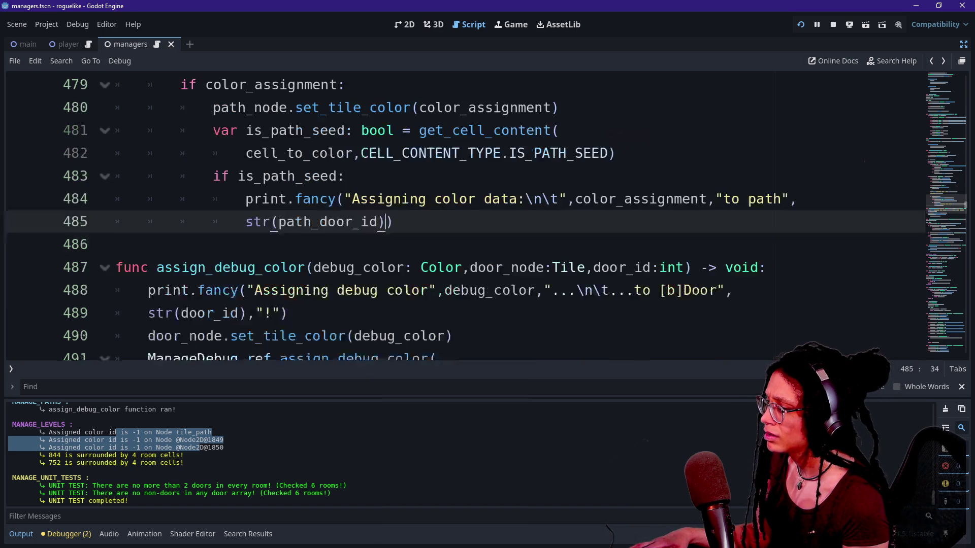
mouse_move(304, 336)
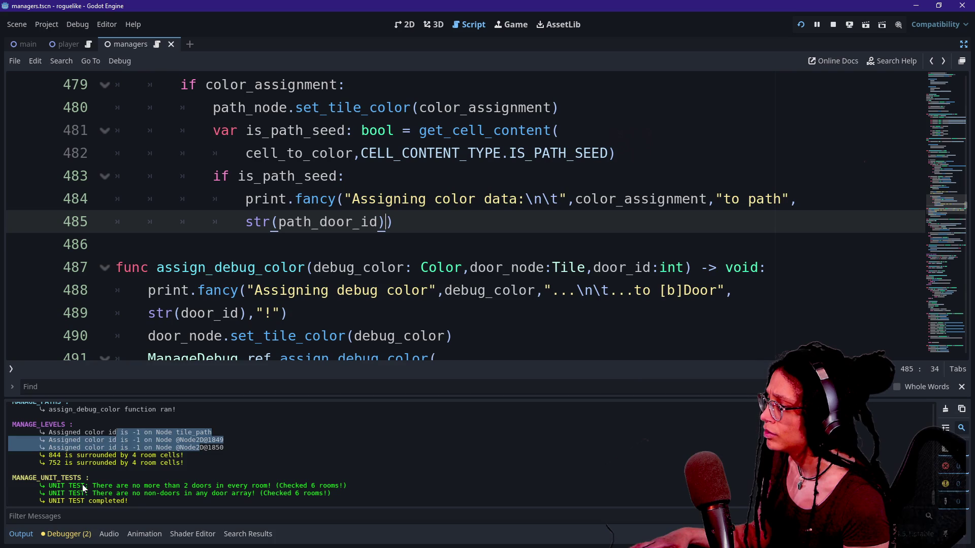
left_click(130, 441)
scroll(130, 441, "up", 1)
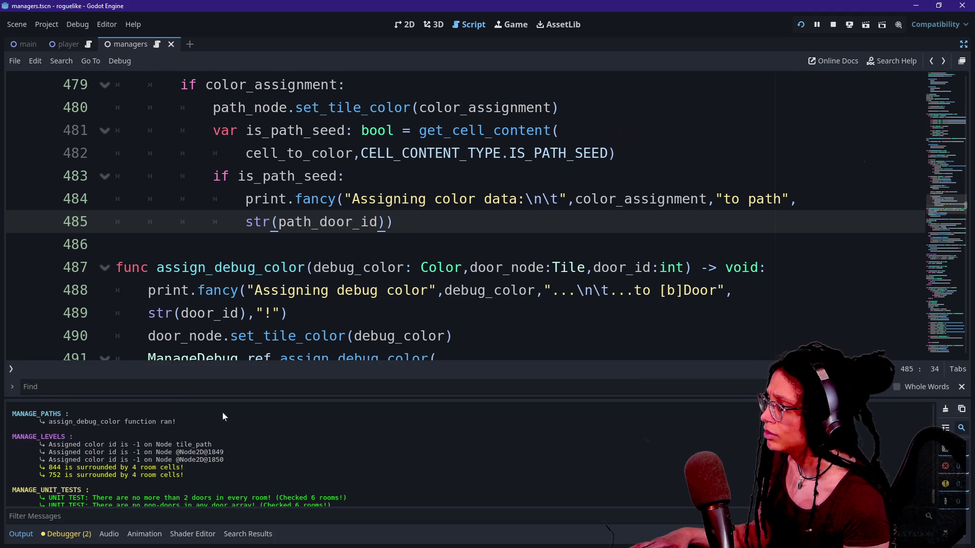
- Look over the first lines of assign_debug_color and the ManageDebug assign_debug_color call
left_click_drag(156, 268, 348, 336)
left_click(152, 245)
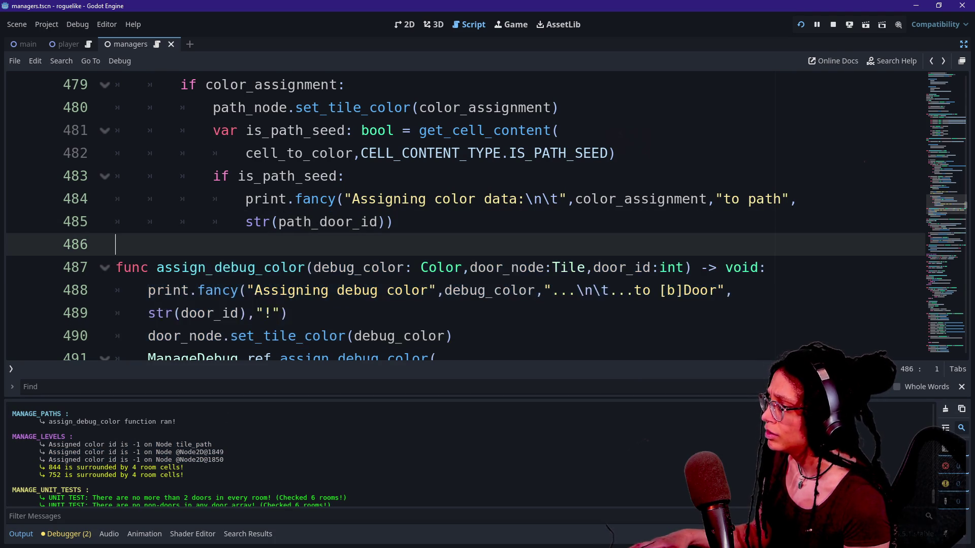
left_click_drag(116, 244, 376, 290)
left_click(434, 290)
scroll(434, 290, "up", 4)
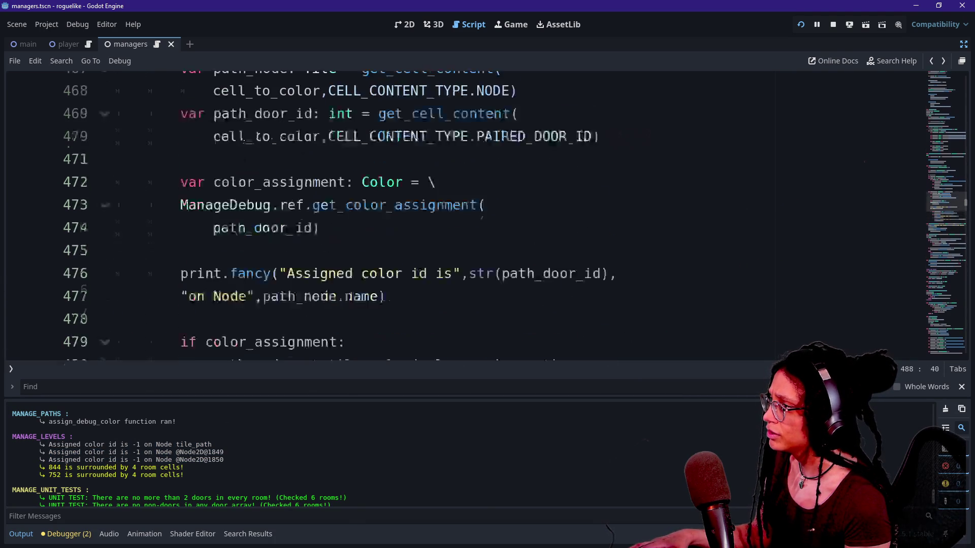
scroll(457, 214, "down", 8)
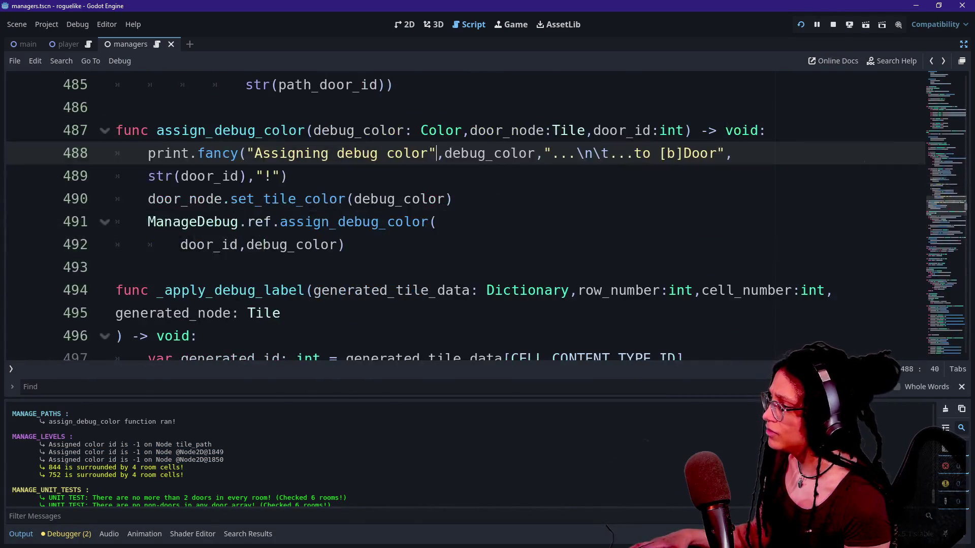
left_click(115, 267)
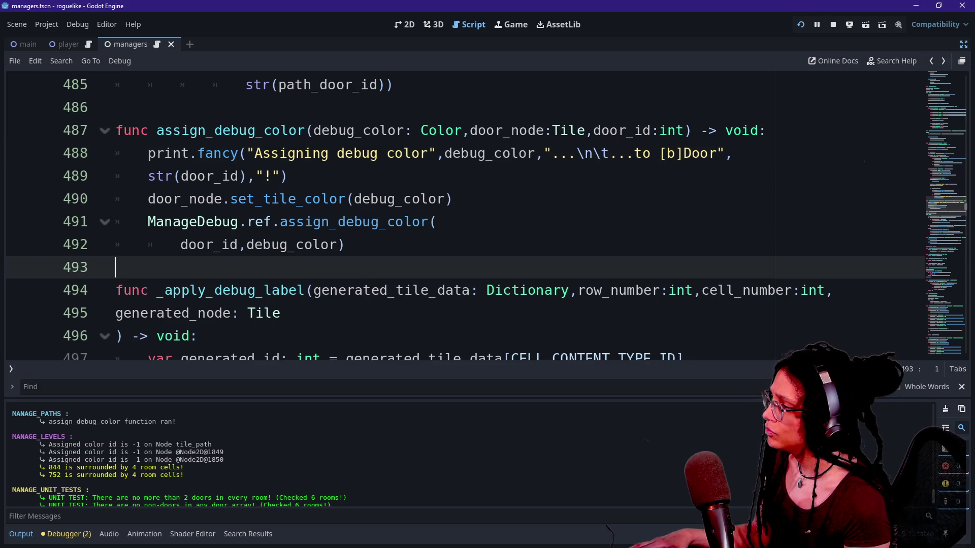
left_click(378, 222)
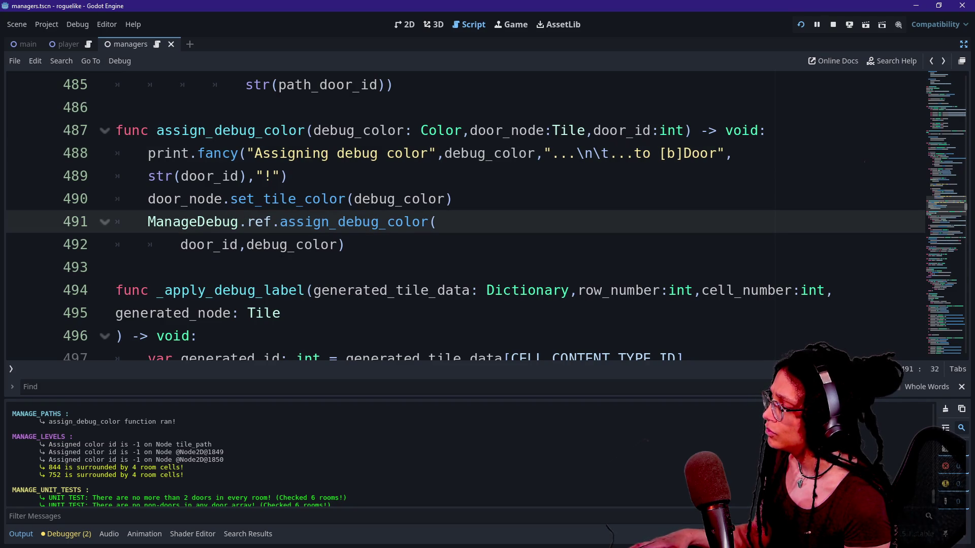
left_click(378, 222, "ctrl")
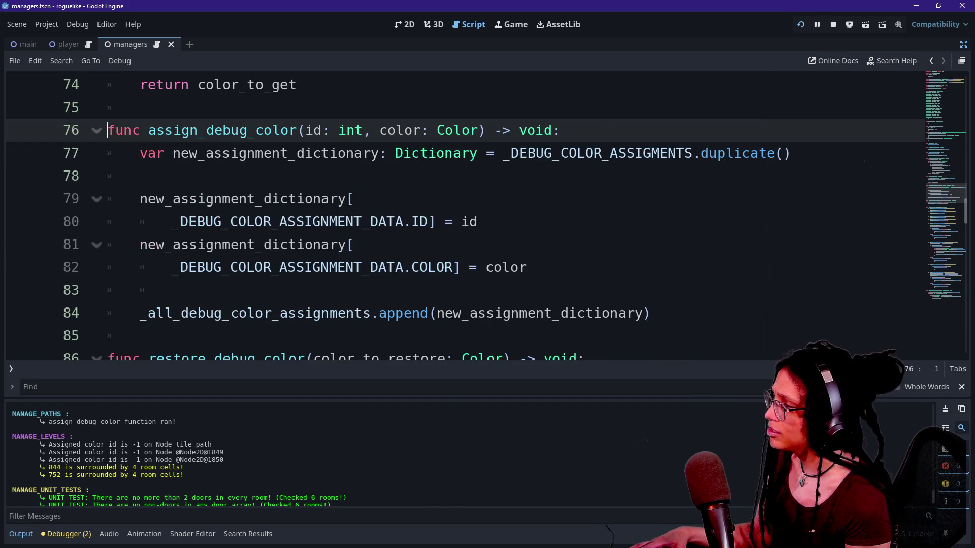
left_click(172, 222)
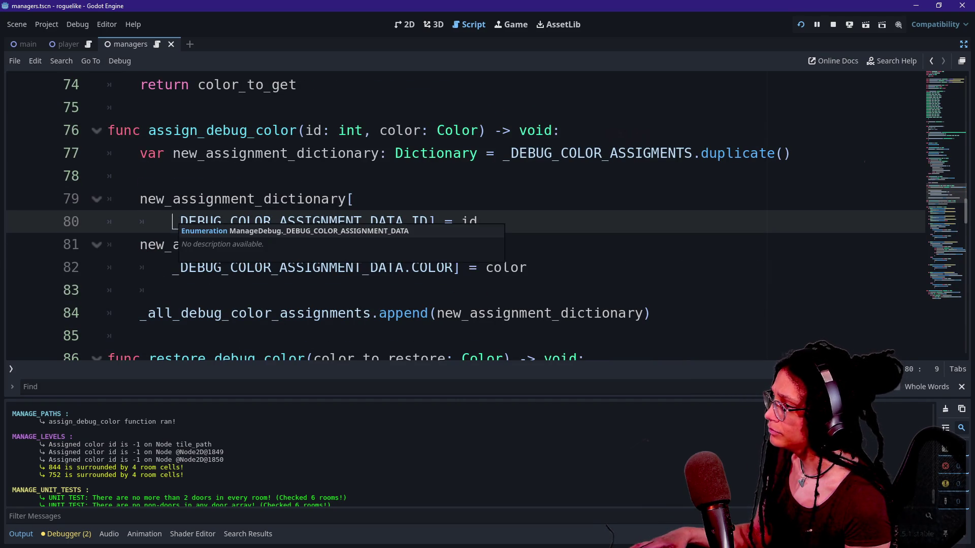
left_click(154, 244)
key("Down")
key("Down")
key("Down")
key("Down")
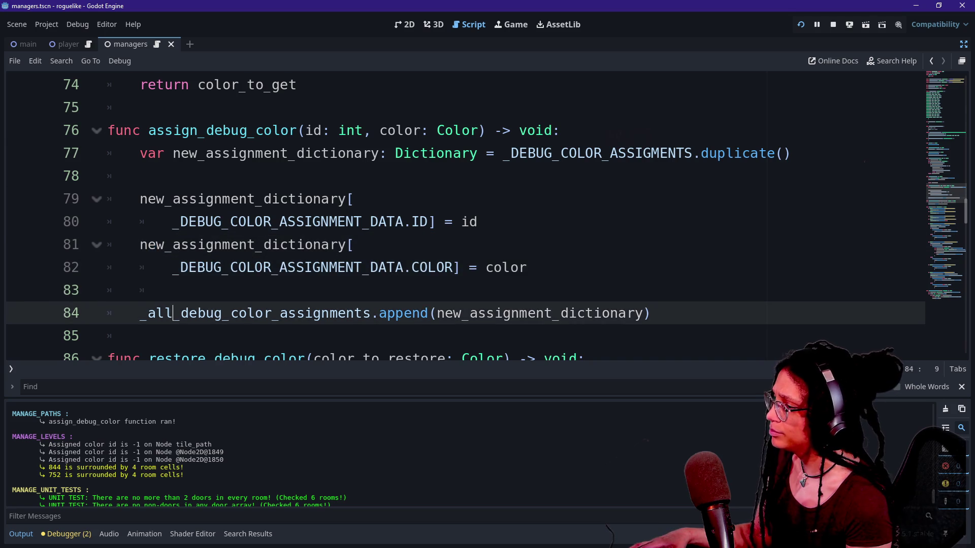
key("ctrl+j")
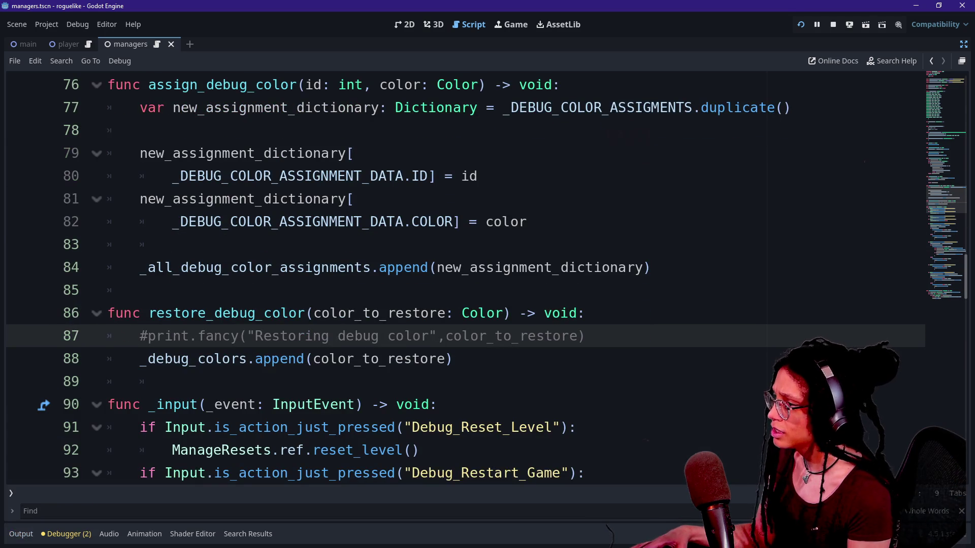
left_click(141, 290)
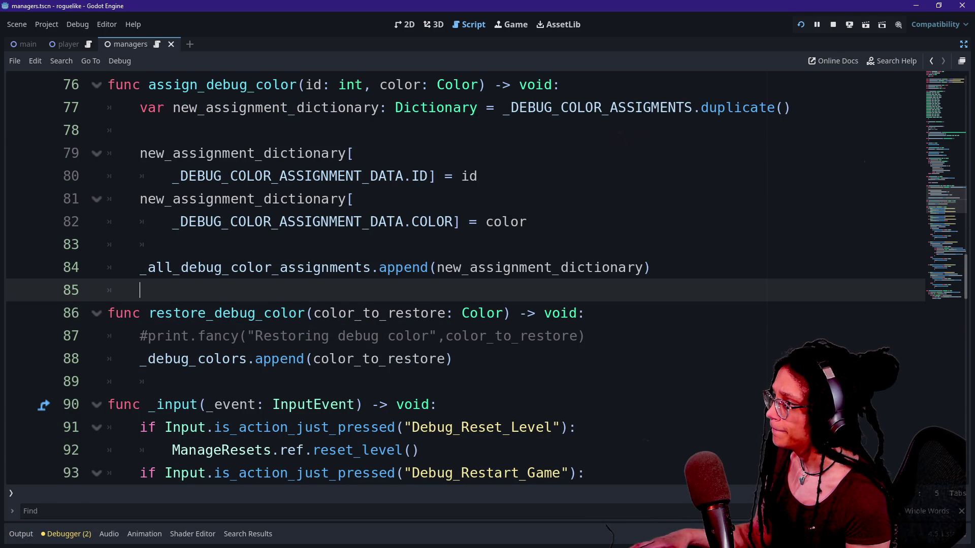
left_click_drag(108, 153, 354, 153)
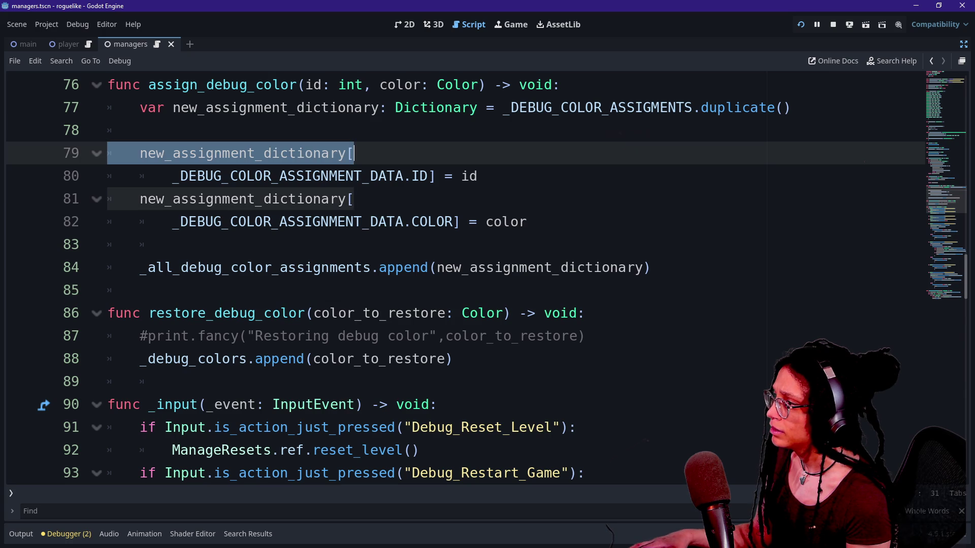
mouse_move(172, 175)
left_mouse_down()
mouse_move(353, 198)
mouse_move(477, 176)
left_mouse_up()
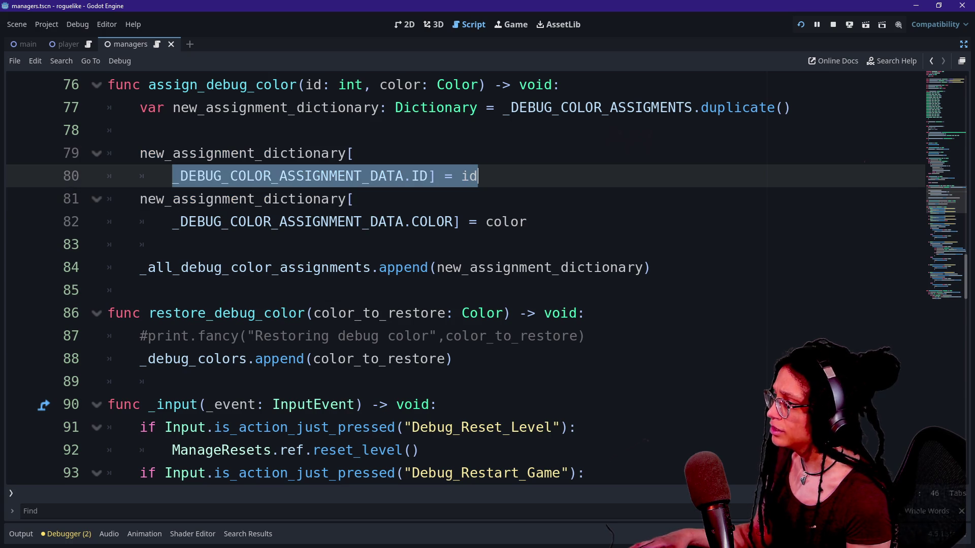
left_click_drag(140, 199, 527, 221)
left_click(172, 244)
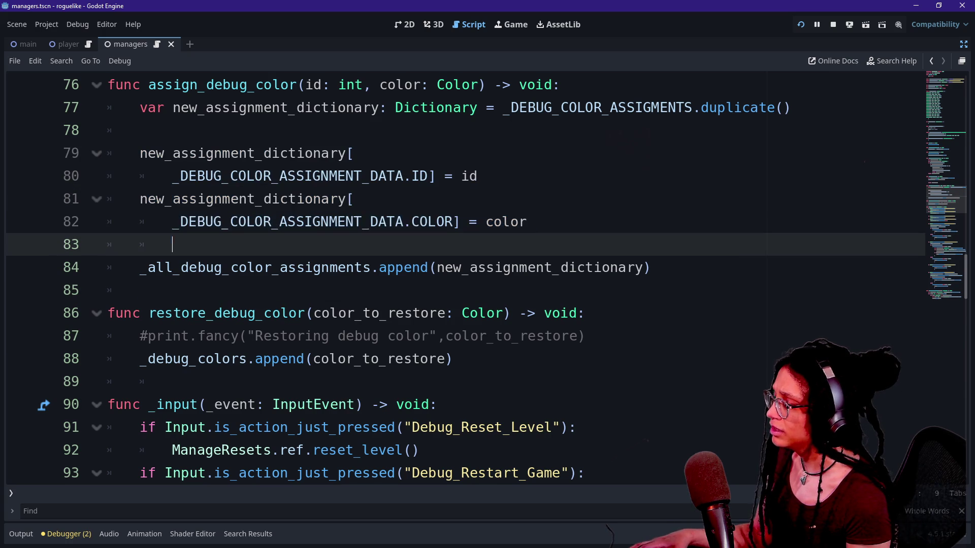
left_click_drag(172, 198, 526, 221)
left_click_drag(107, 199, 527, 221)
left_click(279, 222)
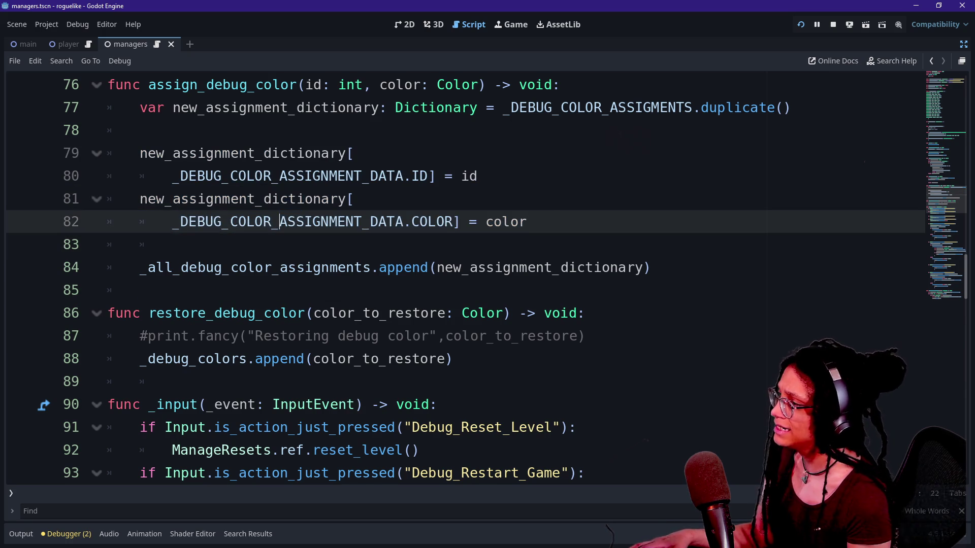
left_click_drag(296, 267, 649, 267)
left_click(412, 267)
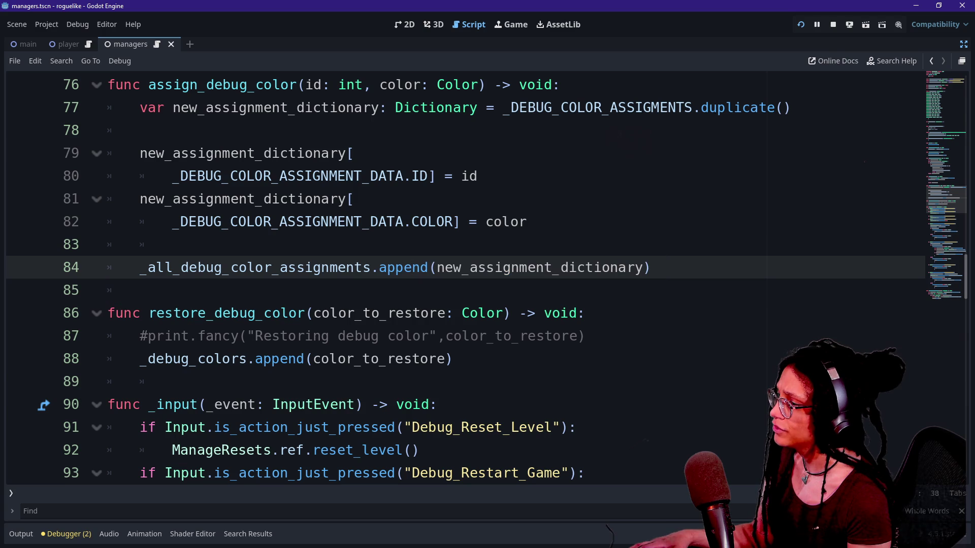
scroll(465, 278, "up", 6)
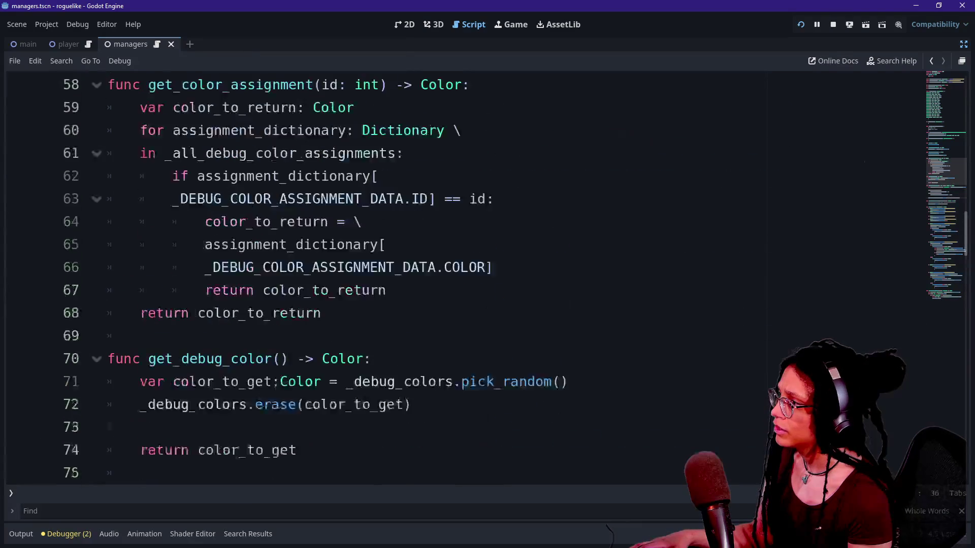
scroll(465, 279, "up", 5)
scroll(465, 278, "down", 2)
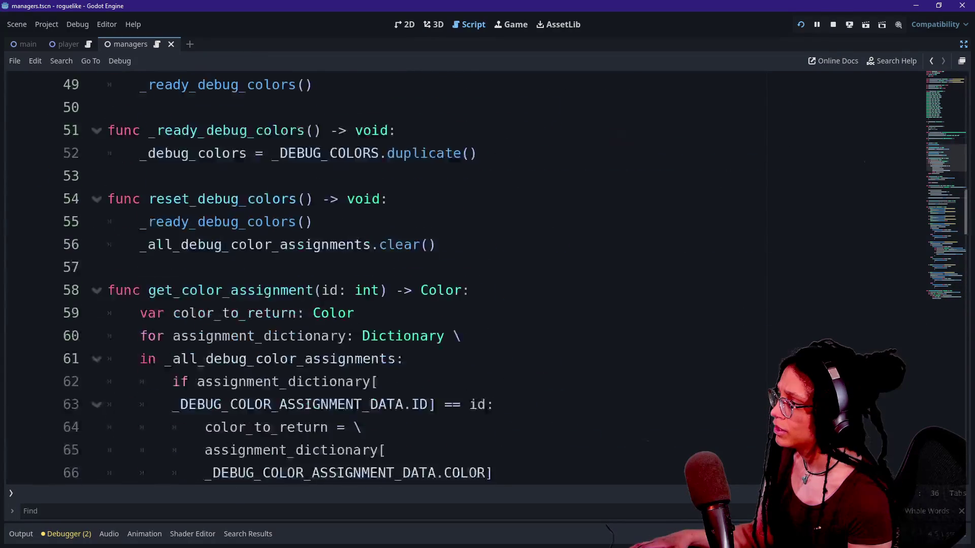
scroll(465, 278, "down", 14)
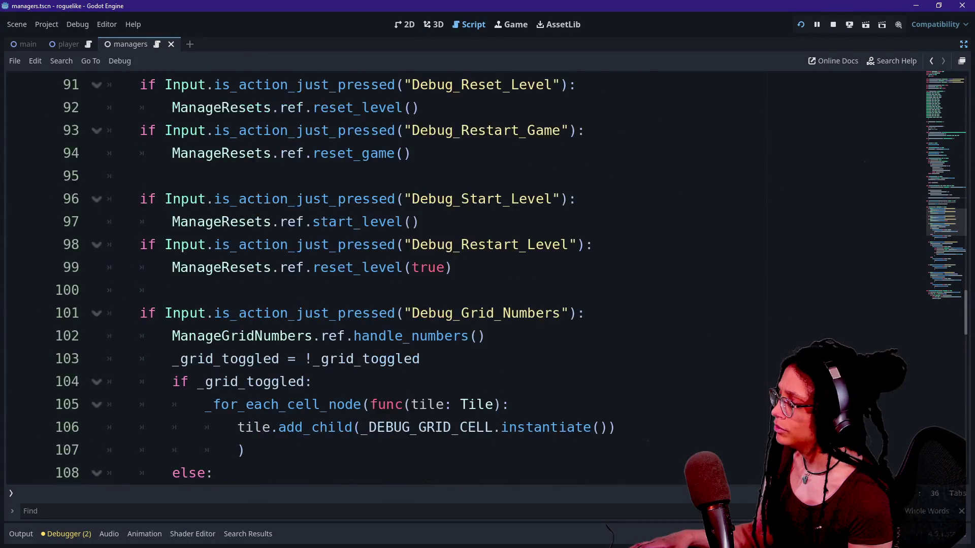
scroll(465, 278, "down", 9)
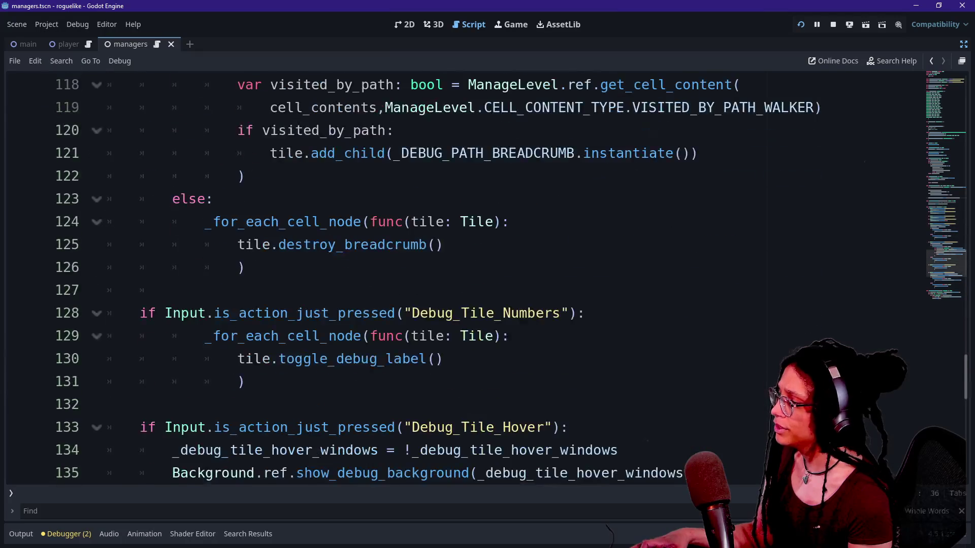
scroll(465, 278, "down", 5)
scroll(465, 278, "up", 4)
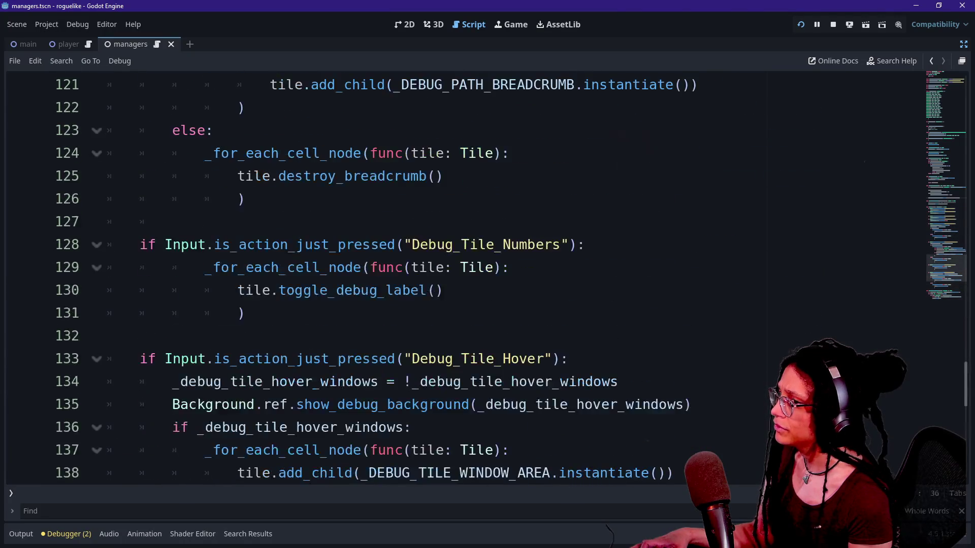
scroll(465, 278, "up", 7)
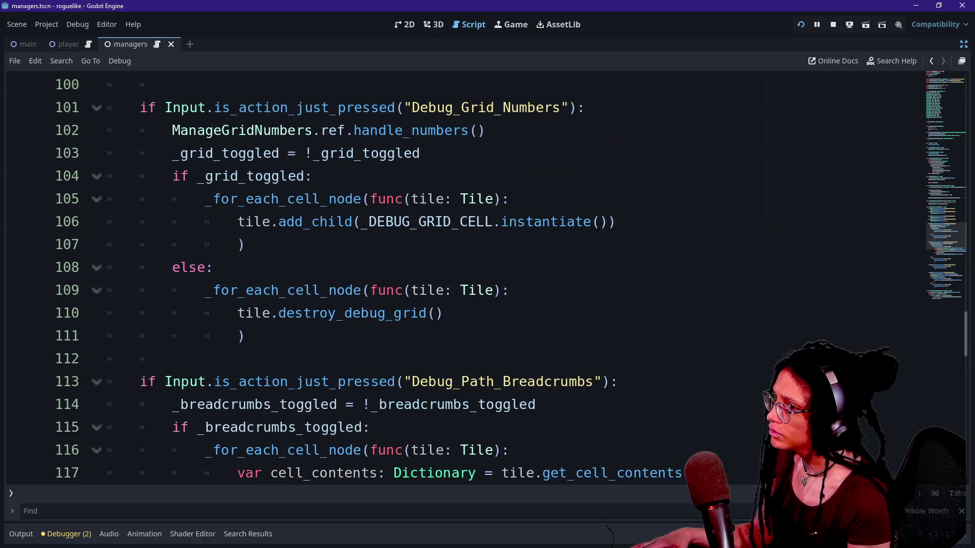
left_click(931, 60)
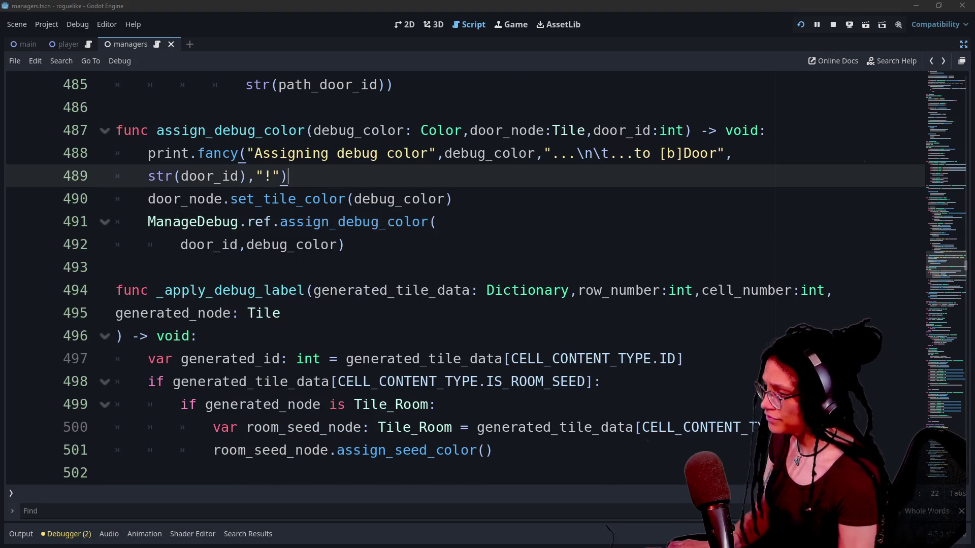
- Search the project for 'saved' and open the tile.gd line 26 match
key("ctrl+shift+f")
type("saved_co")
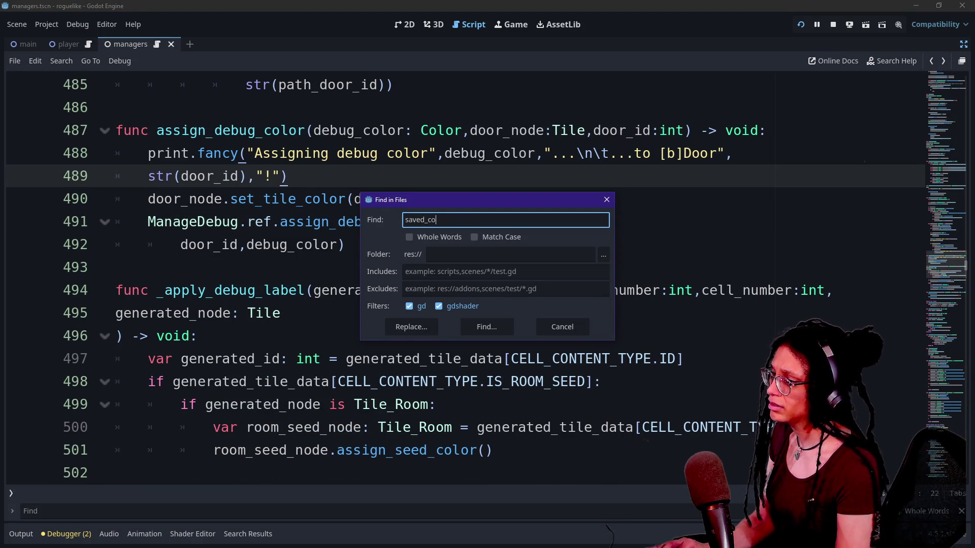
key("Escape")
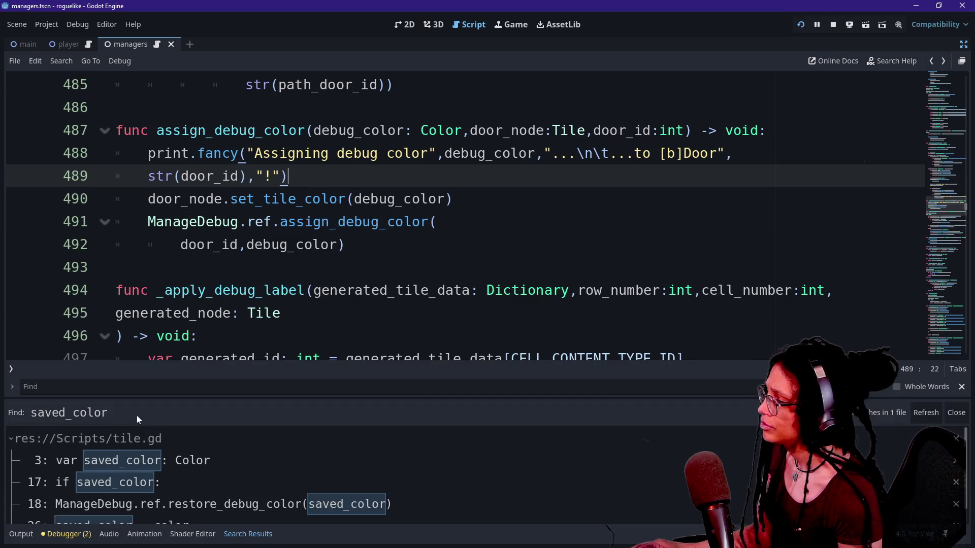
left_click_drag(135, 397, 144, 359)
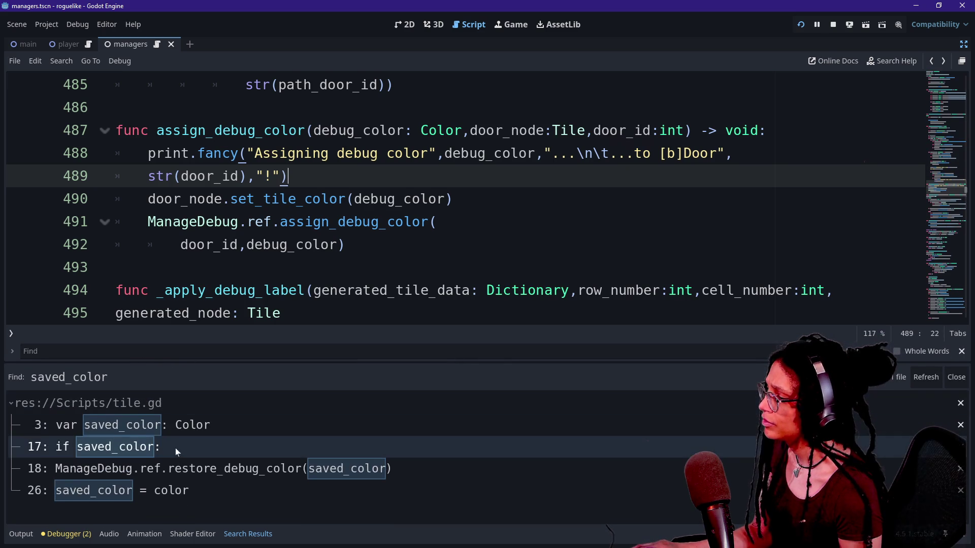
left_click(108, 498)
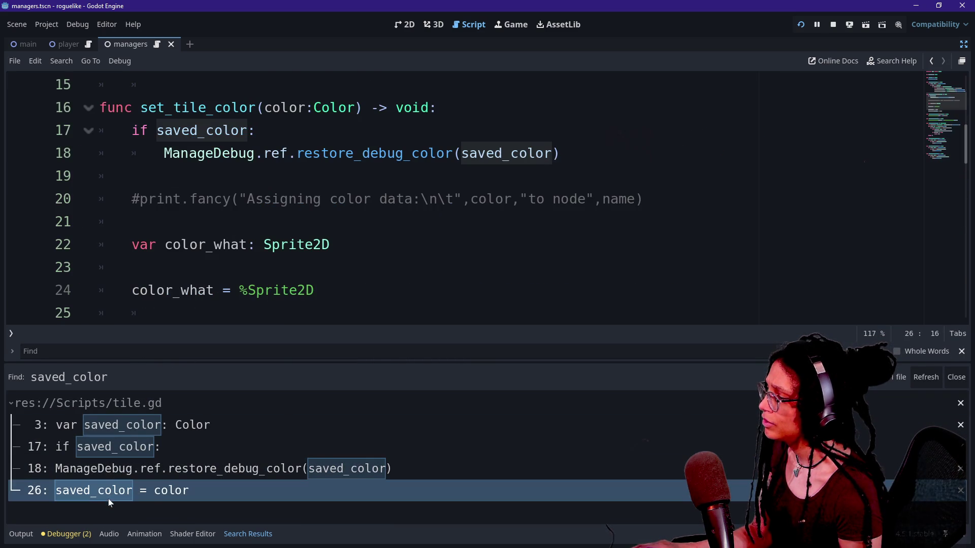
key("alt+o")
key("alt+o")
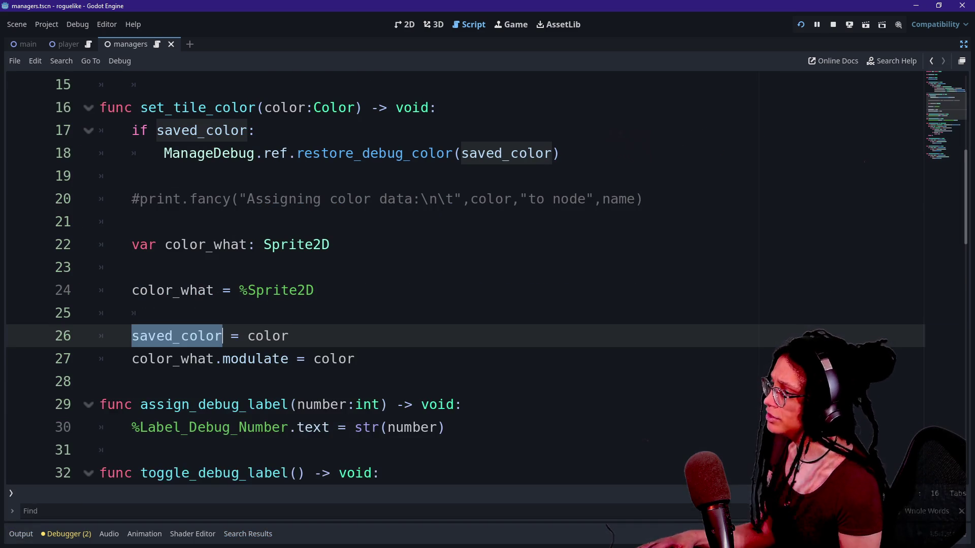
- Review set_tile_color's saved_color check, Sprite2D declaration and color_what assignment
left_click_drag(141, 108, 248, 107)
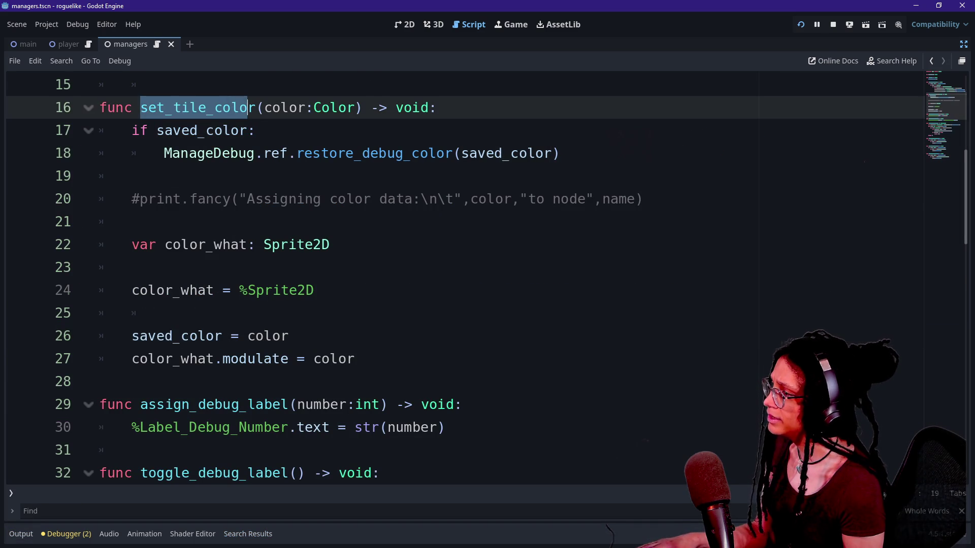
left_click(248, 107)
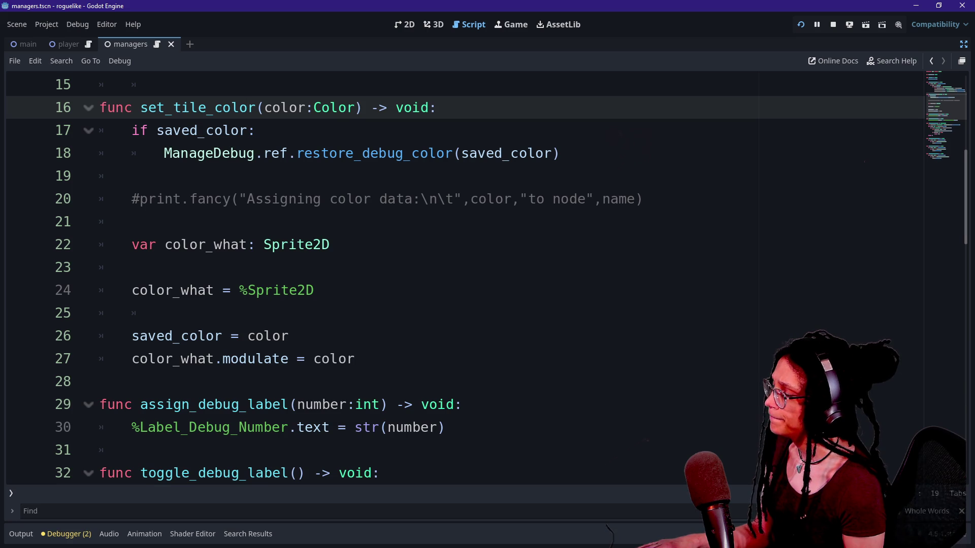
left_click(132, 130)
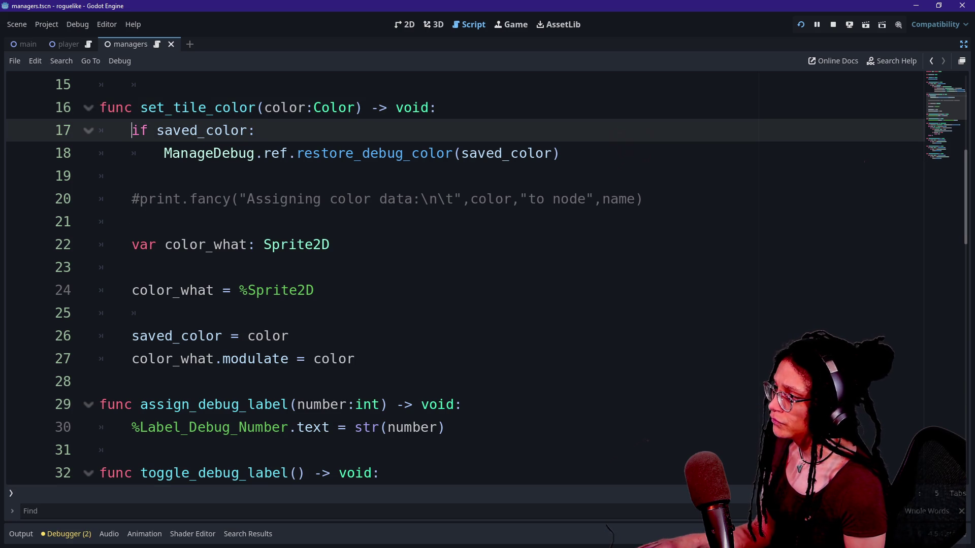
left_click(331, 244)
left_click_drag(132, 290, 314, 290)
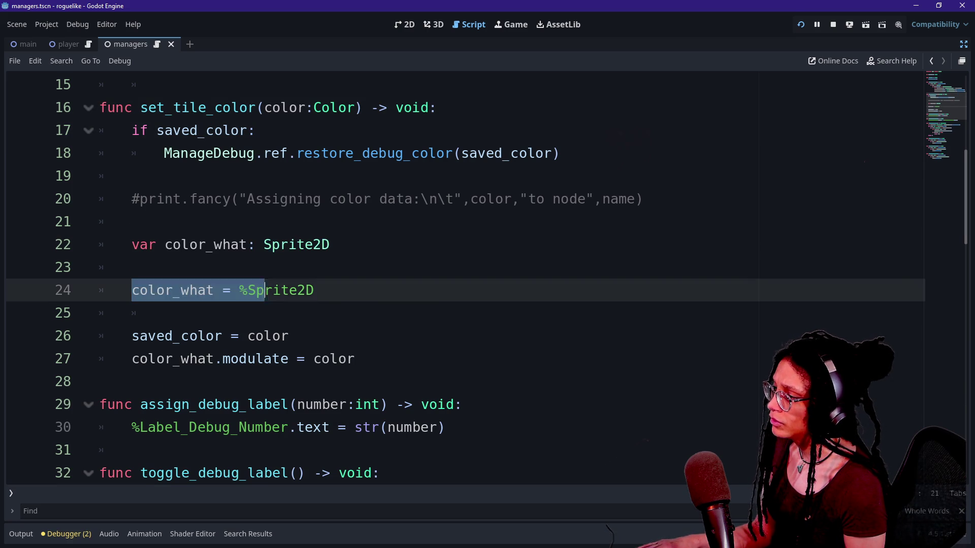
left_click(314, 290)
scroll(183, 313, "up", 1)
left_click_drag(100, 175, 330, 313)
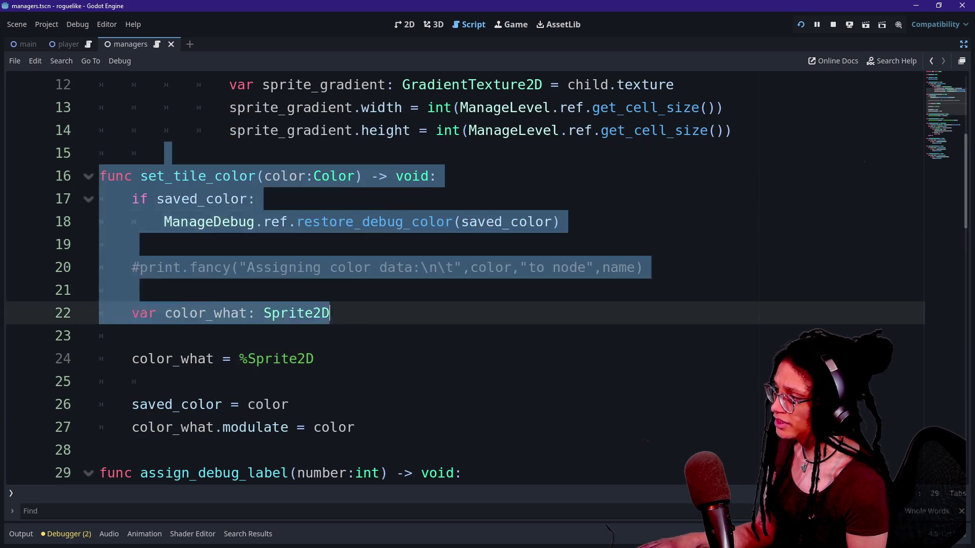
- Uncomment the colour data print on line 20 and rerun the game with F5
left_click(132, 336)
left_click(549, 267)
key("ctrl+k")
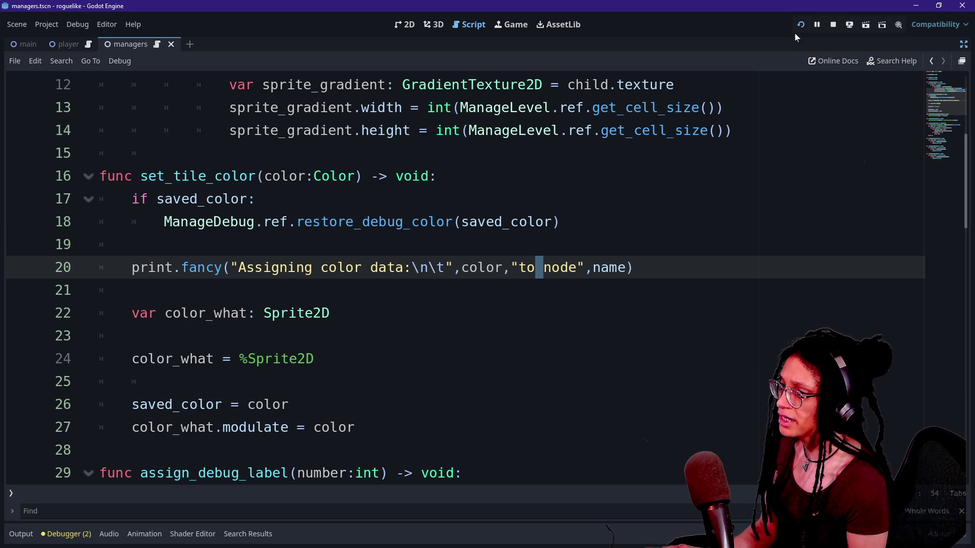
key("F5")
left_click(15, 535)
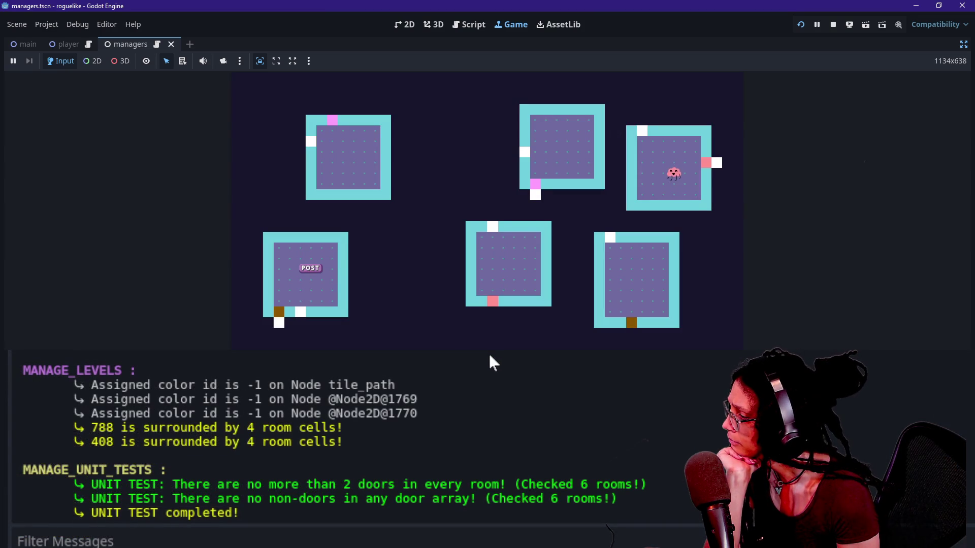
- Read the log lines showing colour (0.545, 0.337, 0.0, 1.0) assigned and which door received it
scroll(489, 356, "up", 2)
scroll(490, 356, "down", 2)
scroll(489, 355, "up", 2)
scroll(489, 356, "up", 2)
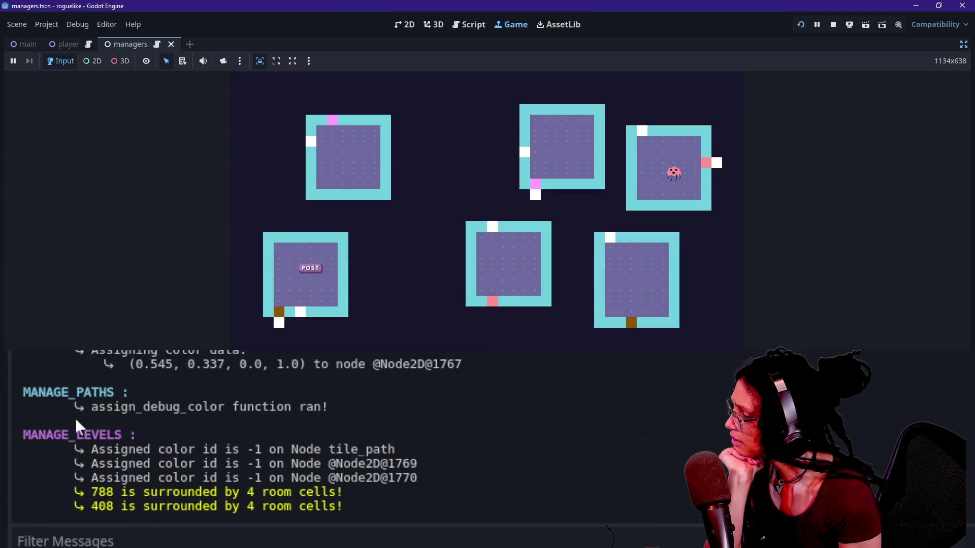
left_click_drag(135, 364, 465, 386)
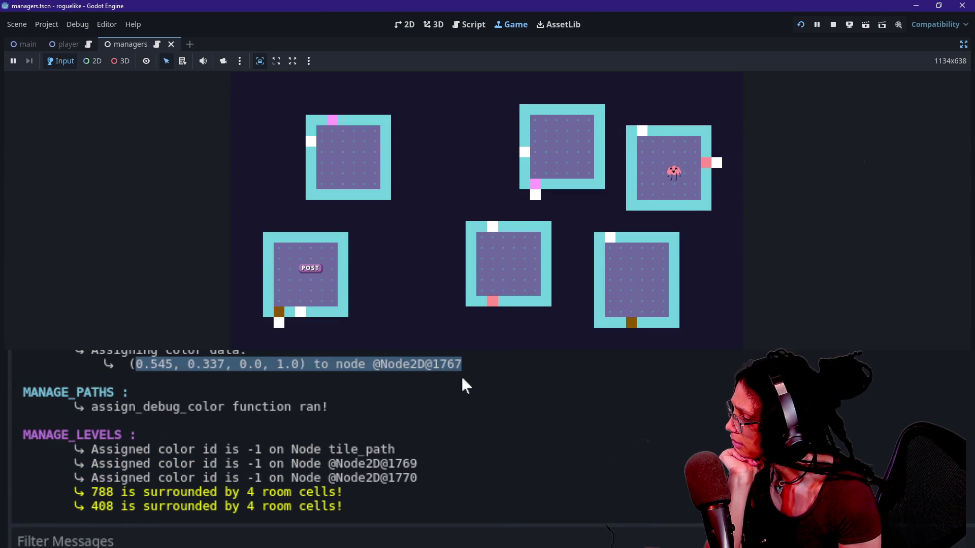
left_click(465, 386)
scroll(465, 386, "up", 3)
left_click_drag(92, 422, 307, 422)
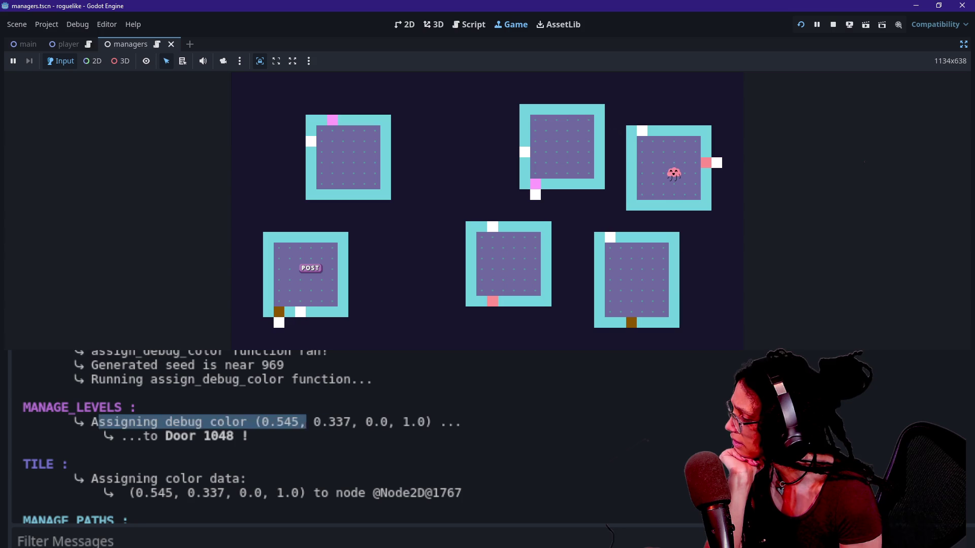
left_click(187, 422)
left_click_drag(144, 436, 196, 436)
left_click(270, 440)
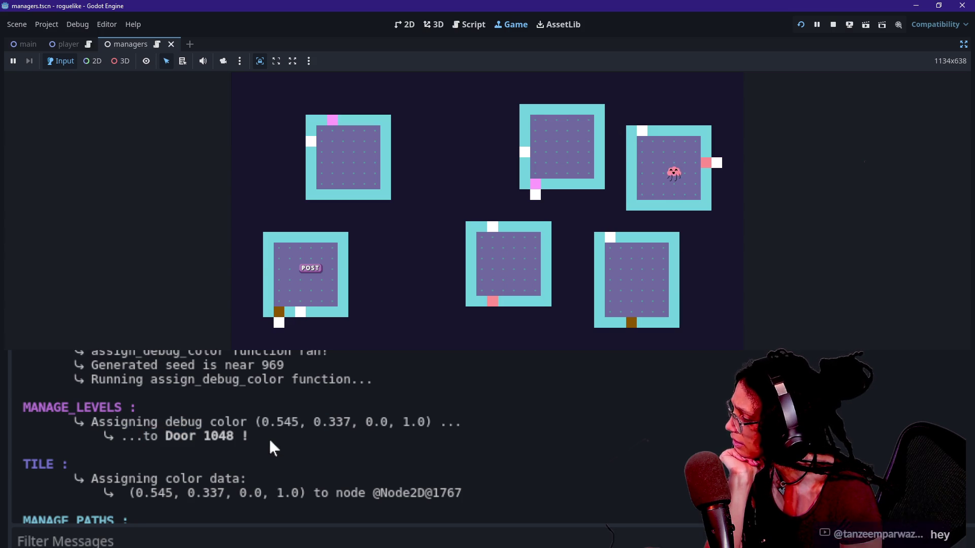
- Scroll further down the Output log to the color id -1 lines
scroll(269, 437, "down", 1)
left_click_drag(255, 389, 348, 389)
mouse_move(130, 461)
left_mouse_down()
mouse_move(469, 461)
mouse_move(232, 460)
mouse_move(235, 436)
left_mouse_up()
scroll(196, 448, "down", 1)
scroll(196, 445, "down", 1)
scroll(236, 435, "down", 1)
left_click(239, 440)
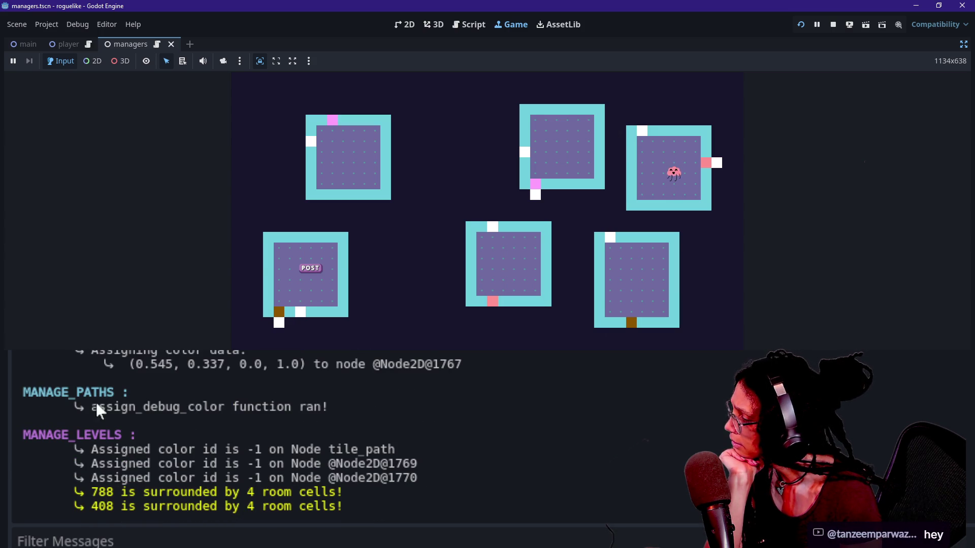
left_click_drag(87, 406, 280, 407)
scroll(280, 407, "down", 2)
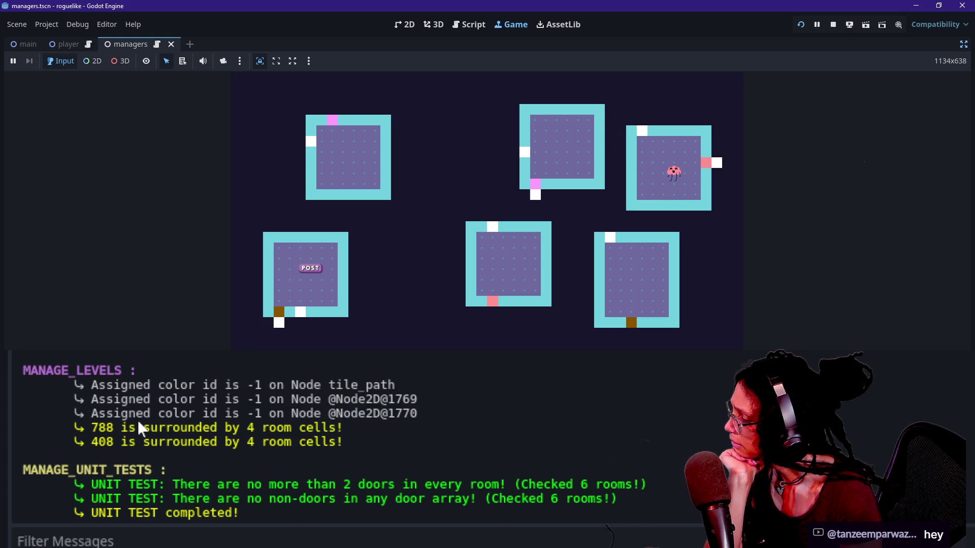
left_click_drag(217, 385, 269, 399)
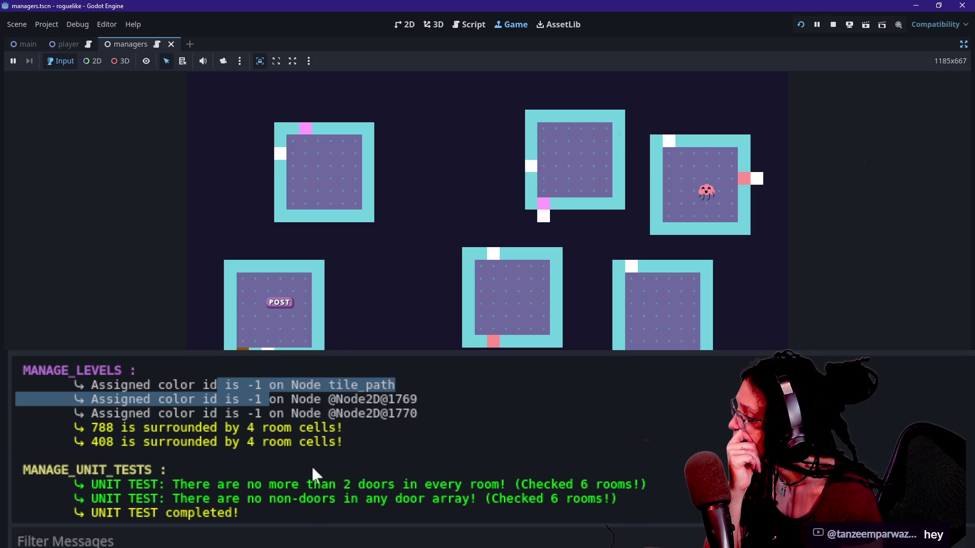
- Compare the Assigned color id lines for doors 969 and 1048, then return to the Script workspace
scroll(312, 465, "up", 2)
scroll(135, 492, "up", 2)
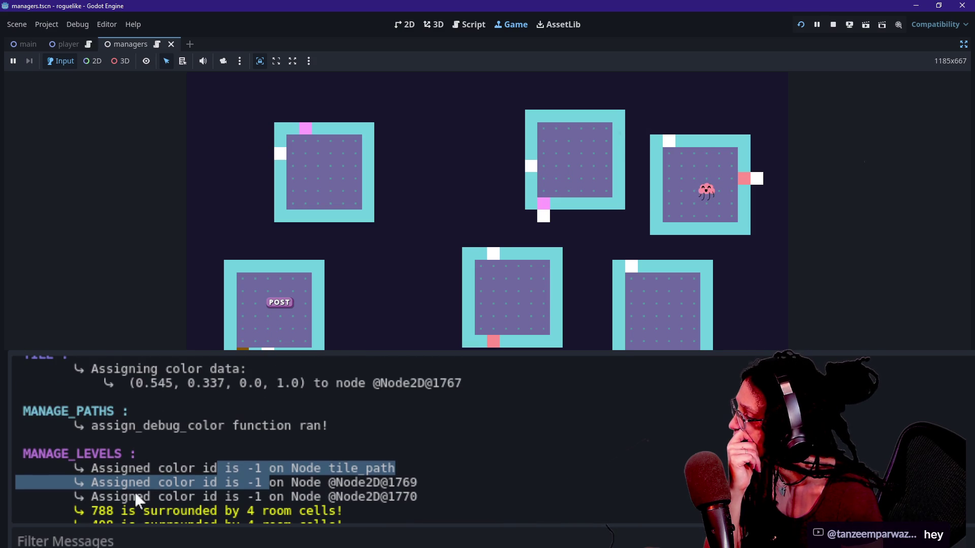
scroll(119, 458, "up", 3)
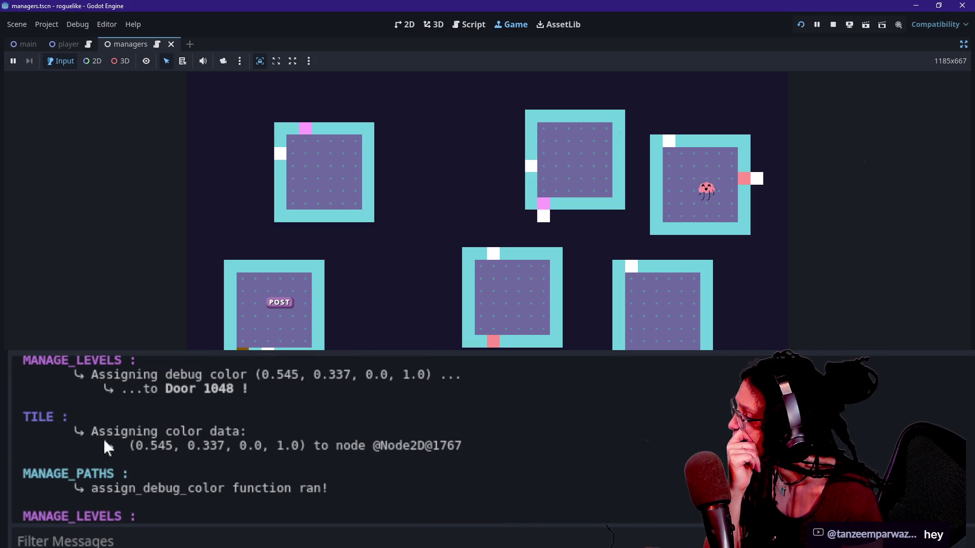
scroll(323, 463, "up", 8)
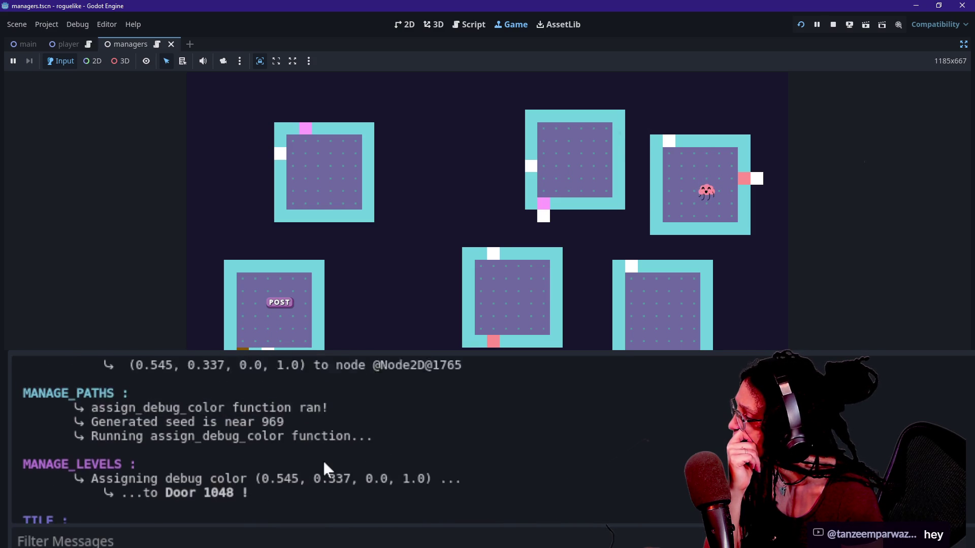
scroll(325, 468, "up", 1)
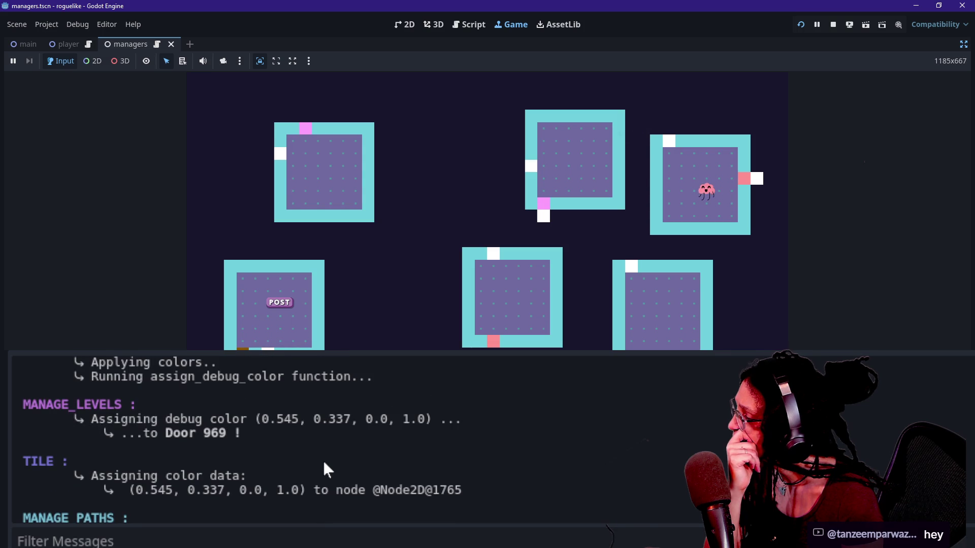
scroll(324, 464, "up", 5)
scroll(324, 465, "down", 4)
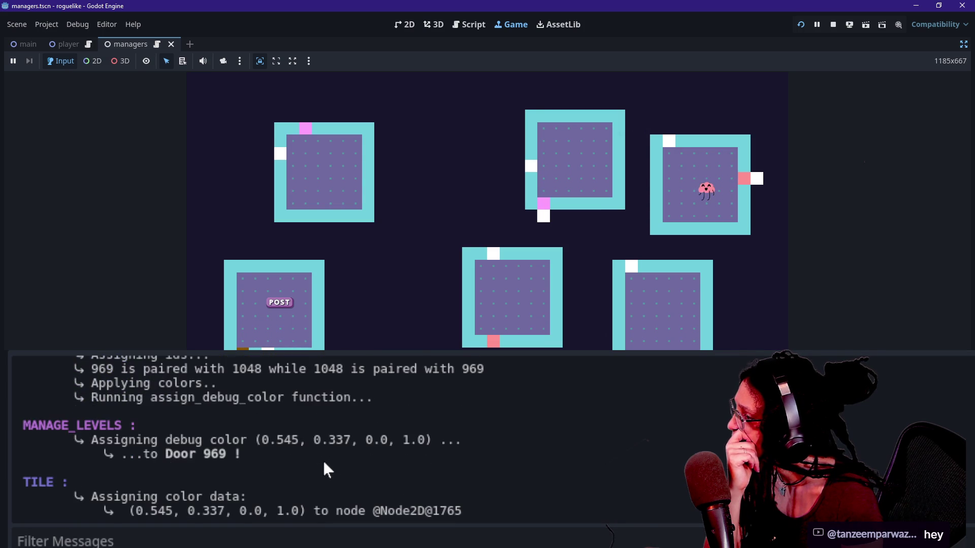
scroll(324, 463, "down", 5)
left_click_drag(324, 463, 324, 466)
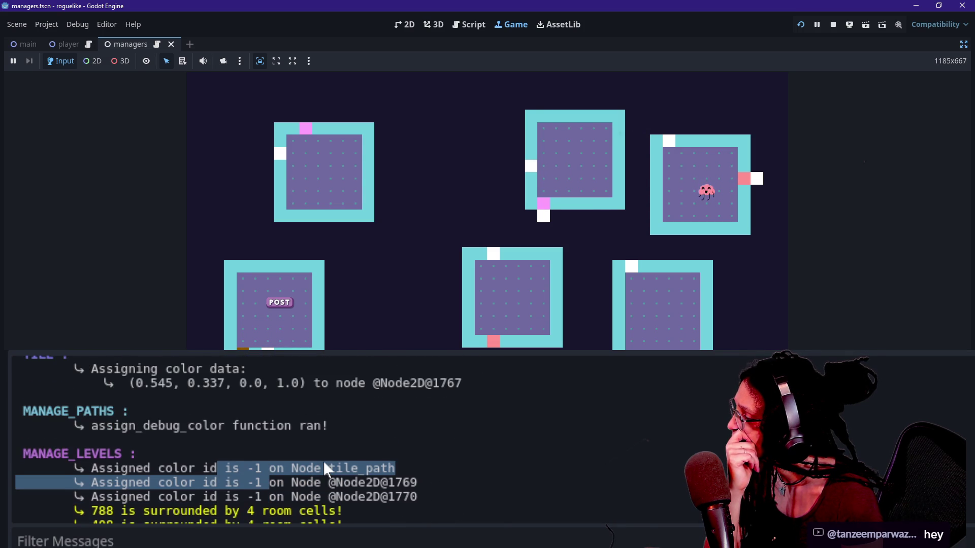
scroll(323, 463, "down", 2)
left_click(136, 442)
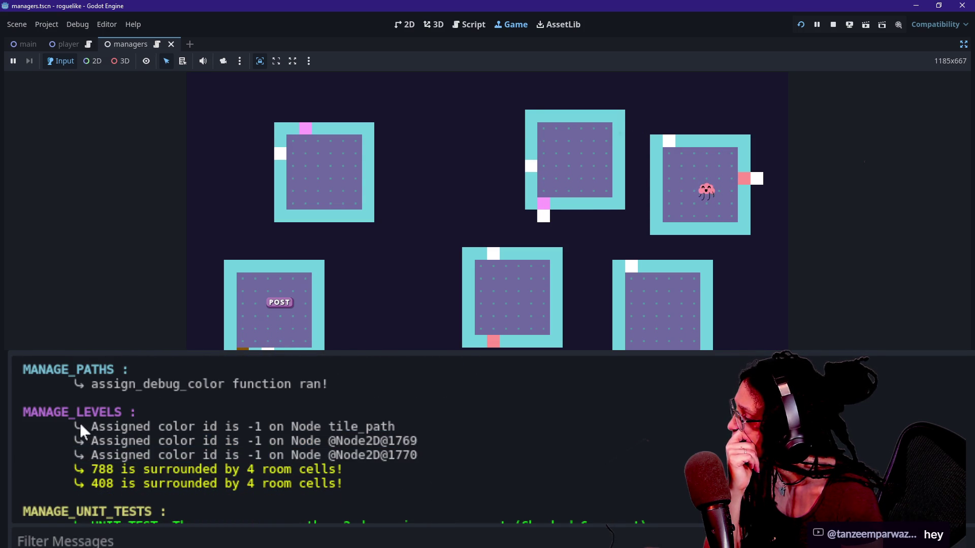
left_click_drag(78, 421, 215, 437)
left_click(216, 437)
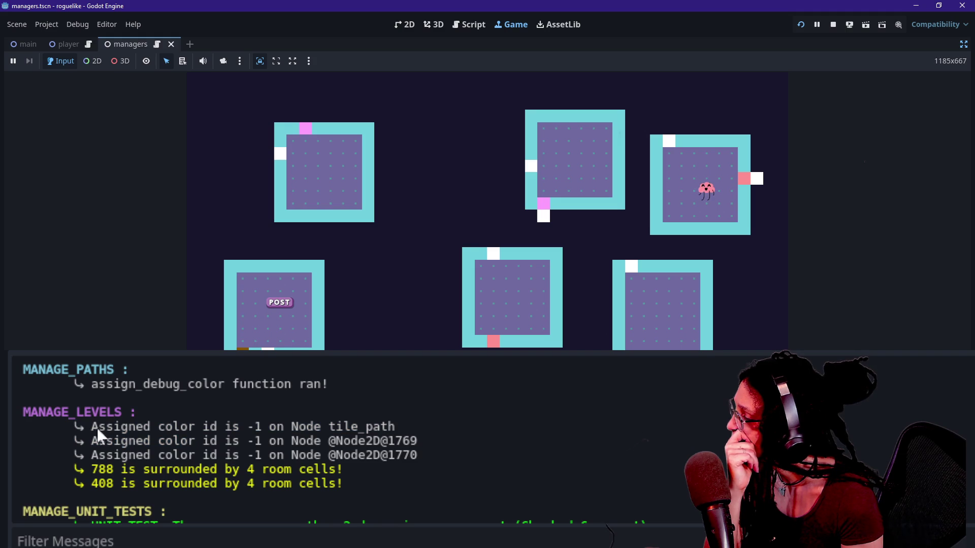
left_click_drag(99, 428, 240, 440)
left_click(411, 242)
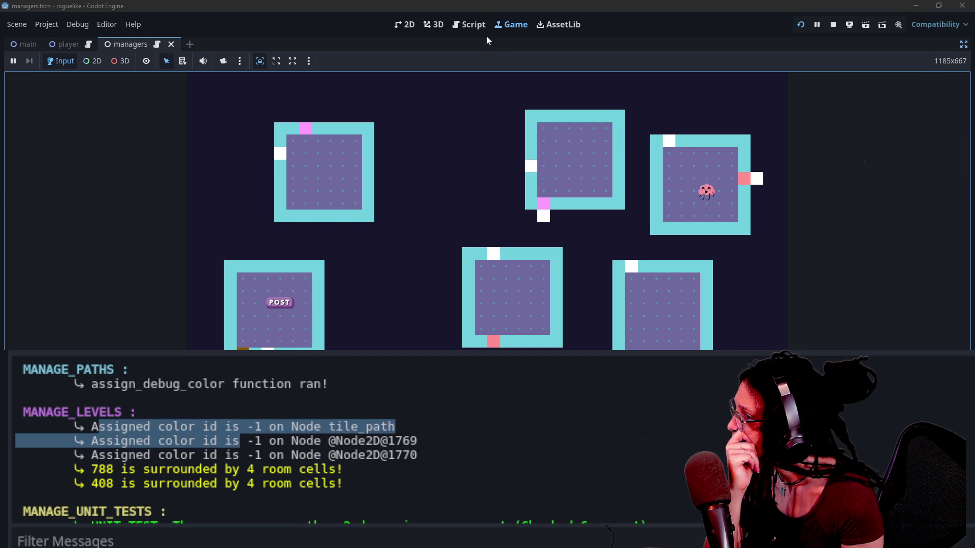
left_click(470, 25)
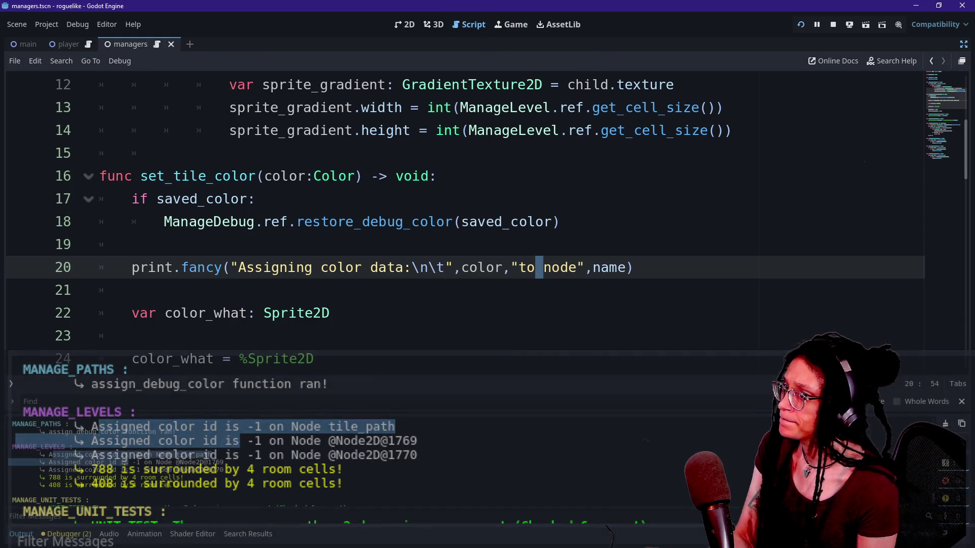
- Quick-open the level manager script by searching 'manage_le'
left_click(131, 335)
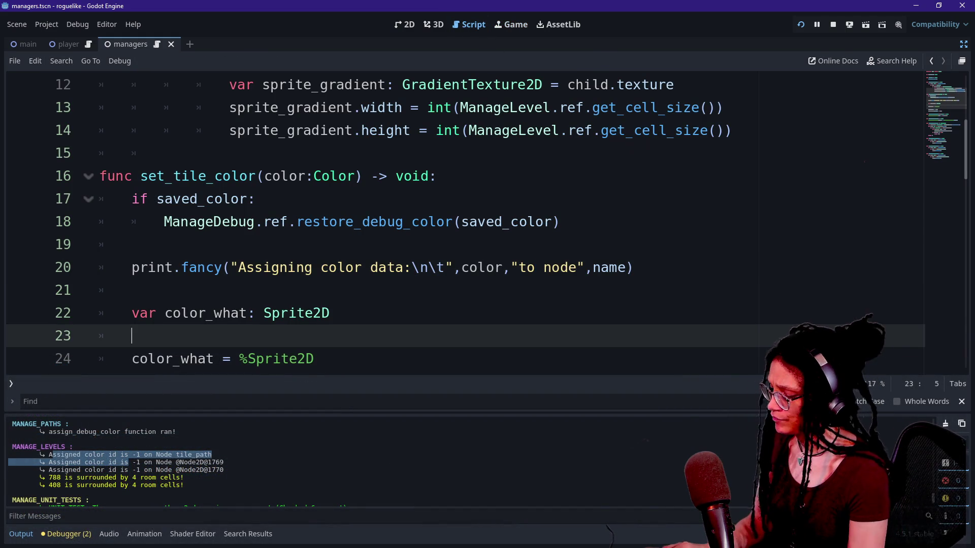
key("shift+alt+o")
type("manage_le")
left_click(388, 325)
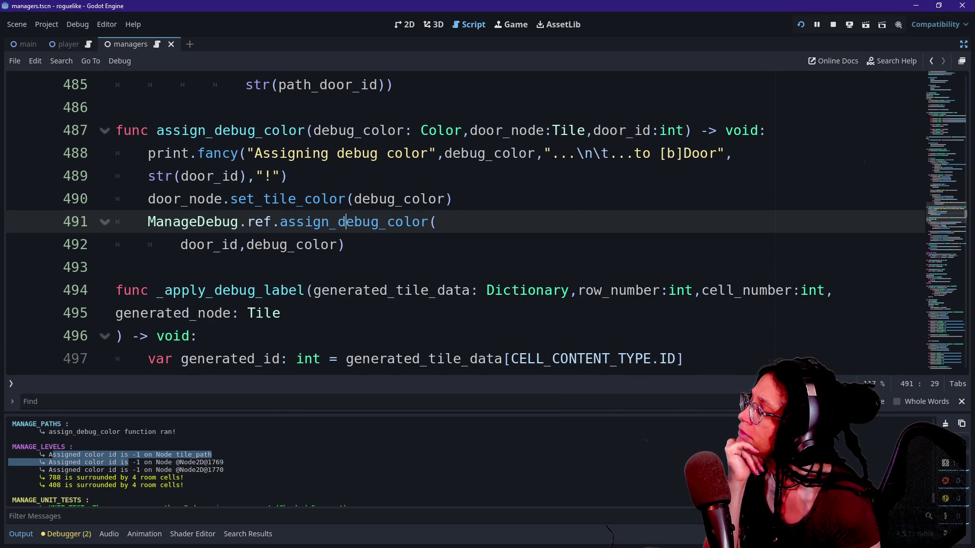
- Scroll up to _apply_path_debug_colors and examine the path cells lines 452–453
mouse_move(252, 203)
scroll(456, 223, "up", 7)
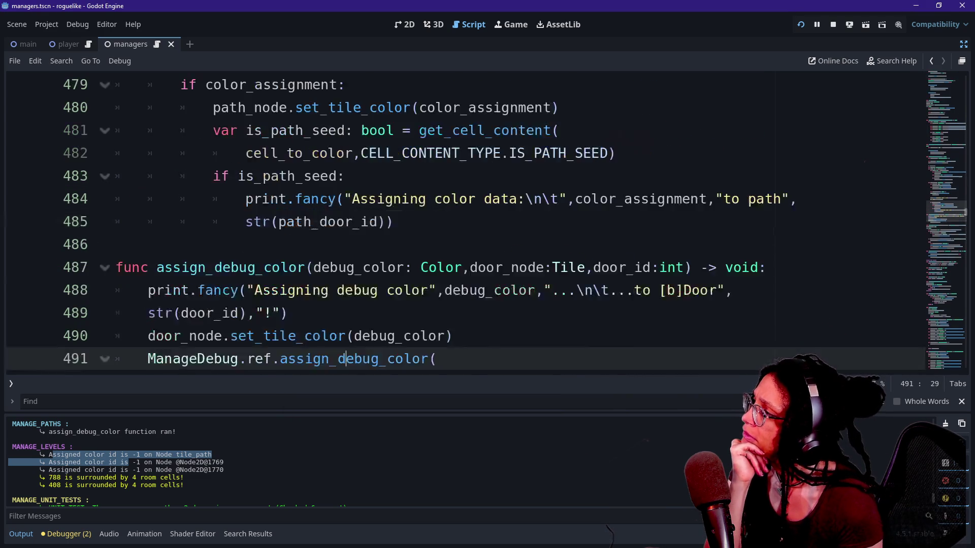
scroll(456, 223, "up", 5)
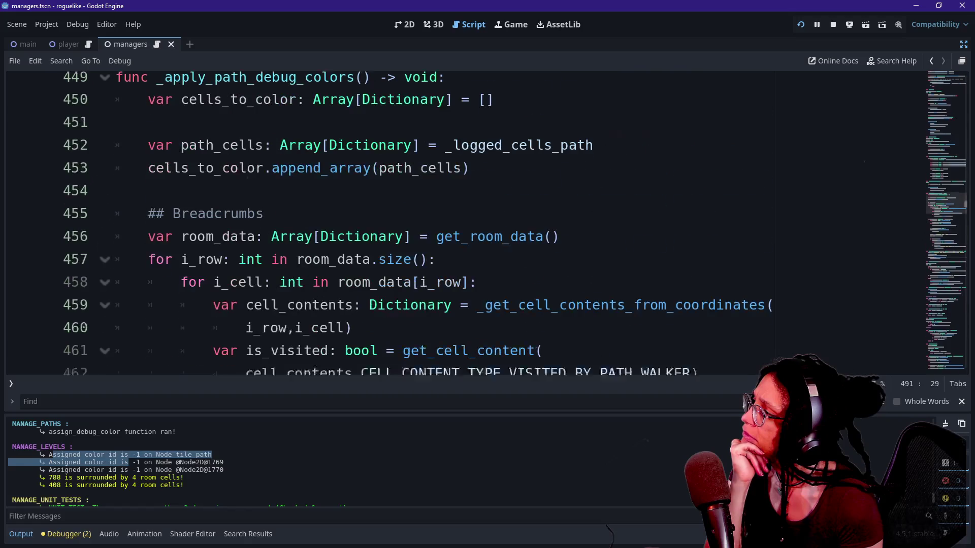
left_click(117, 130)
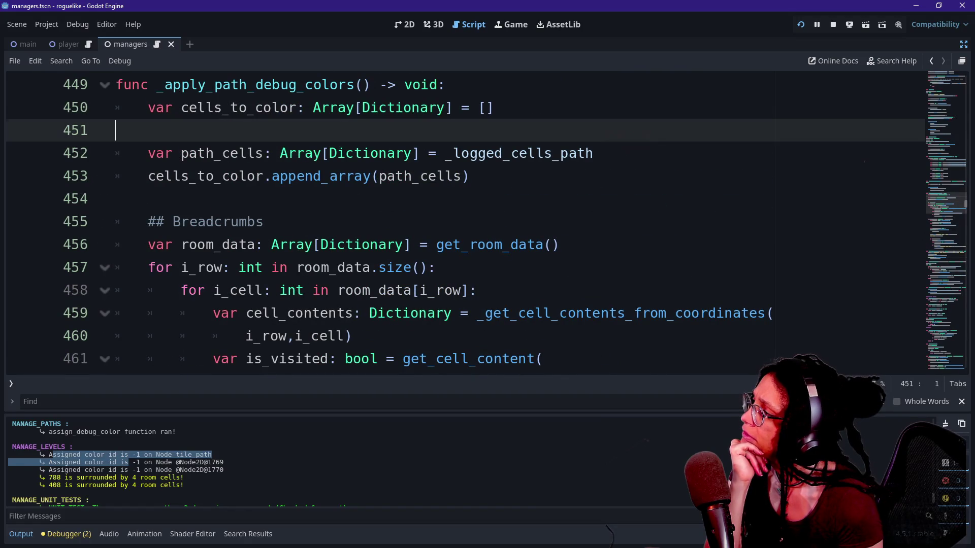
left_click_drag(148, 152, 374, 176)
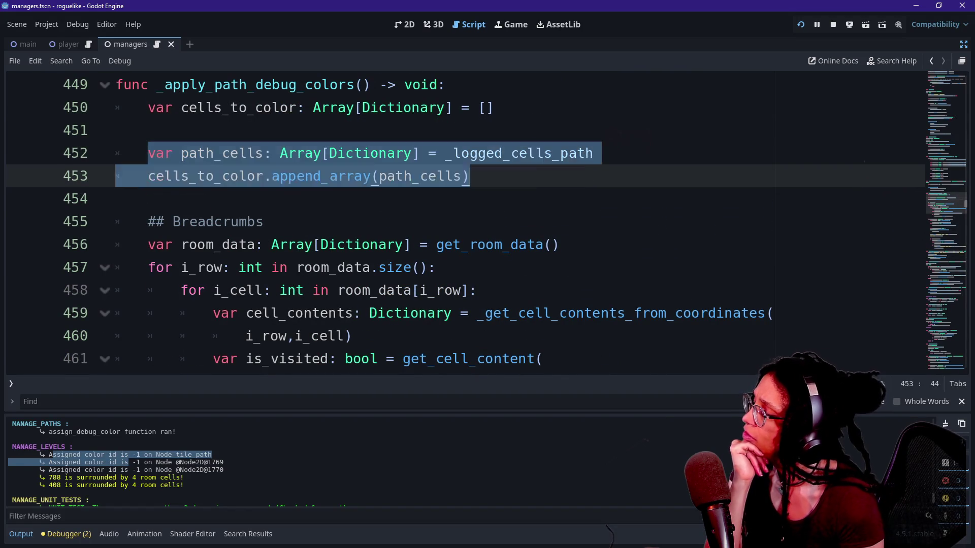
left_click(545, 153)
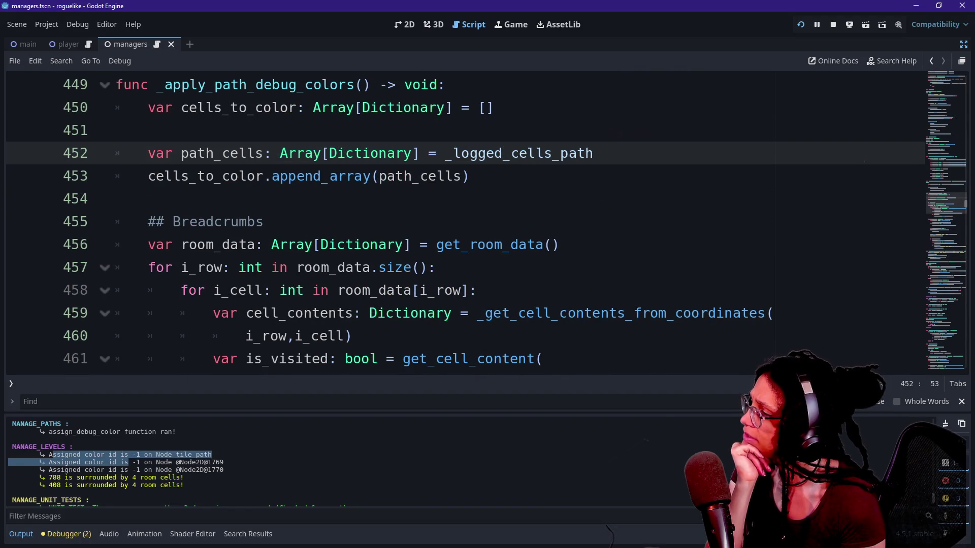
- Add a breakpoint on line 450 and run the project until it pauses there
left_click(20, 107)
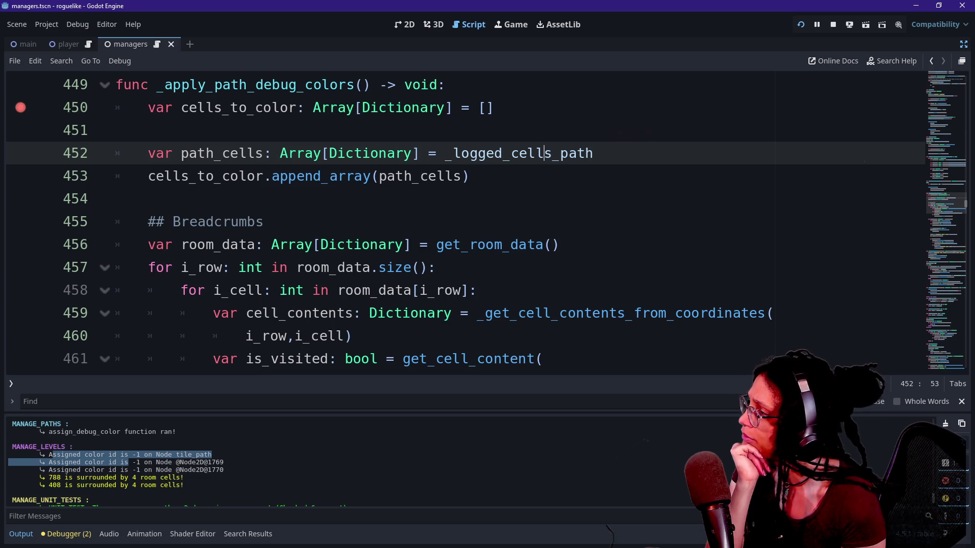
left_click(802, 28)
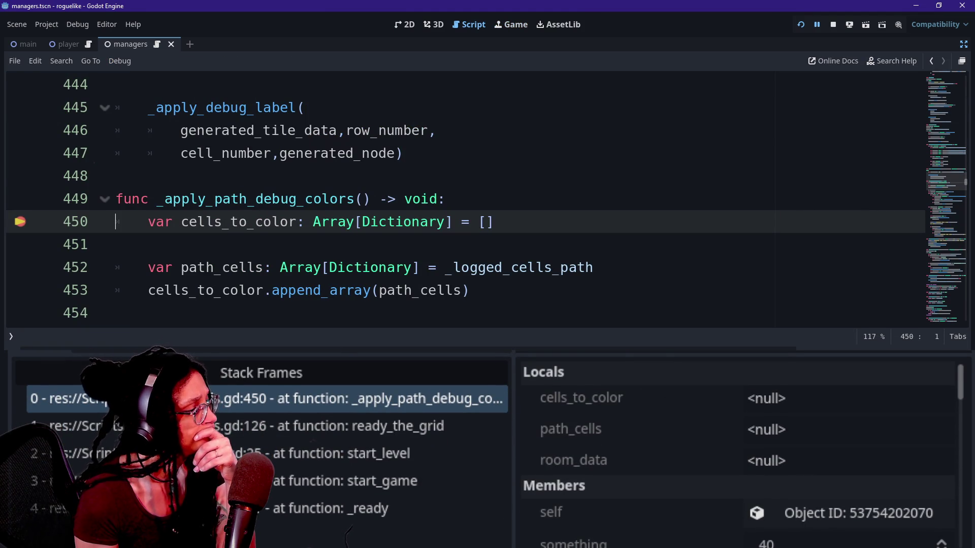
- Step over lines 452 and 453 with F10 until the path cells are appended to cells_to_color
key("ctrl+f")
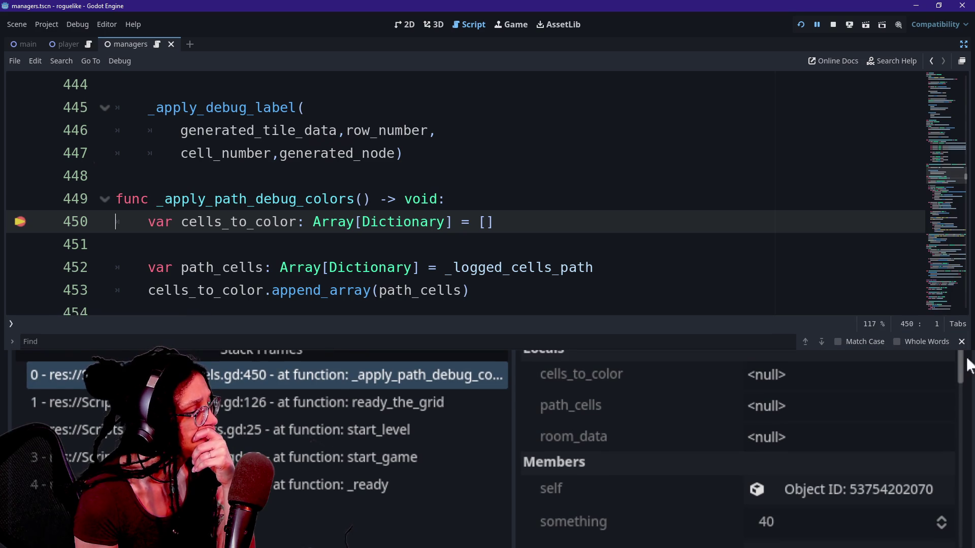
scroll(964, 373, "down", 1)
scroll(965, 374, "down", 1)
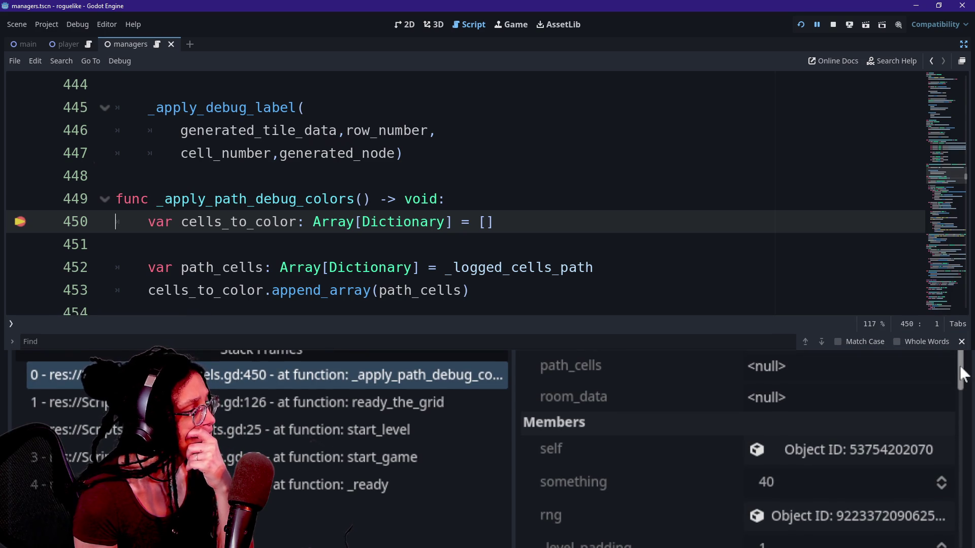
key("F10")
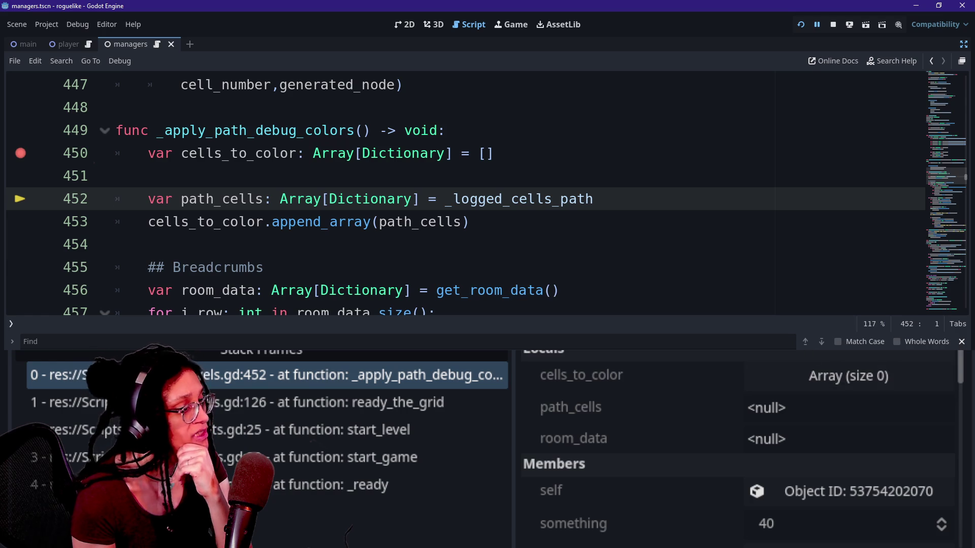
key("F10")
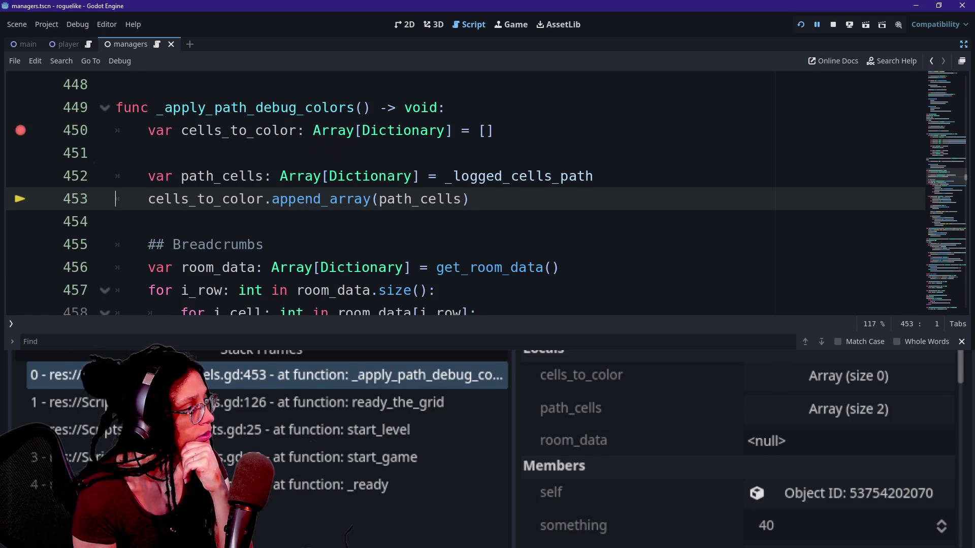
key("F10")
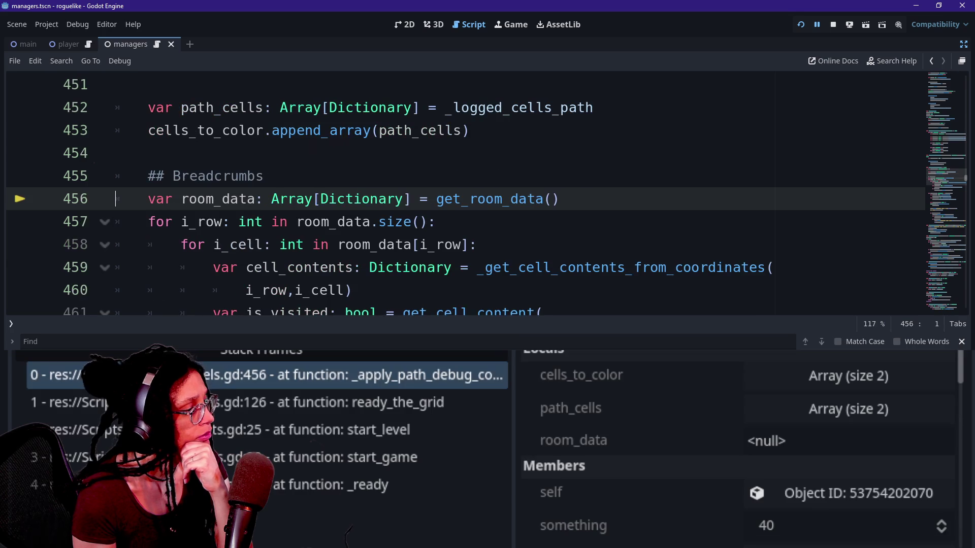
left_click(825, 379)
left_click(776, 441)
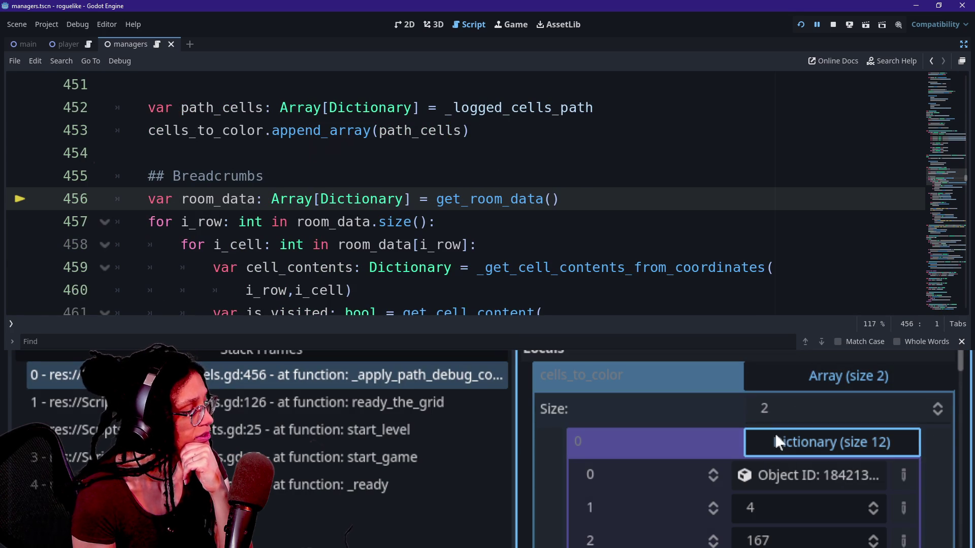
scroll(678, 439, "down", 1)
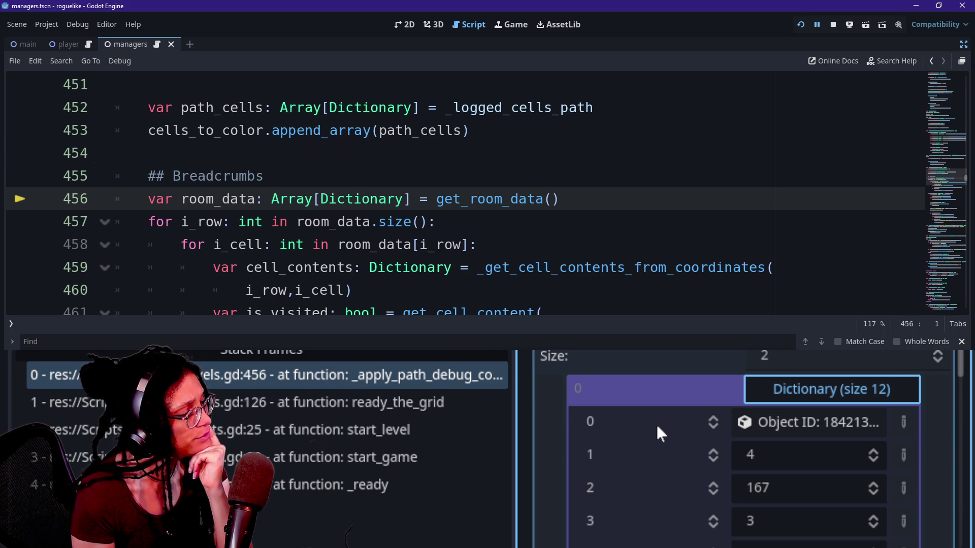
scroll(656, 424, "up", 1)
scroll(656, 431, "up", 1)
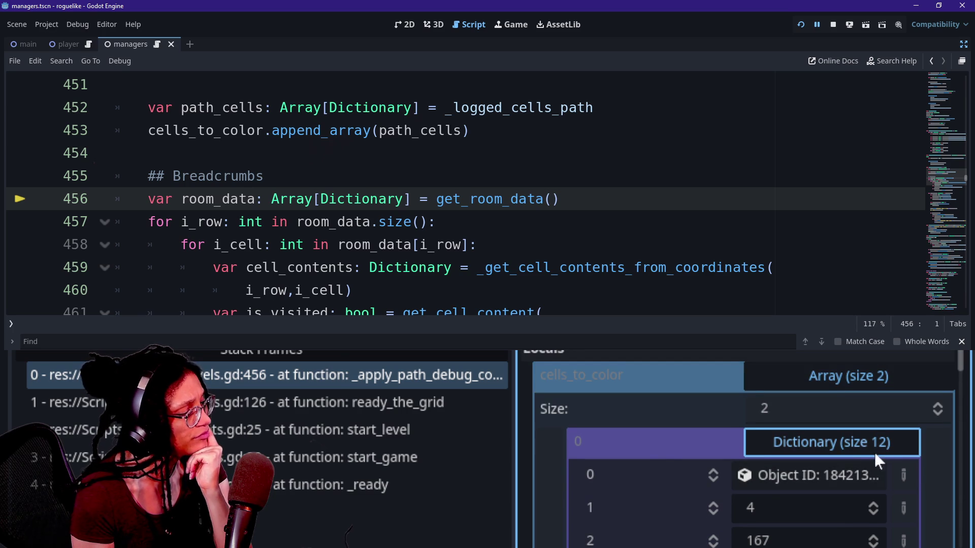
left_click(795, 452)
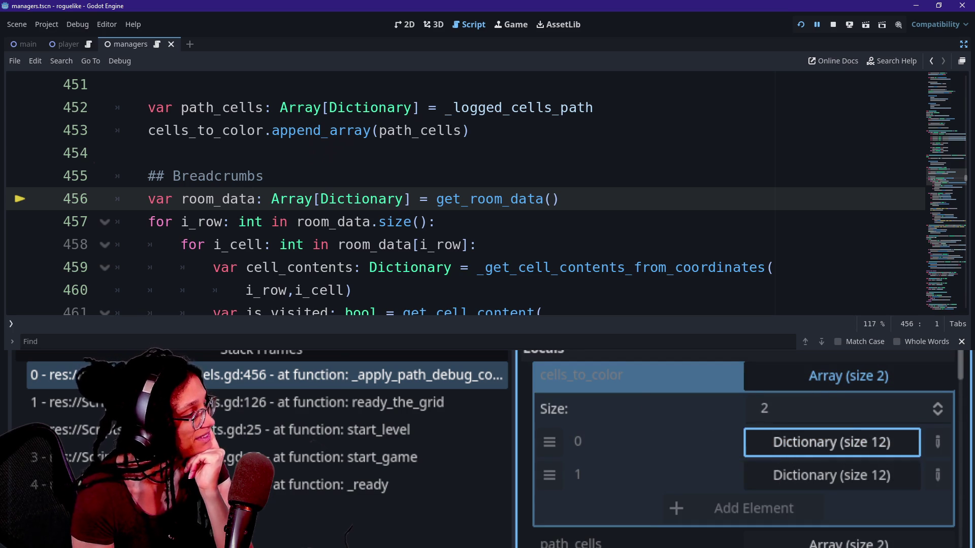
left_click(769, 371)
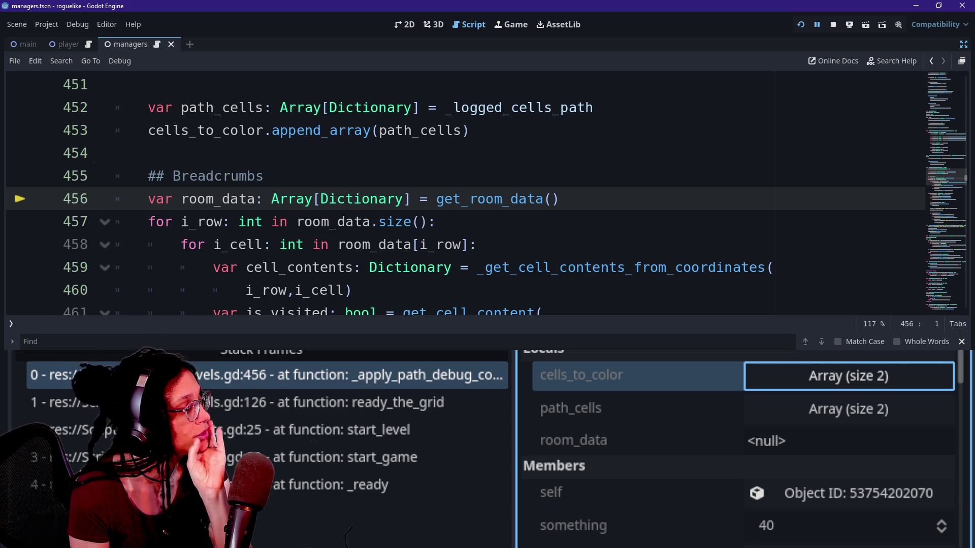
- Step into get_room_data and return to the row loop on line 457
key("F11")
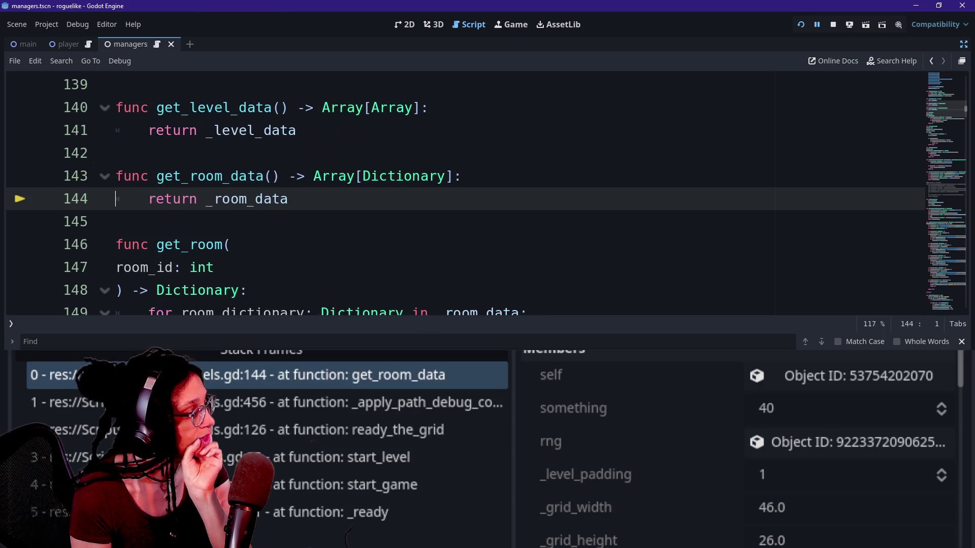
scroll(658, 490, "down", 3)
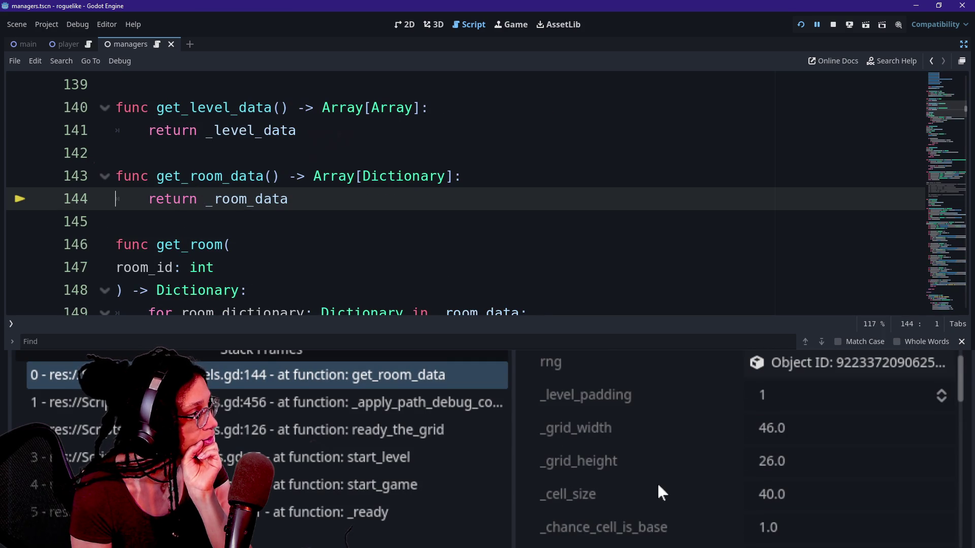
key("F10")
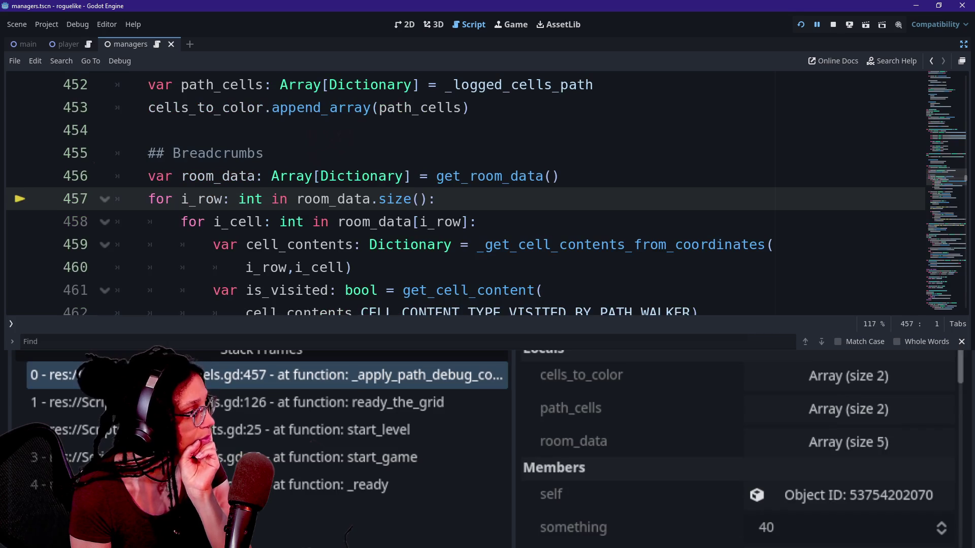
scroll(615, 388, "down", 1)
scroll(614, 387, "down", 2)
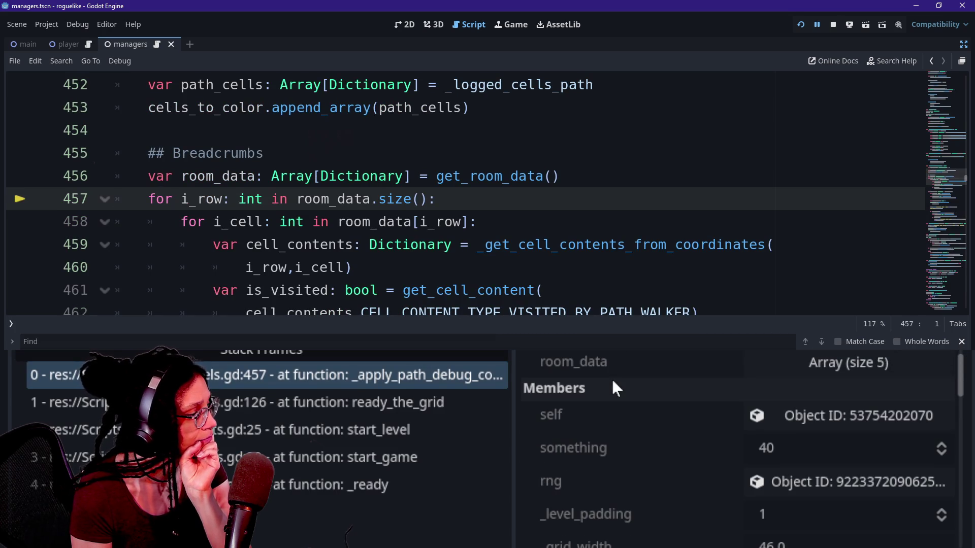
- Expand room_data in Locals and inspect its five 3-key dictionaries
left_click(801, 376)
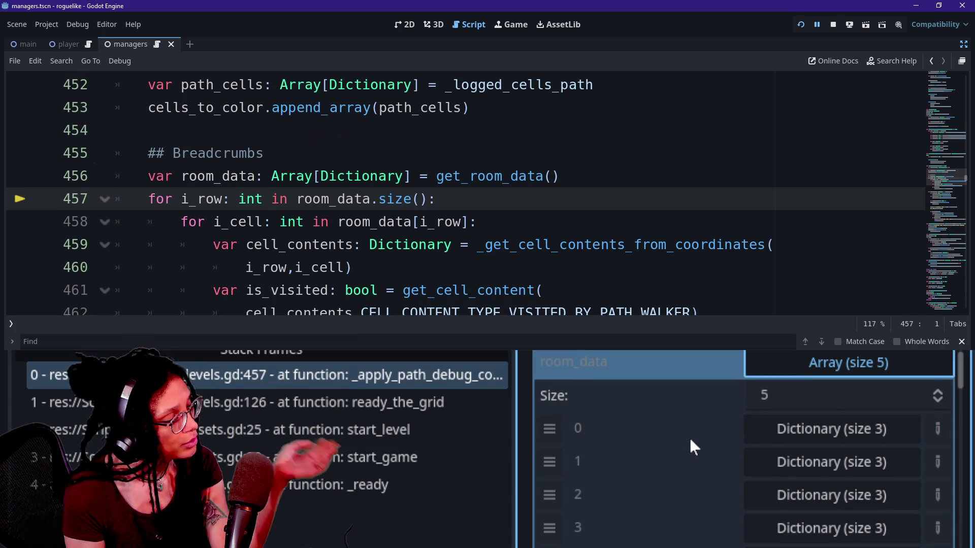
scroll(690, 436, "down", 3)
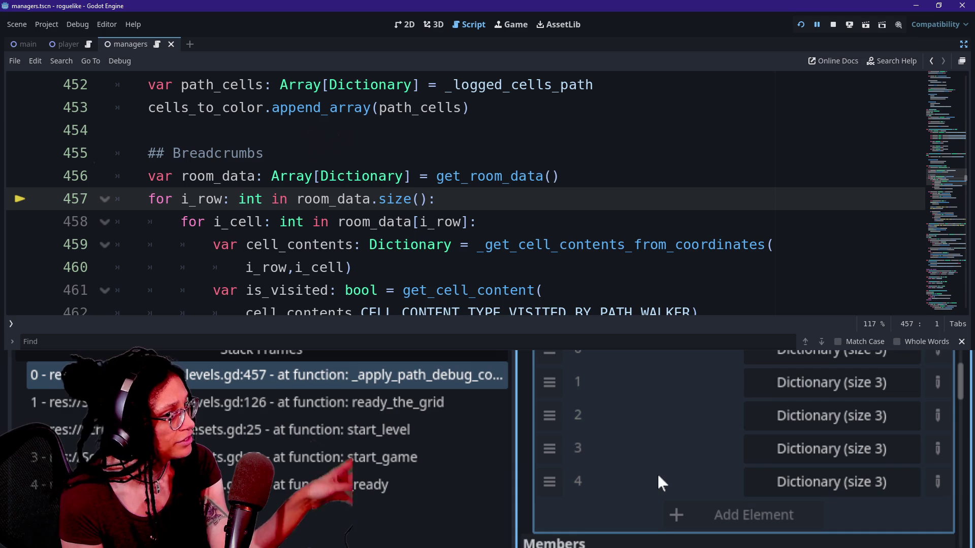
scroll(660, 481, "up", 1)
scroll(658, 476, "up", 1)
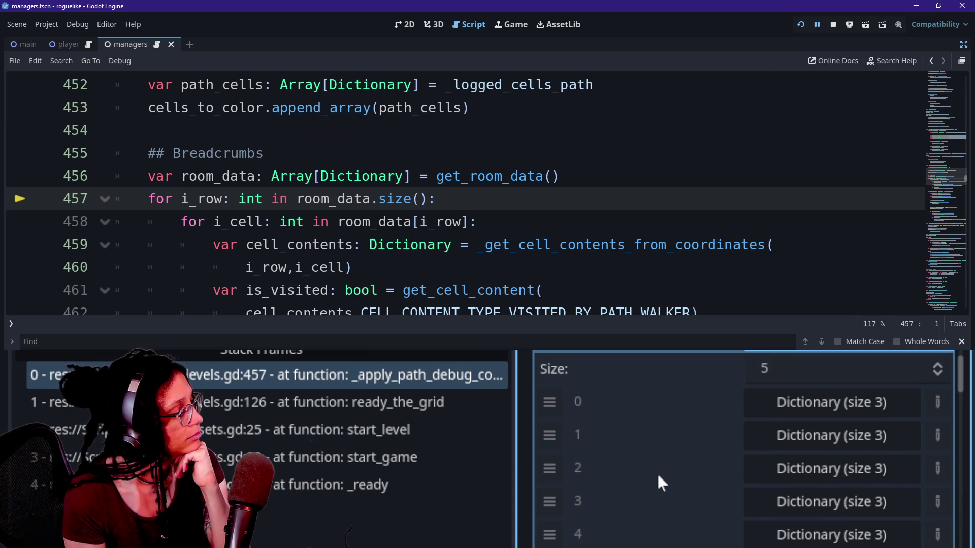
scroll(768, 377, "up", 5)
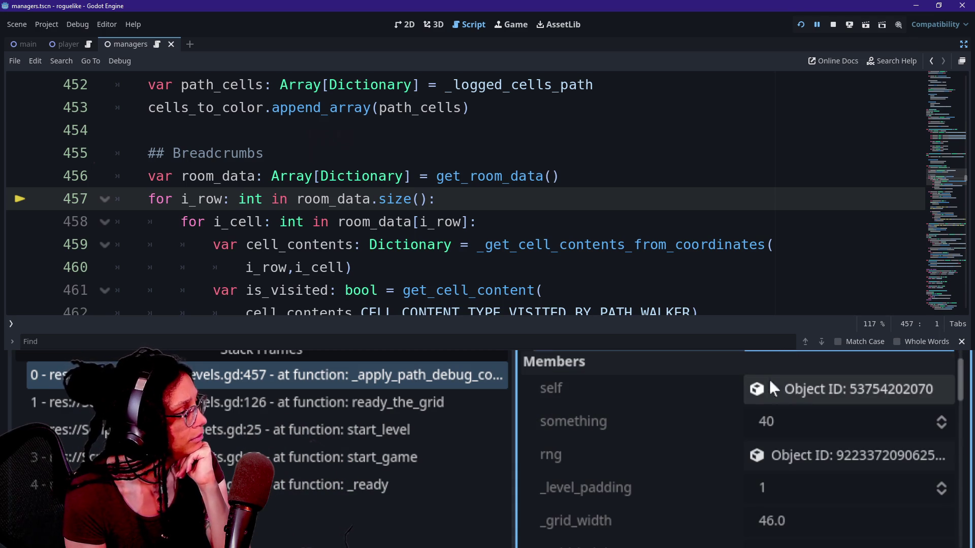
scroll(645, 431, "up", 3)
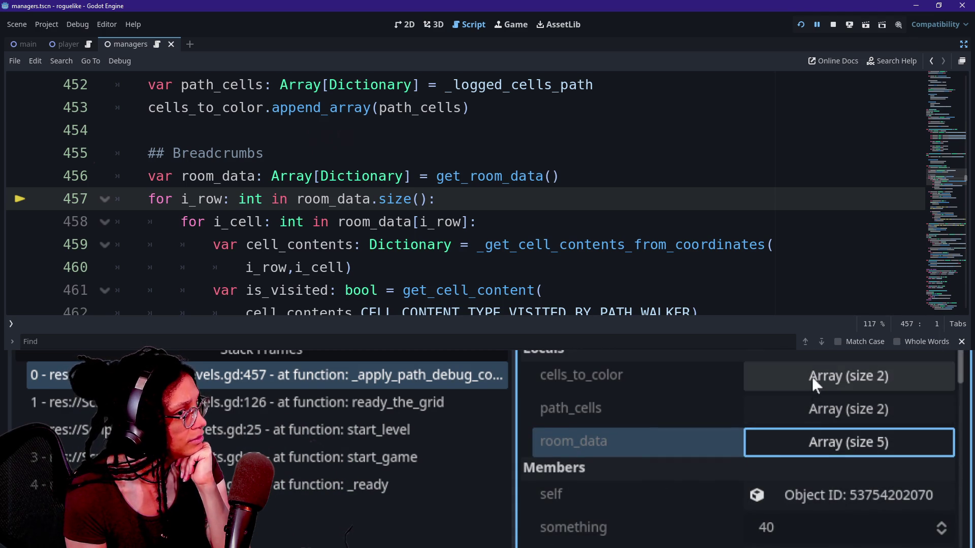
scroll(683, 477, "down", 1)
scroll(683, 480, "down", 1)
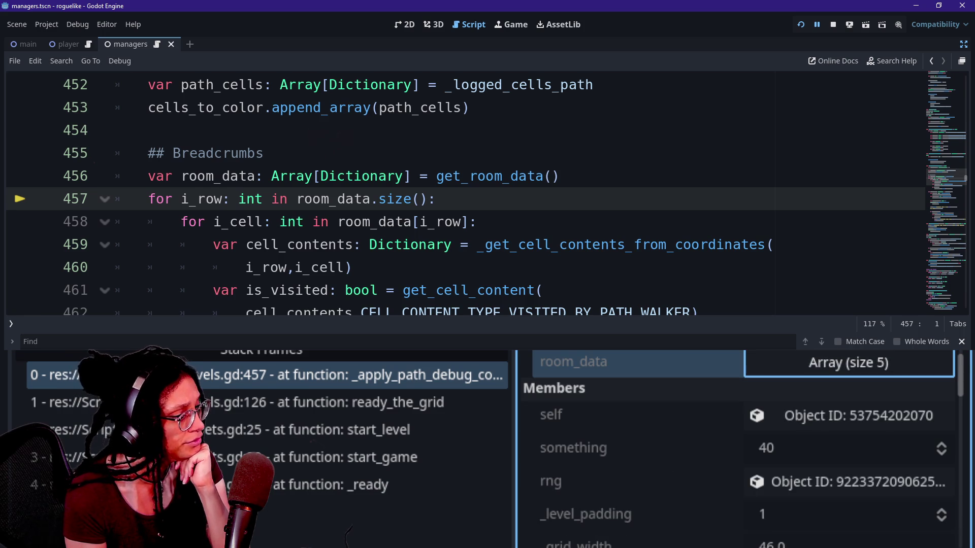
- Step over the first row of the breadcrumbs cell loop, fetching each cell's contents and visited state
key("F10")
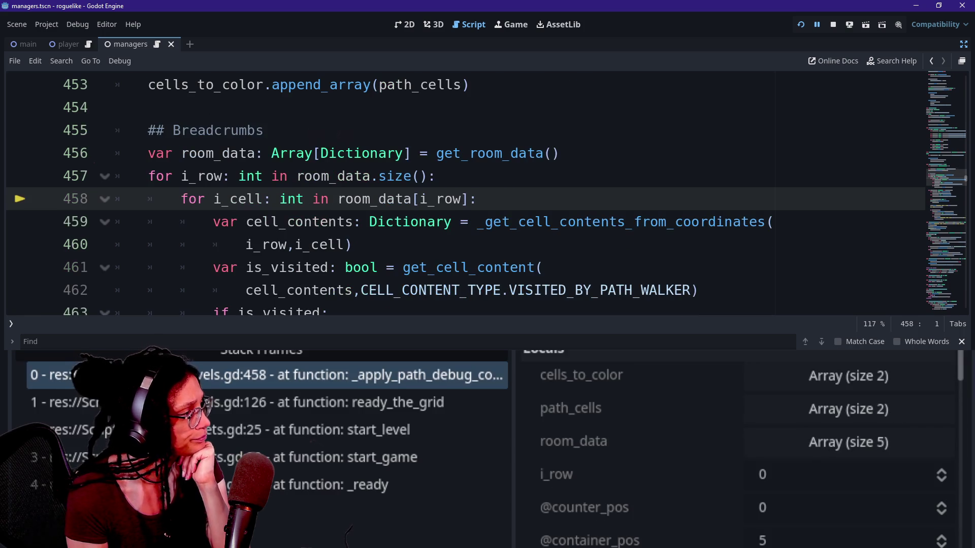
scroll(706, 428, "down", 3)
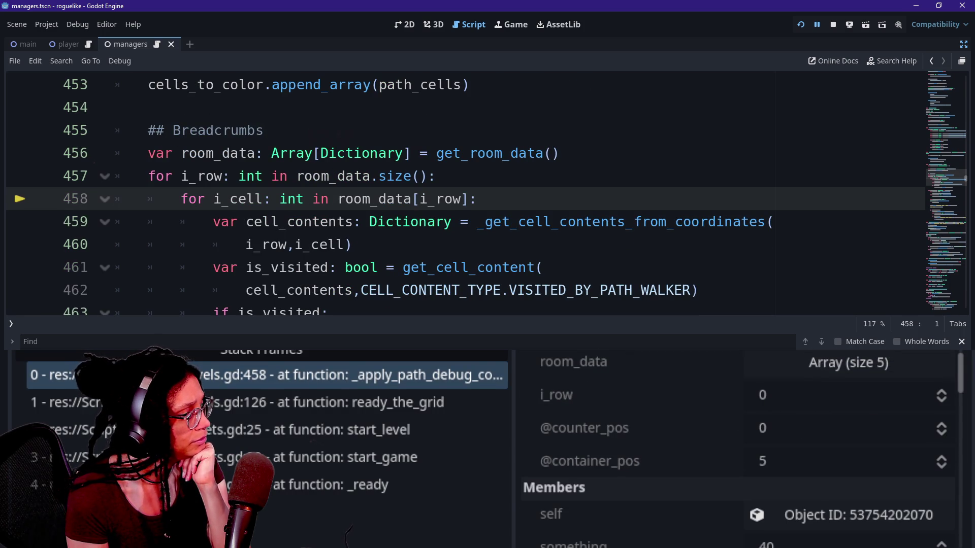
key("F10")
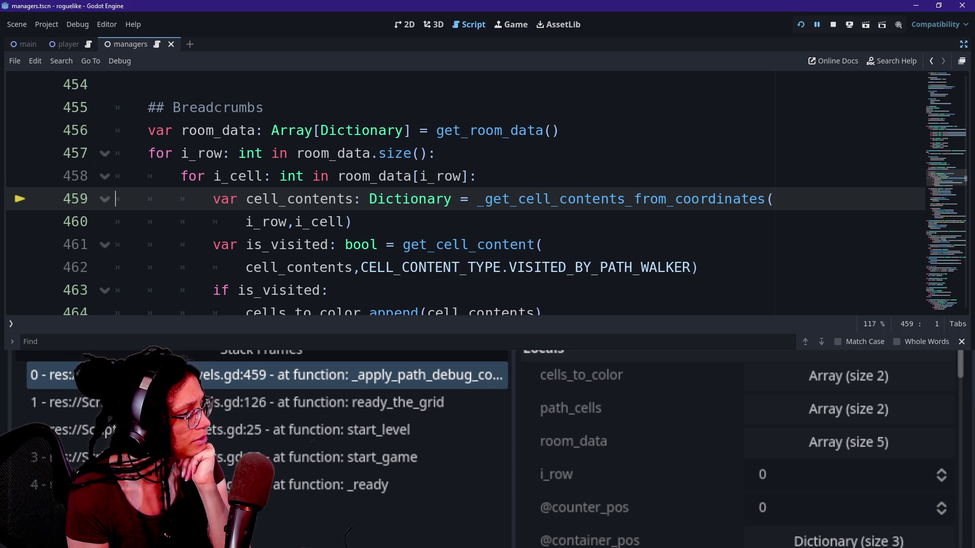
key("F10")
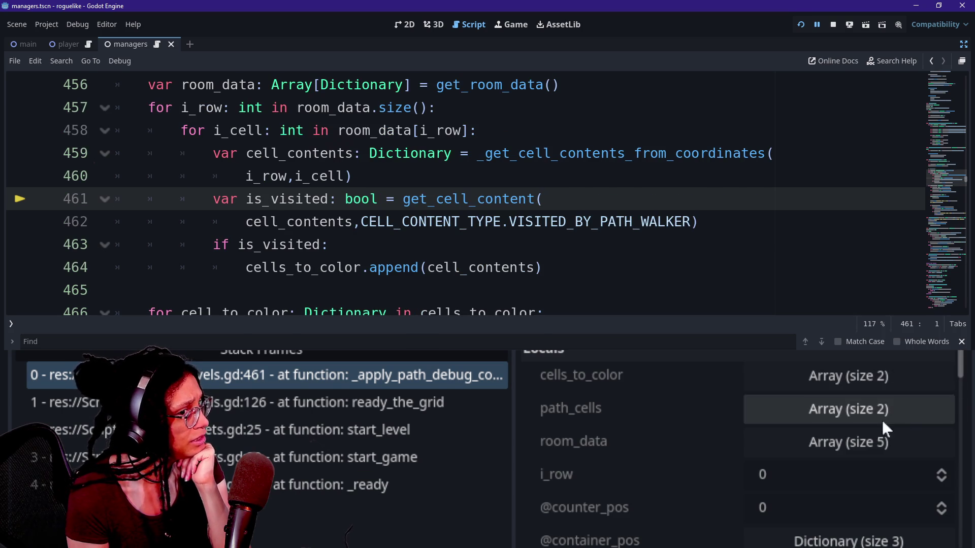
key("F10")
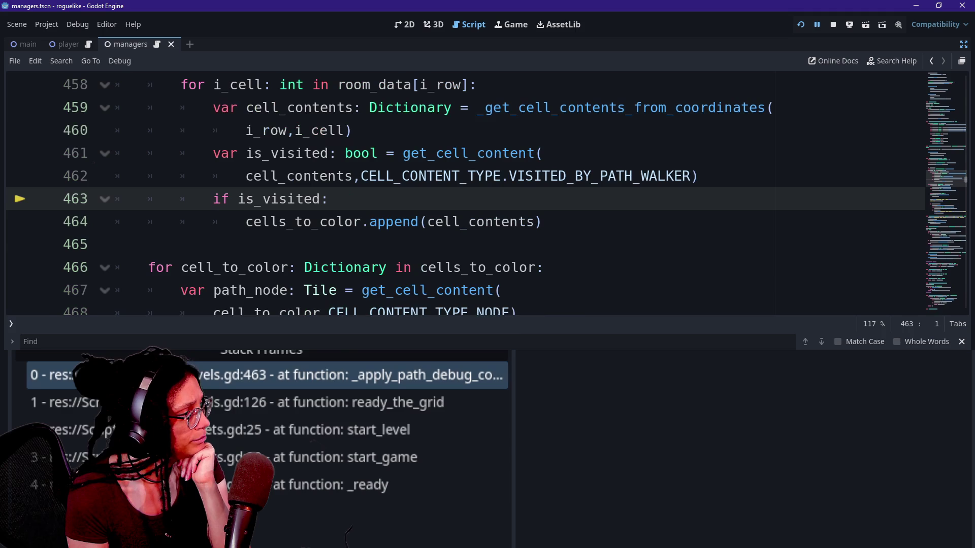
key("F10")
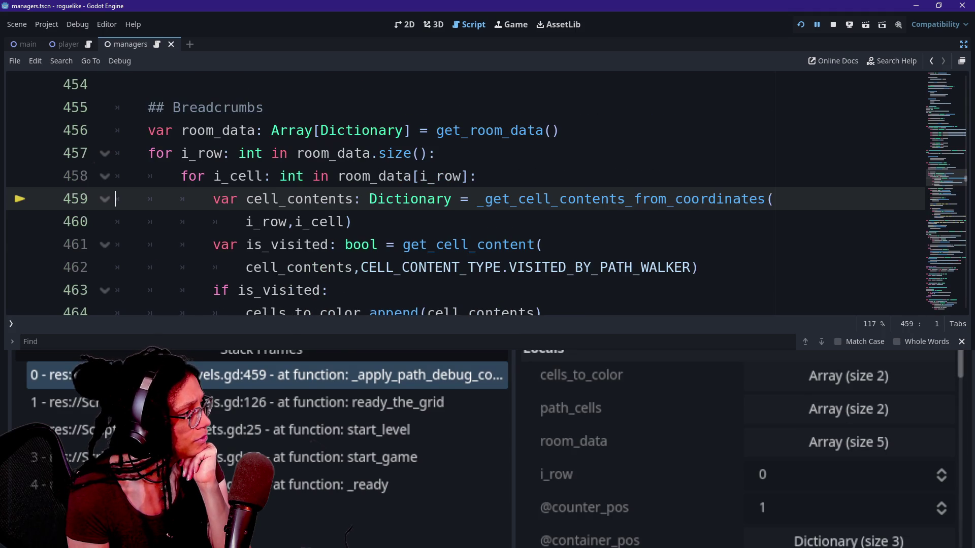
key("F10")
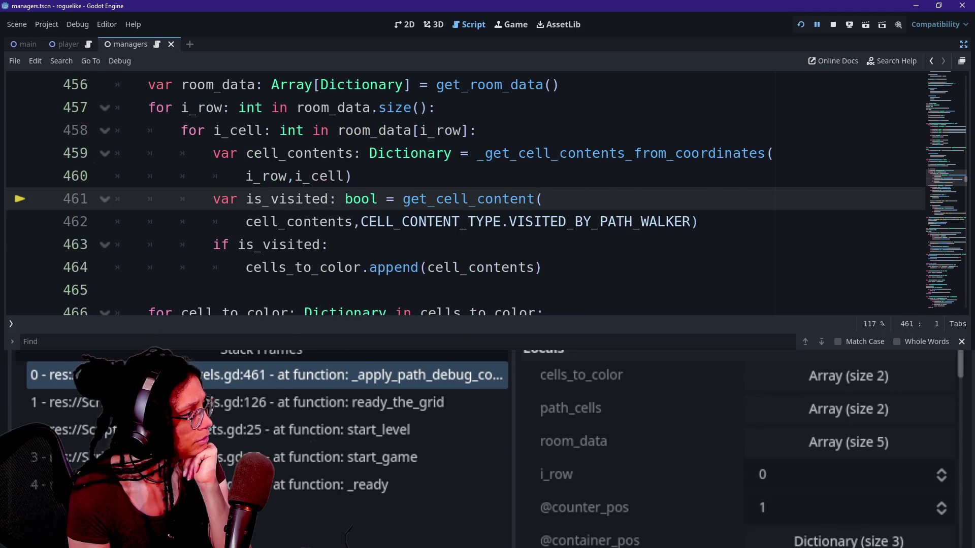
key("F10")
key("F10")
key("F10")
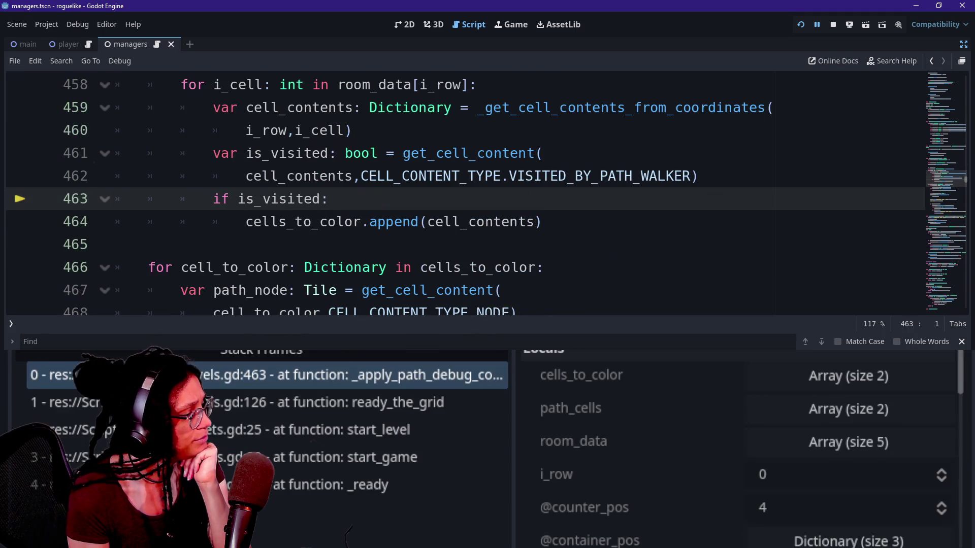
- Keep stepping through the second room row's cells up to the is_visited check
key("F10")
key("F10")
key("F10")
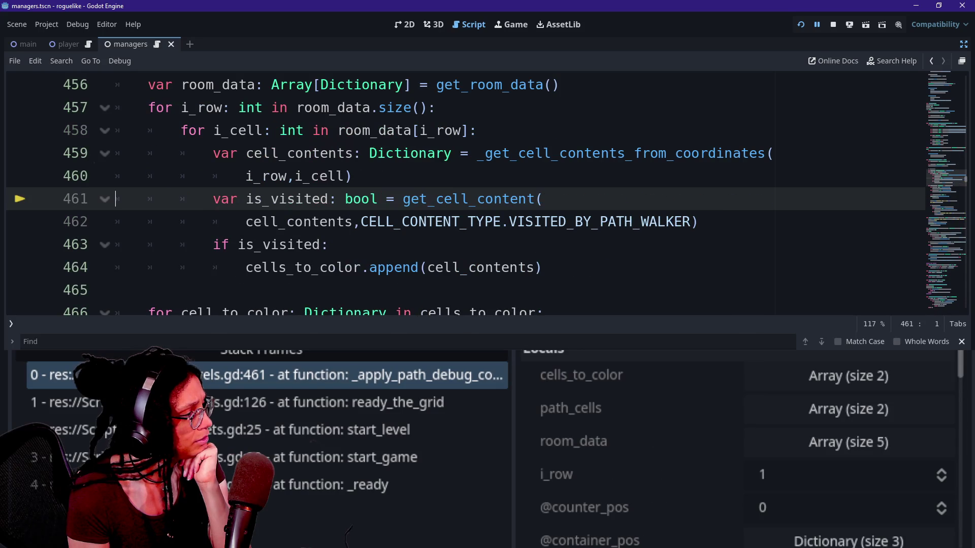
key("F10")
key("F10")
key("F10")
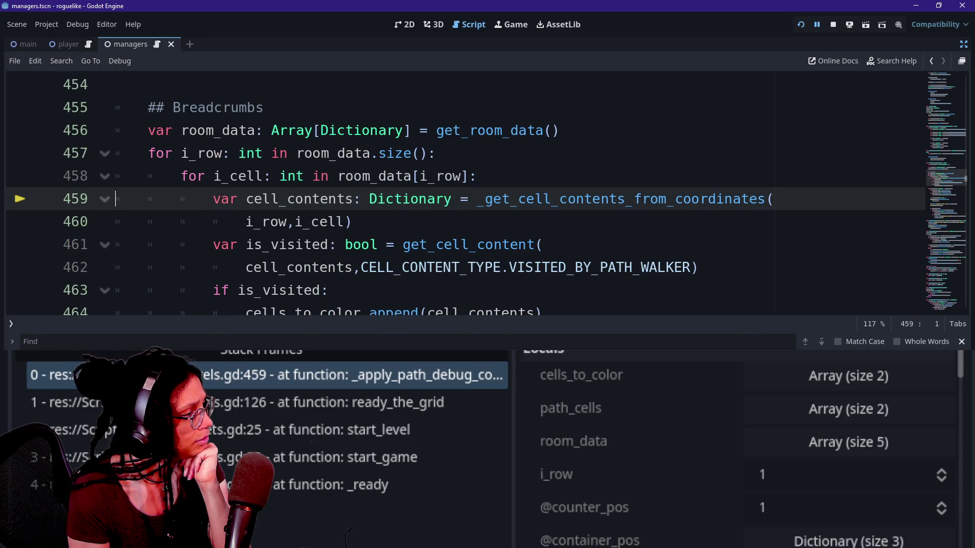
key("F10")
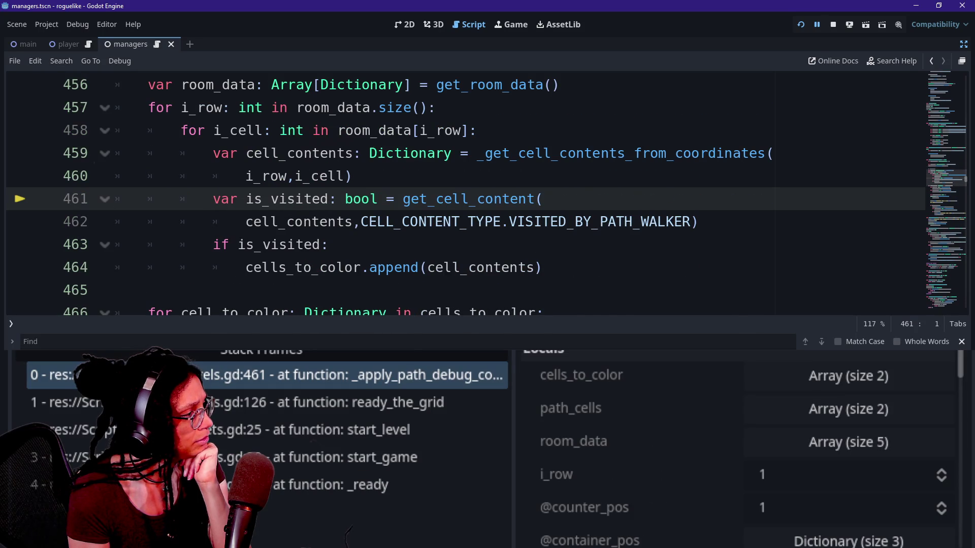
key("F10")
key("F10")
key("F10")
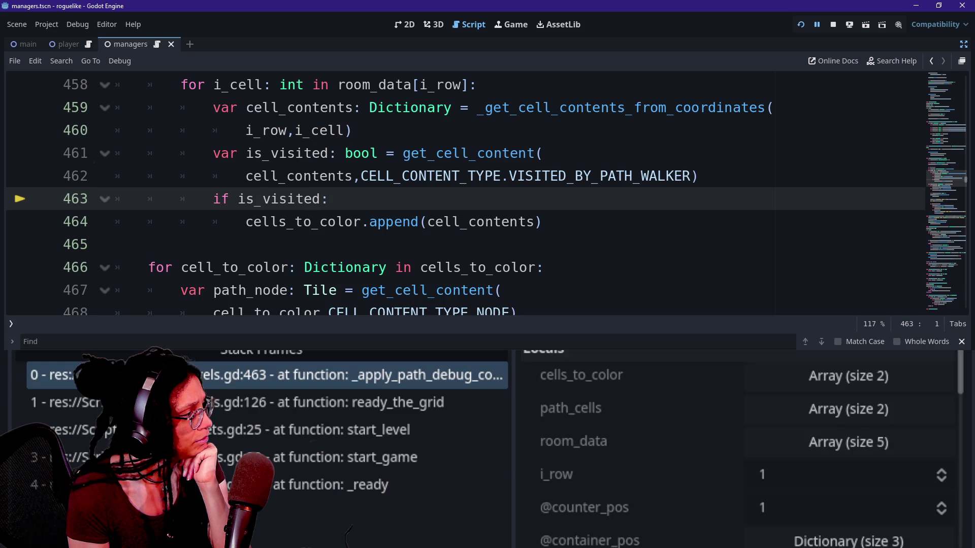
key("F10")
key("F10")
key("F10")
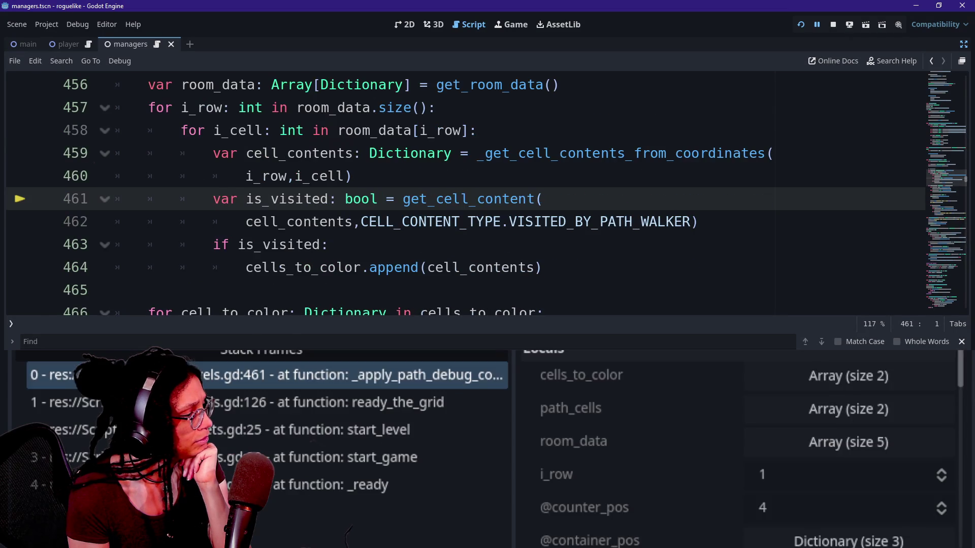
key("F10")
key("F10")
key("F10")
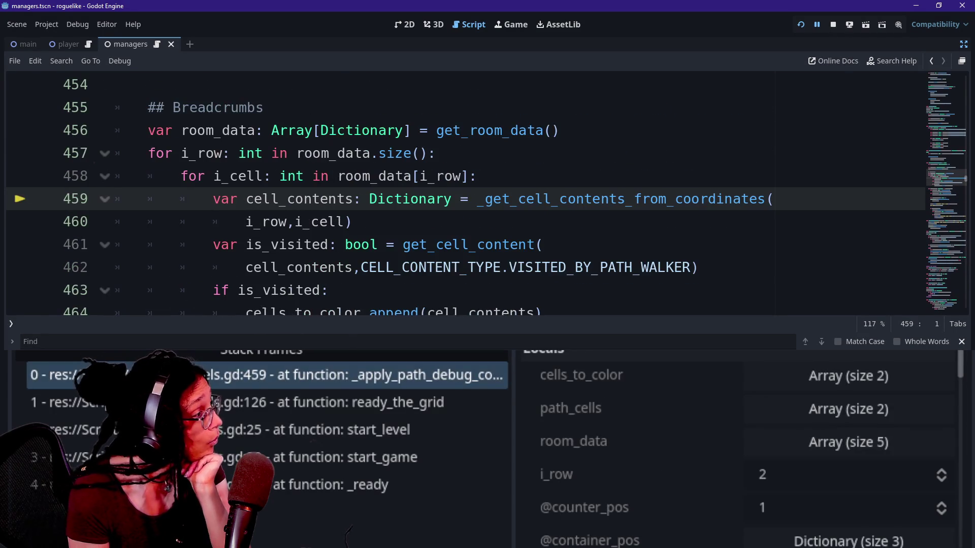
key("F10")
key("F10")
key("F10")
key("F10")
key("F10")
key("F10")
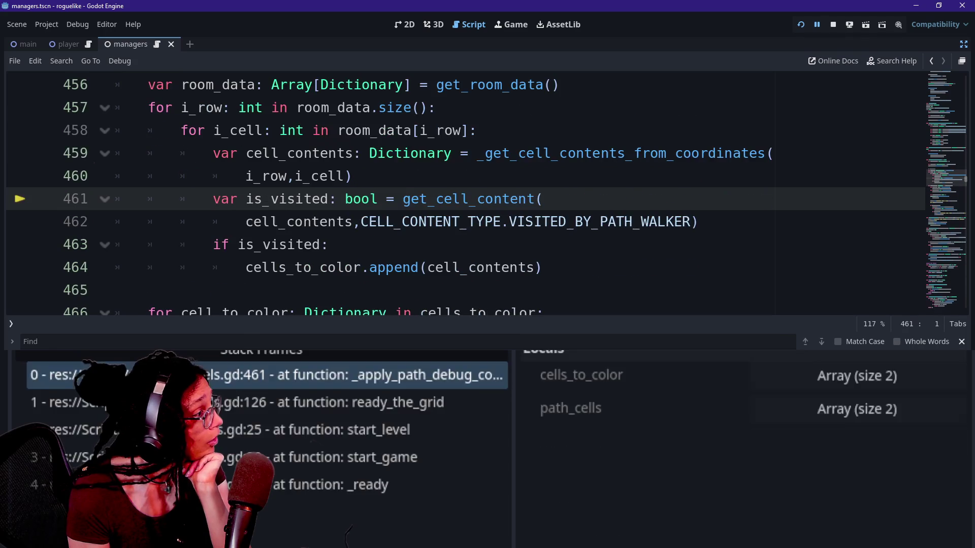
key("F10")
key("F10")
key("F10")
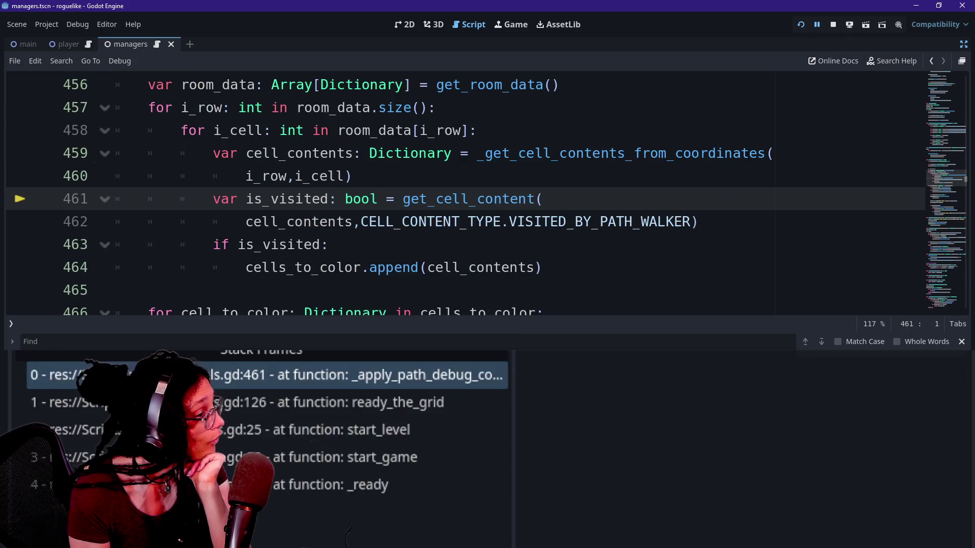
key("F10")
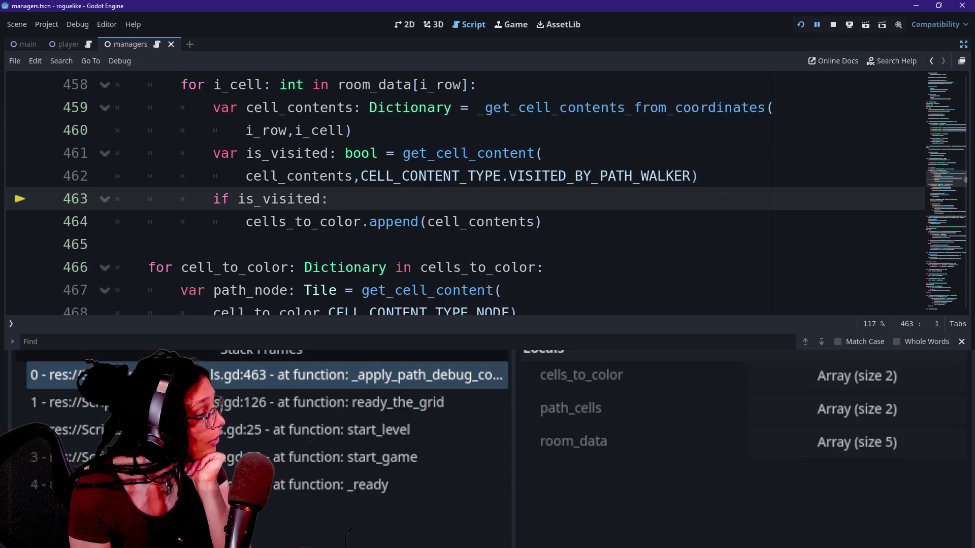
key("F10")
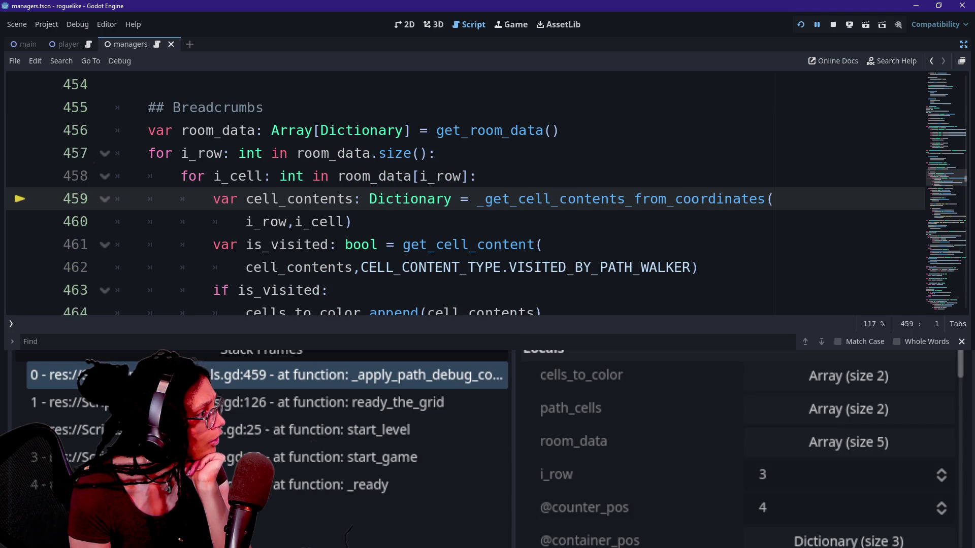
- Check i_row, step into and out of _get_cell_contents_from_coordinates, then restart the project
left_click(803, 465)
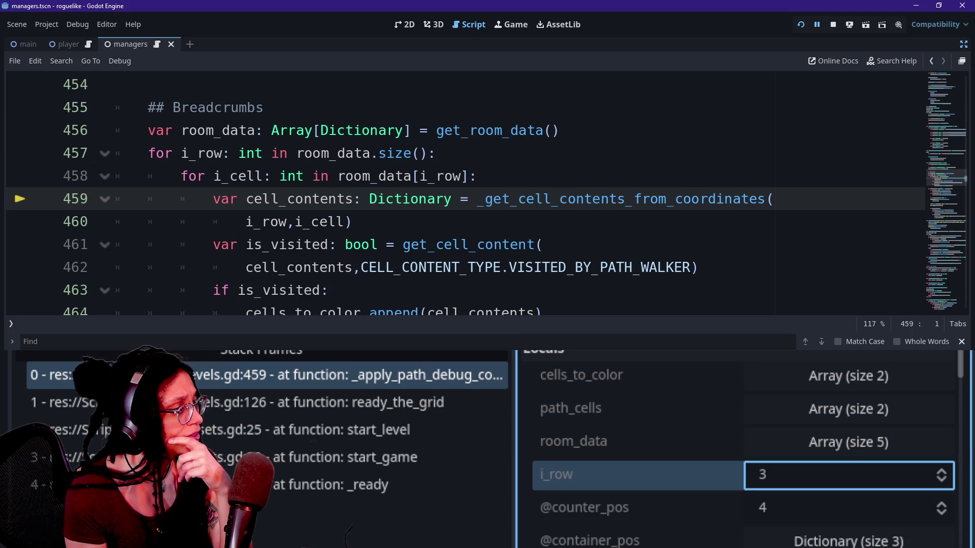
key("F11")
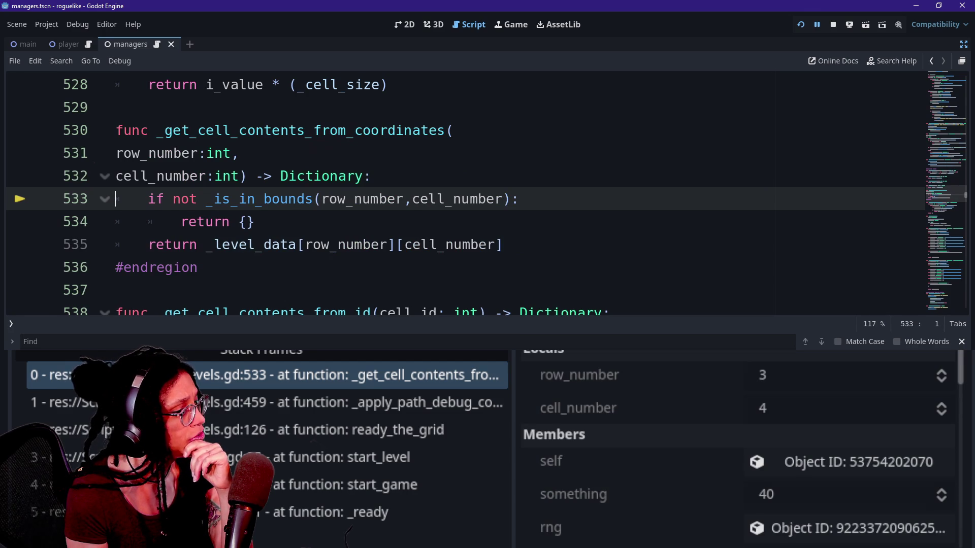
key("F10")
key("F10")
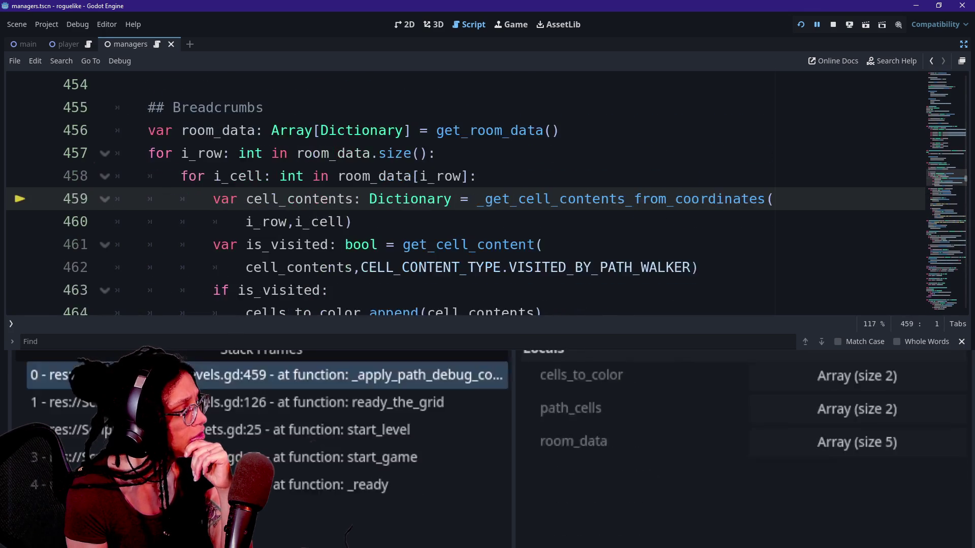
key("F10")
key("F10")
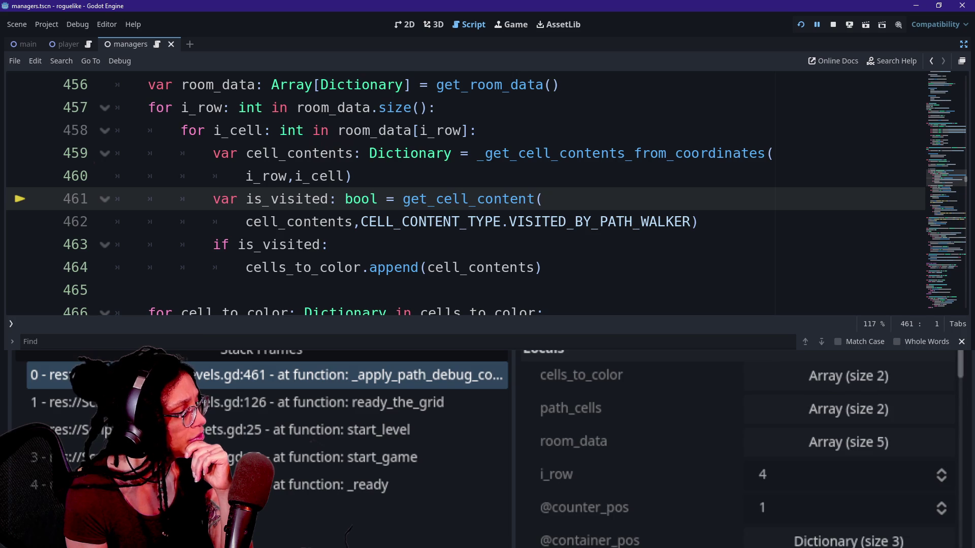
key("F10")
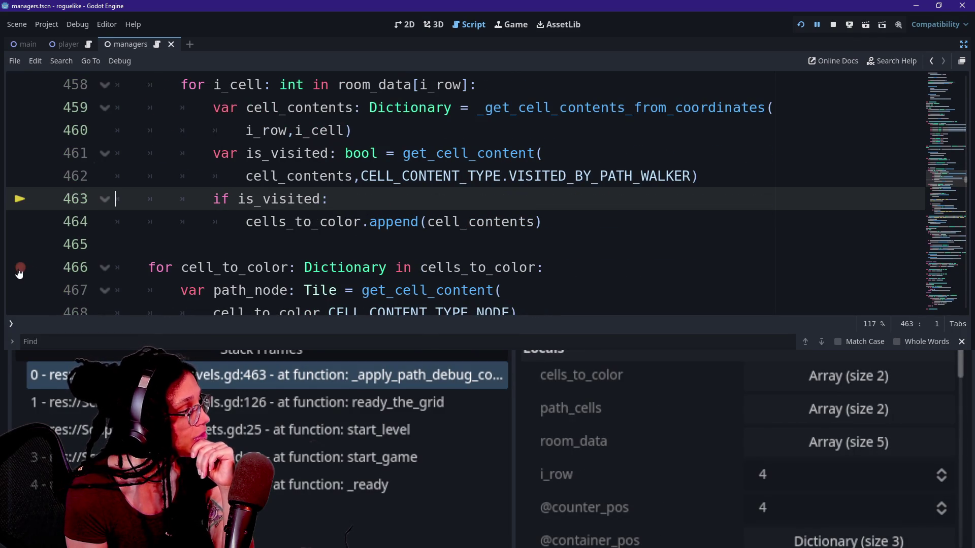
left_click(800, 24)
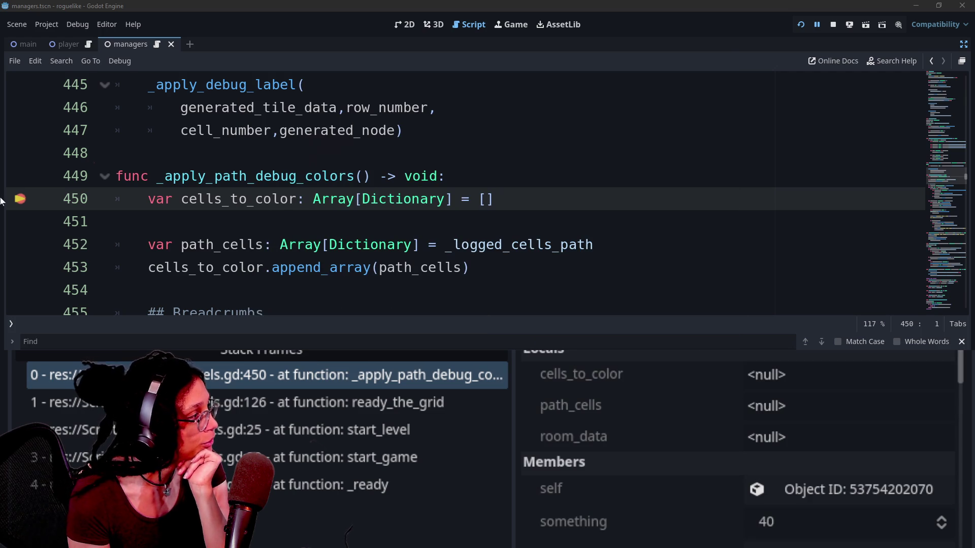
- Remove the line 450 breakpoint, continue to line 466, and briefly expand cells_to_color
left_click(20, 199)
key("F12")
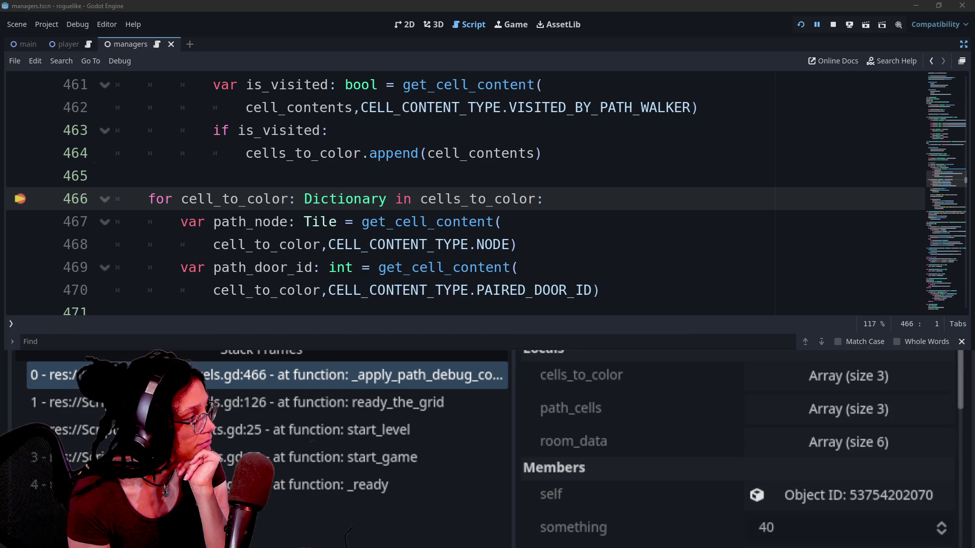
left_click(879, 385)
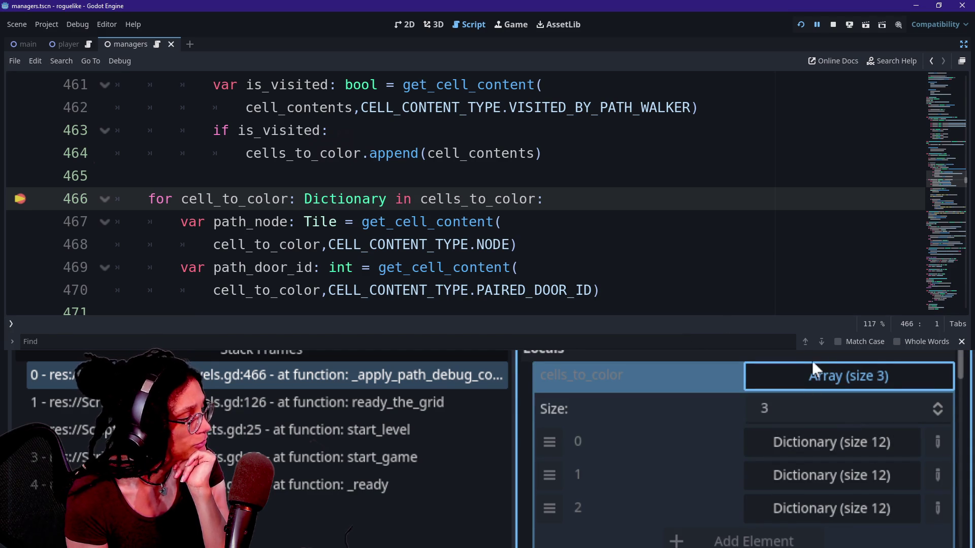
left_click(815, 375)
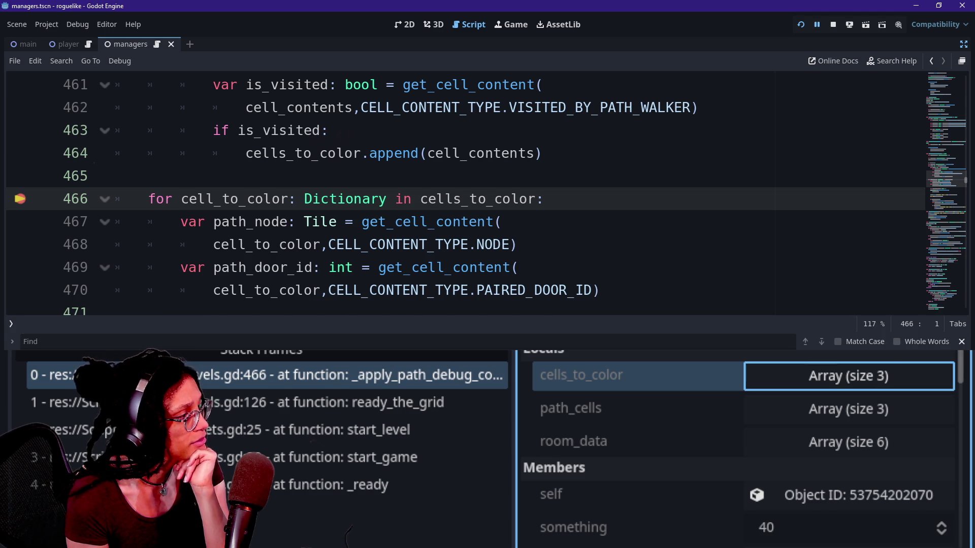
- Step into and out of get_cell_content, confirm path_door_id 4, and show path_node's remote properties
key("F10")
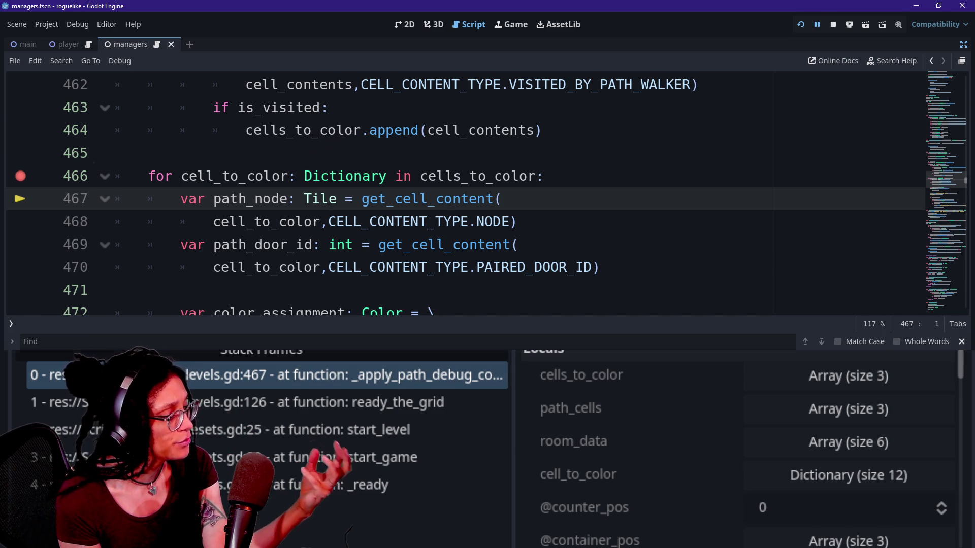
key("F11")
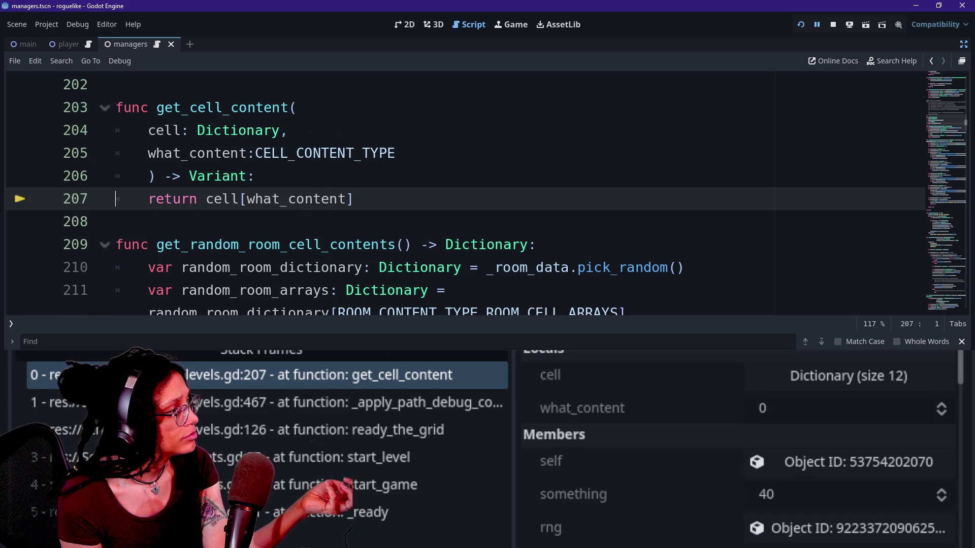
key("F11")
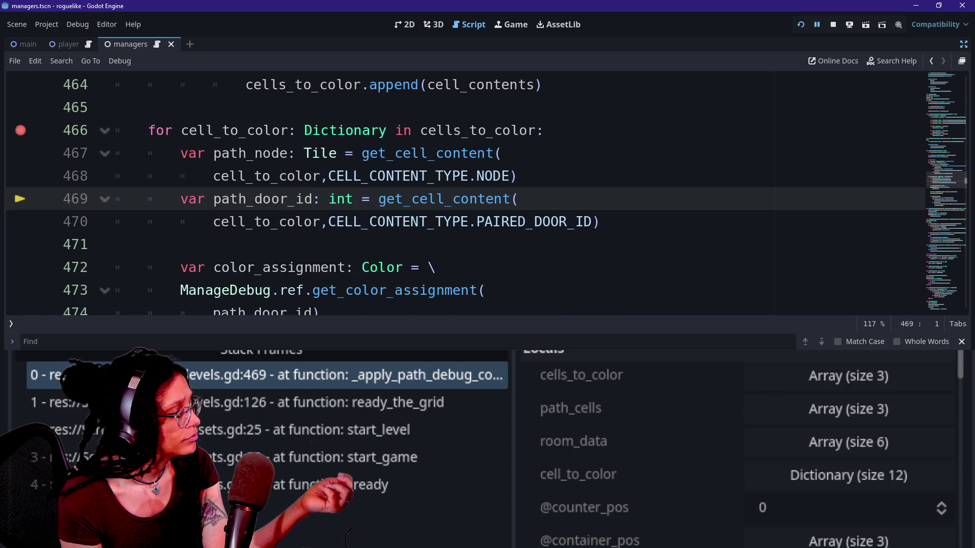
scroll(718, 505, "down", 4)
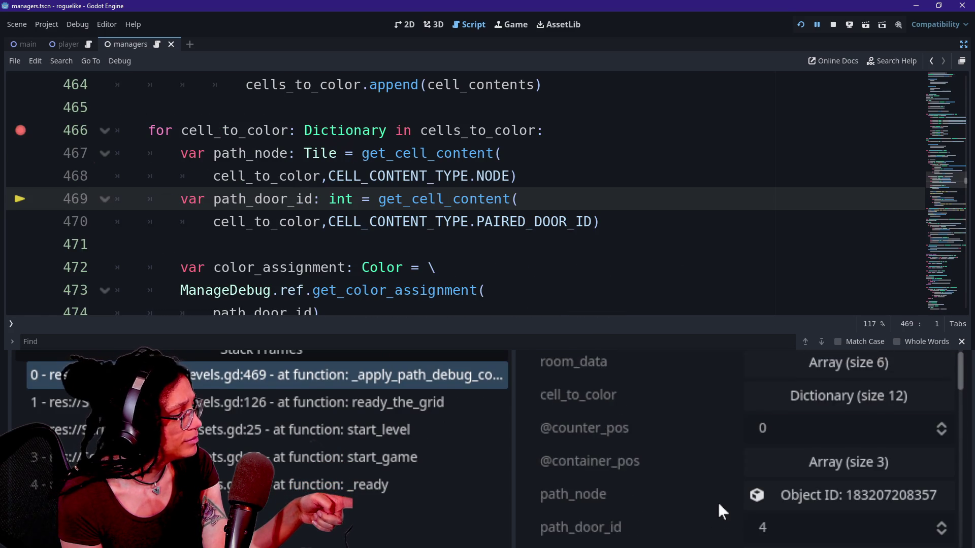
left_click(773, 487)
left_click(795, 477)
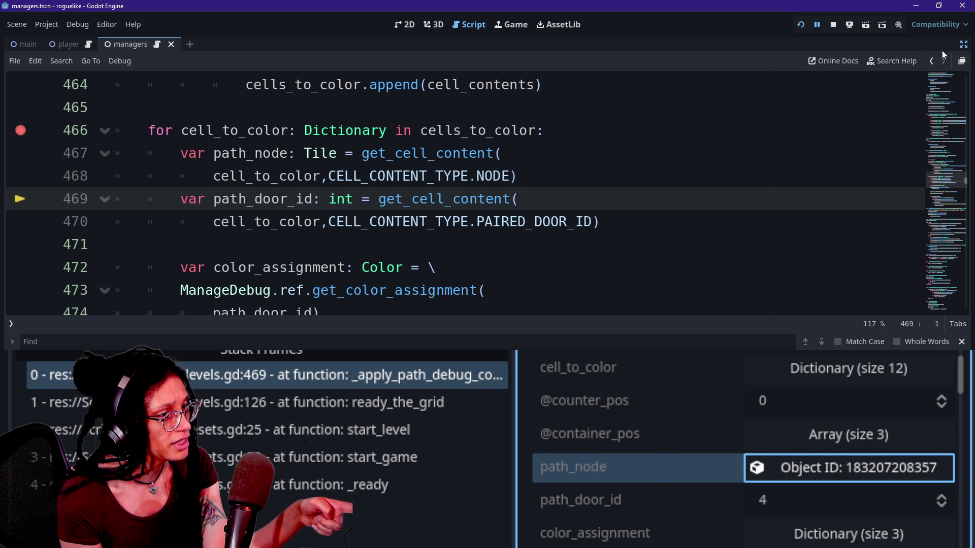
left_click(963, 45)
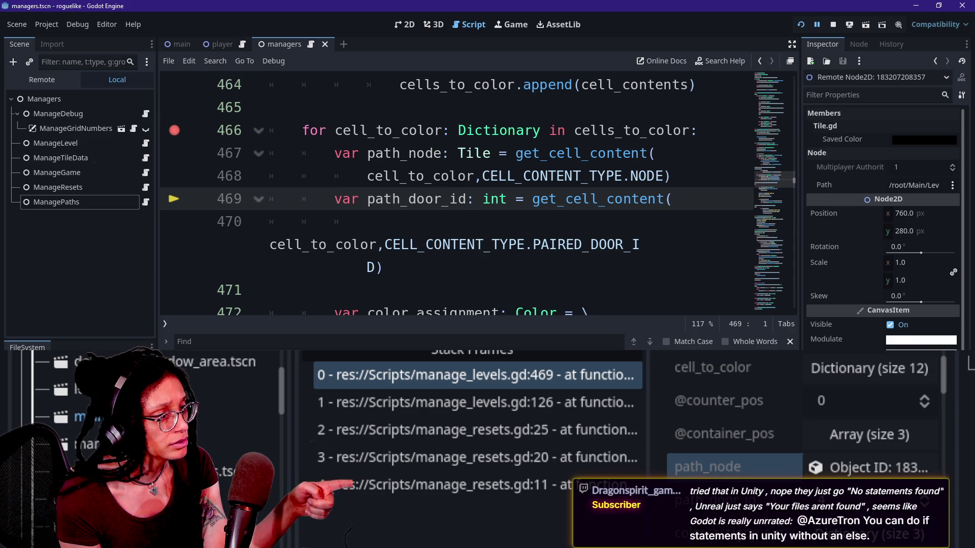
- Examine the path node's Saved Color in the Inspector, then step over to color_assignment on line 472
left_click(927, 142)
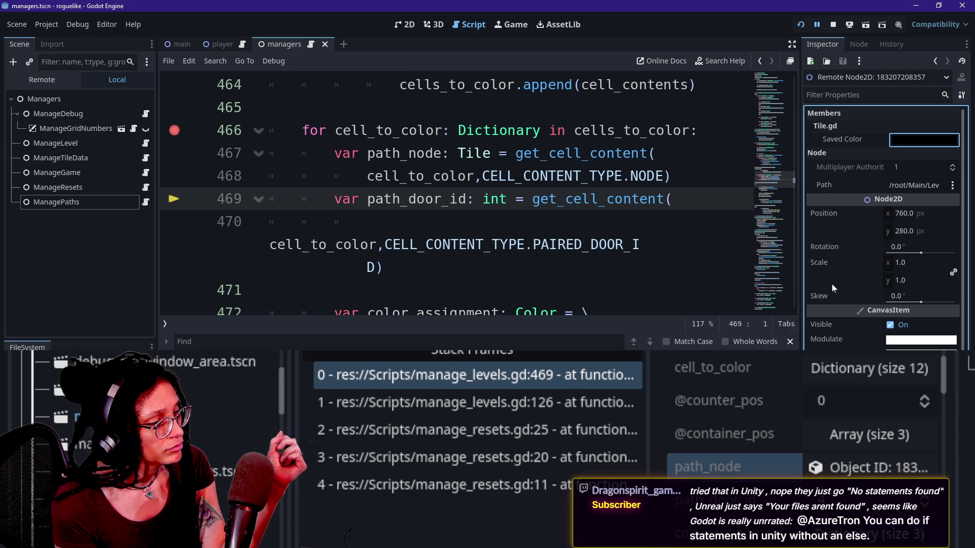
mouse_move(830, 285)
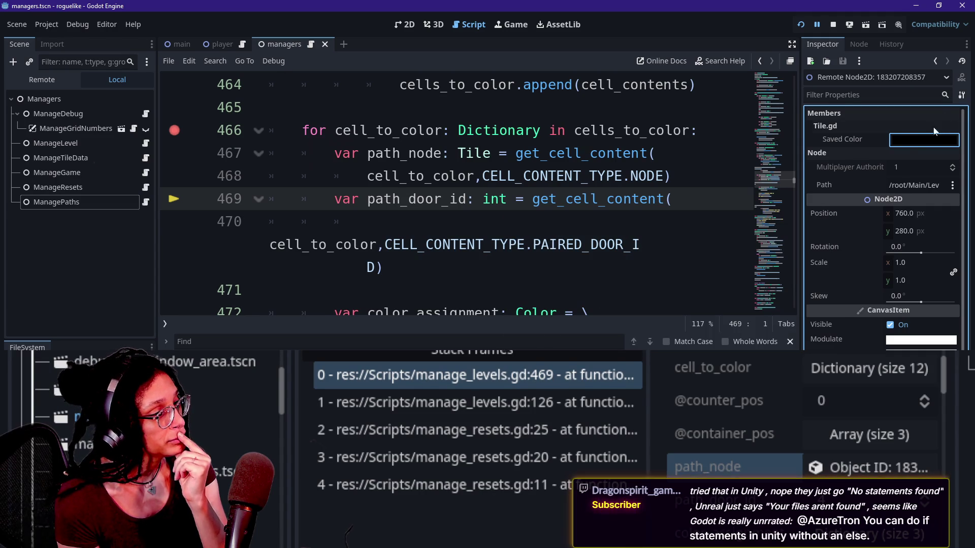
left_click(926, 141)
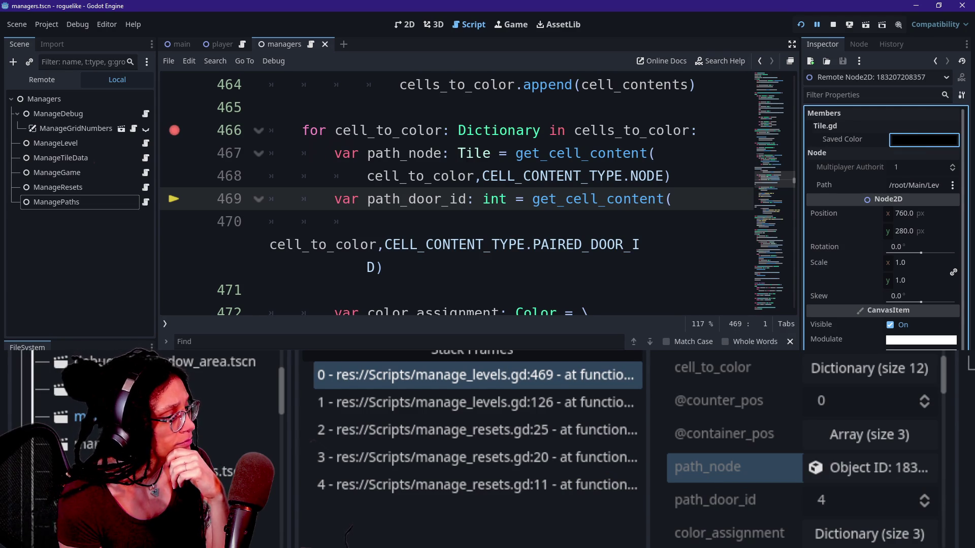
key("F10")
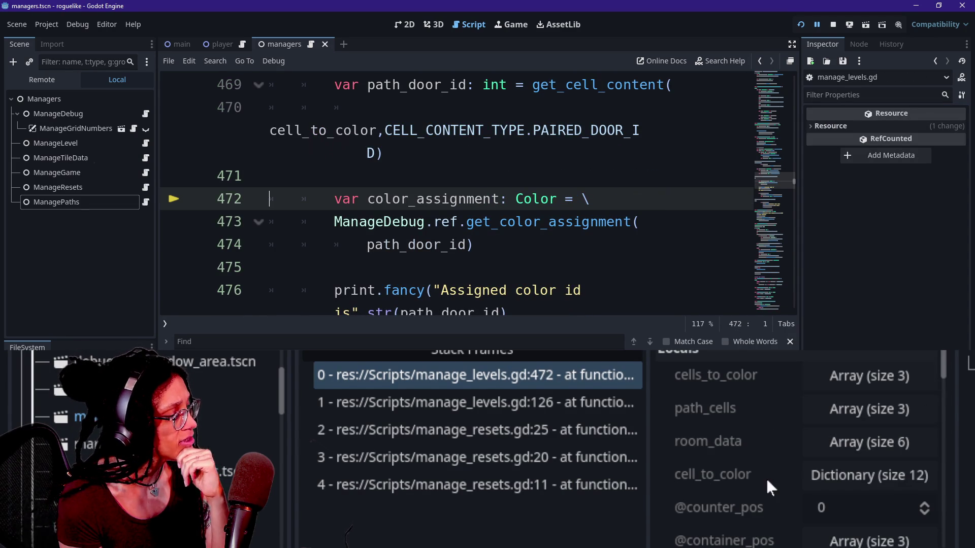
- Read path_door_id as -1 in Locals, then switch to the Game view
scroll(744, 453, "down", 2)
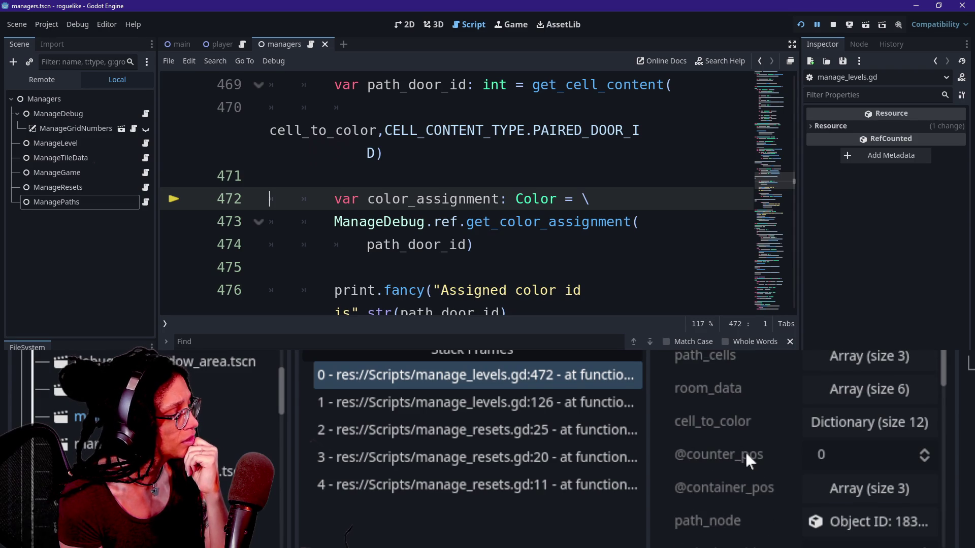
scroll(745, 452, "down", 3)
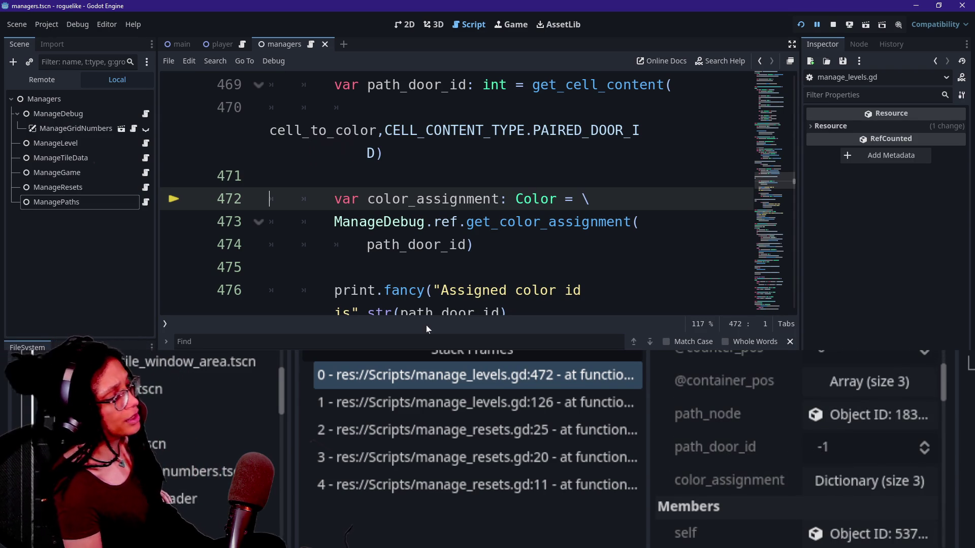
scroll(426, 228, "up", 3)
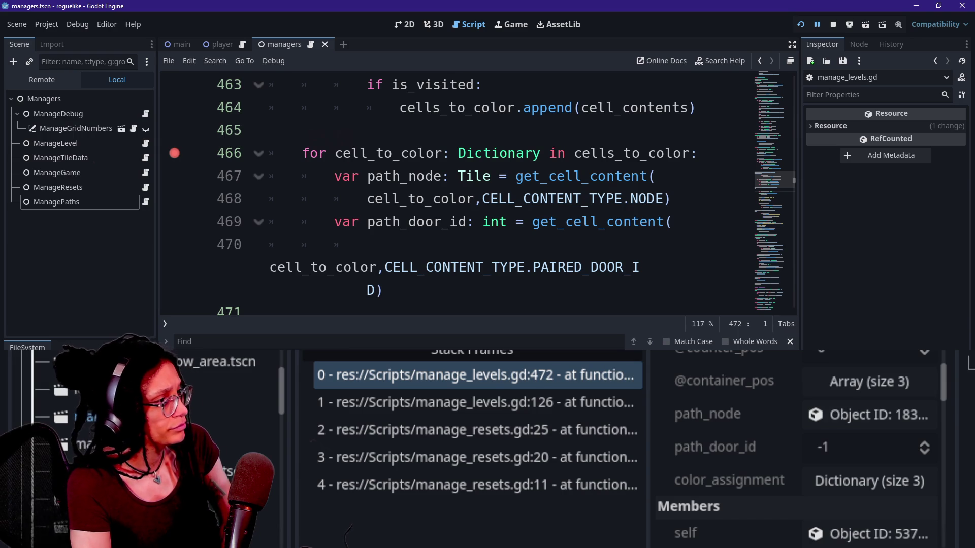
left_click(519, 29)
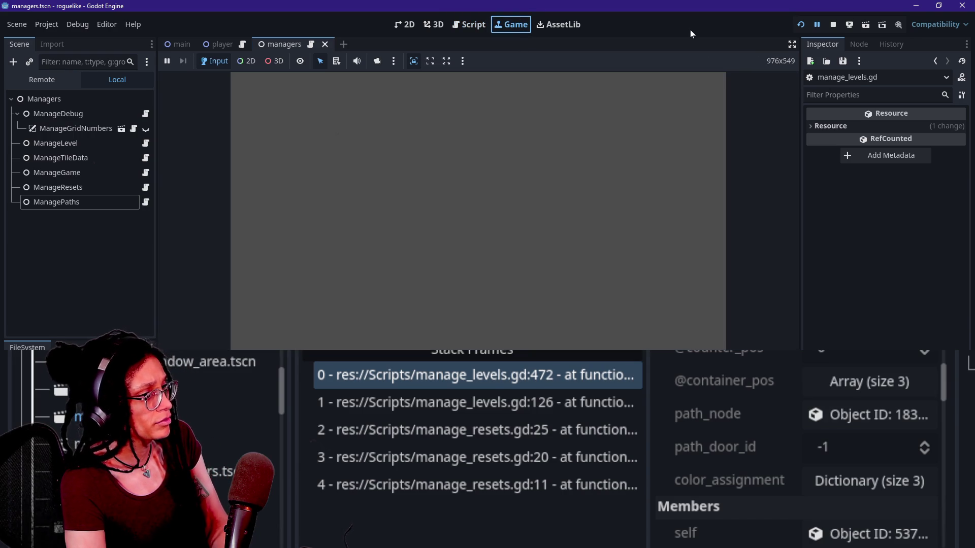
- Resume the game, inspect door cells such as ID 162 in the tile-info overlay, then stop it
left_click(702, 209)
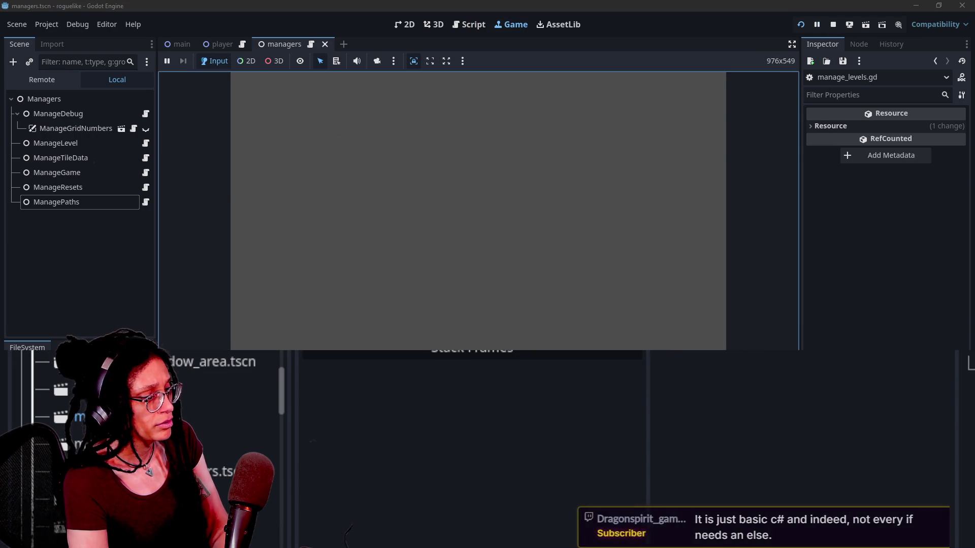
key("F12")
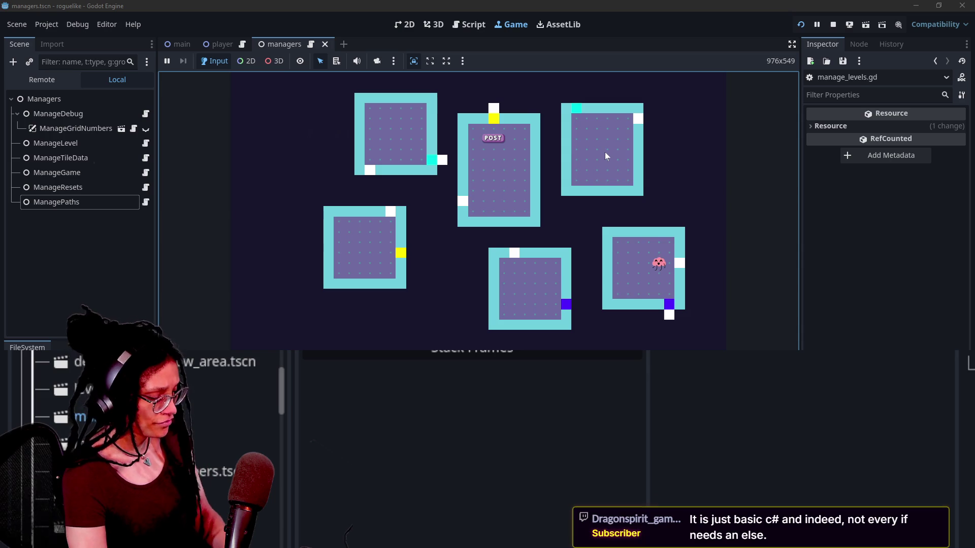
left_click(605, 153)
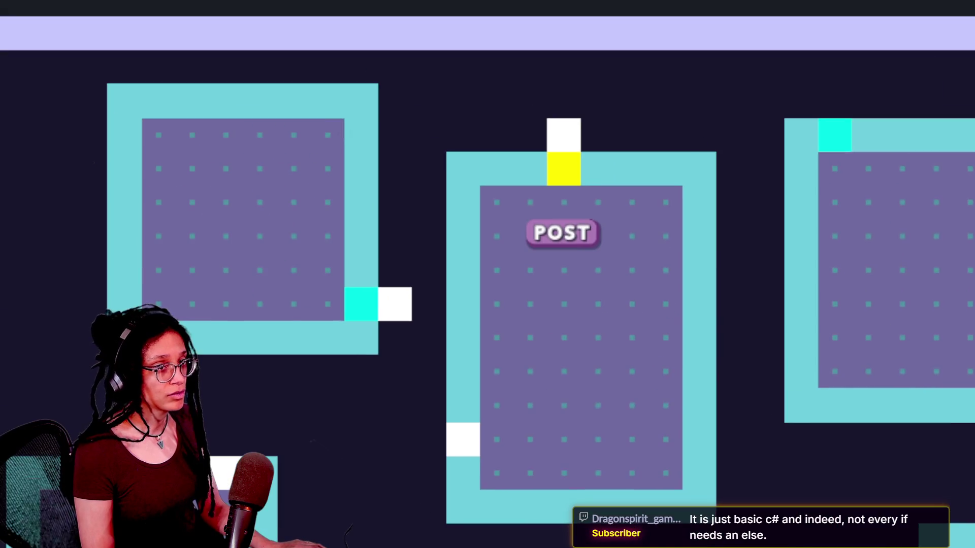
left_click(503, 147)
left_click(568, 167)
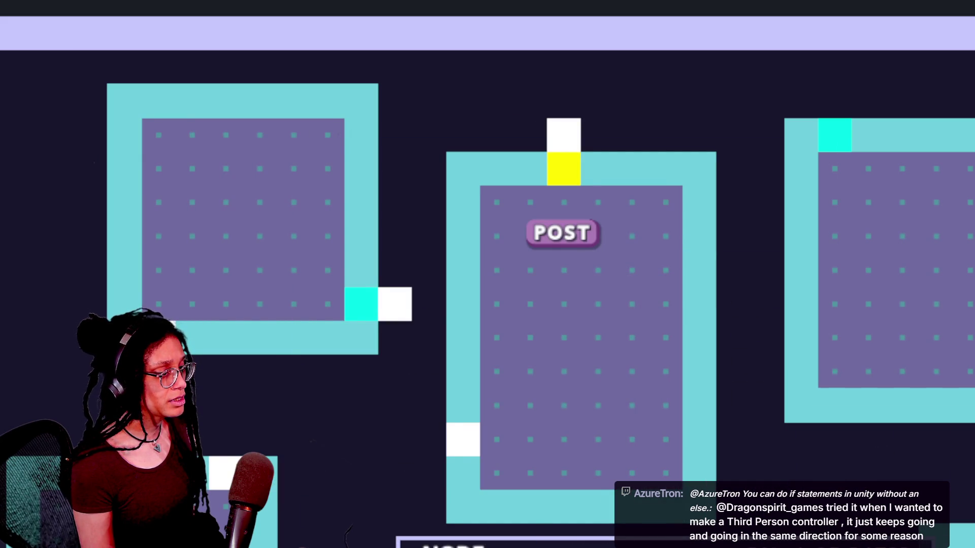
mouse_move(375, 249)
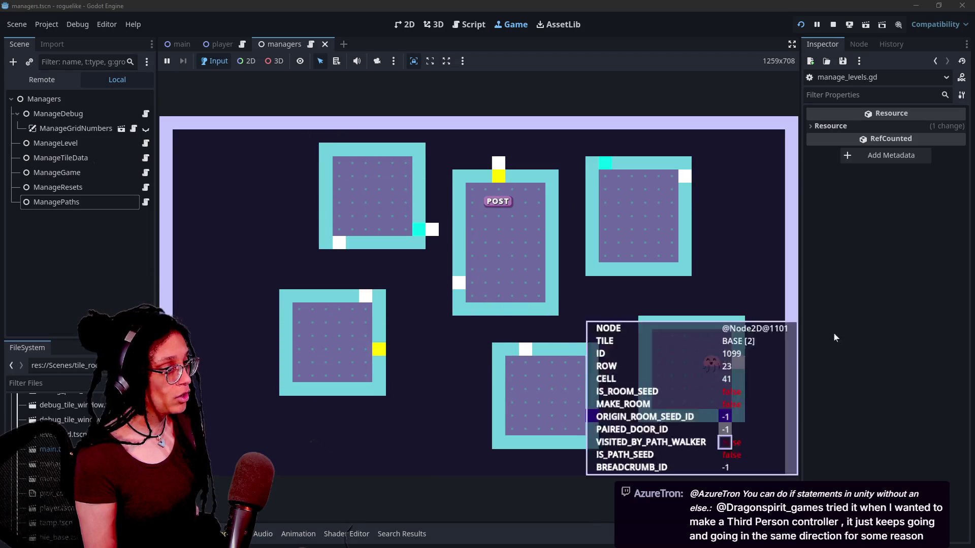
left_click(833, 25)
- Review path_node and path_door_id on lines 467–469, opening and dismissing Quick Open without choosing a file
left_click(467, 222)
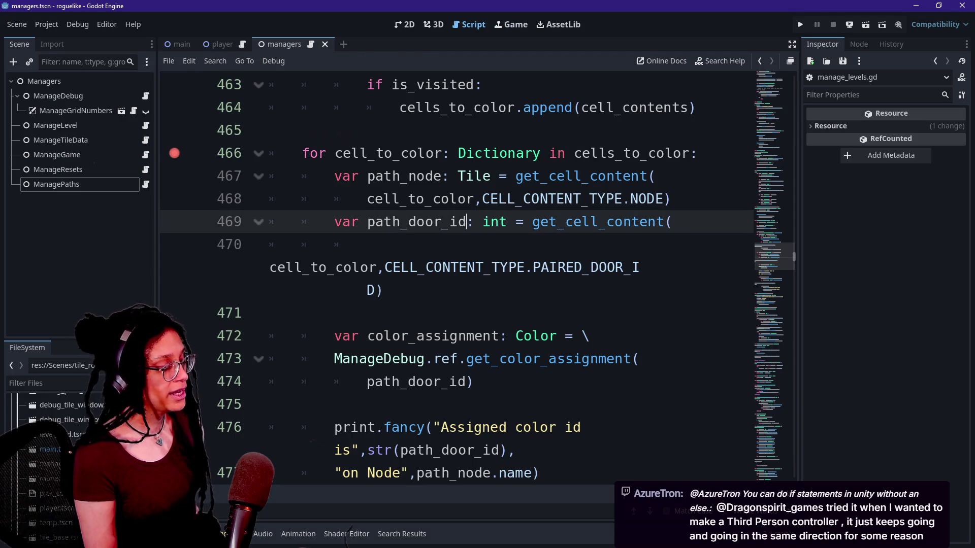
left_click(401, 176)
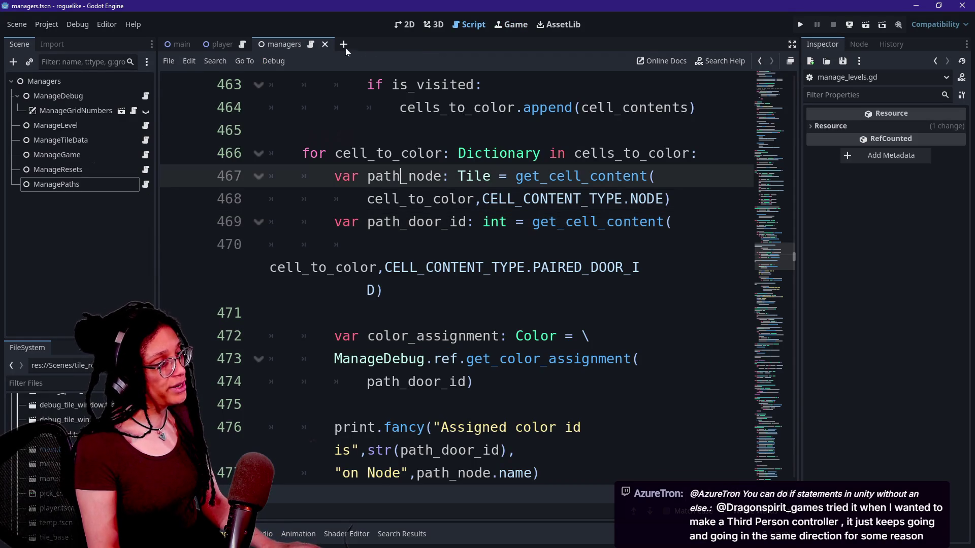
left_click(393, 222)
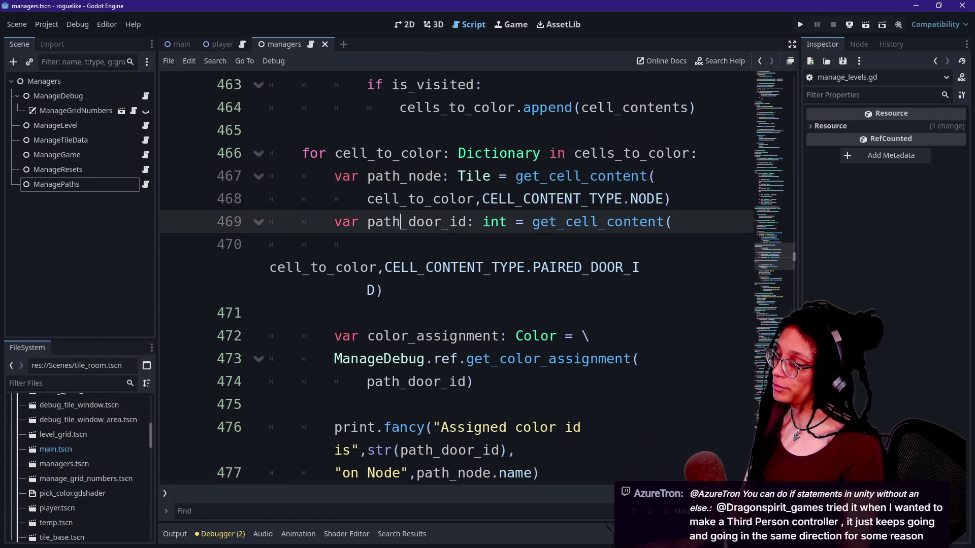
key("shift+alt+o")
key("Down")
key("Down")
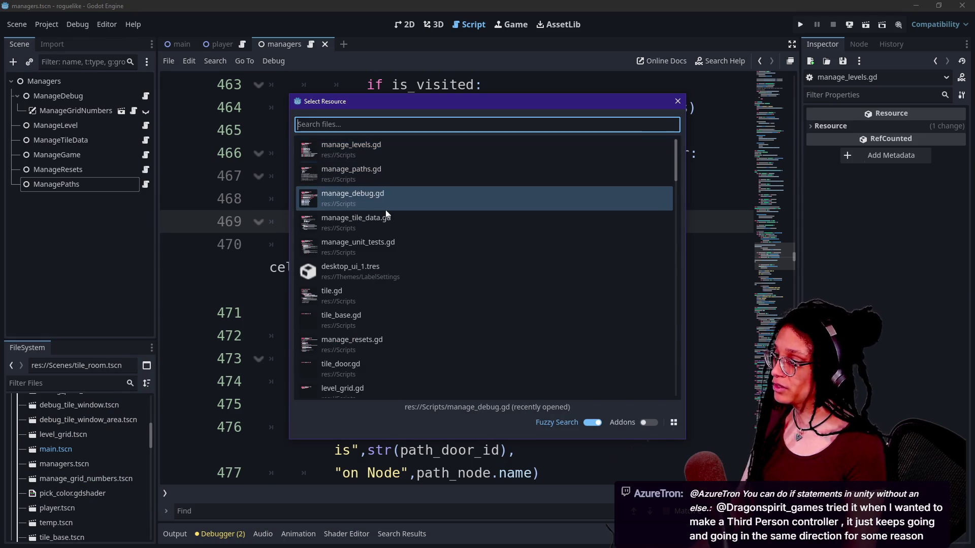
key("Up")
key("Up")
key("Escape")
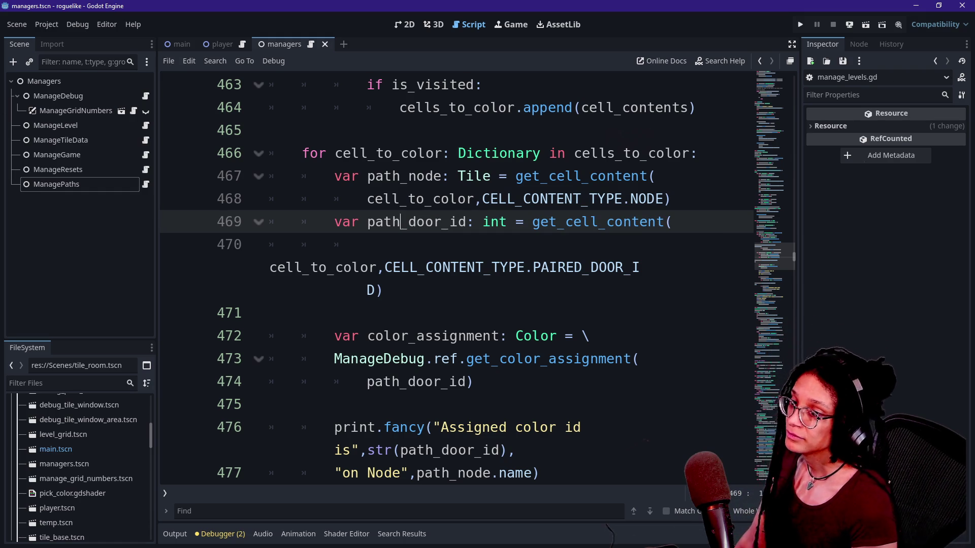
left_click(584, 222)
- Enter distraction-free mode and browse the script down through debug_color and set_cell_content
key("ctrl+shift+F11")
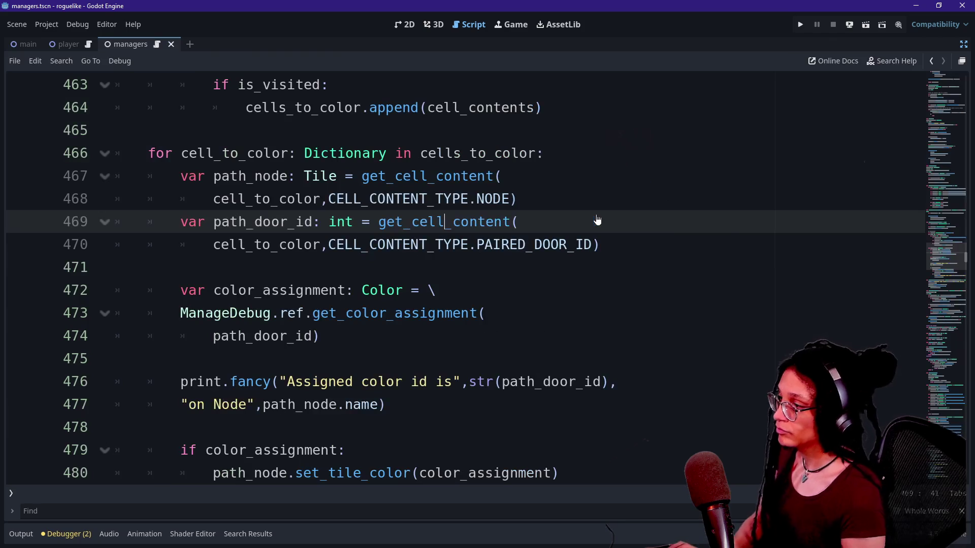
scroll(598, 220, "down", 4)
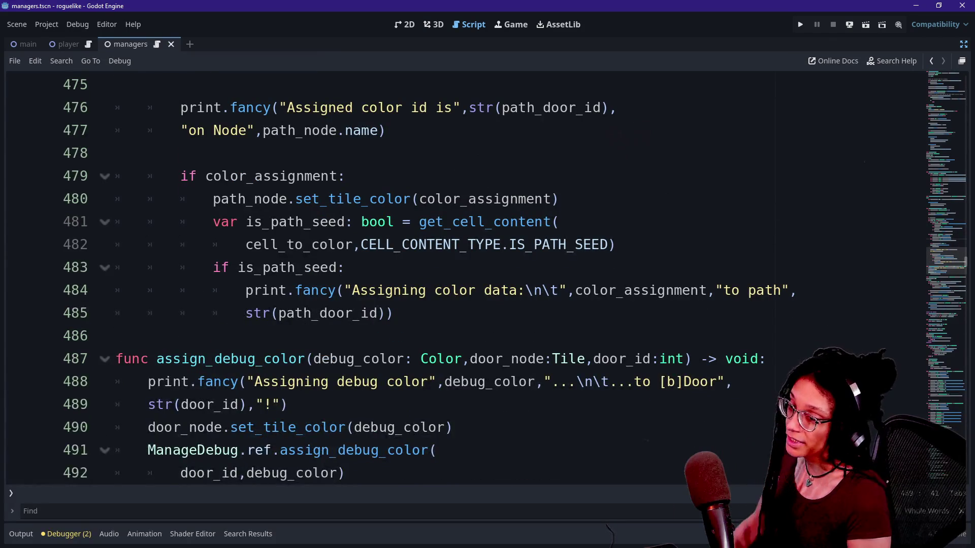
left_click(393, 313)
left_click(288, 405)
left_click(451, 427)
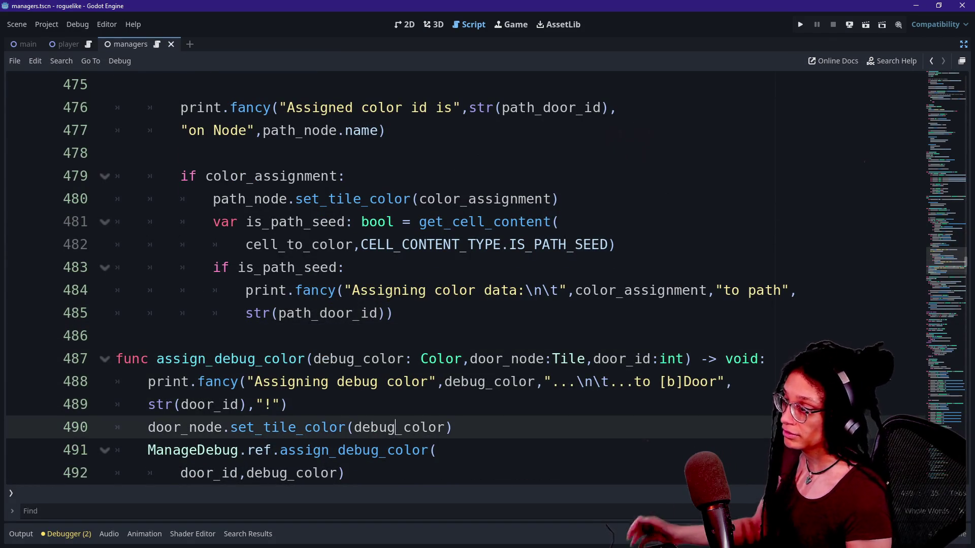
scroll(457, 279, "down", 1)
left_click(344, 229)
scroll(457, 279, "down", 20)
left_click(226, 266)
- Scroll back up and review the code around #endregion and lines 508–509
scroll(457, 279, "up", 4)
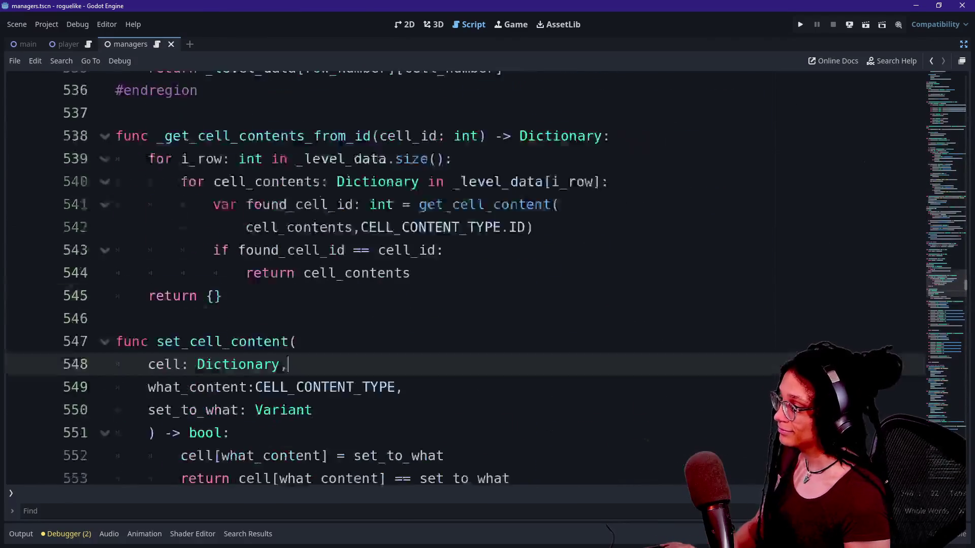
key("Up")
key("Up")
key("Up")
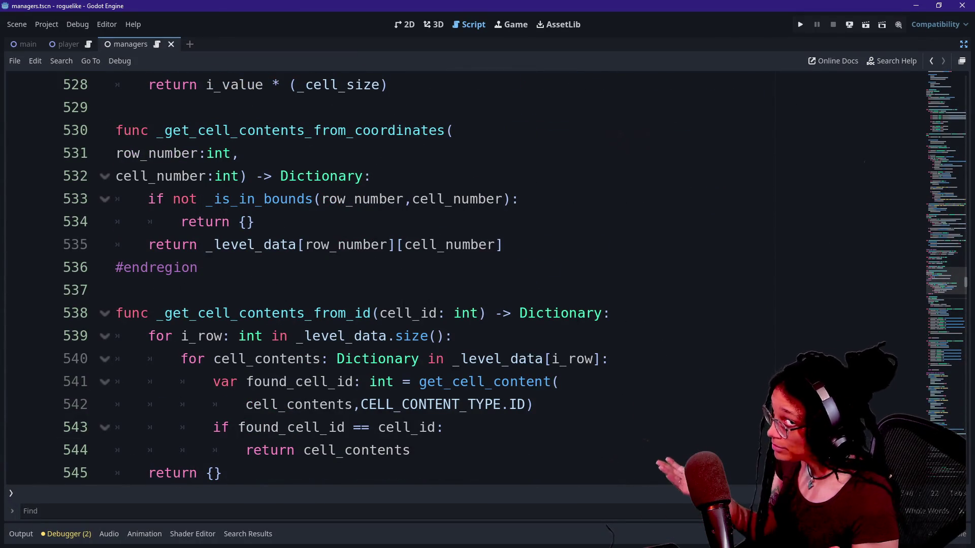
left_click(198, 268)
left_click(116, 290)
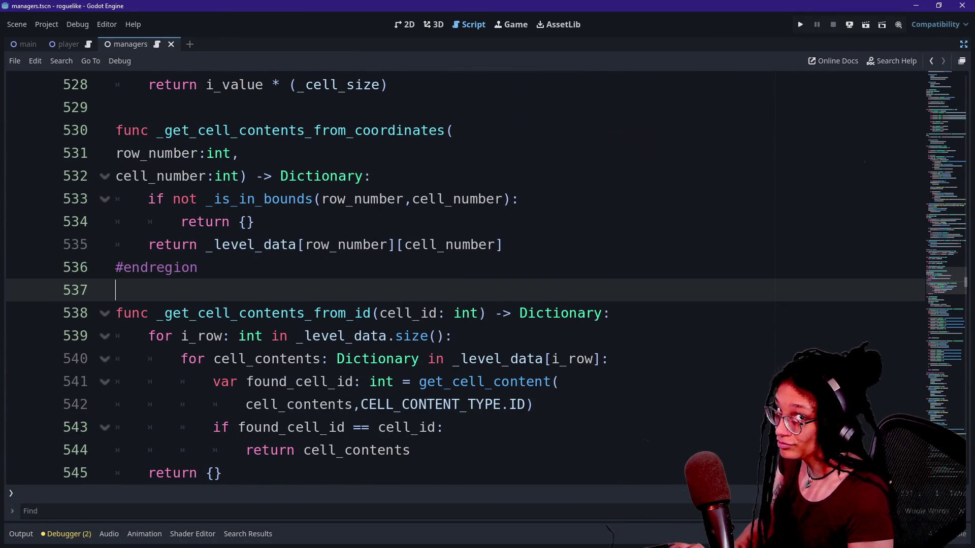
left_click_drag(949, 297, 942, 267)
scroll(942, 267, "down", 7)
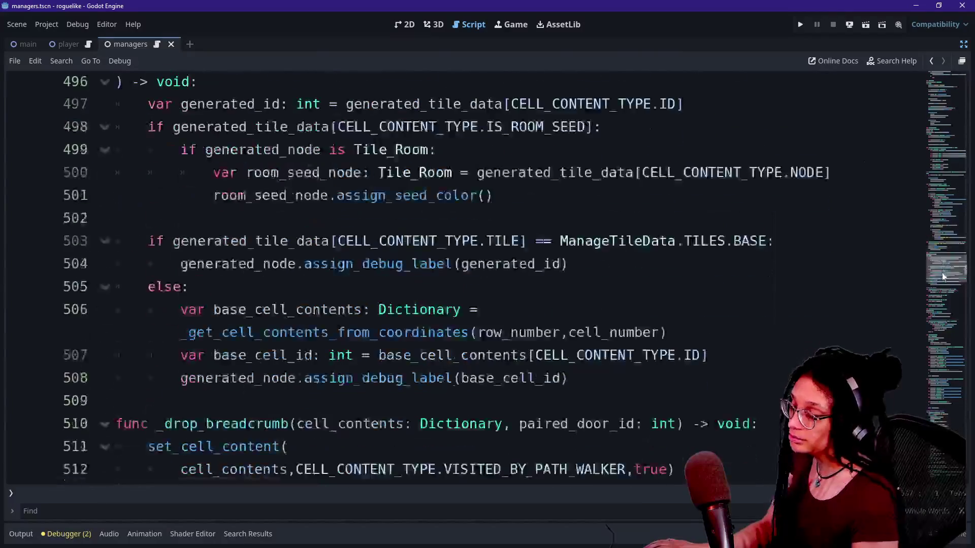
left_click(568, 288)
key("Down")
key("Down")
key("Up")
key("Up")
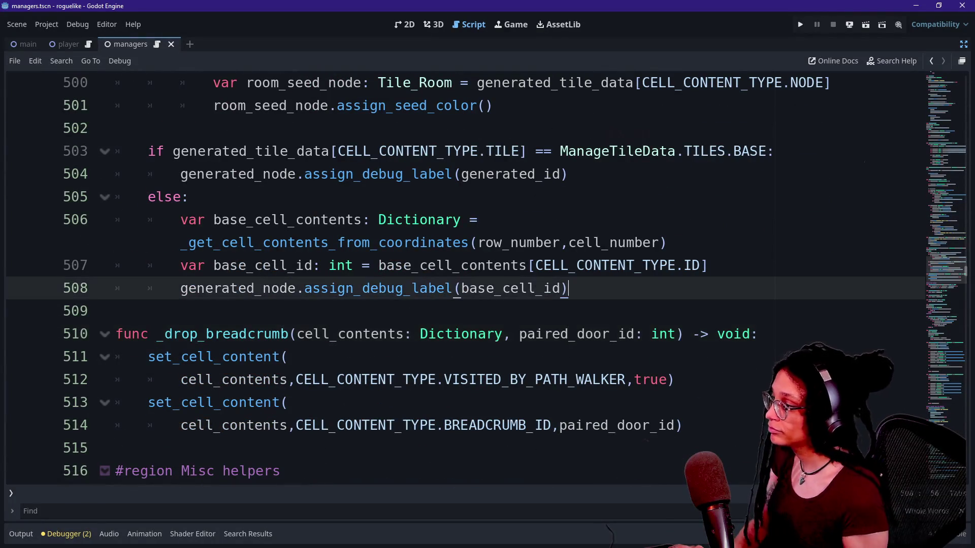
key("Down")
- Search the script for 'assign_' to find assign_debug_color, dismissing a context menu at line 490
key("ctrl+f")
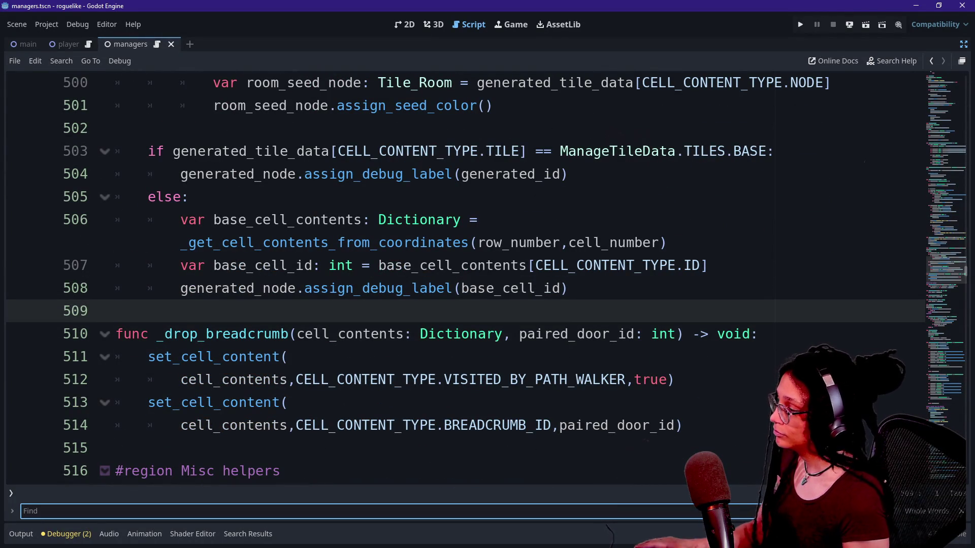
type("d")
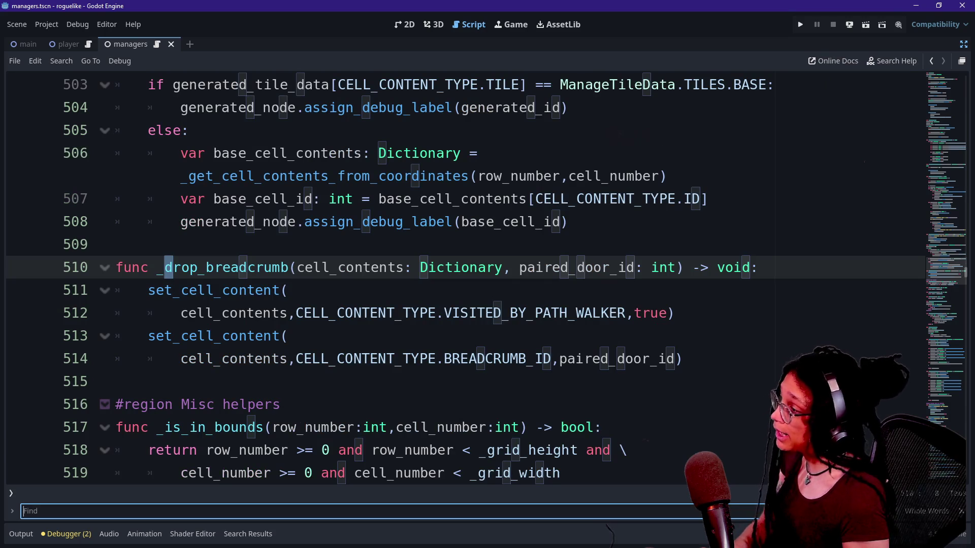
type("f")
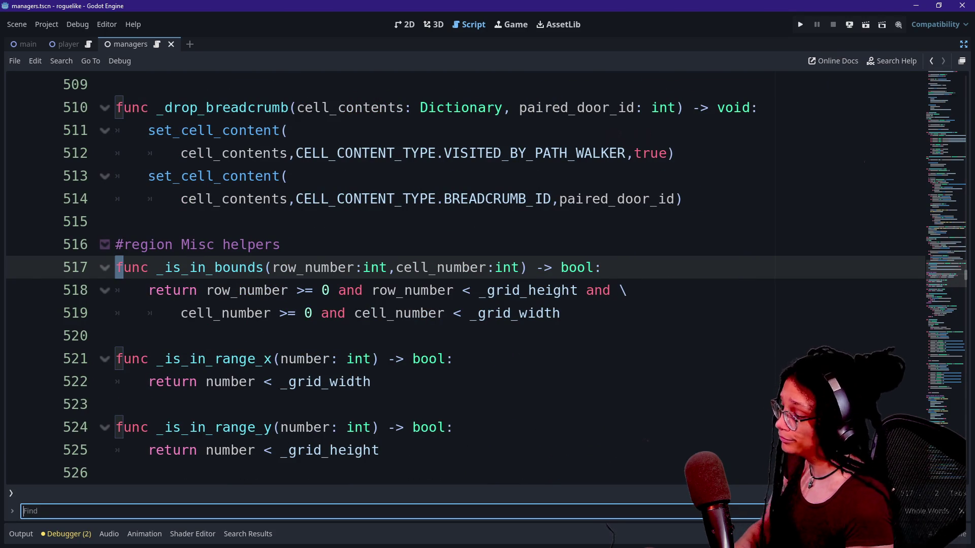
type("assign_")
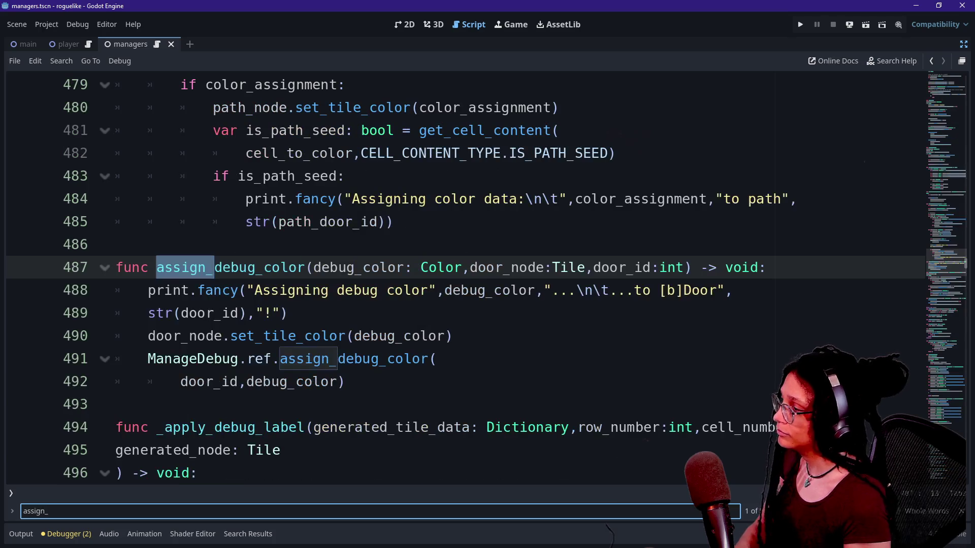
right_click(468, 344)
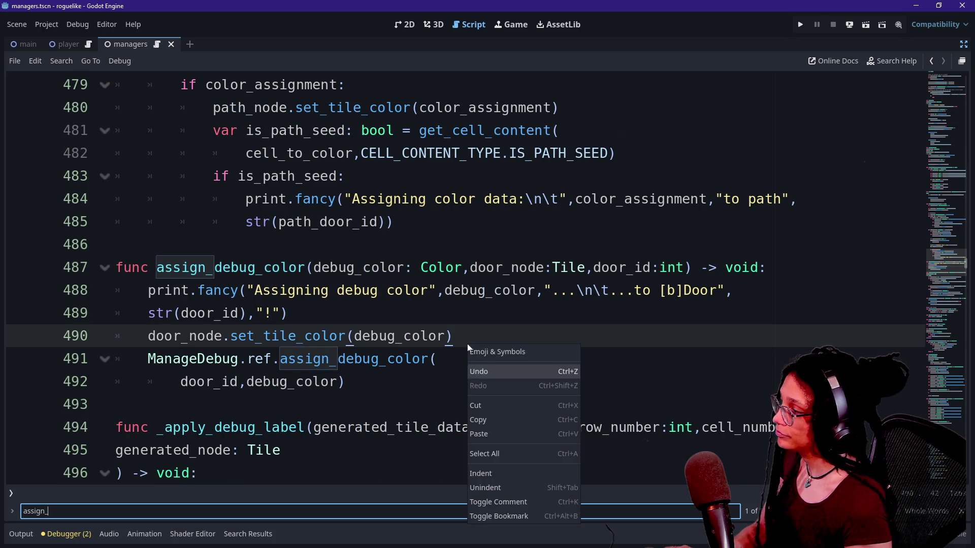
left_click(487, 405)
key("Down")
key("Down")
key("Down")
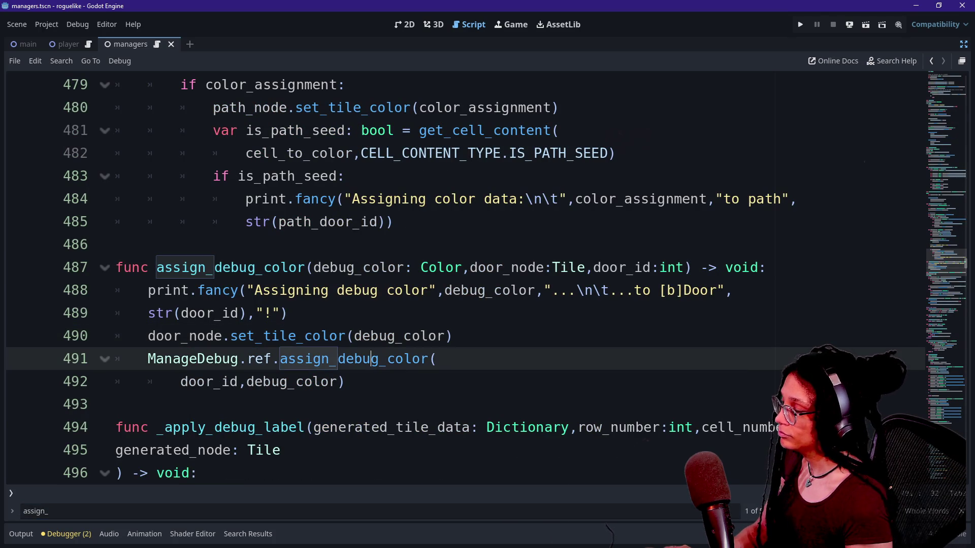
- Open manage_paths.gd from the Quick Open file list
key("shift+alt+o")
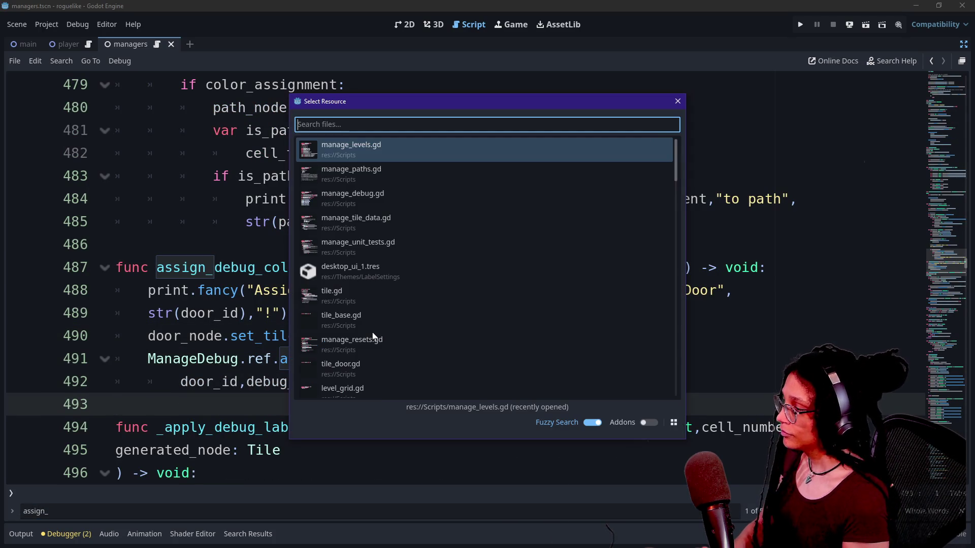
key("Escape")
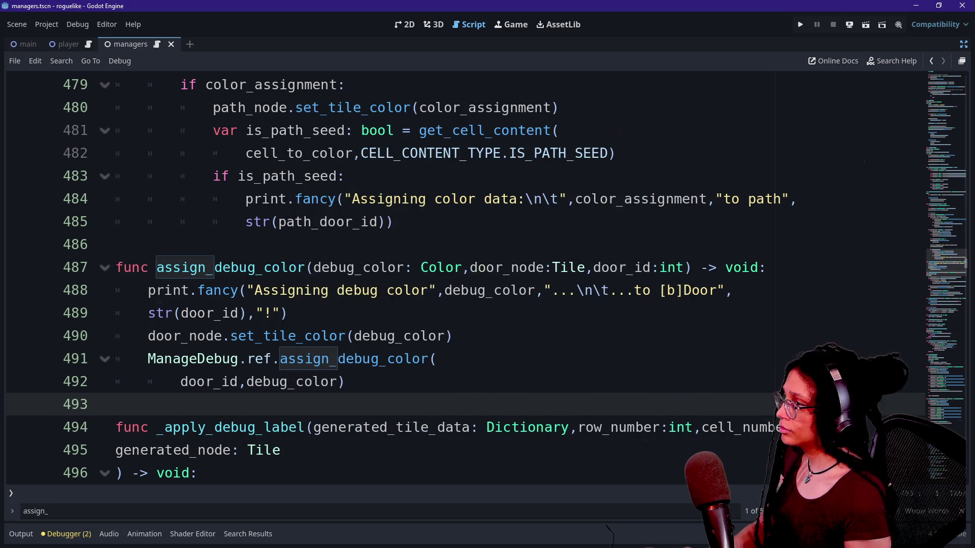
scroll(457, 280, "up", 3)
key("shift+alt+o")
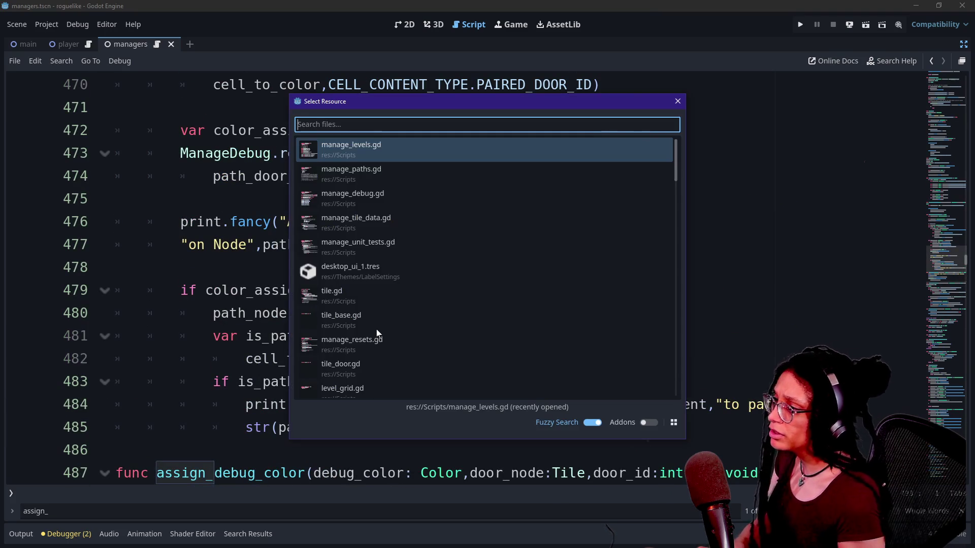
key("Down")
key("Return")
- Jump to _assign_door_ids, paste the line storing door2_id as door1's PAIRED_DOOR_ID, and breakpoint line 113
key("ctrl+f")
type("assign_")
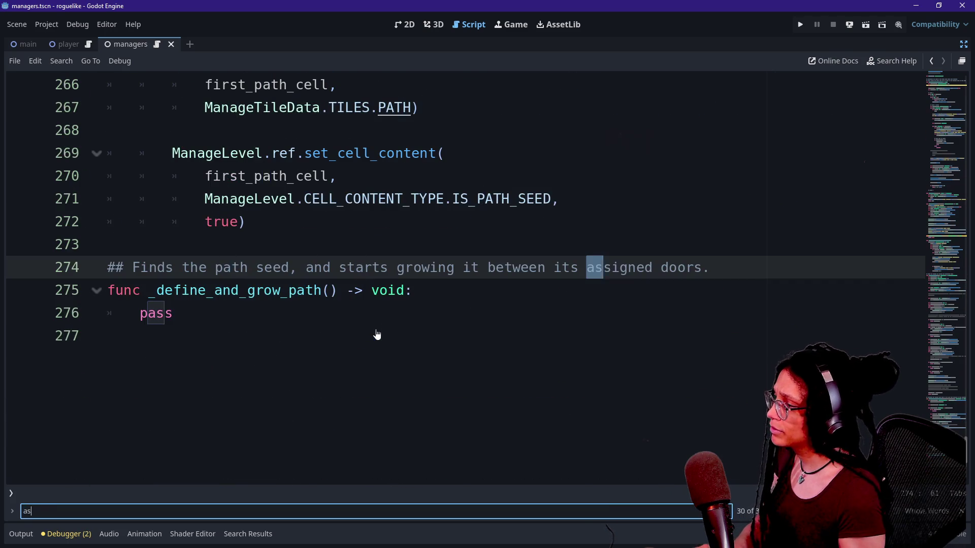
key("Return")
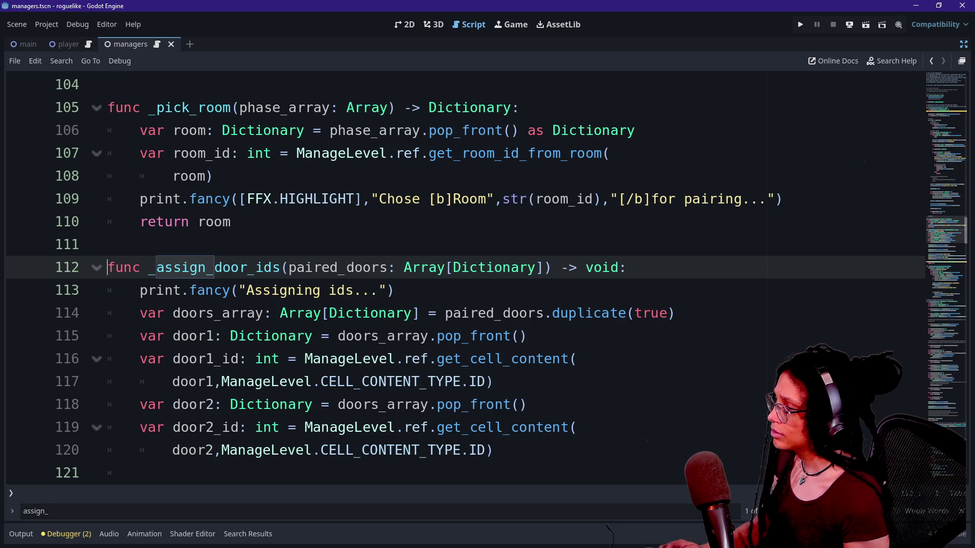
key("Down")
key("Down")
key("Down")
key("ctrl+v")
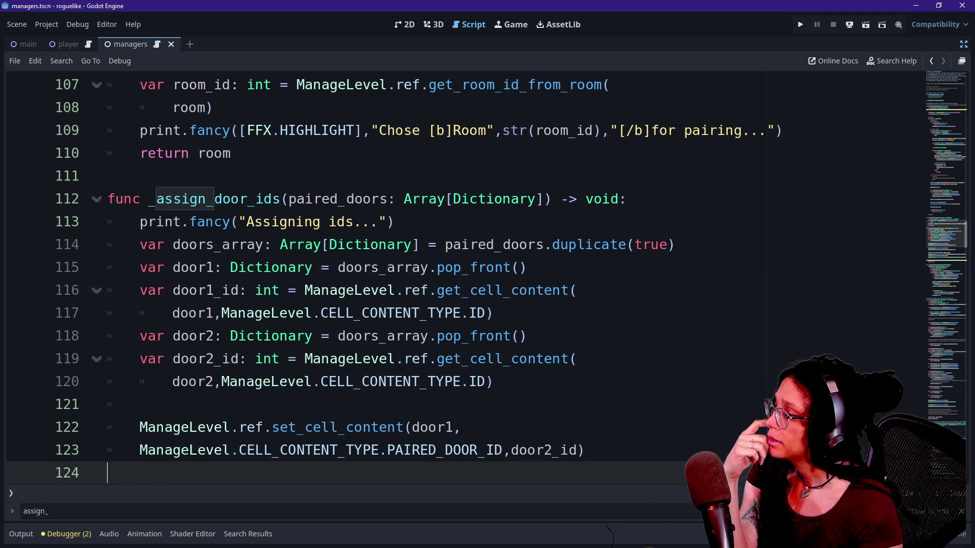
left_click(21, 222)
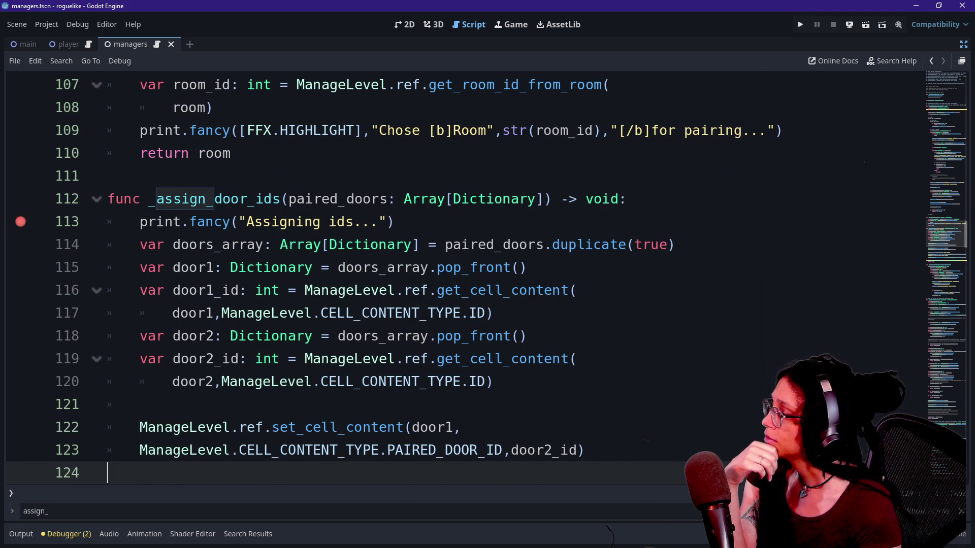
- Run the project to the line 113 breakpoint and expand paired_doors' two 12-entry dictionaries
left_click(801, 25)
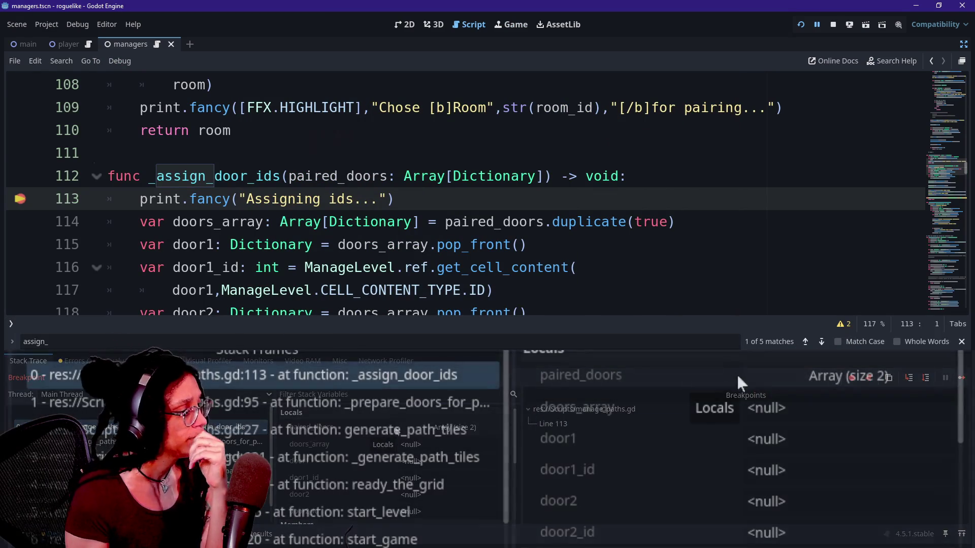
left_click(760, 385)
left_click(798, 451)
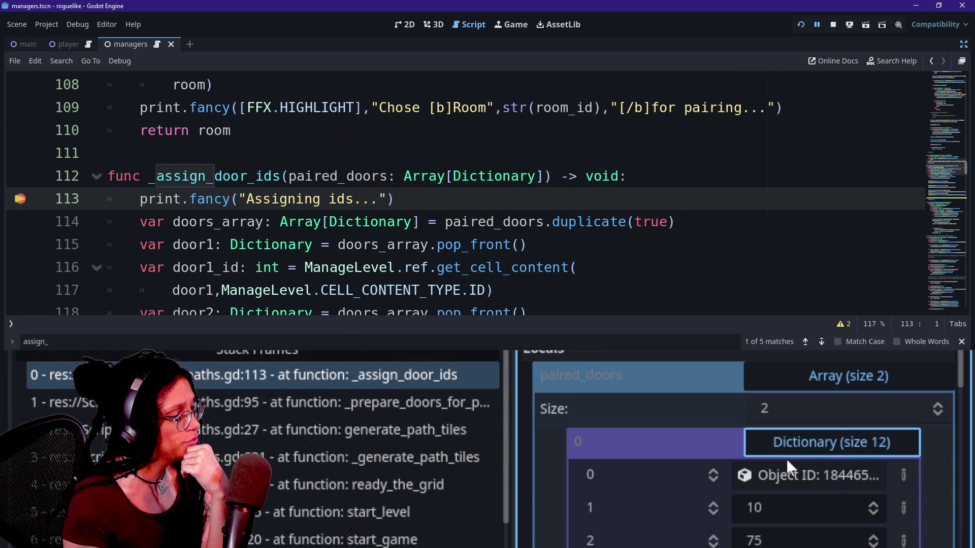
scroll(785, 459, "down", 5)
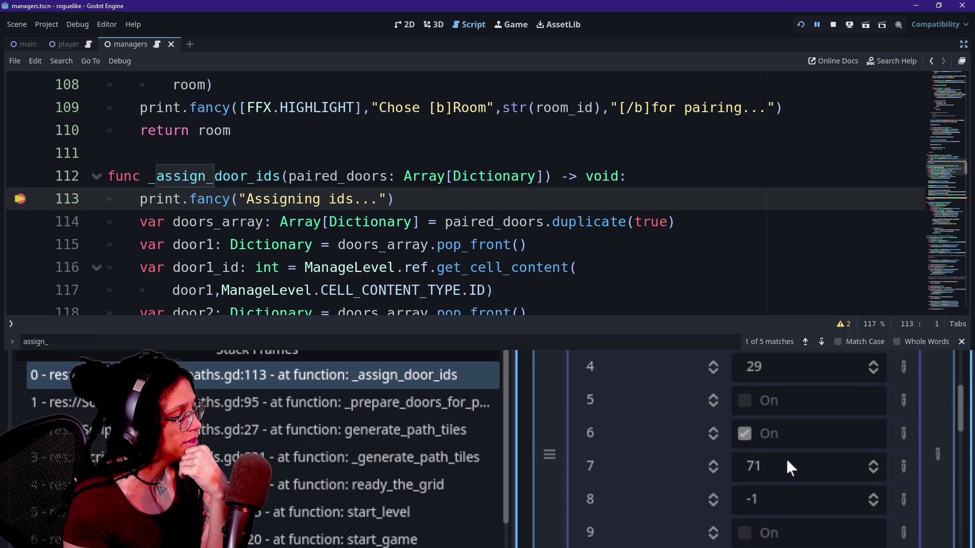
scroll(785, 457, "down", 1)
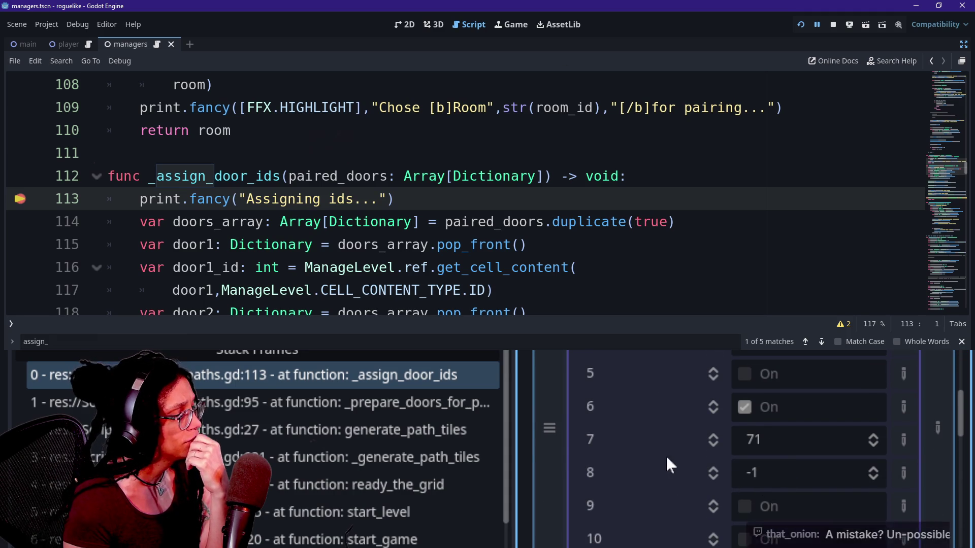
scroll(688, 426, "up", 2)
scroll(689, 425, "up", 2)
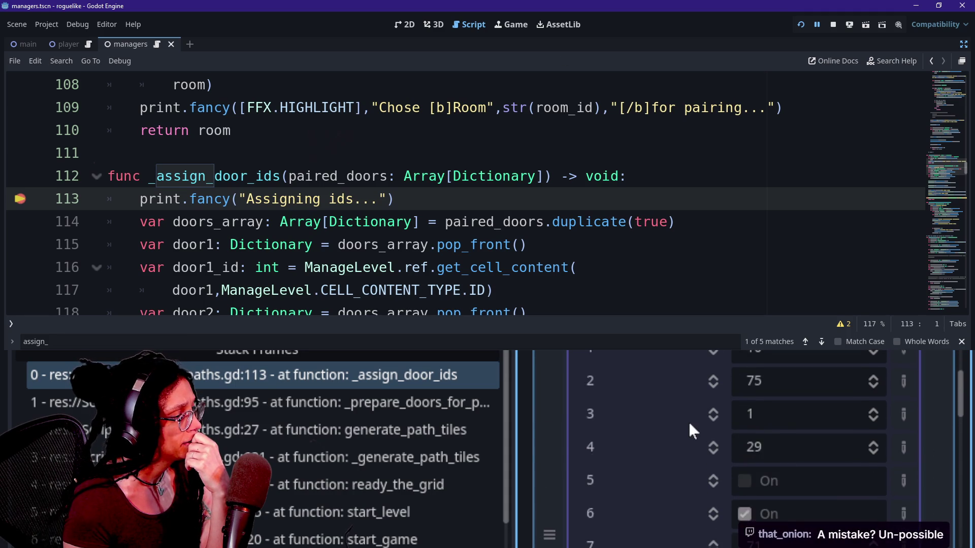
scroll(689, 424, "down", 2)
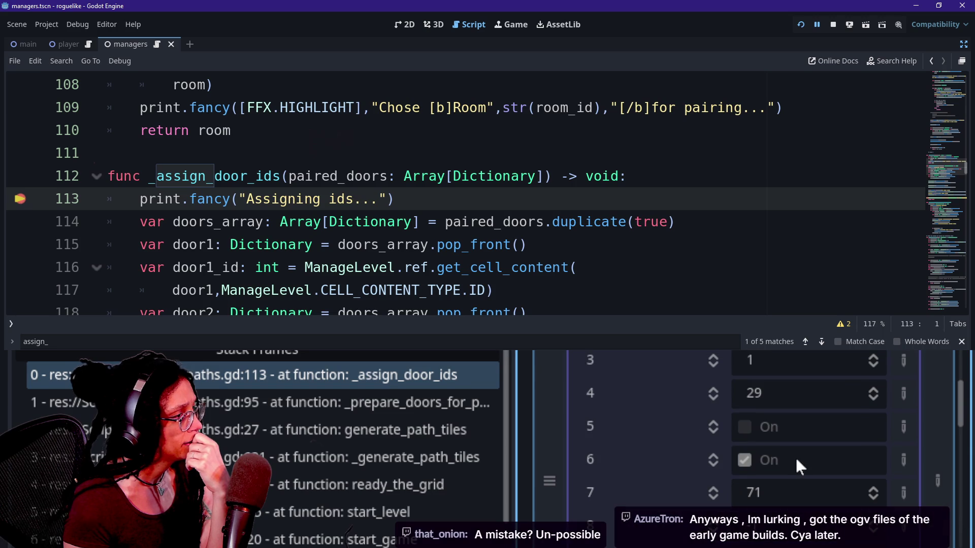
scroll(795, 456, "down", 3)
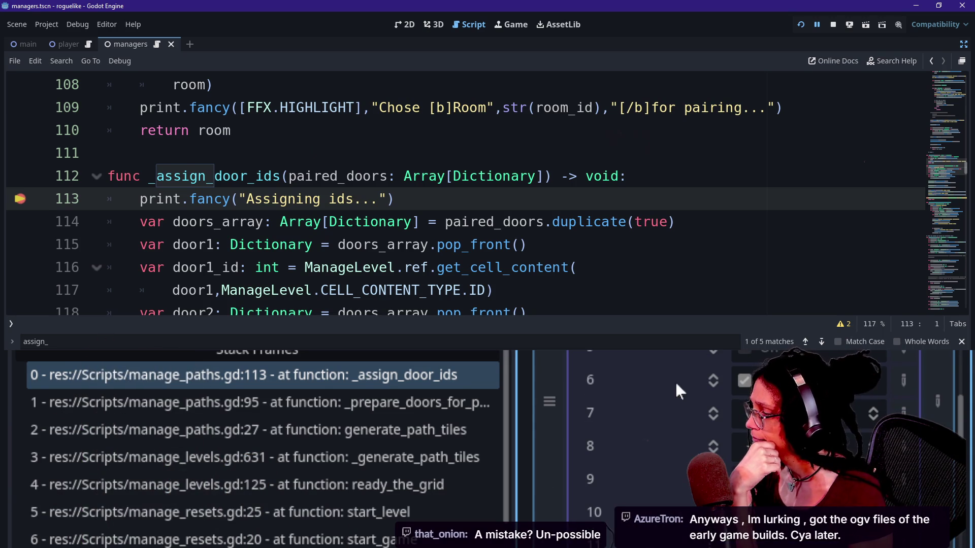
- Check the output log showing doors 75 and 107 paired, then collapse the first dictionary
left_click(4, 544)
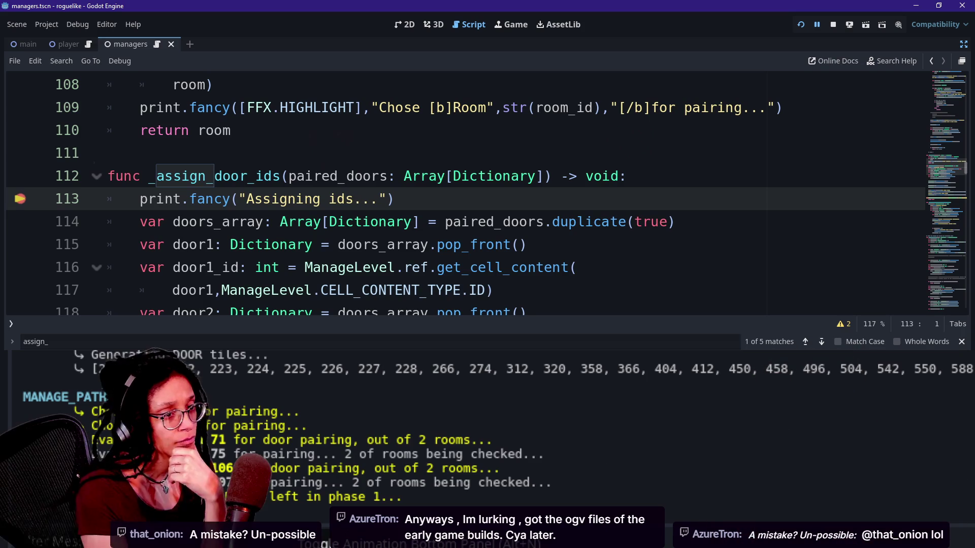
left_click(492, 290)
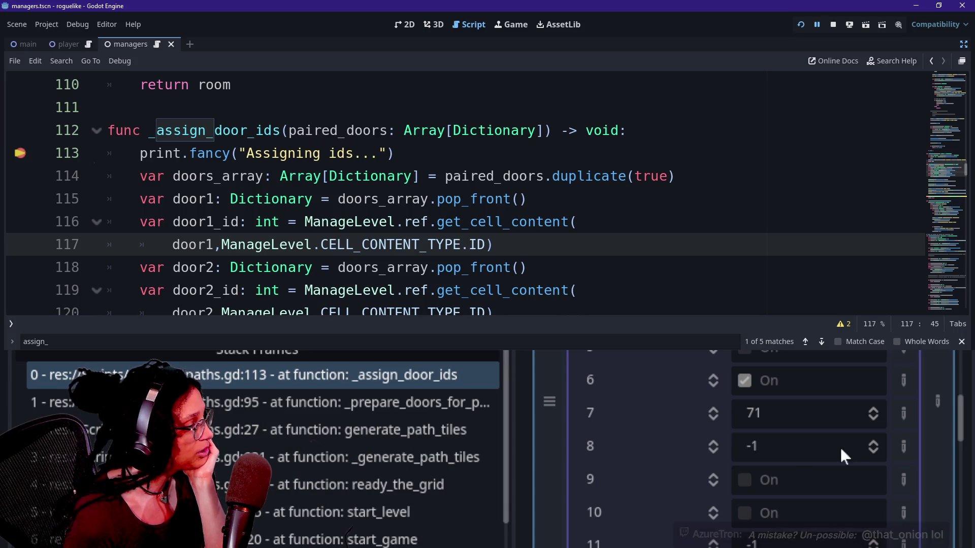
scroll(844, 454, "up", 5)
left_click(844, 452)
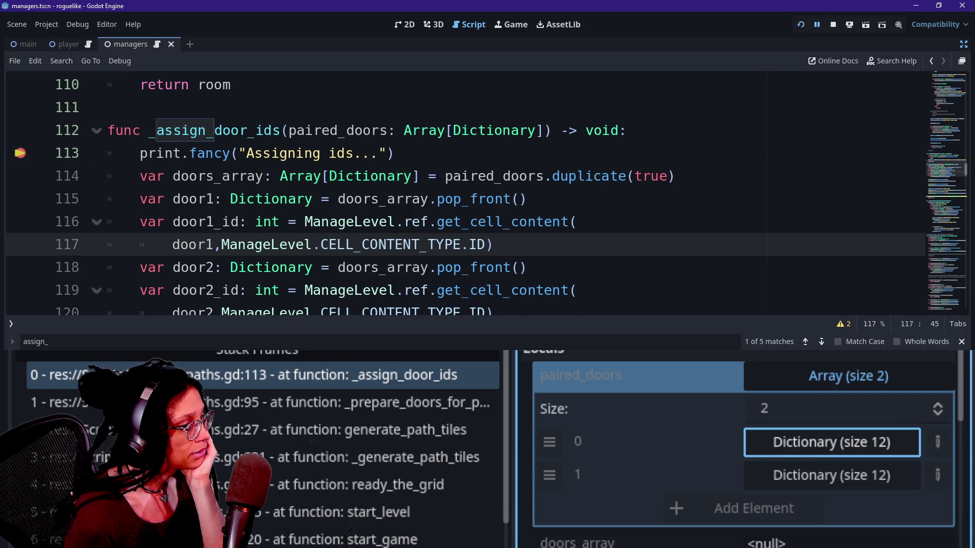
- Step to line 115 and inspect doors_array's first entry and its tile object
key("F10")
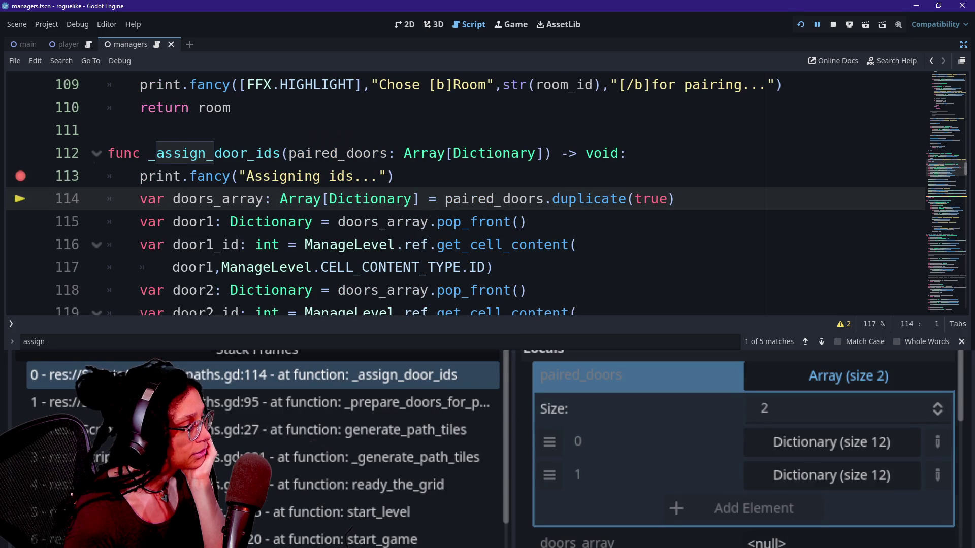
key("F10")
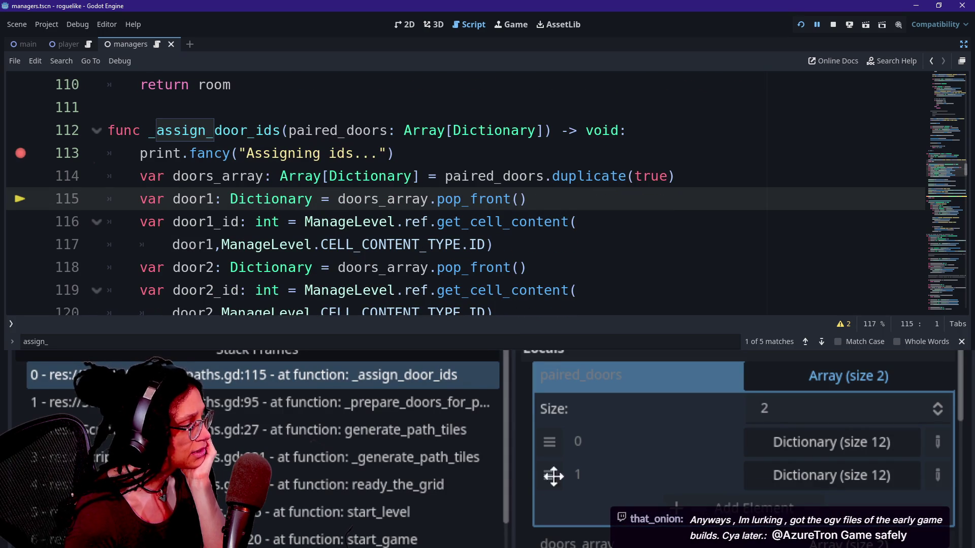
left_click(907, 378)
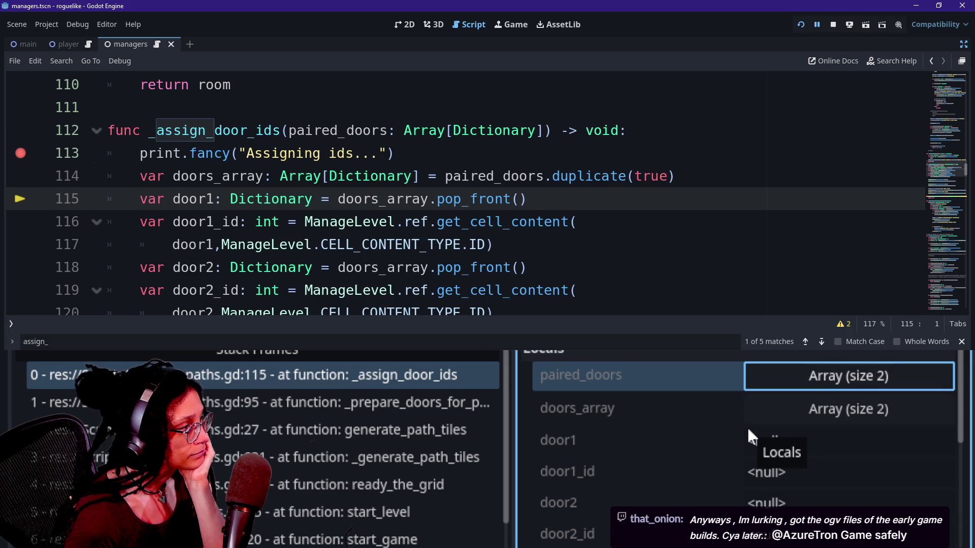
left_click(777, 414)
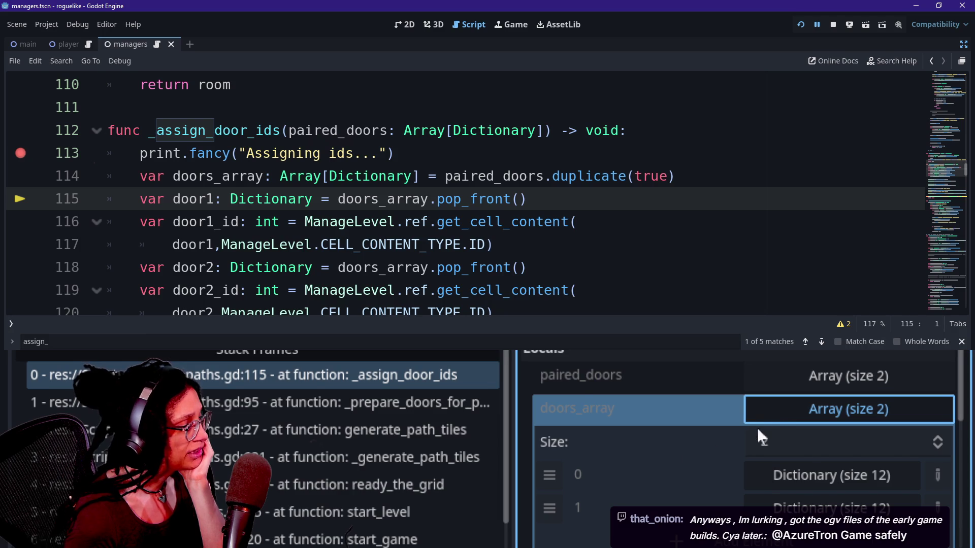
left_click(784, 475)
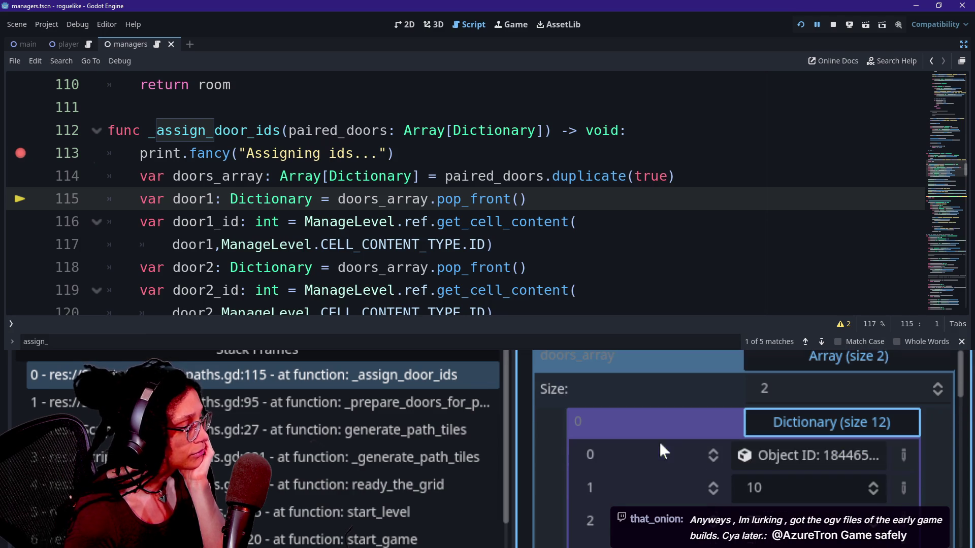
left_click(742, 457)
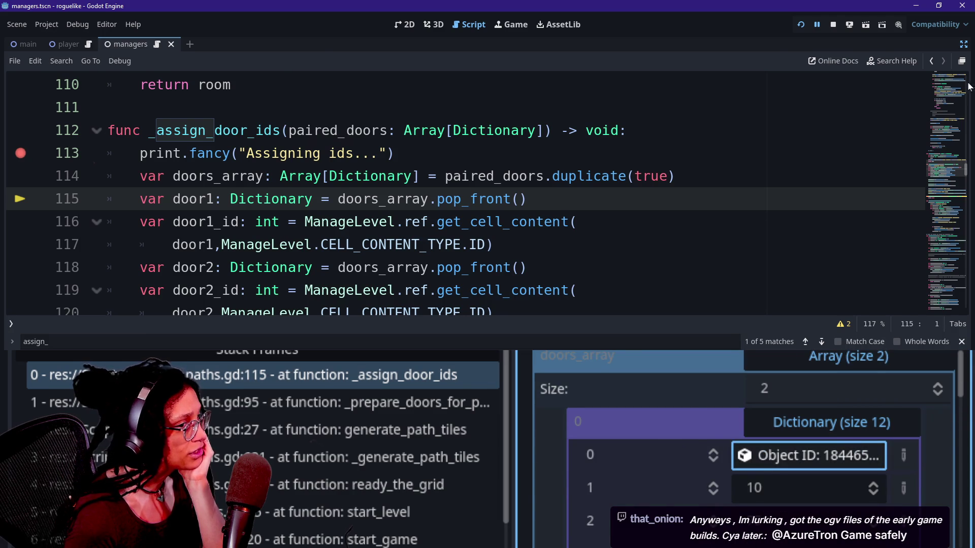
left_click(963, 46)
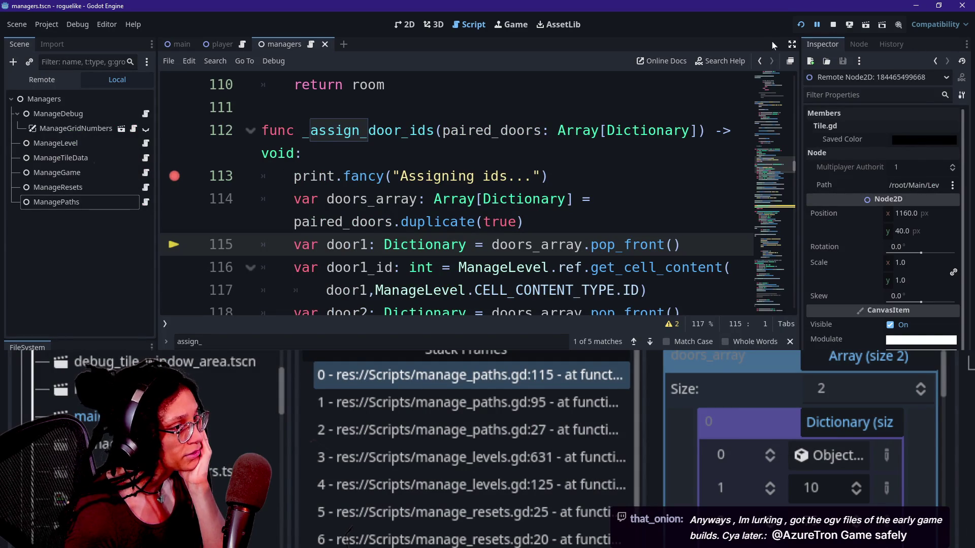
left_click(790, 46)
left_click(830, 426)
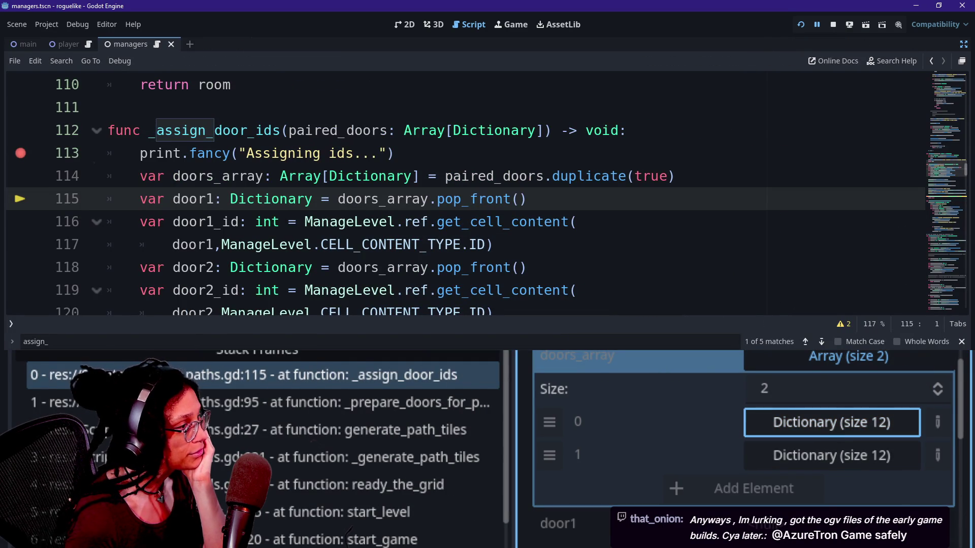
- Step on to line 119, checking door1_id is 75 and door2 holds a dictionary
key("F10")
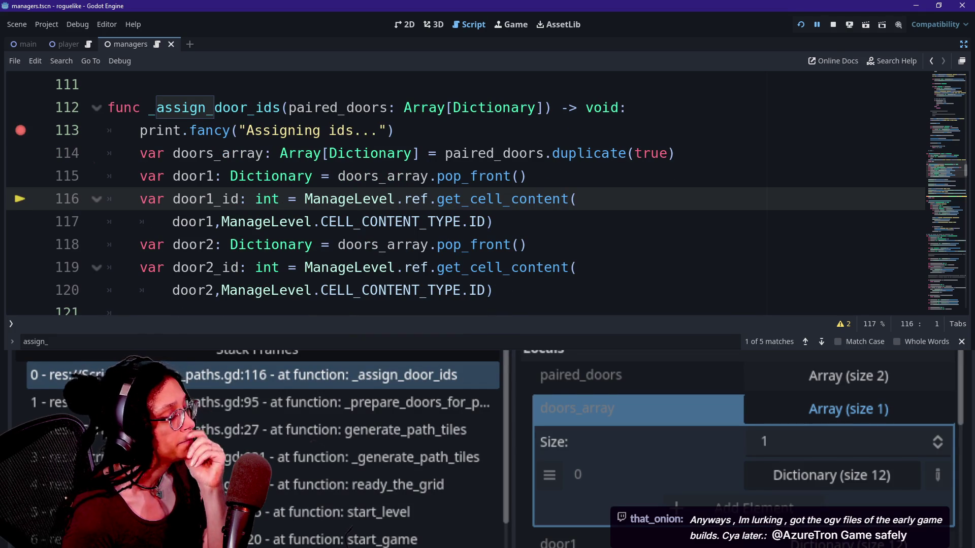
key("F10")
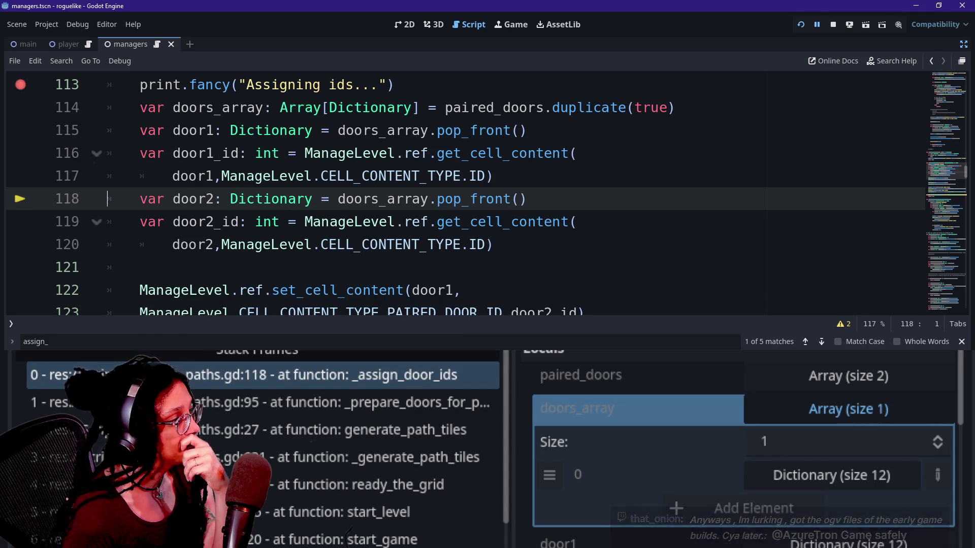
left_click(786, 409)
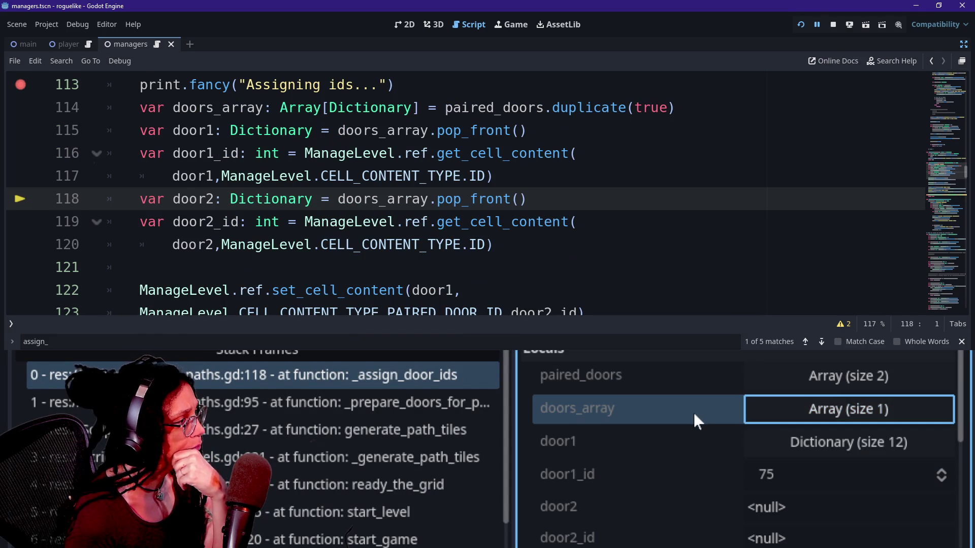
scroll(693, 411, "down", 3)
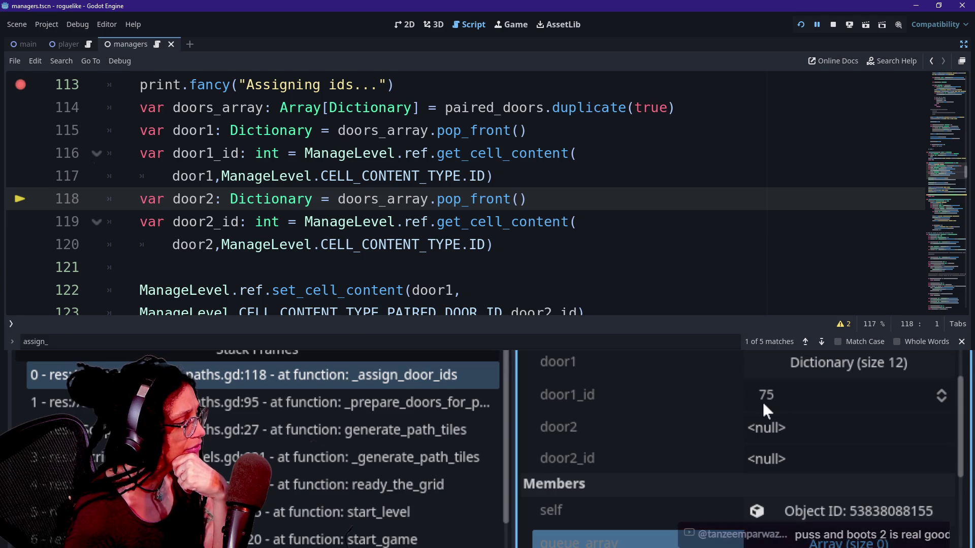
mouse_move(761, 401)
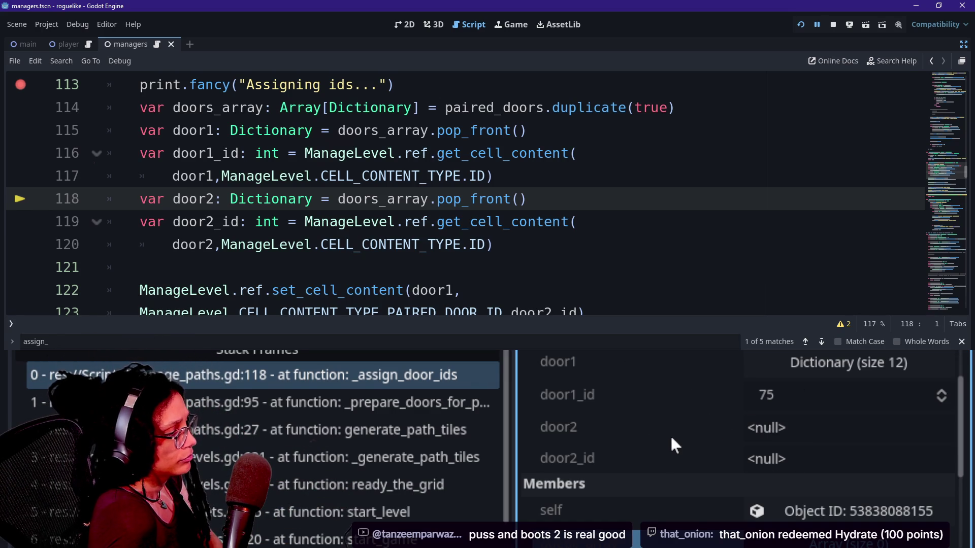
scroll(670, 442, "up", 2)
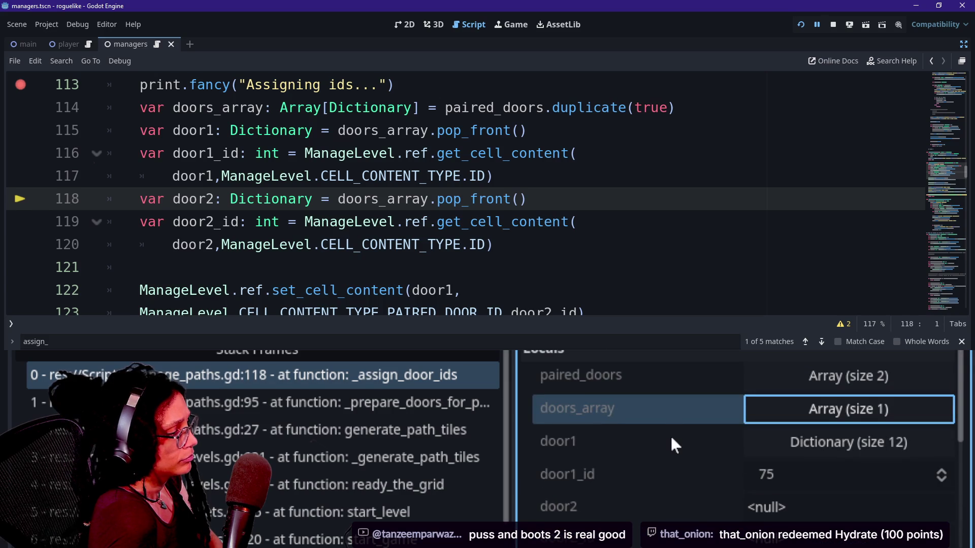
scroll(682, 451, "down", 1)
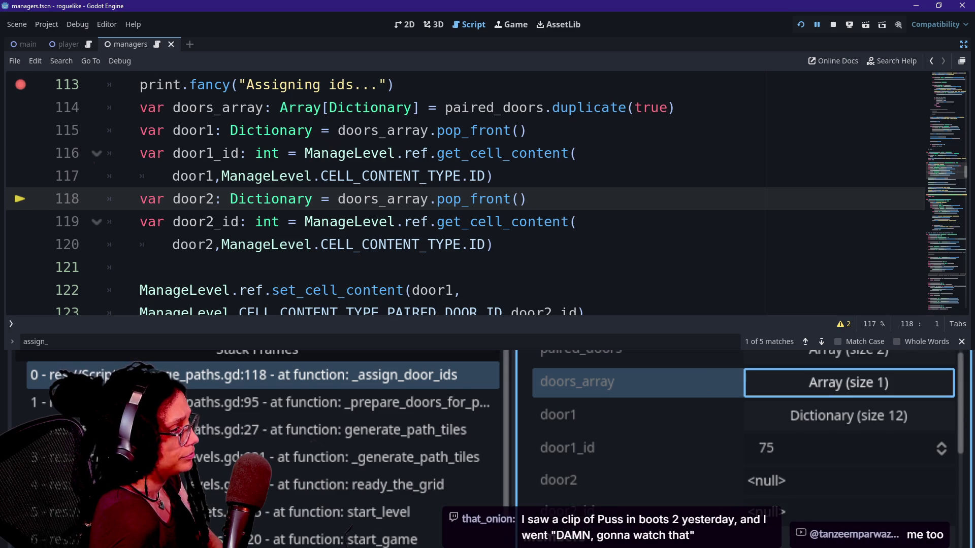
key("F10")
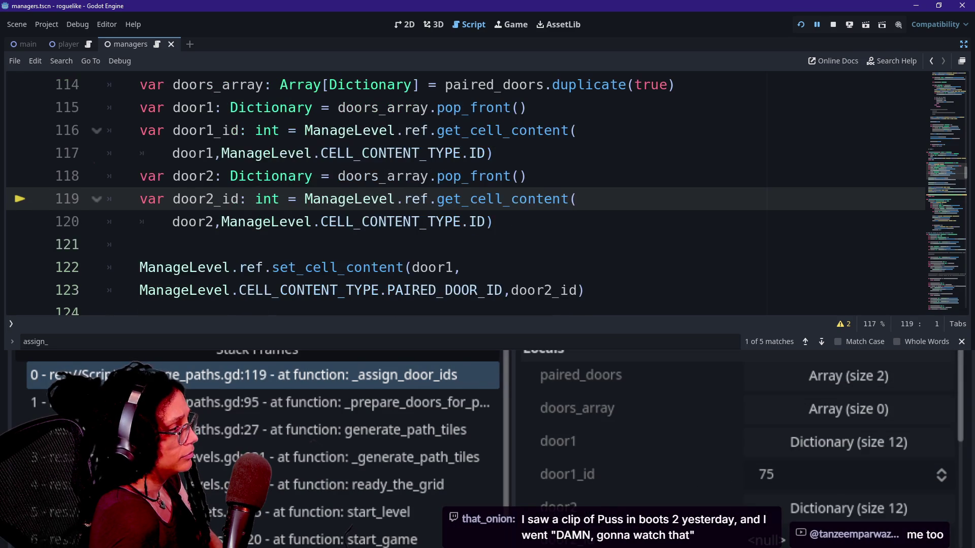
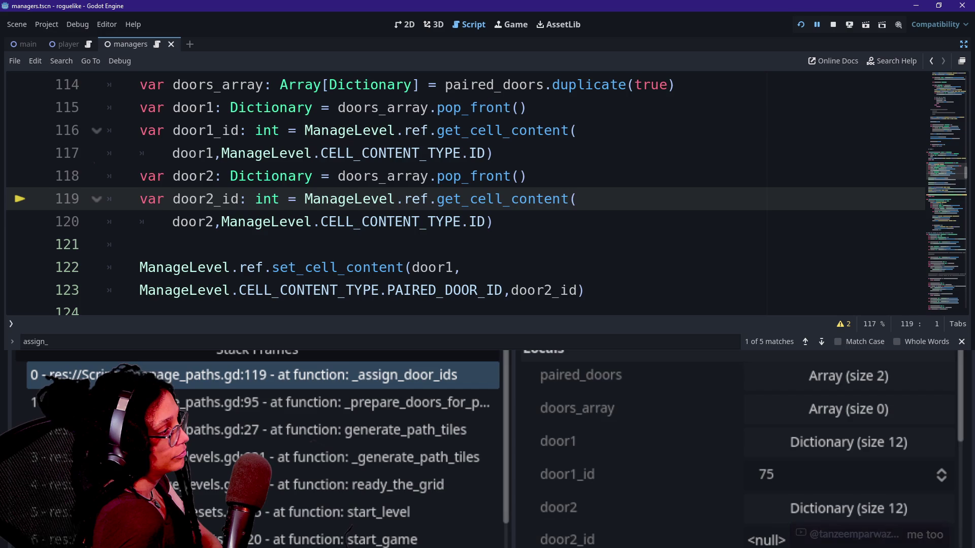
- Step over twice to line 125, where door1_id is 75 and door2_id is 107
key("F10")
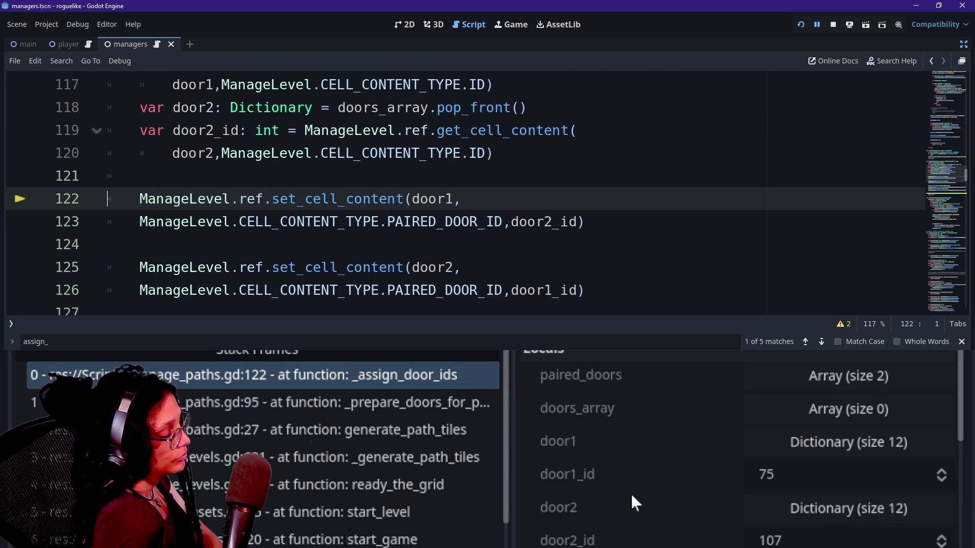
scroll(631, 497, "down", 2)
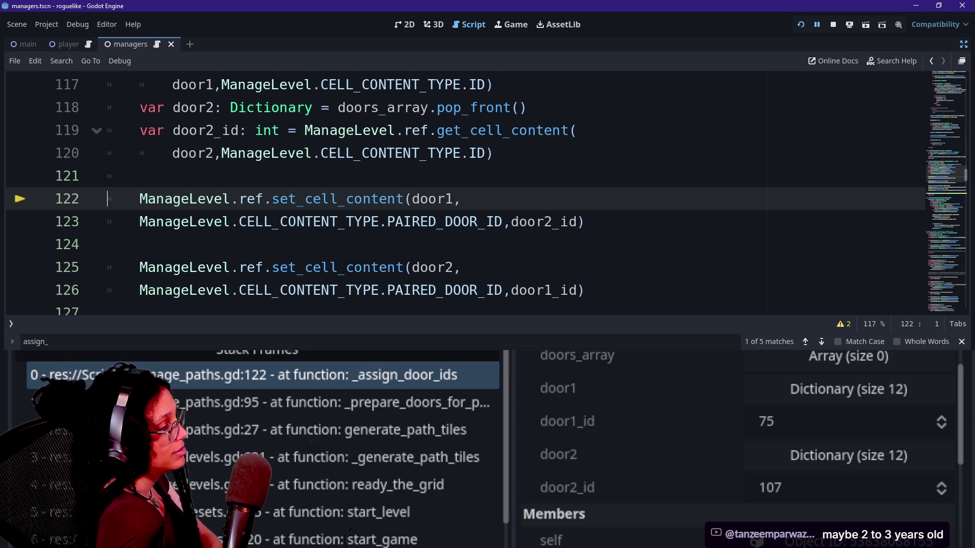
key("F10")
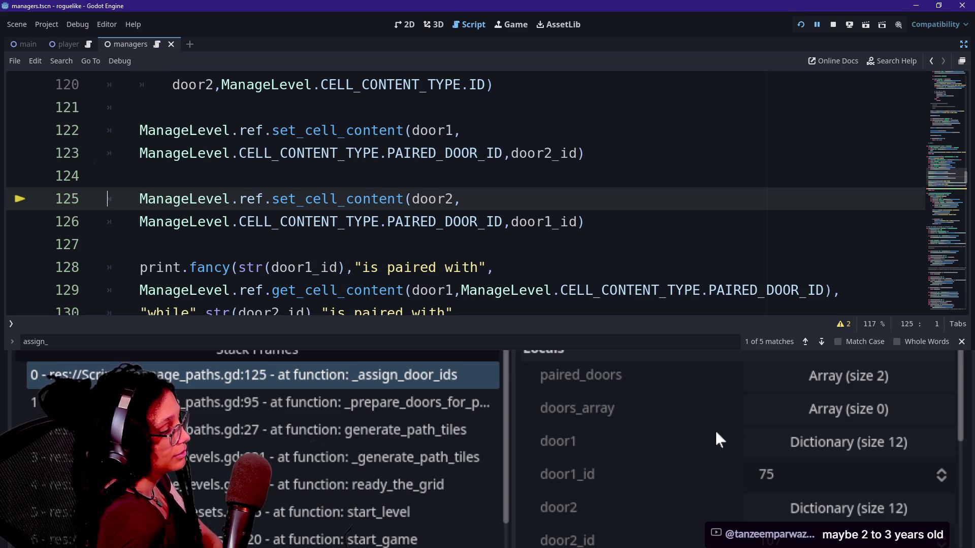
scroll(716, 432, "down", 1)
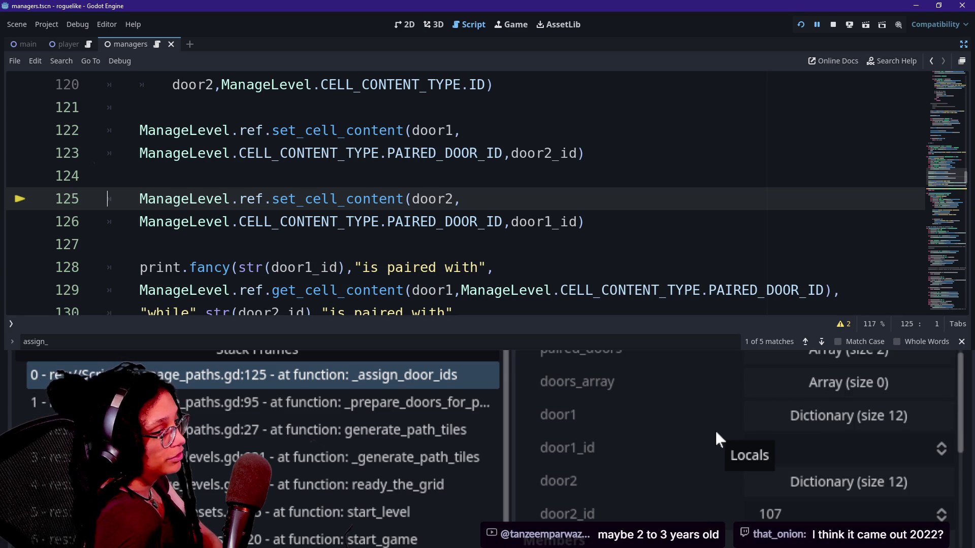
scroll(457, 193, "up", 3)
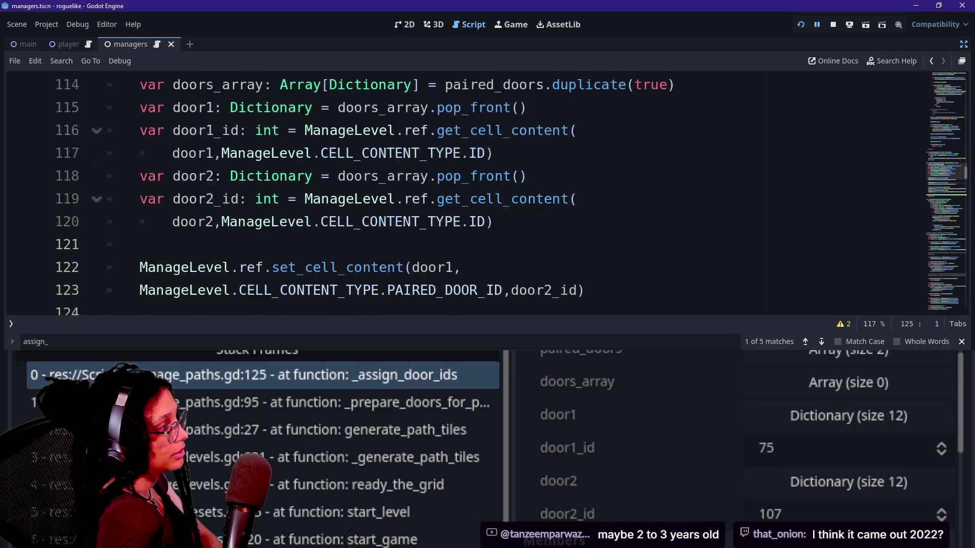
- Scroll up and down through the _assign_door_ids code to read it
scroll(457, 192, "down", 2)
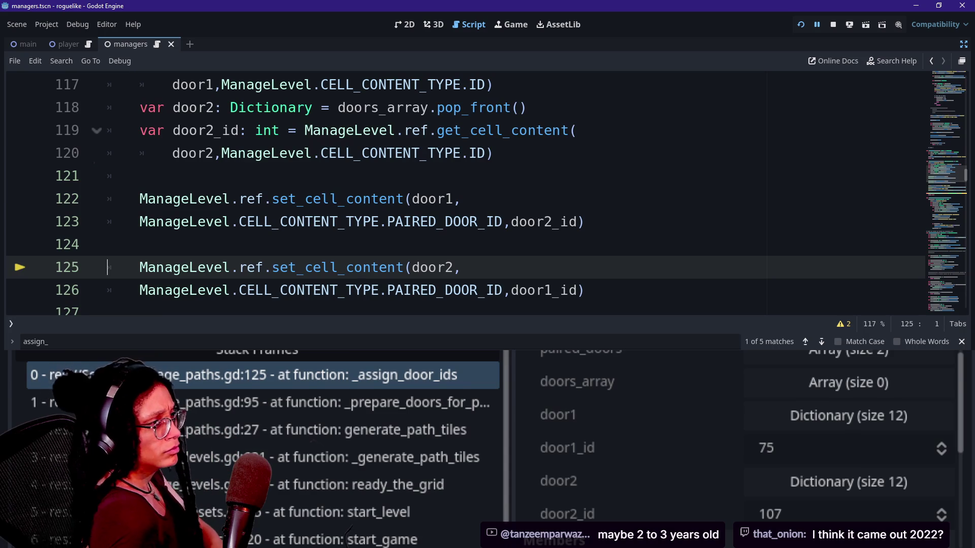
scroll(456, 193, "down", 2)
mouse_move(584, 260)
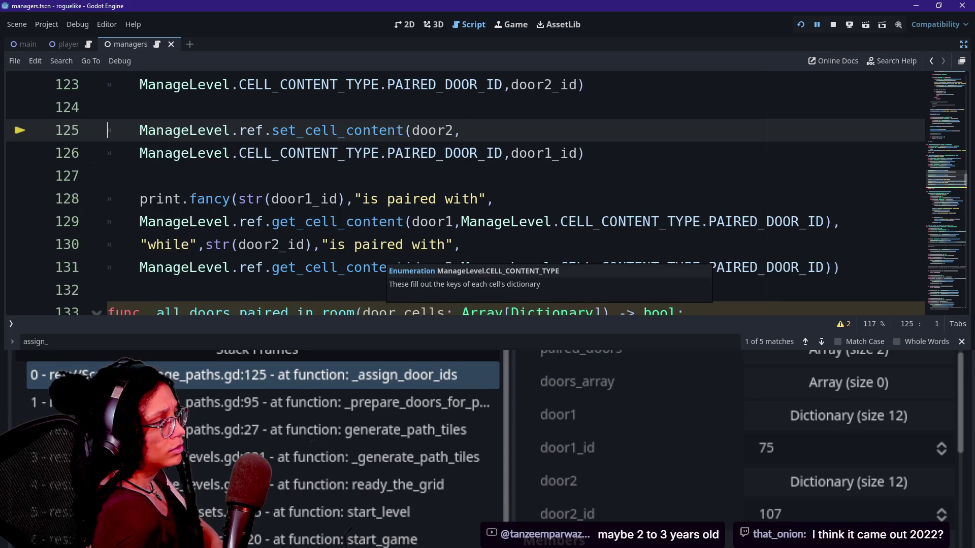
scroll(466, 193, "up", 1)
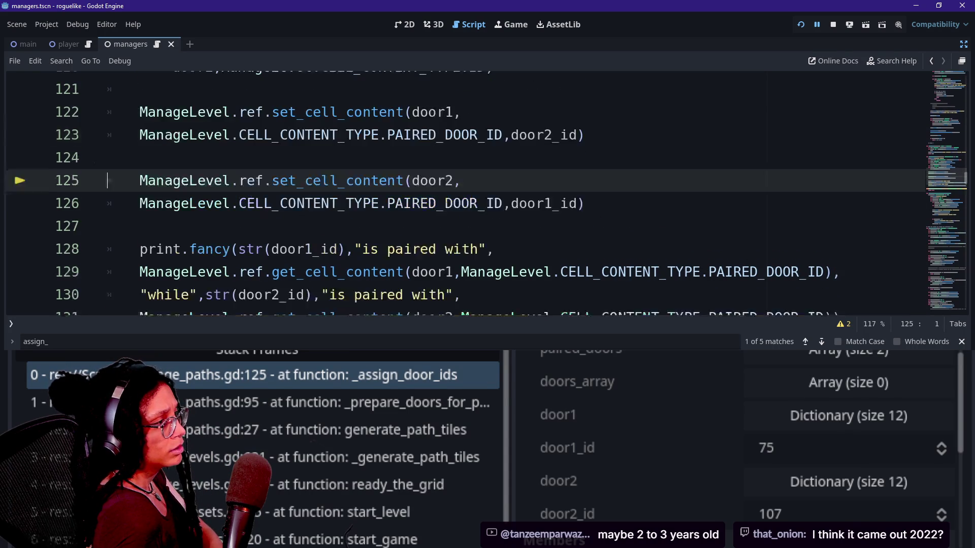
scroll(330, 267, "up", 1)
mouse_move(330, 267)
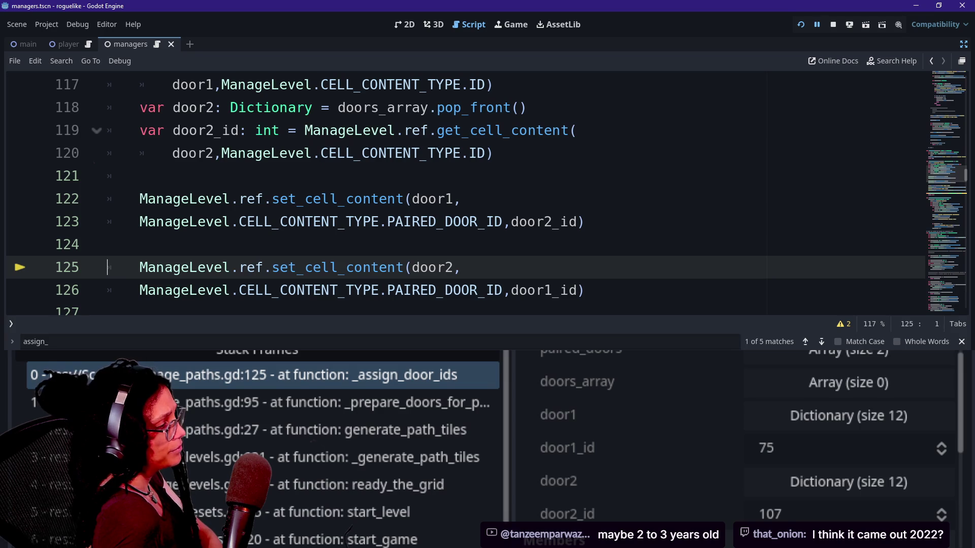
scroll(487, 193, "down", 10)
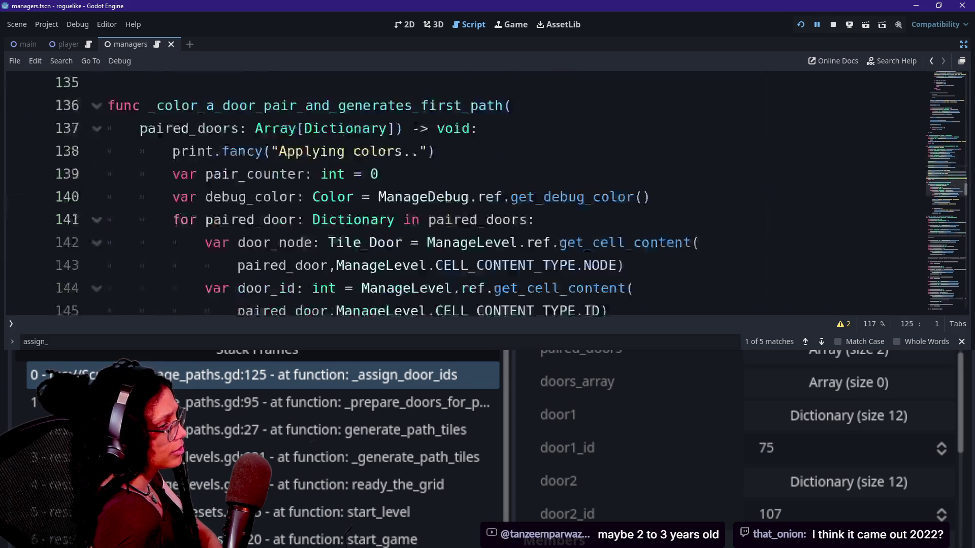
scroll(488, 193, "up", 3)
scroll(488, 193, "up", 3)
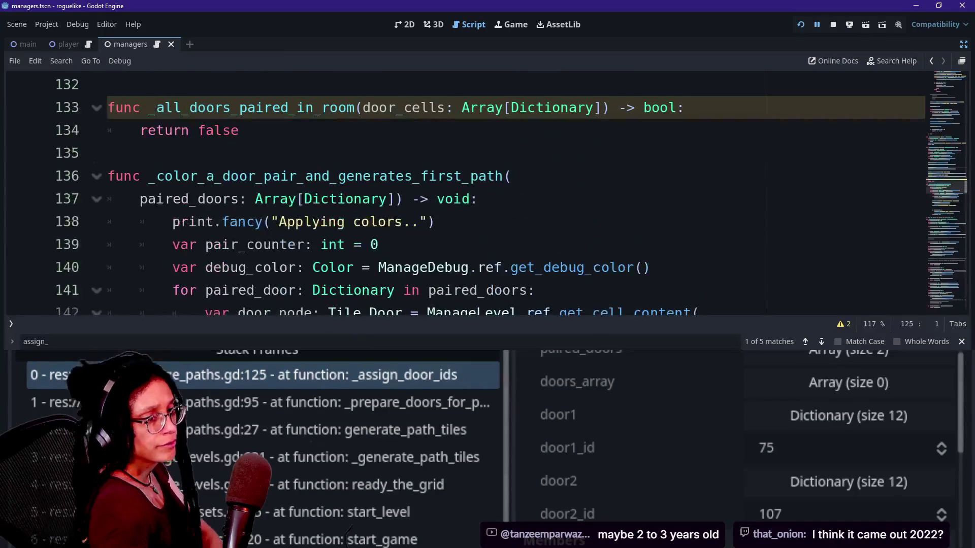
scroll(487, 193, "up", 5)
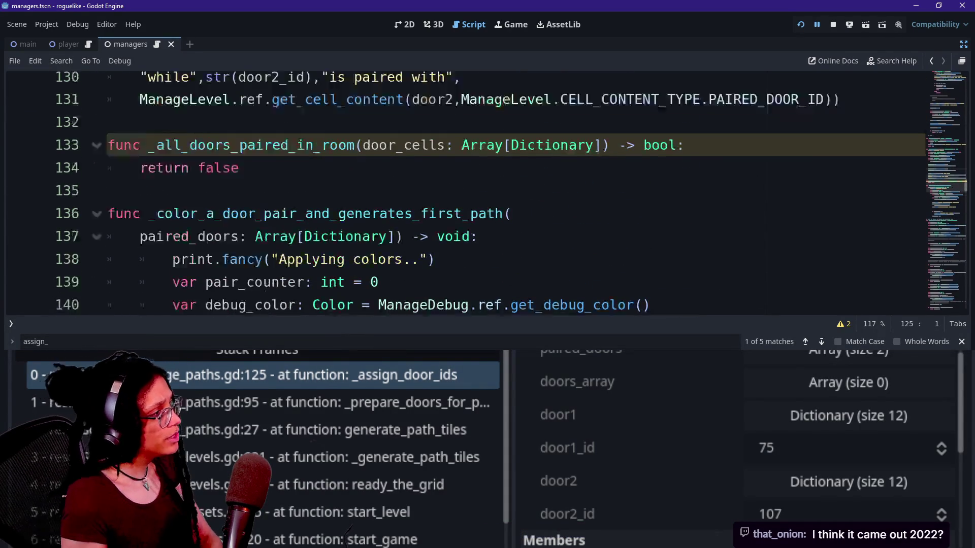
scroll(488, 193, "down", 2)
mouse_move(274, 245)
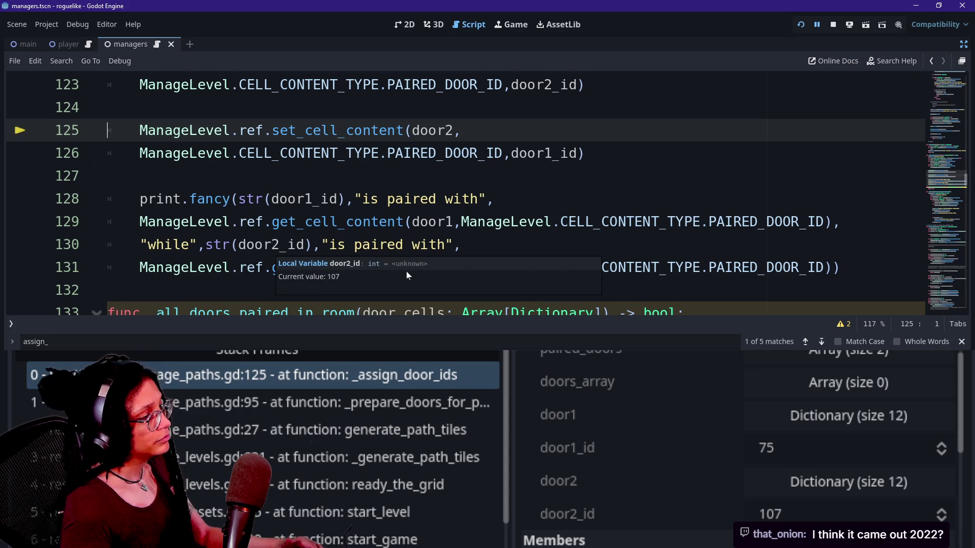
left_click(406, 221)
key("Down")
key("Down")
key("Down")
scroll(488, 193, "down", 1)
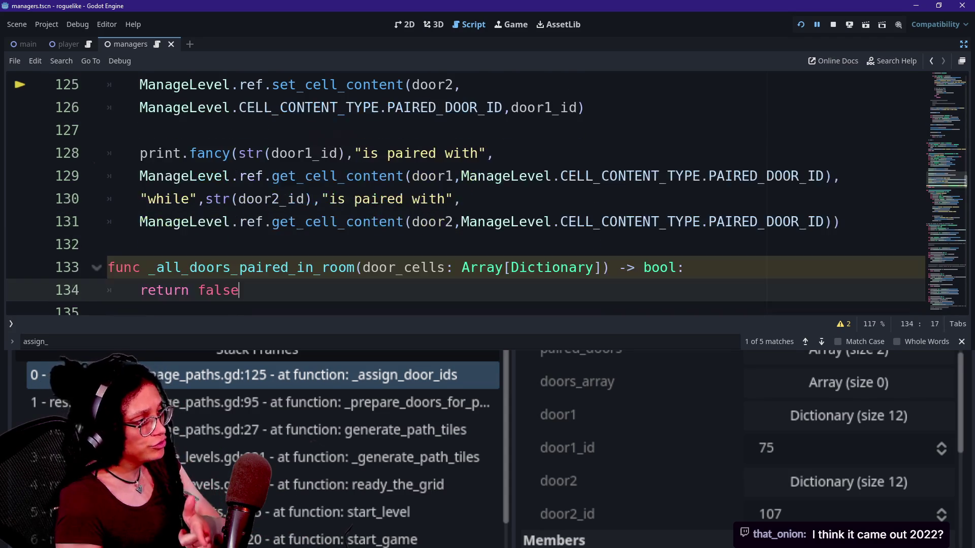
key("Up")
key("Up")
key("Up")
key("Up")
key("Up")
key("Up")
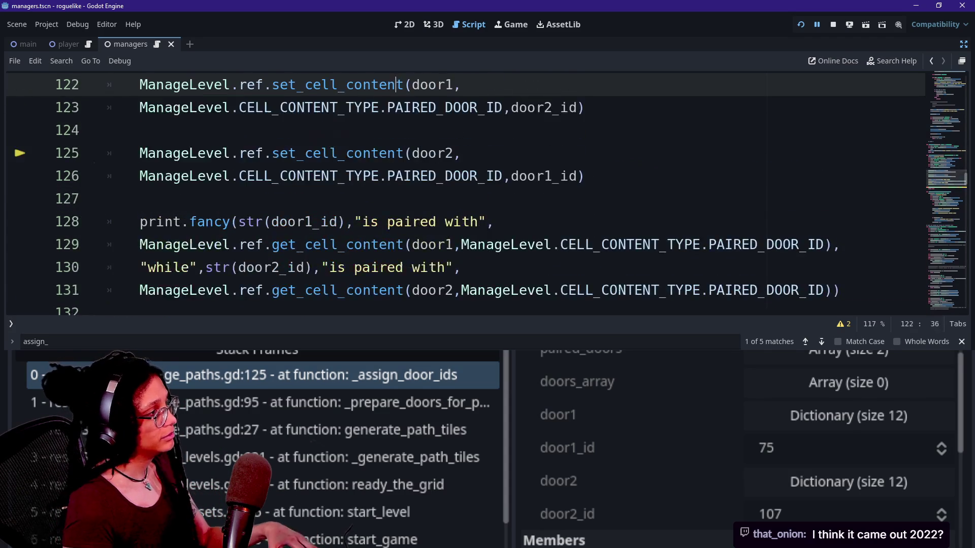
key("Down")
key("Down")
key("Down")
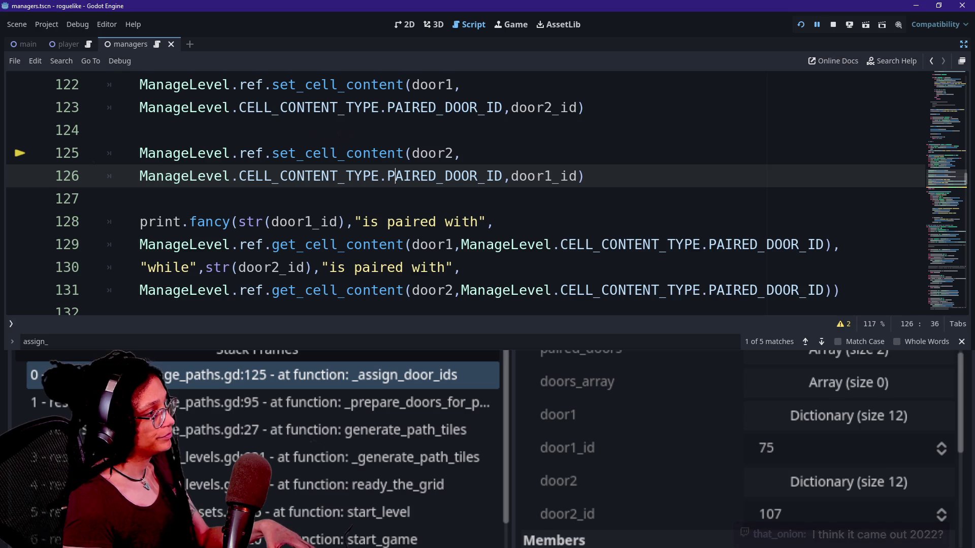
key("Up")
key("Up")
key("Down")
key("Down")
key("Down")
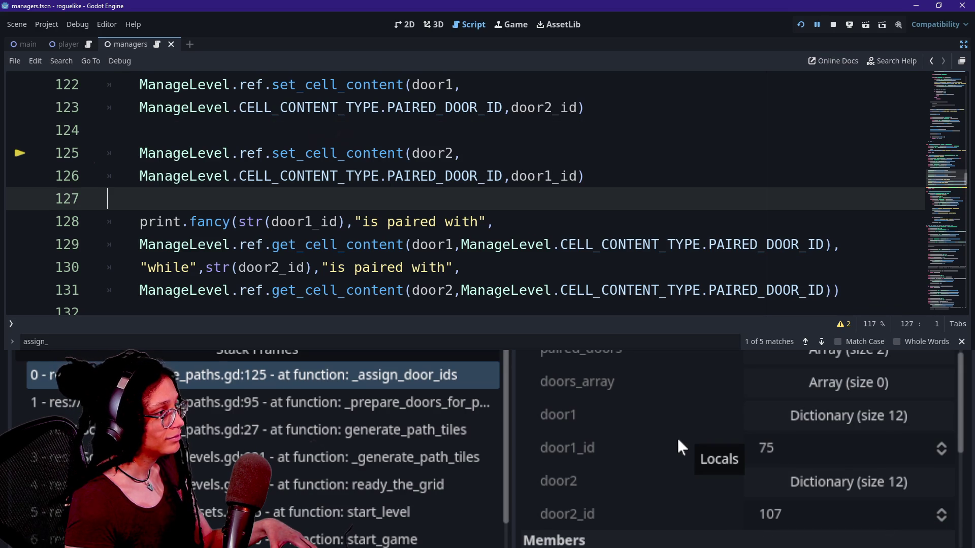
left_click(404, 153)
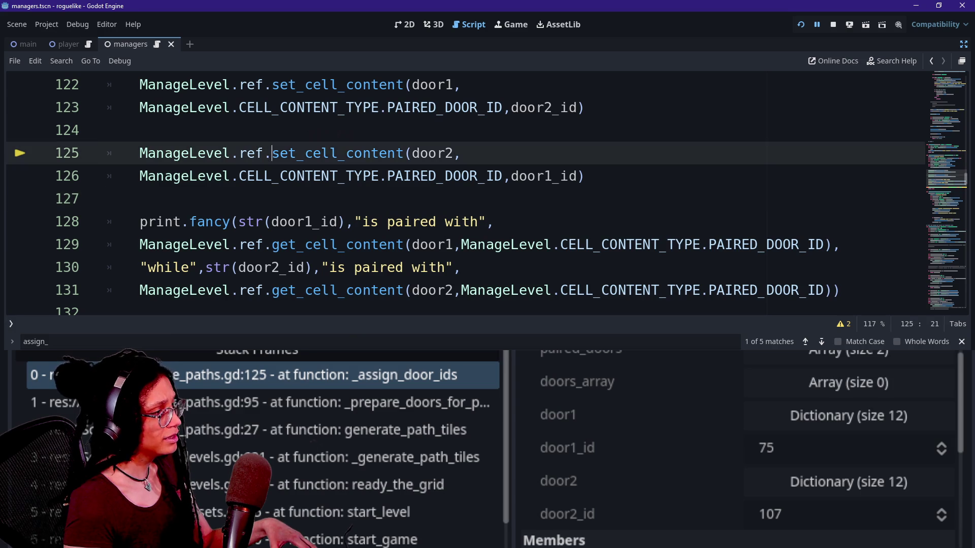
left_click(404, 175)
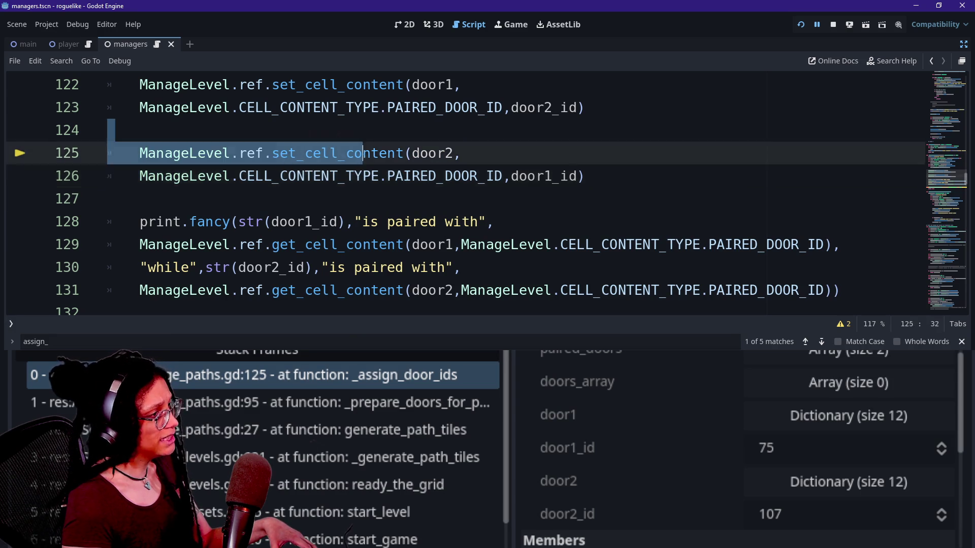
left_click(461, 176)
left_click(365, 130)
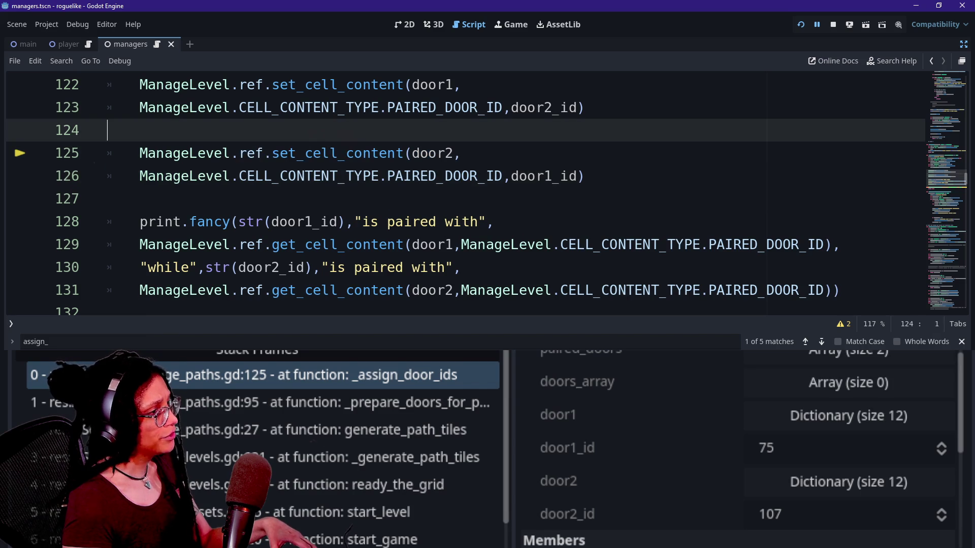
scroll(365, 152, "up", 1)
left_click_drag(191, 153, 460, 221)
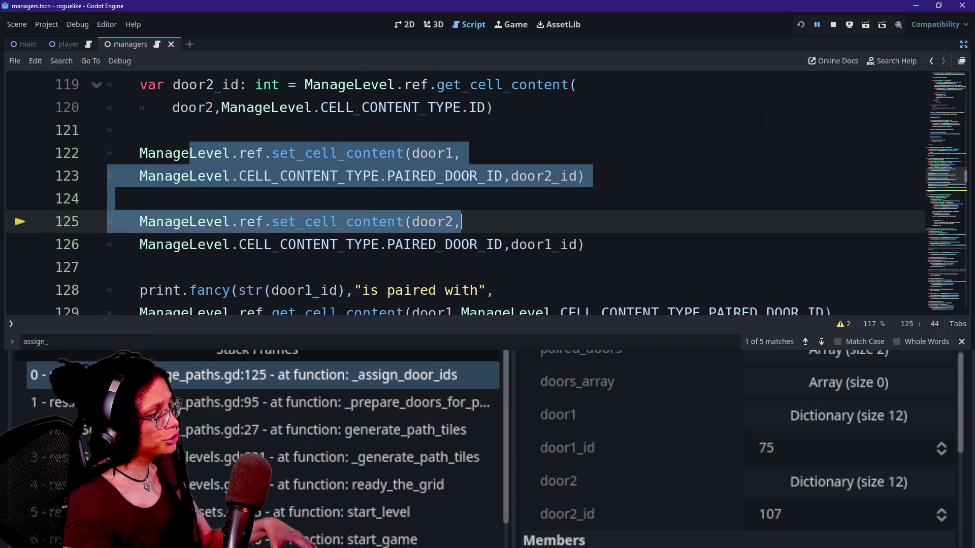
left_click(191, 153)
left_click(107, 199)
left_click_drag(139, 153, 108, 199)
left_click(108, 198)
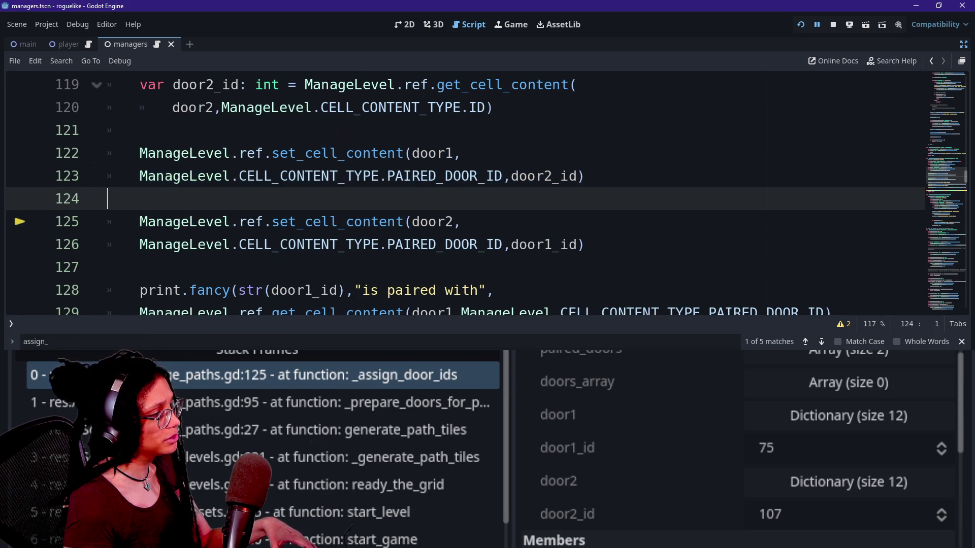
left_click_drag(289, 153, 107, 199)
left_click(107, 198)
scroll(304, 203, "down", 1)
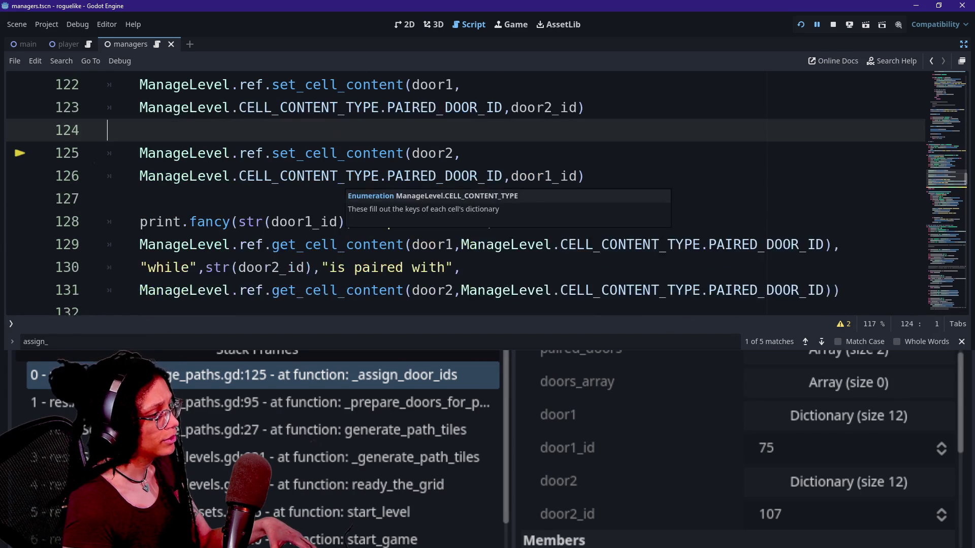
left_click_drag(196, 221, 468, 244)
left_click(468, 245)
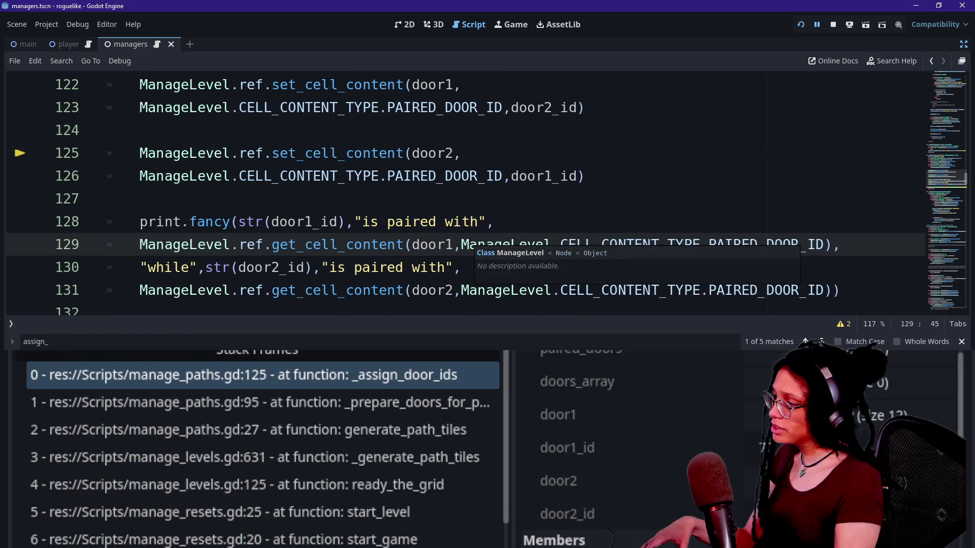
key("alt+o")
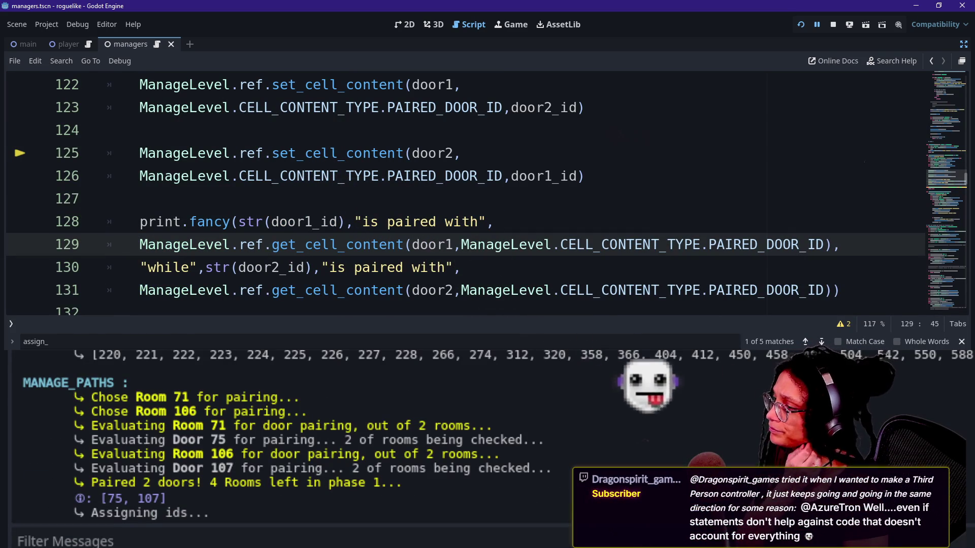
mouse_move(538, 292)
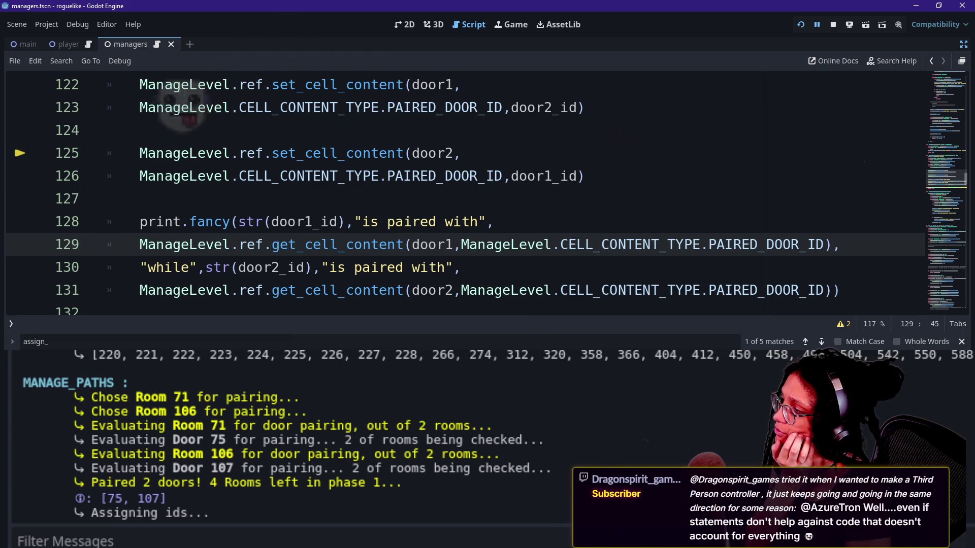
scroll(464, 193, "down", 1)
mouse_move(477, 268)
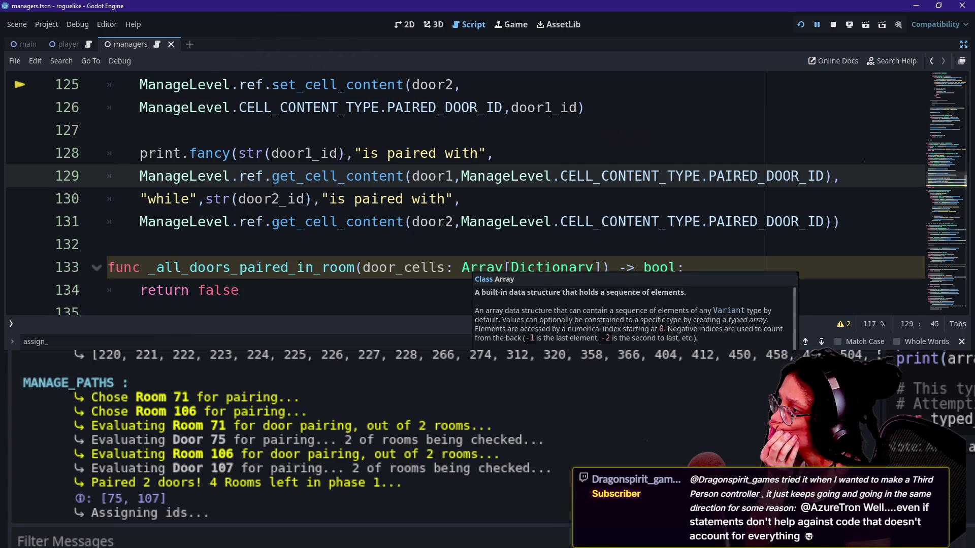
mouse_move(843, 222)
left_mouse_down()
mouse_move(108, 152)
mouse_move(108, 130)
left_mouse_up()
key("ctrl+c")
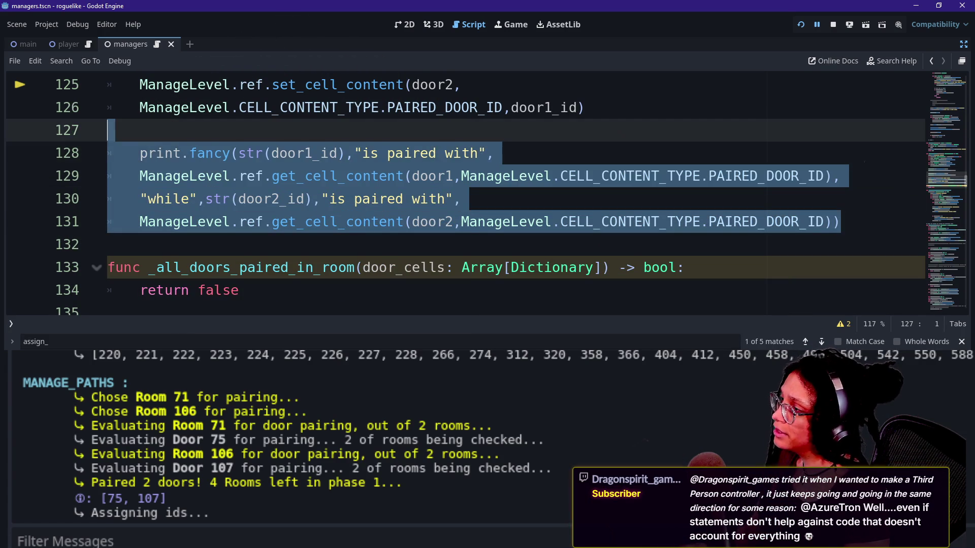
scroll(464, 193, "up", 8)
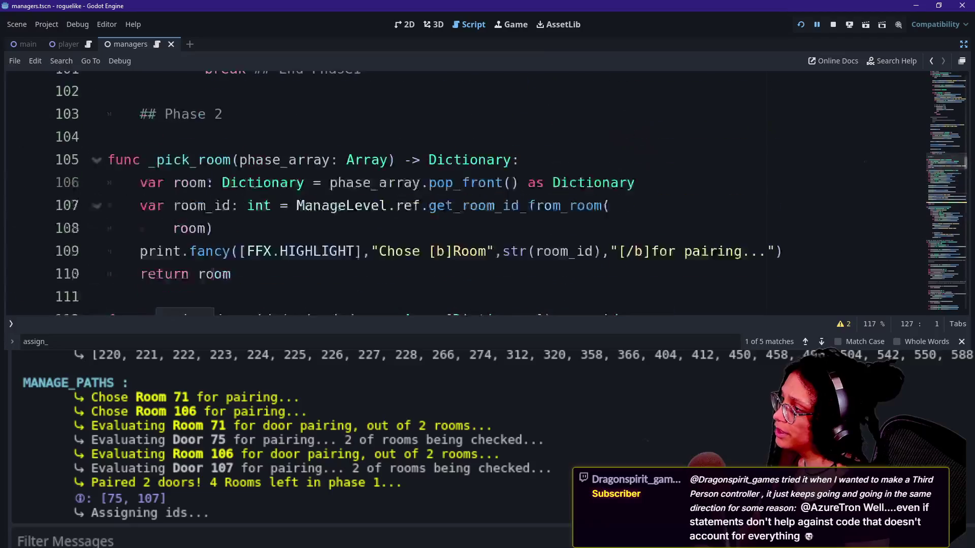
scroll(465, 193, "up", 3)
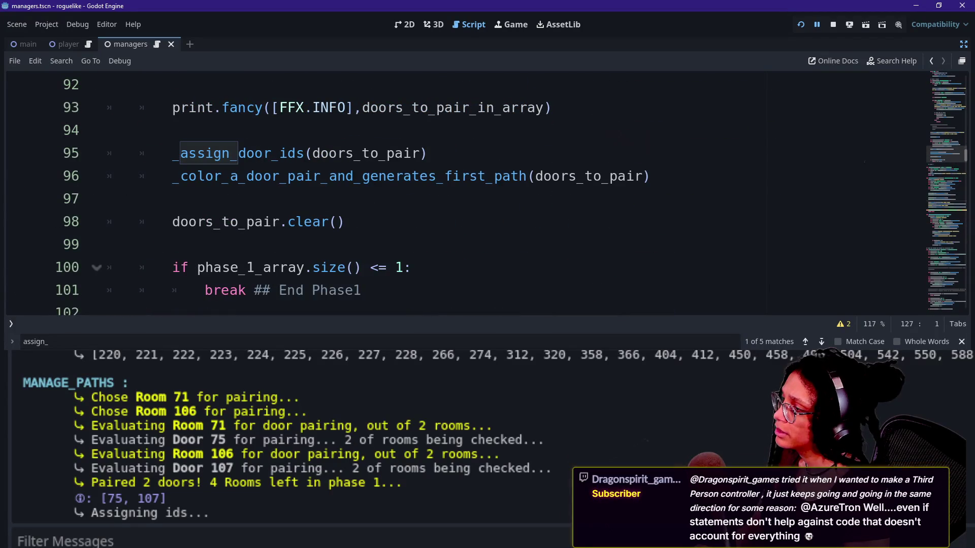
left_click(428, 153)
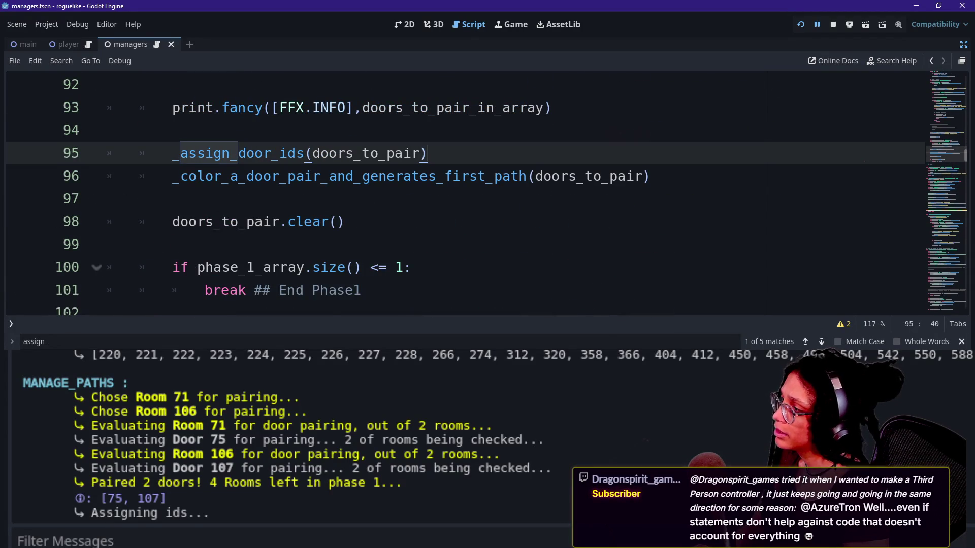
scroll(428, 153, "down", 14)
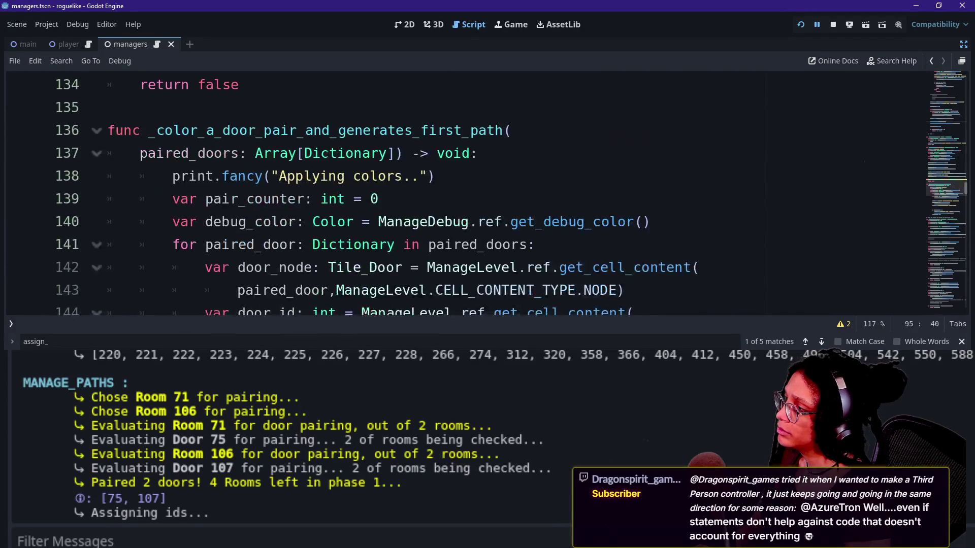
scroll(428, 153, "up", 2)
scroll(428, 153, "down", 3)
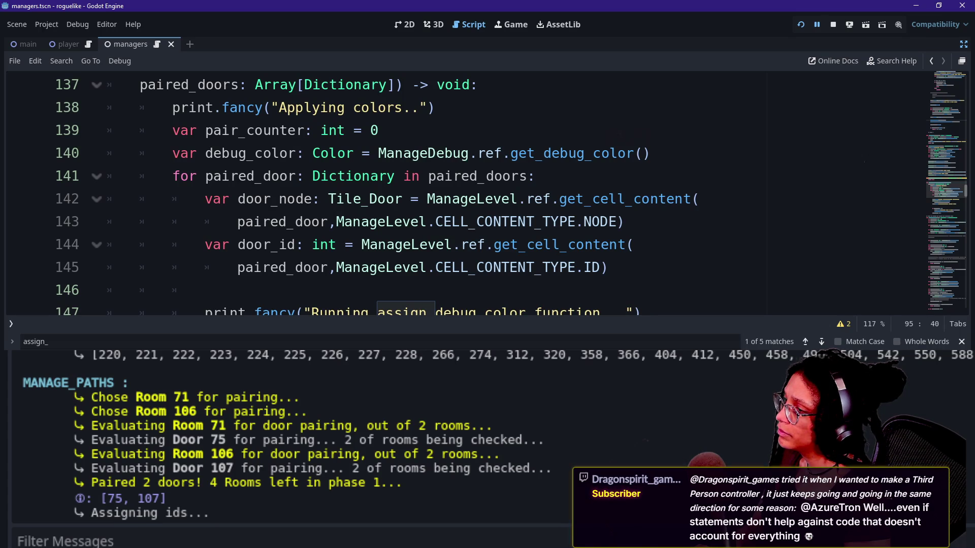
scroll(660, 203, "down", 1)
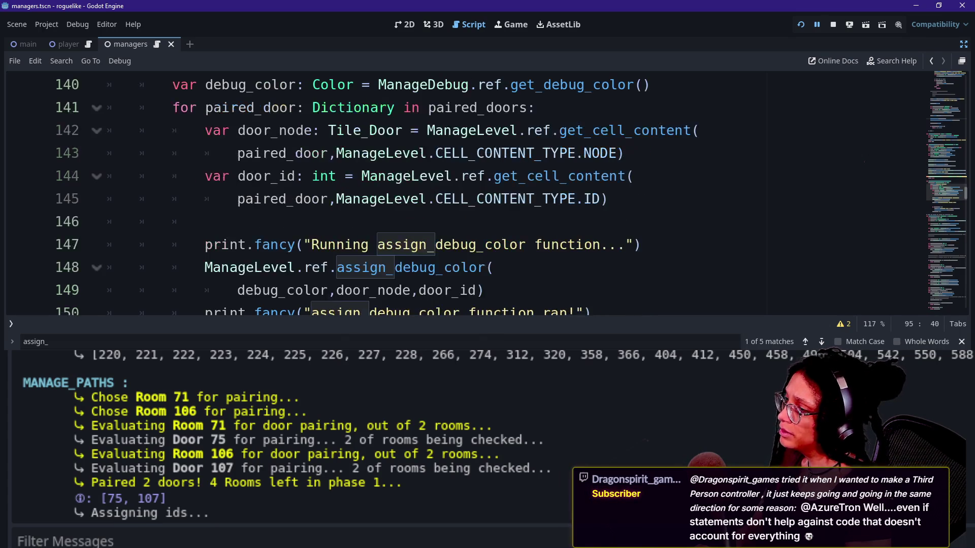
scroll(456, 193, "down", 2)
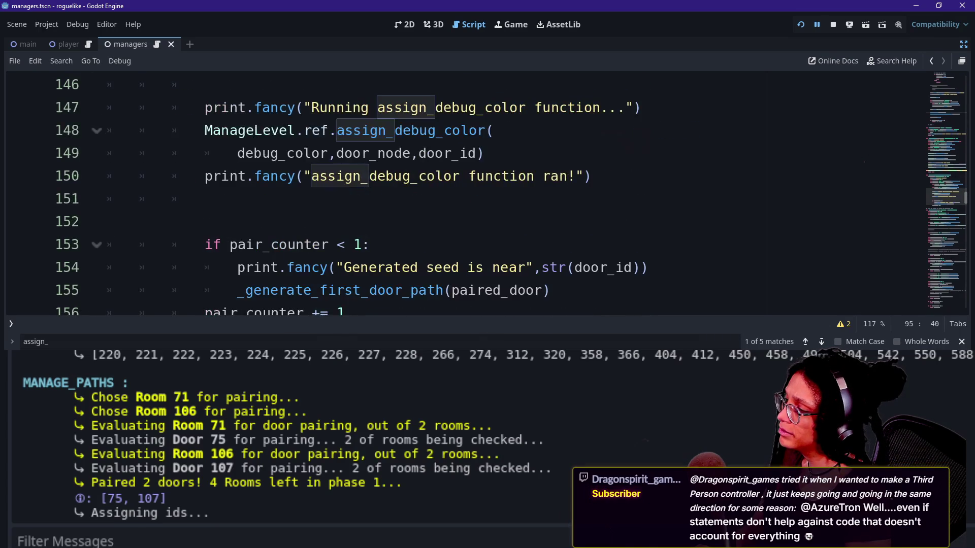
scroll(457, 193, "down", 1)
scroll(457, 193, "up", 3)
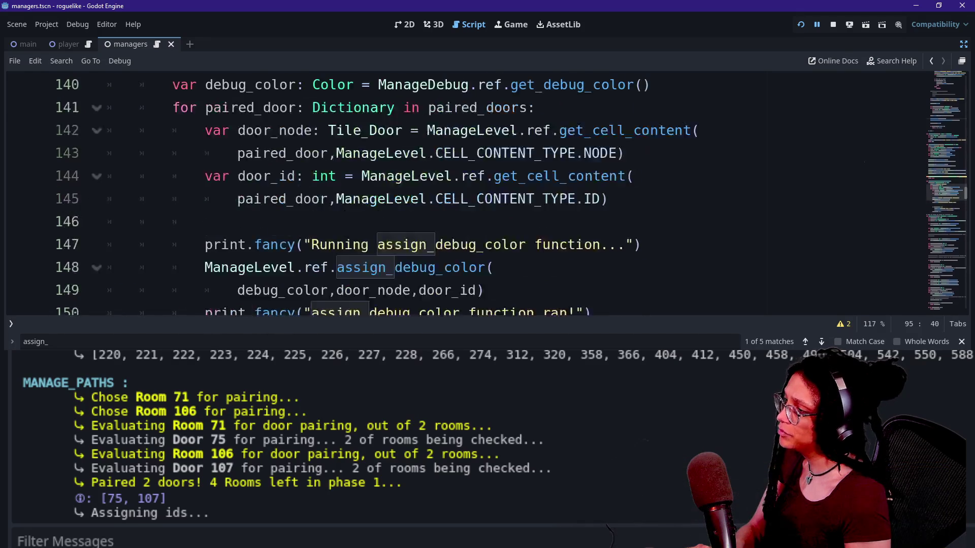
scroll(456, 193, "up", 11)
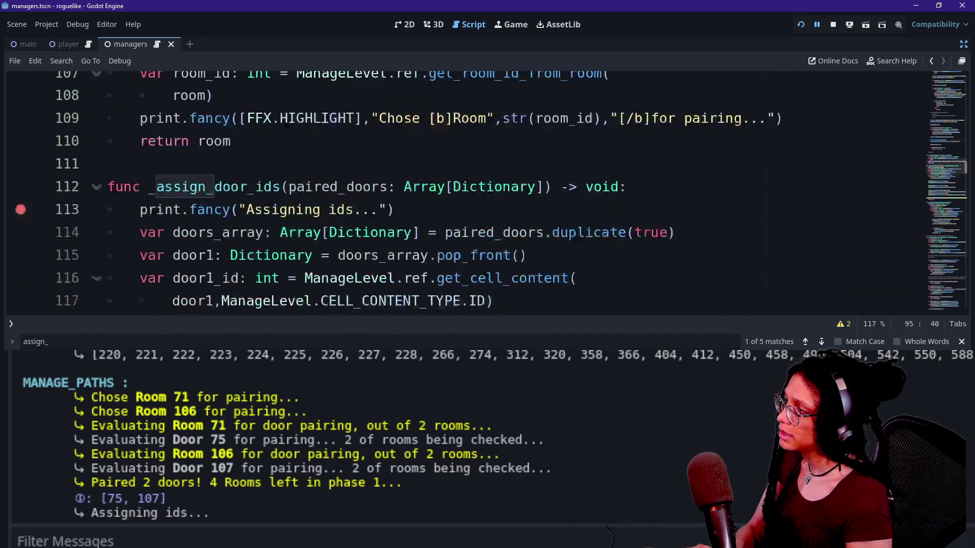
scroll(457, 193, "up", 2)
scroll(456, 193, "up", 3)
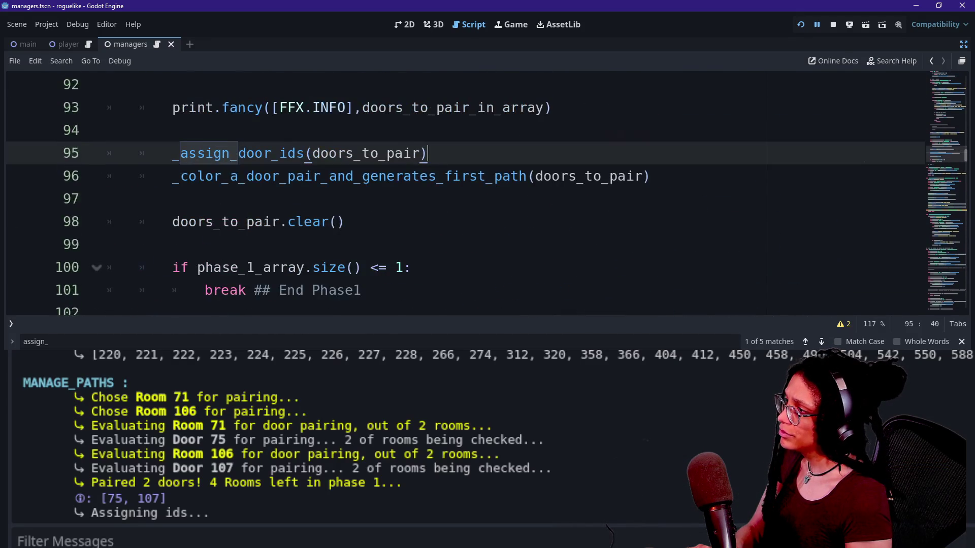
- Paste the print.fancy paired-door block after line 95, indent it, and add blank lines around it
key("ctrl+v")
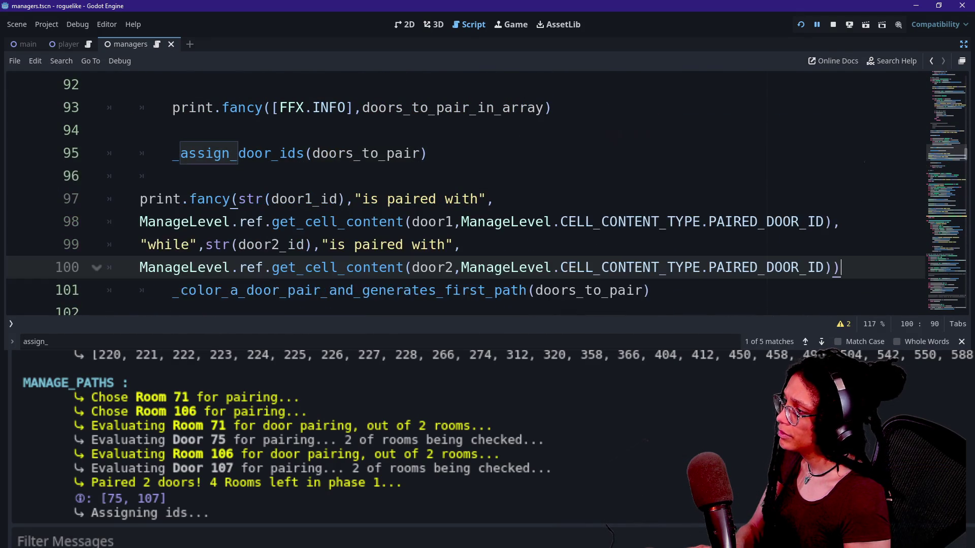
left_click_drag(254, 199, 288, 268)
key("Tab")
left_click(411, 199)
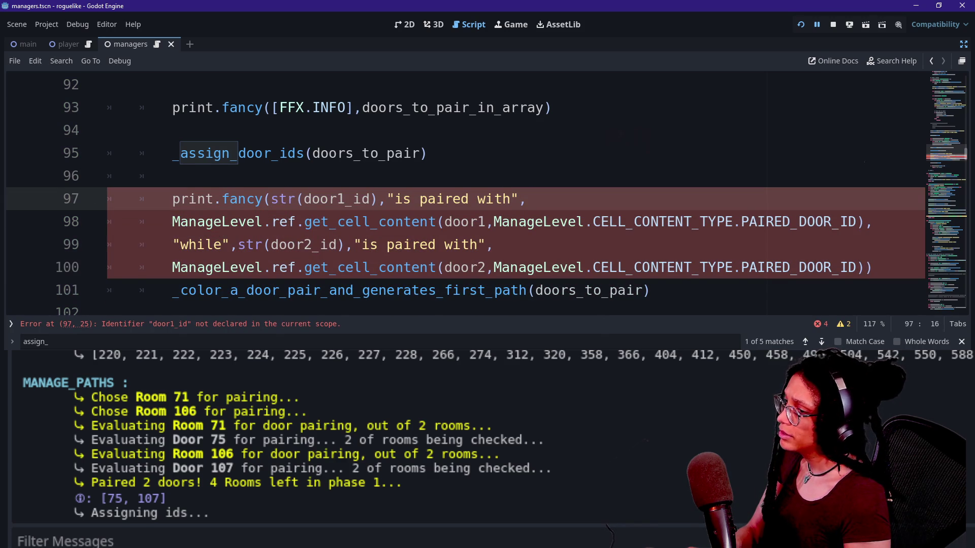
left_click(873, 268)
key("Return")
key("Up")
key("Up")
key("Up")
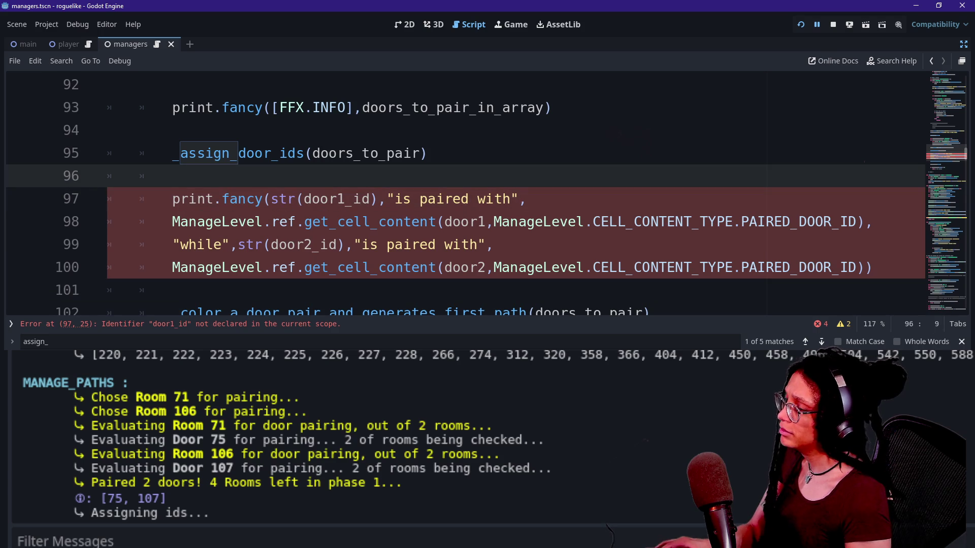
key("Return")
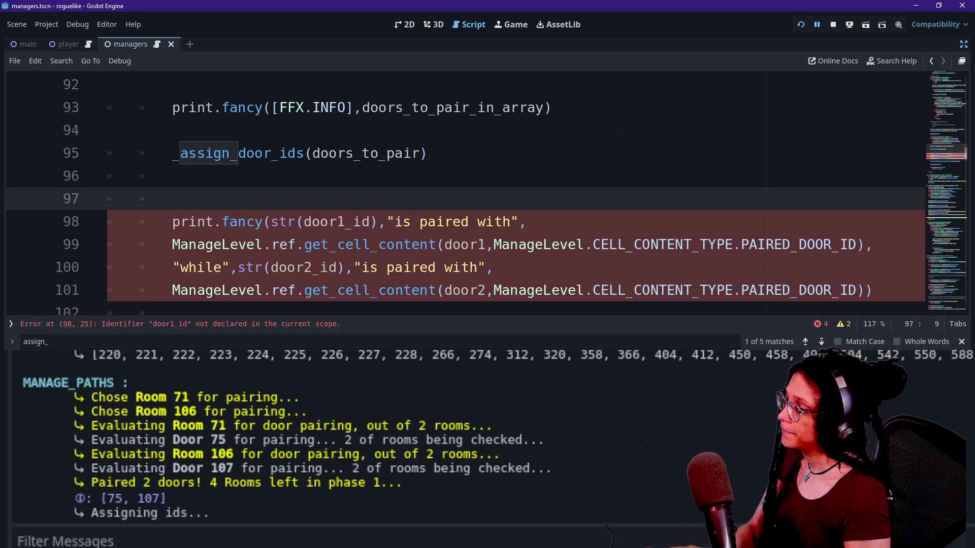
- Start a loop line 'for assigned_door: Dictionary in doors_to_pair' above the print block
type("fo")
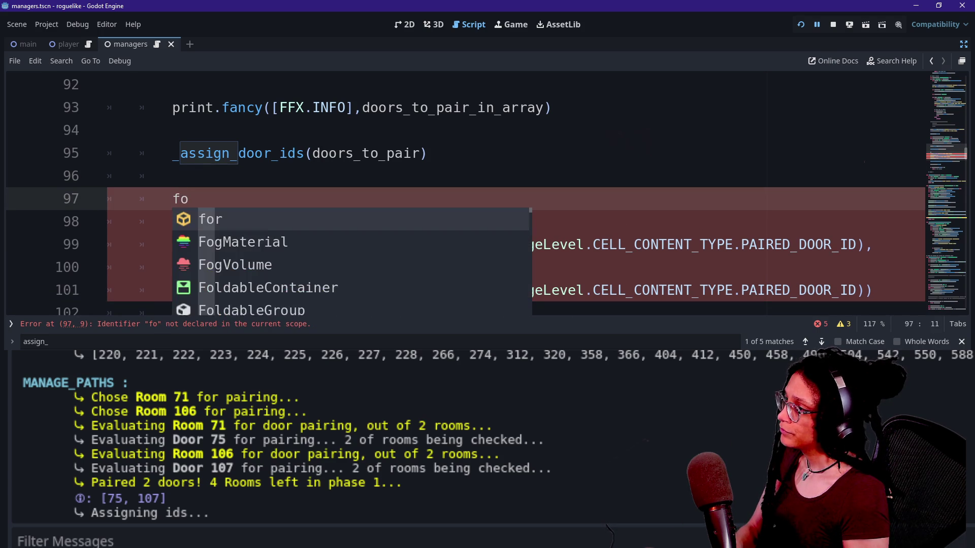
type("r do")
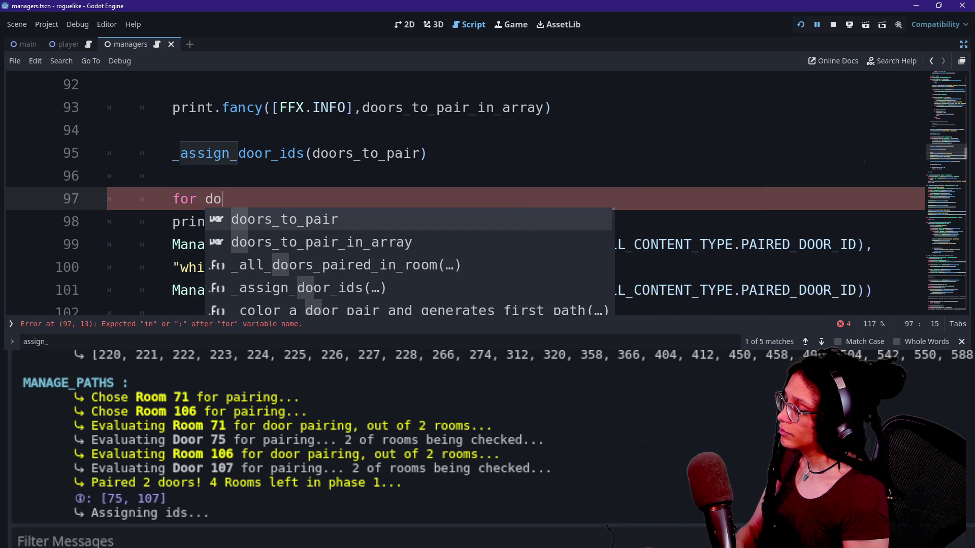
key("BackSpace")
key("BackSpace")
type("assigned_dor")
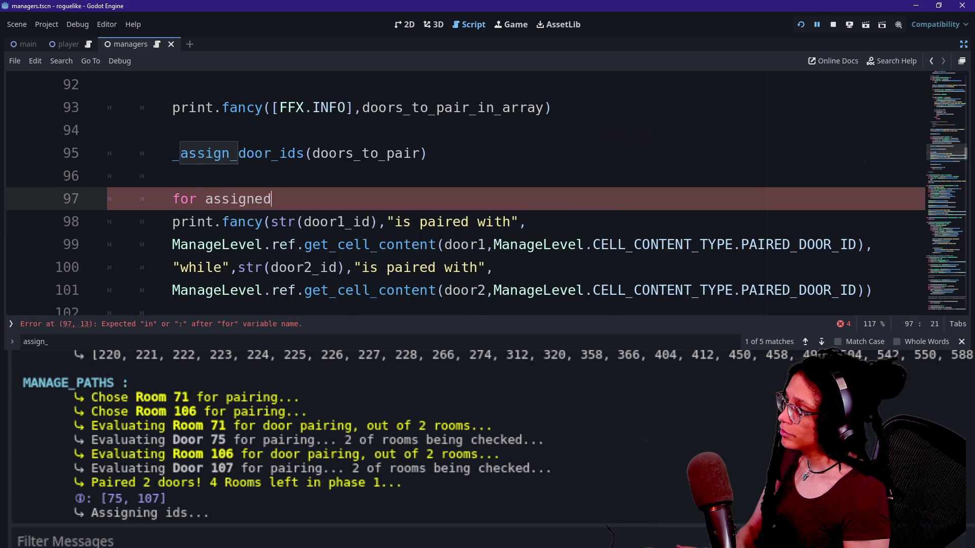
key("BackSpace")
type("or: Di")
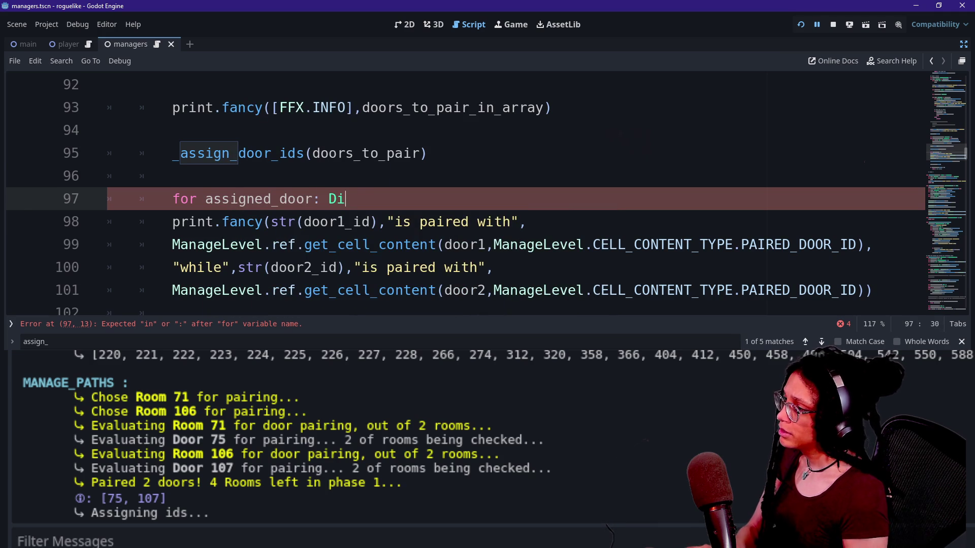
type("ctionary in")
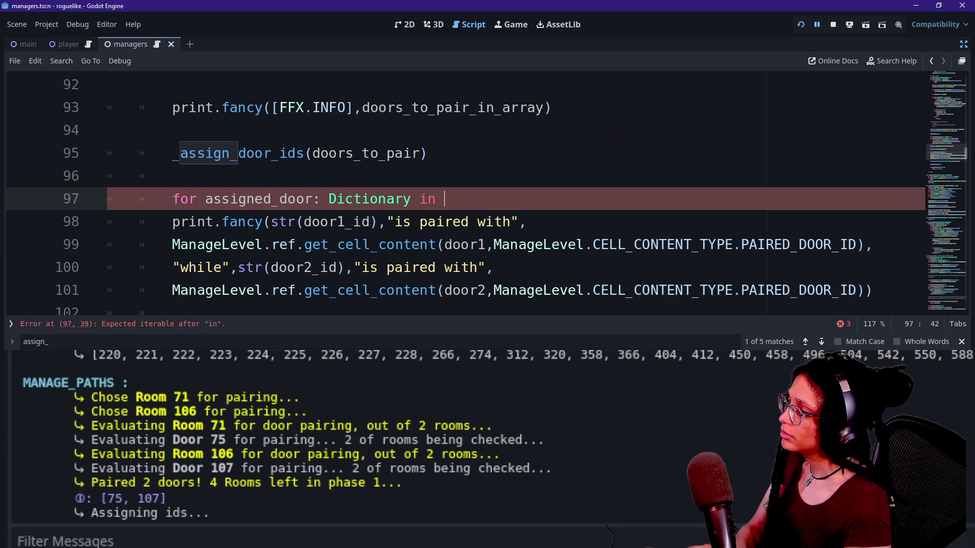
type("F")
key("BackSpace")
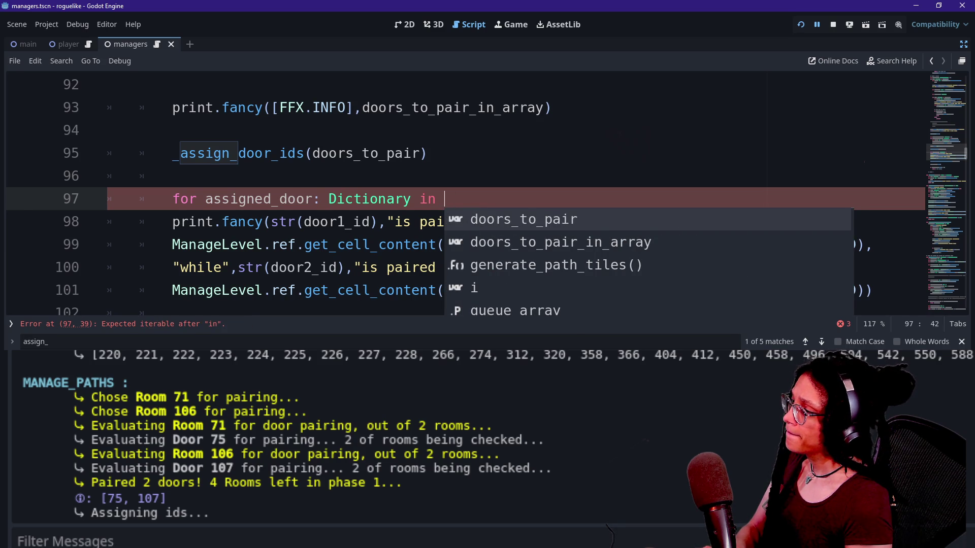
type("doors")
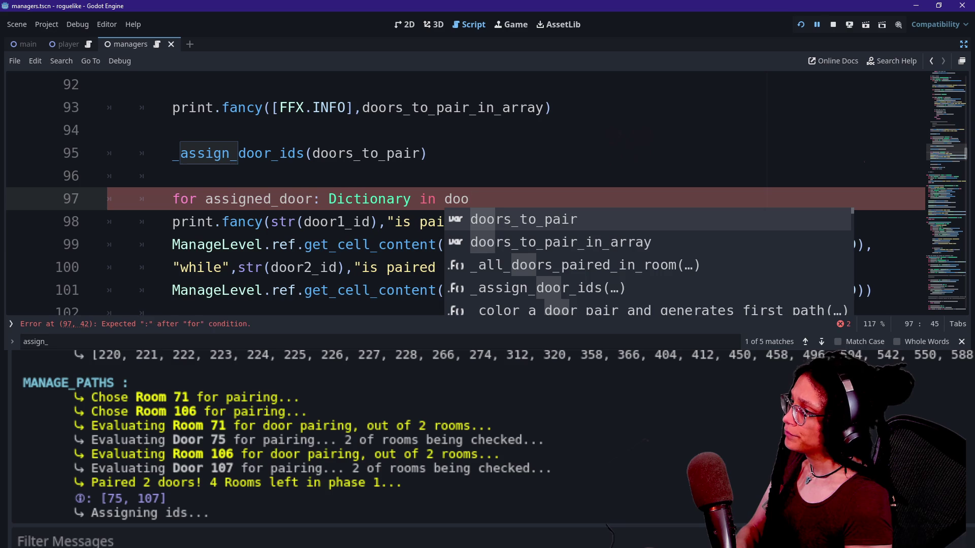
key("Return")
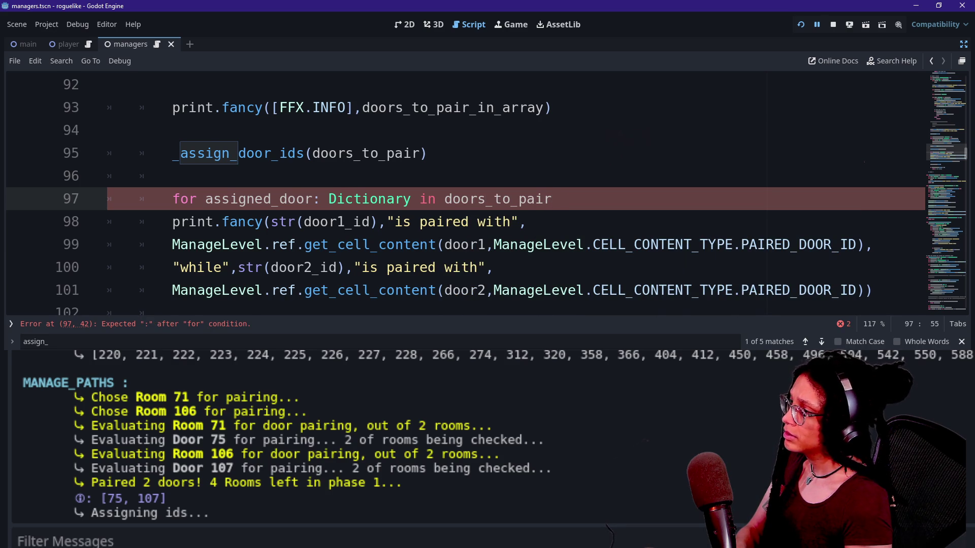
- Review the earlier loop on lines 90–93 and select the doors_to_pair_in_array variable
scroll(487, 193, "up", 2)
left_click(304, 176)
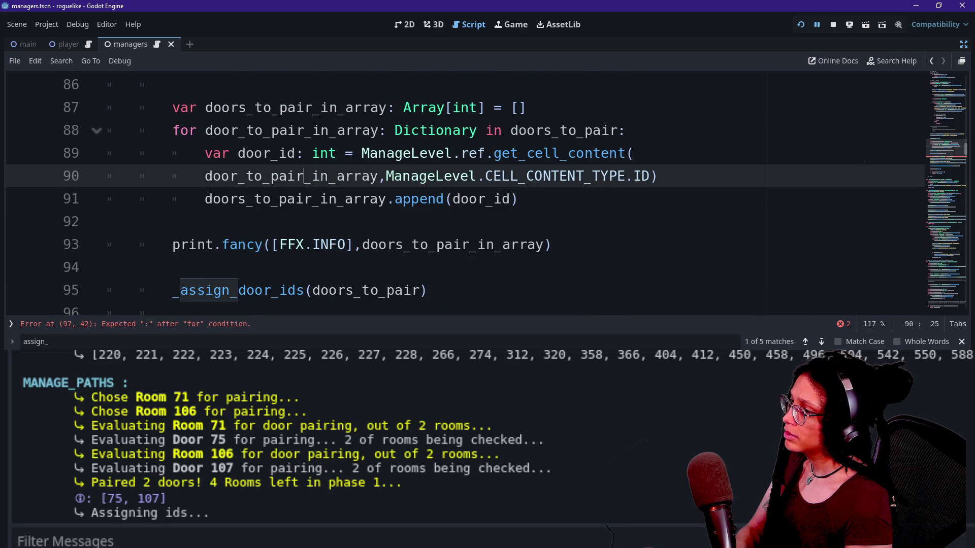
mouse_move(303, 177)
left_mouse_down()
mouse_move(355, 222)
mouse_move(361, 245)
left_mouse_up()
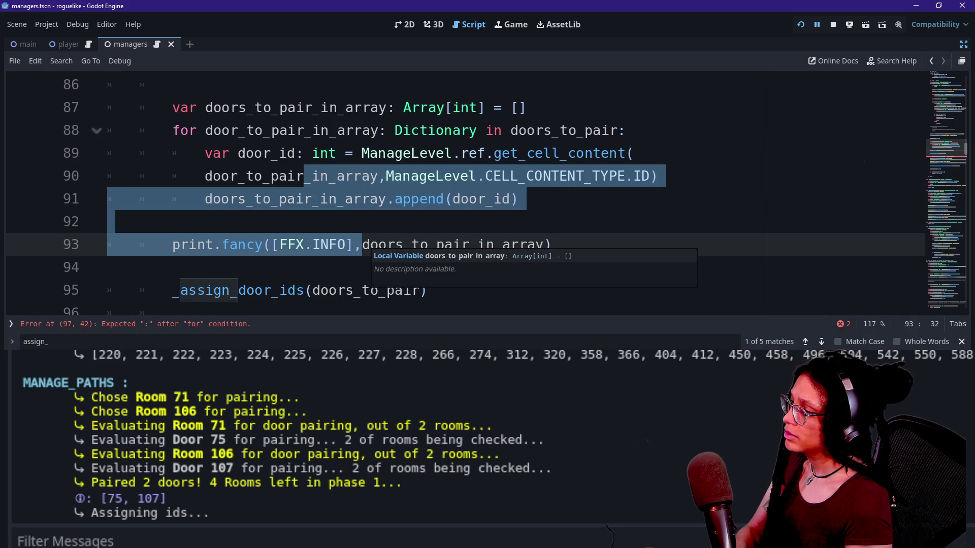
double_click(376, 245)
- Add an indented body line under the line 97 loop, then undo the extra empty line
scroll(487, 193, "down", 1)
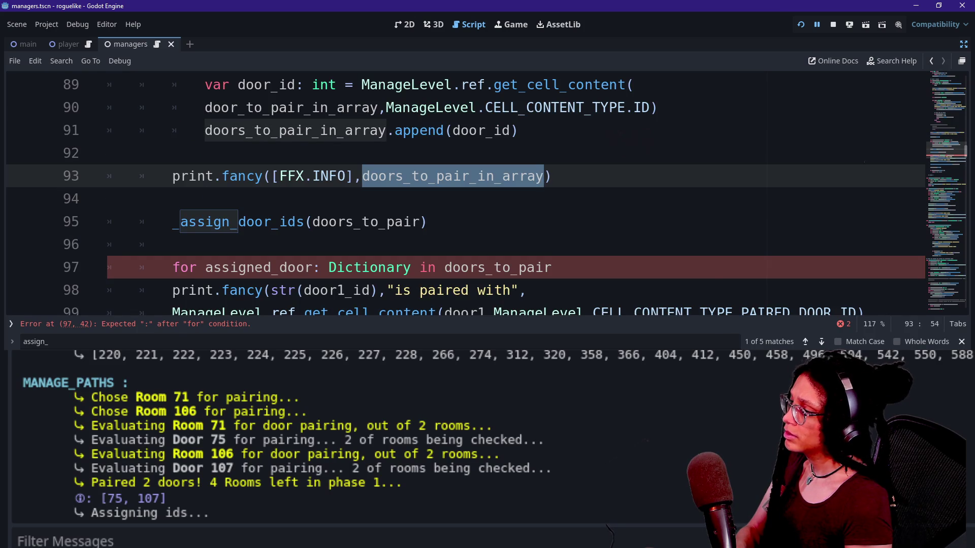
right_click(603, 268)
key("Escape")
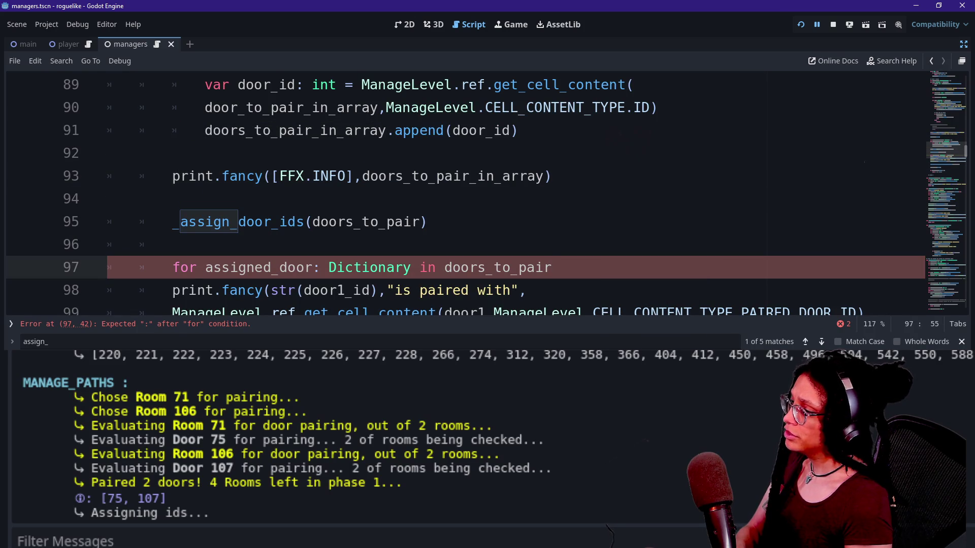
scroll(487, 193, "down", 1)
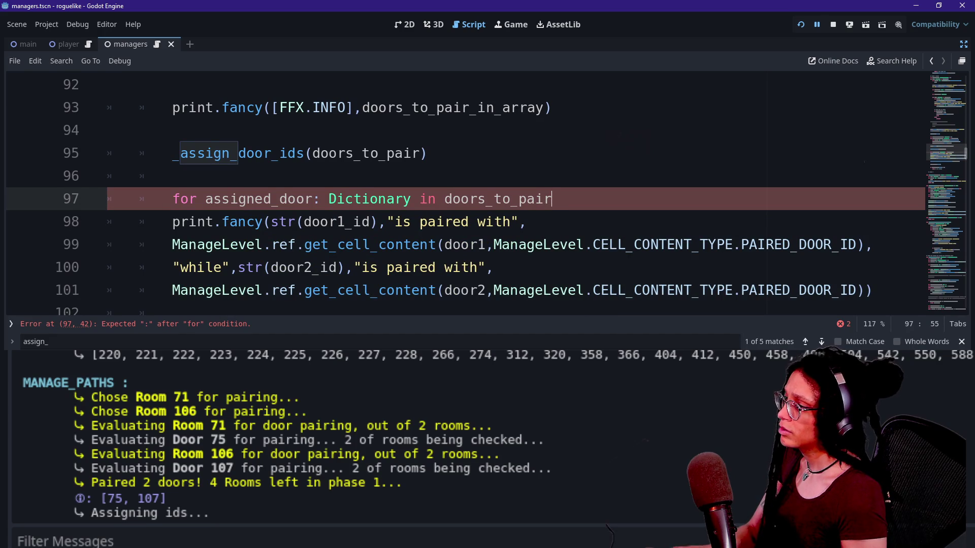
type(":")
key("Return")
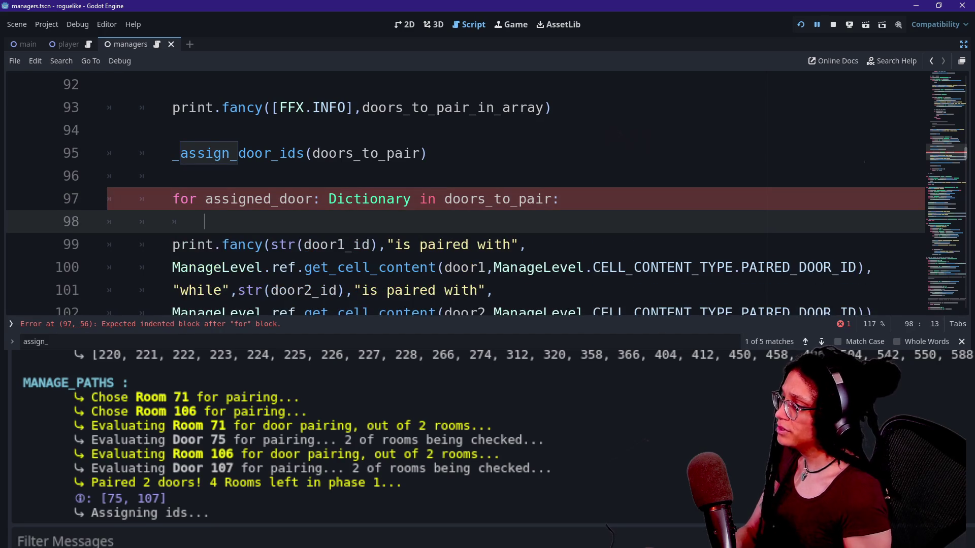
mouse_move(189, 245)
left_mouse_down()
mouse_move(197, 268)
mouse_move(226, 290)
mouse_move(224, 268)
mouse_move(237, 290)
left_mouse_up()
scroll(341, 152, "up", 1)
left_click(342, 152)
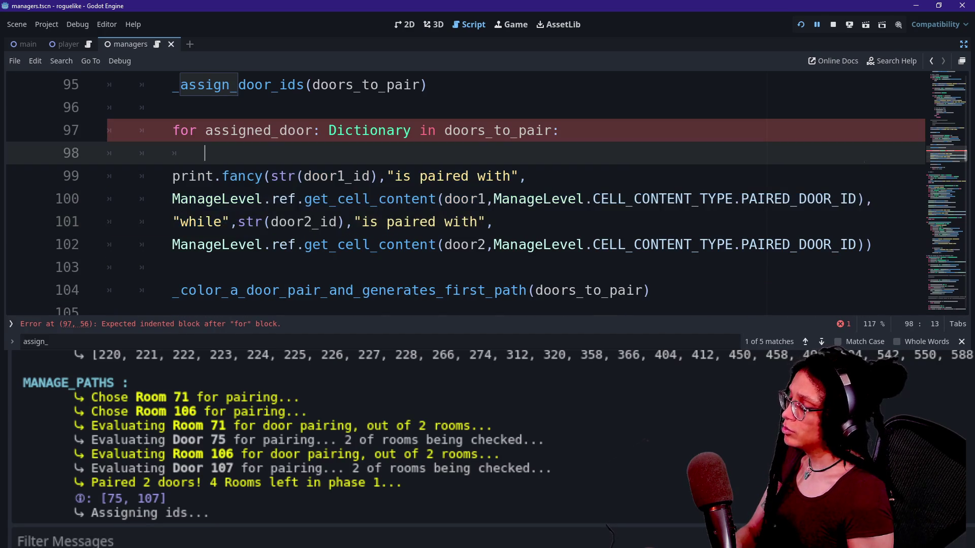
key("ctrl+z")
- Replace the loop line with 'var assigned_door1: Dictionary = doors_to_pair[0]'
key("shift+Up")
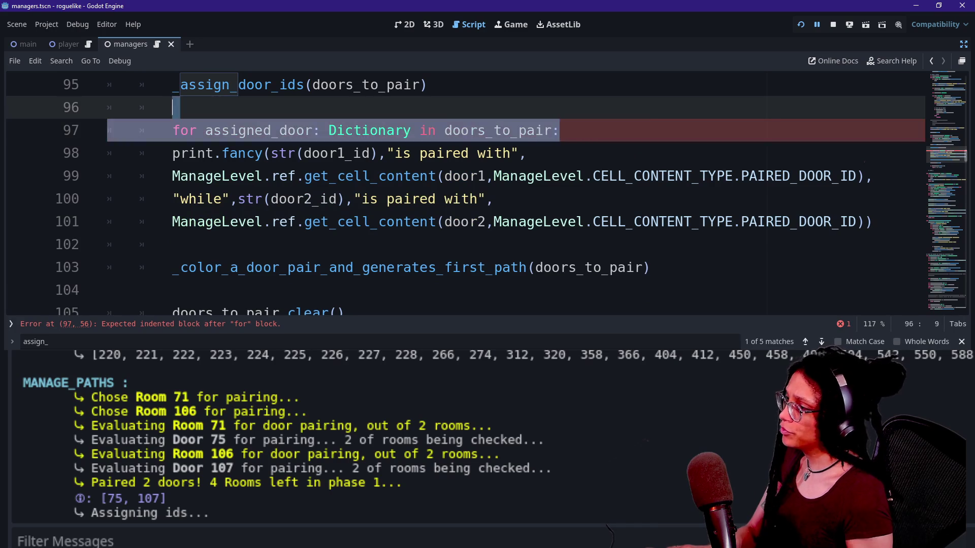
key("BackSpace")
key("Return")
type("va")
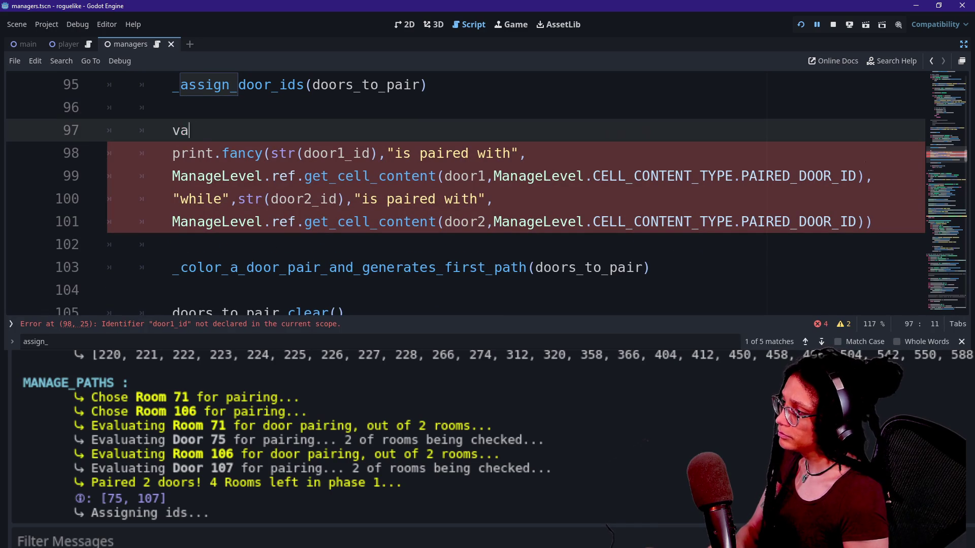
type("r assigned_door1")
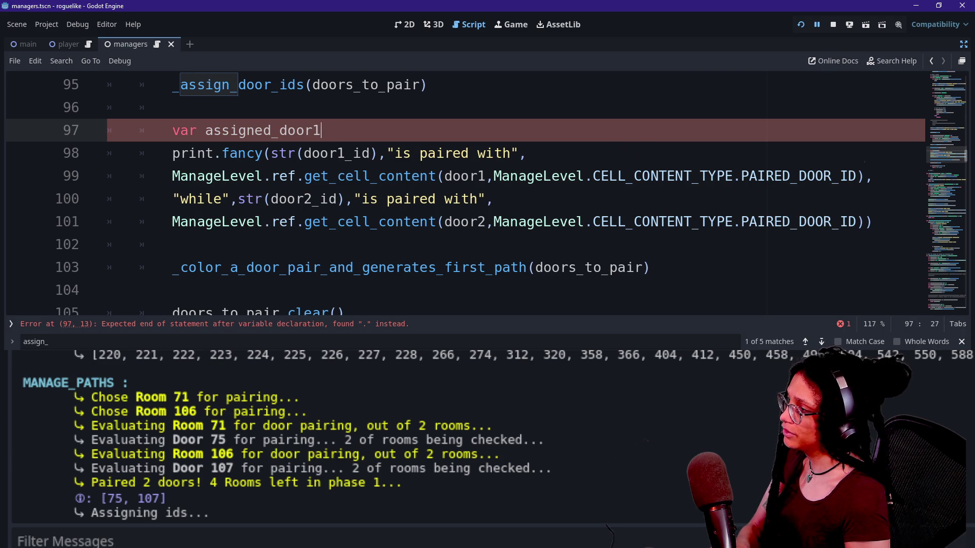
type(": Dictionary =")
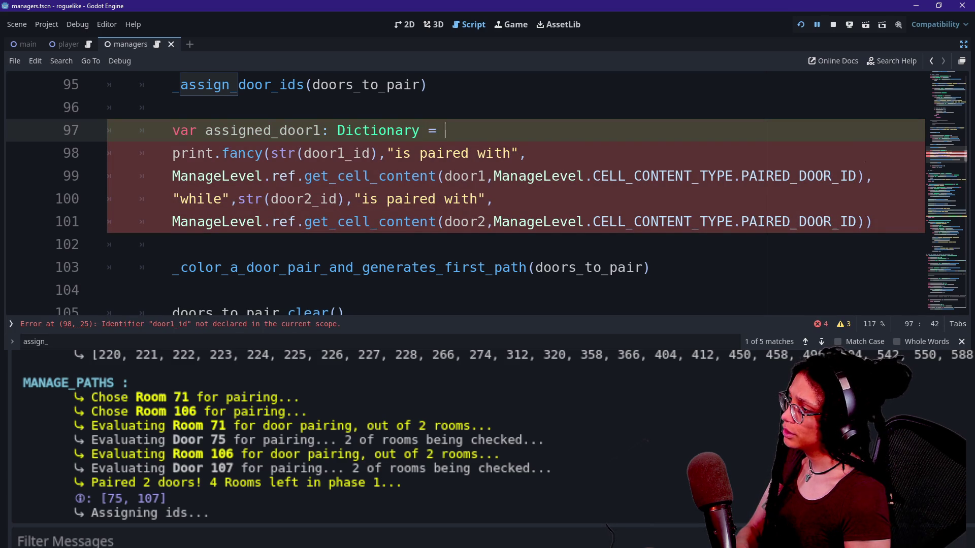
key("ctrl+space")
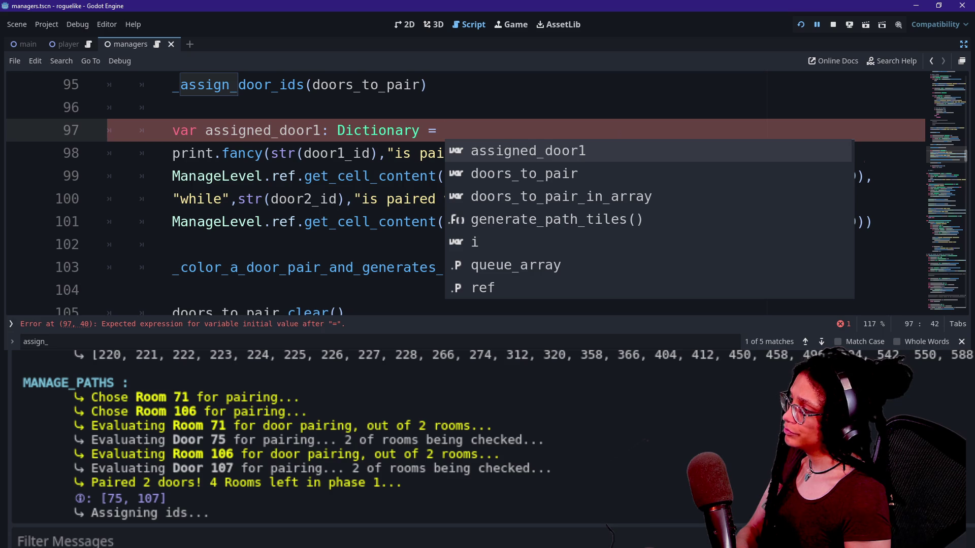
type("doors")
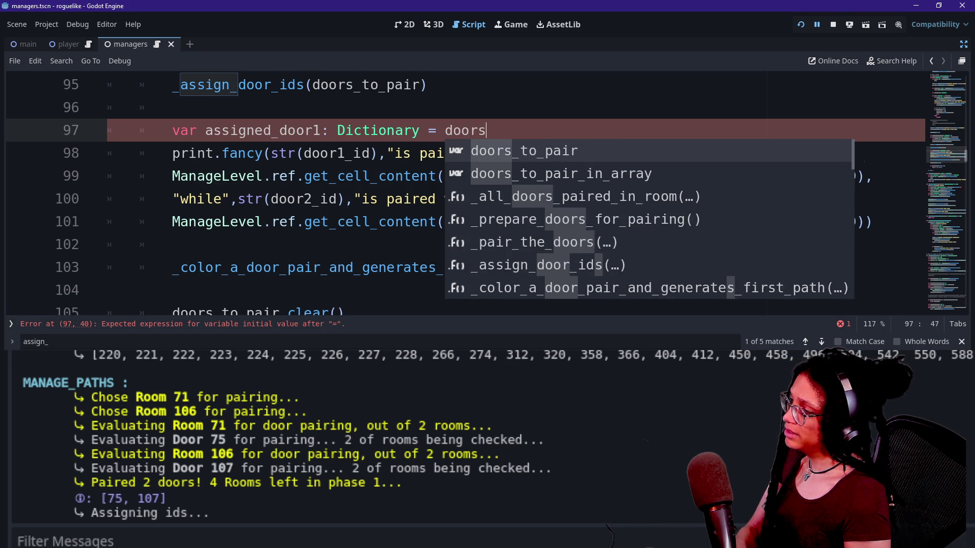
key("Return")
key("BackSpace")
type(")")
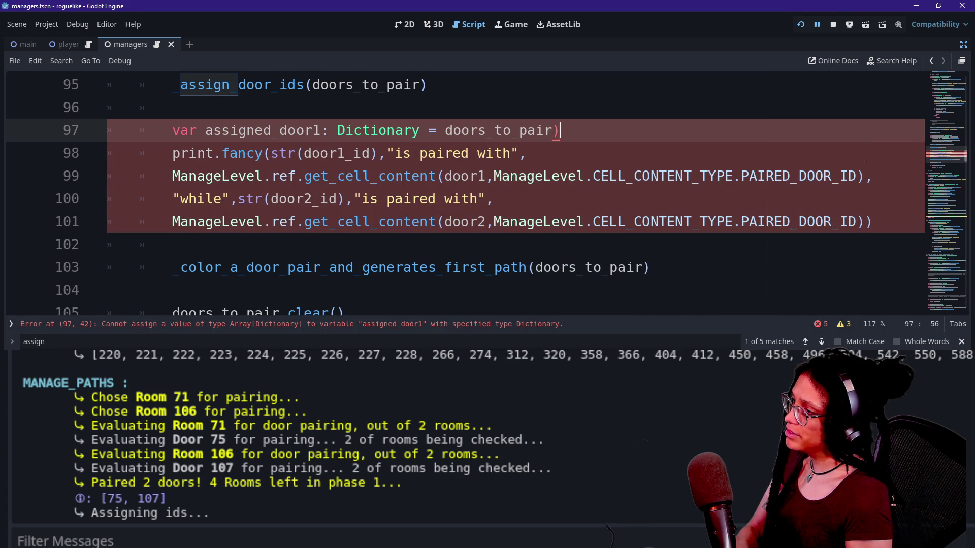
type("]")
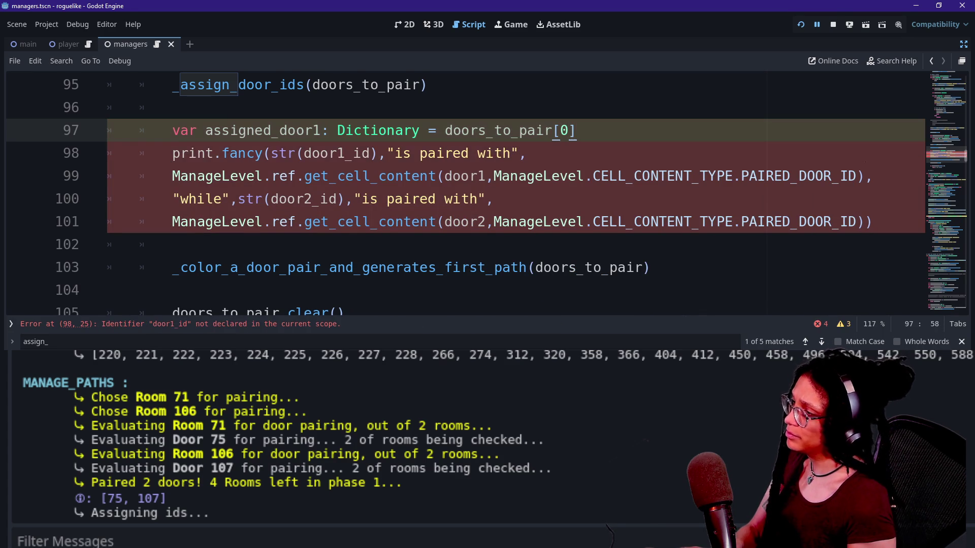
- Duplicate it as assigned_door2 = doors_to_pair[1] and add a new line after assigned_door1
key("Up")
key("Down")
key("ctrl+shift+d")
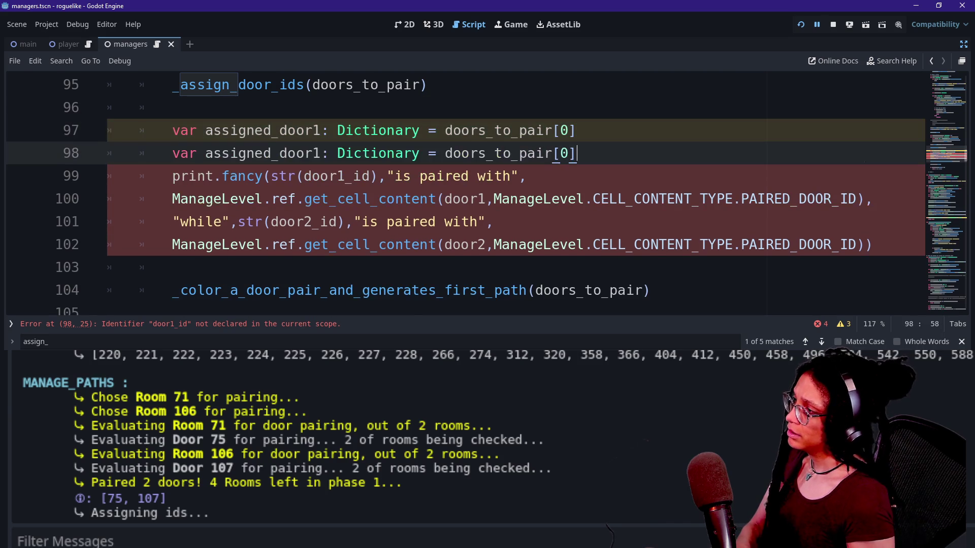
left_click(317, 152)
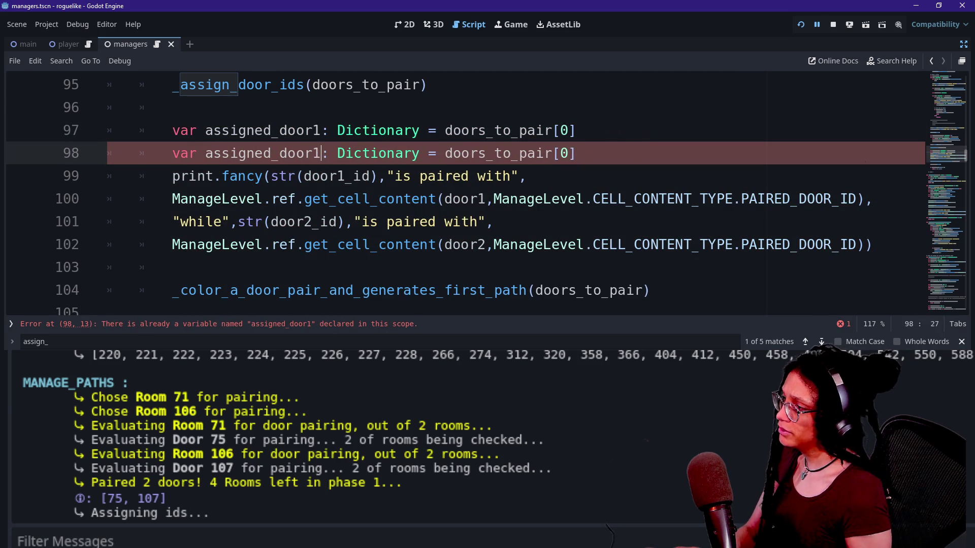
key("BackSpace")
type("2")
double_click(566, 153)
type("1")
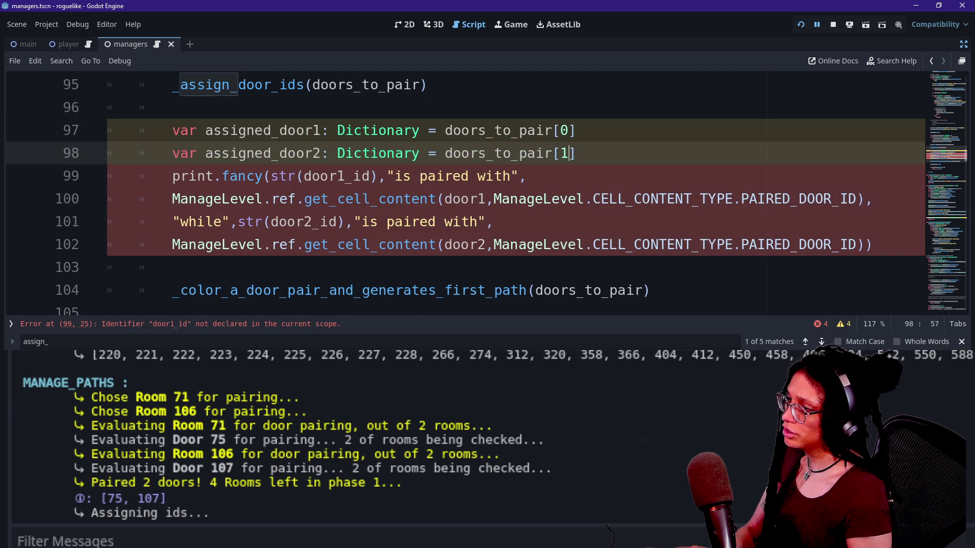
left_click(445, 153)
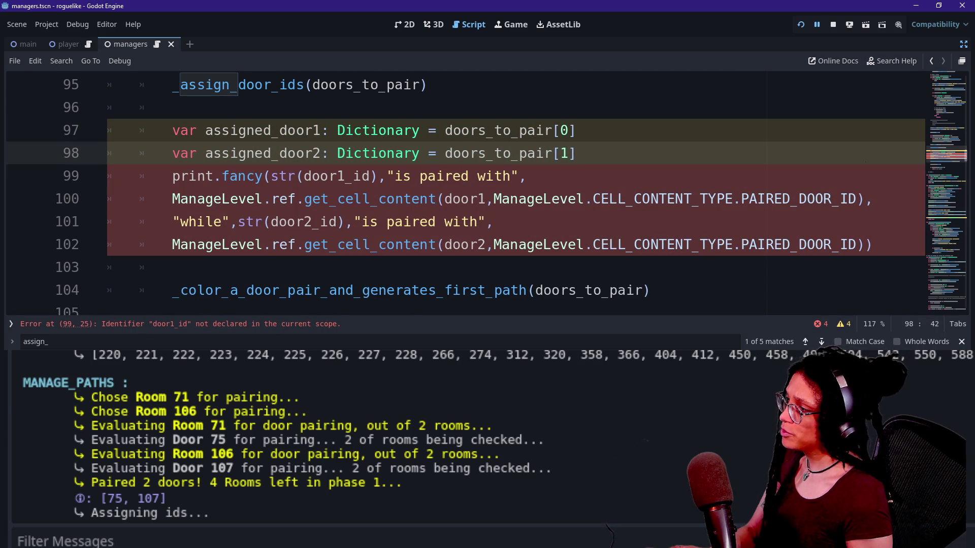
left_click(303, 175)
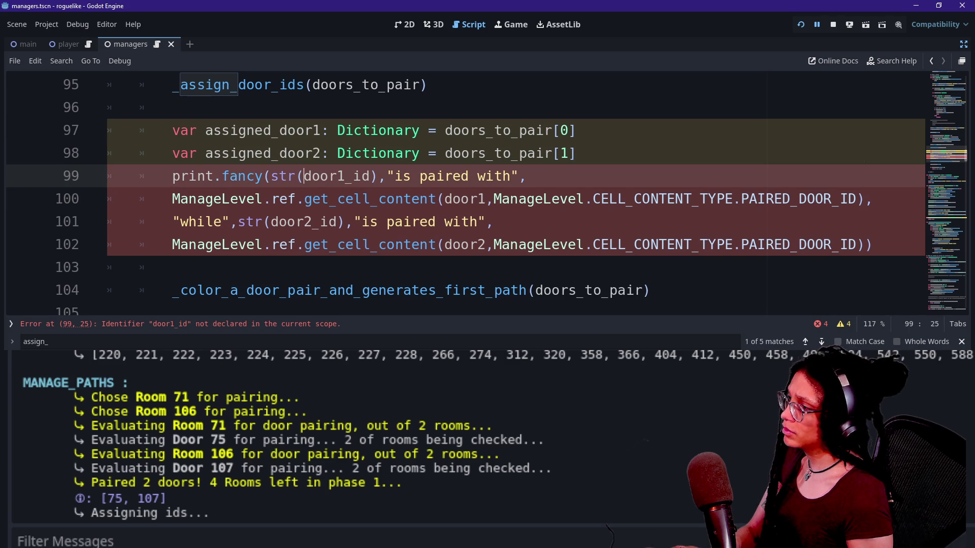
left_click(575, 153)
key("Return")
- Declare 'var assigned_door1_id: int =' using a copied get_cell_content call
left_click(575, 130)
key("Return")
type("v")
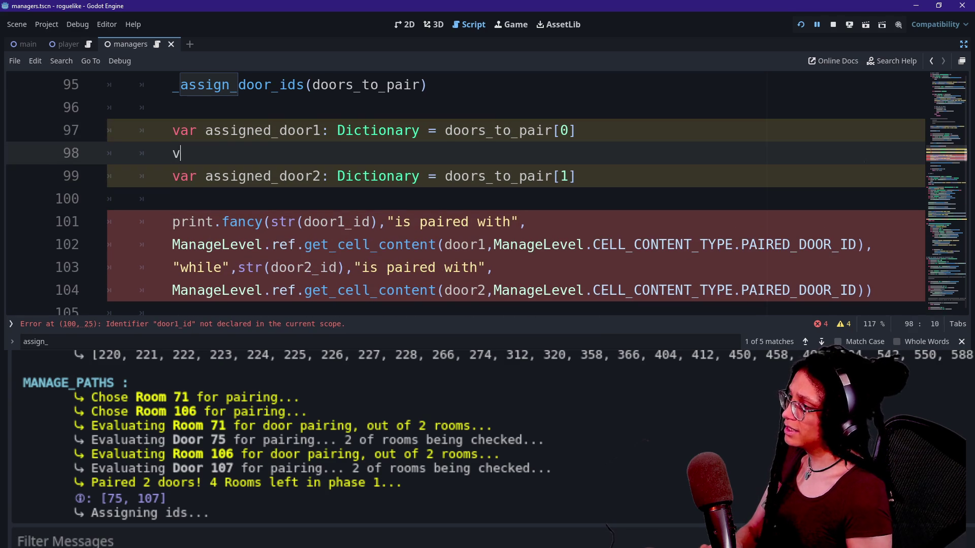
type("ar")
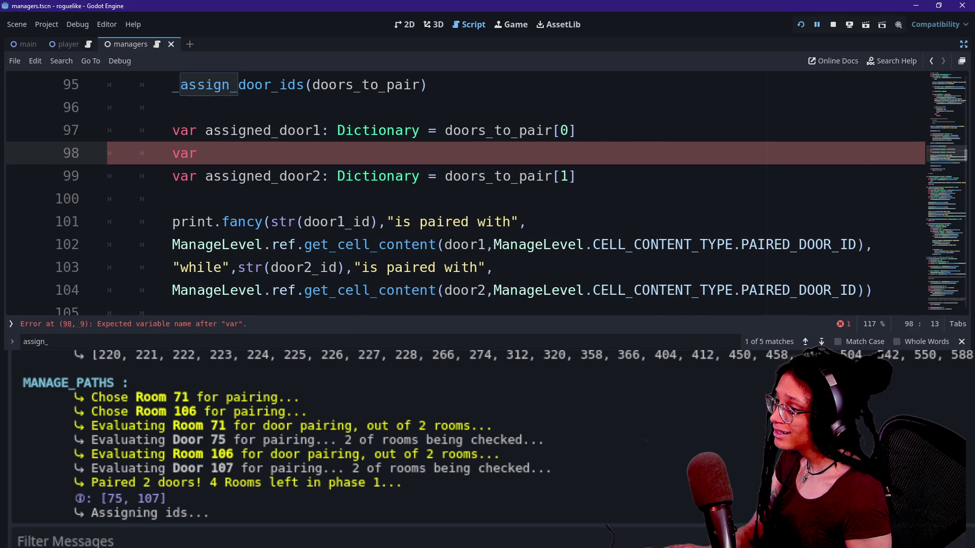
scroll(487, 193, "down", 4)
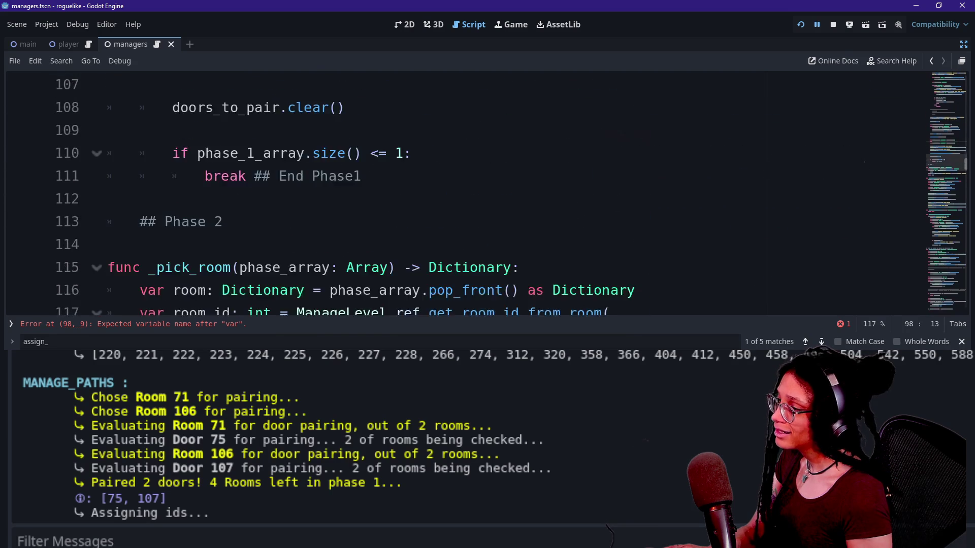
scroll(486, 193, "up", 3)
mouse_move(172, 176)
left_mouse_down()
mouse_move(491, 198)
mouse_move(873, 176)
left_mouse_up()
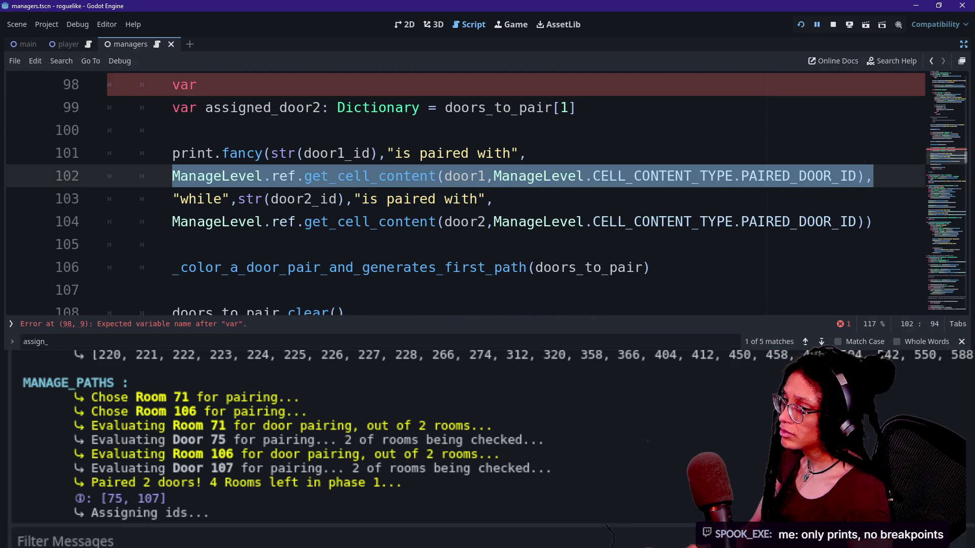
scroll(386, 183, "up", 1)
left_click(421, 176)
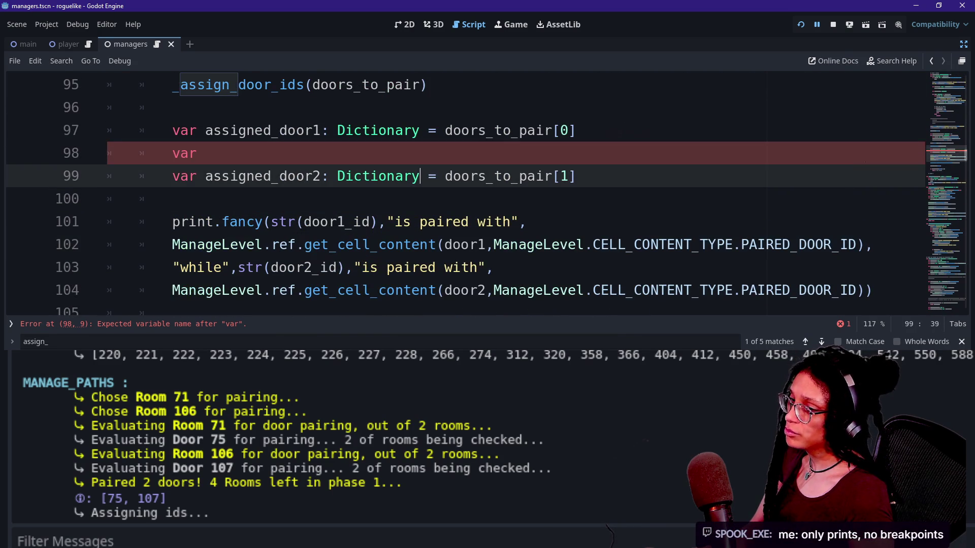
left_click(205, 153)
left_click(577, 130)
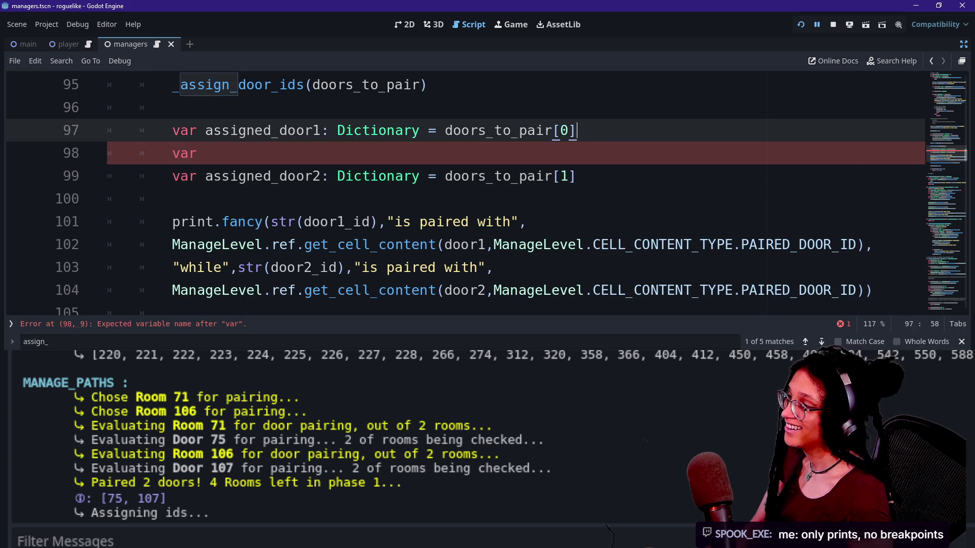
left_click(205, 153)
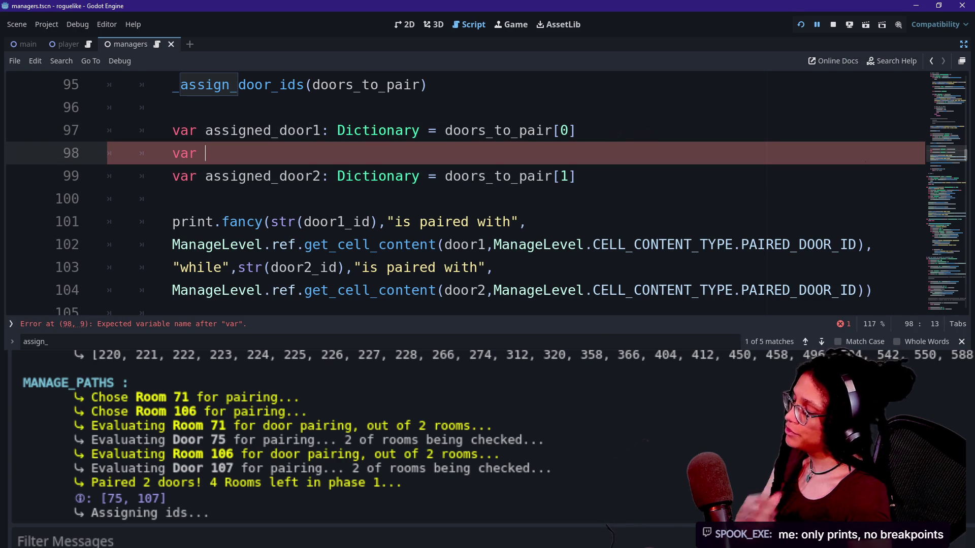
type("ManageLevel.ref.get_cell_content(door1,ManageLevel.CELL_CONTENT_TYPE.PAIRED_DOOR_ID)")
key("ctrl+z")
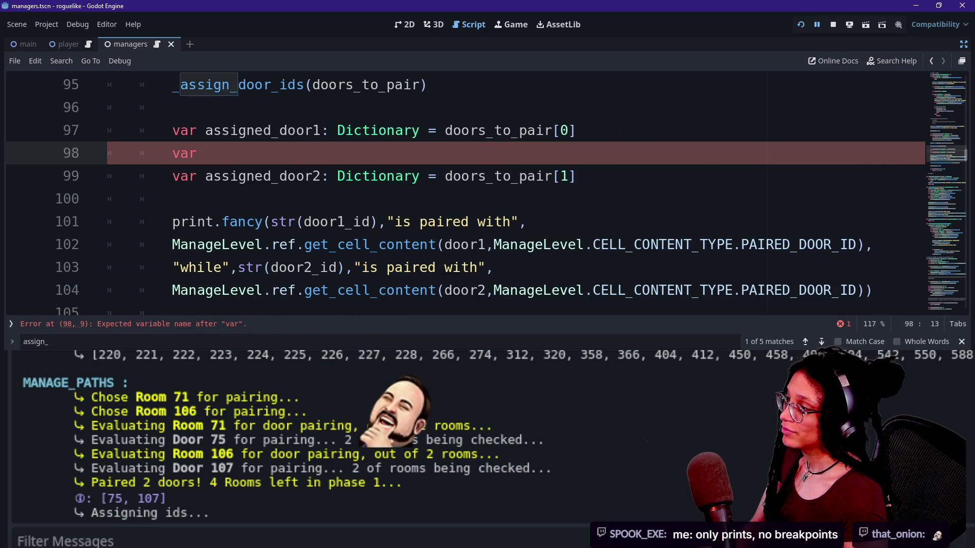
type("assigned_do")
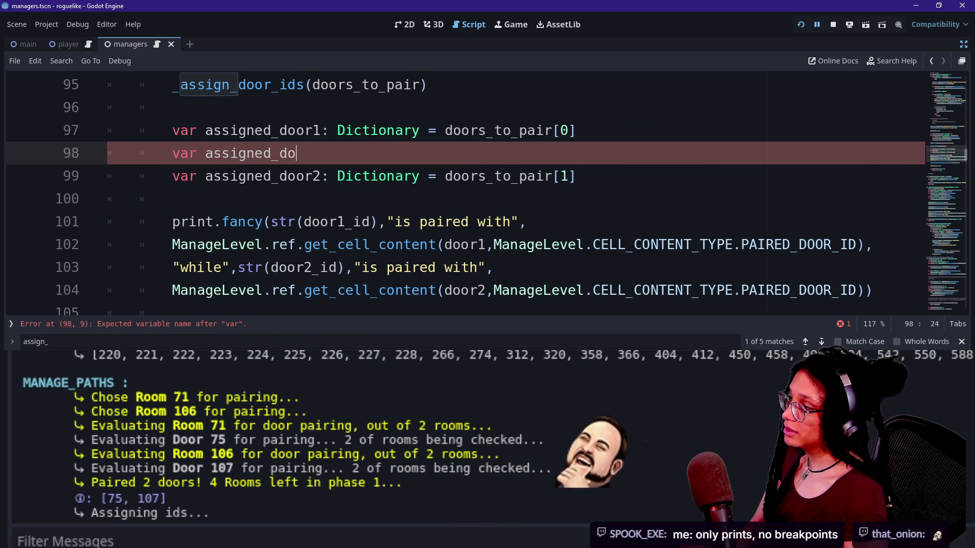
type("or1_id: ")
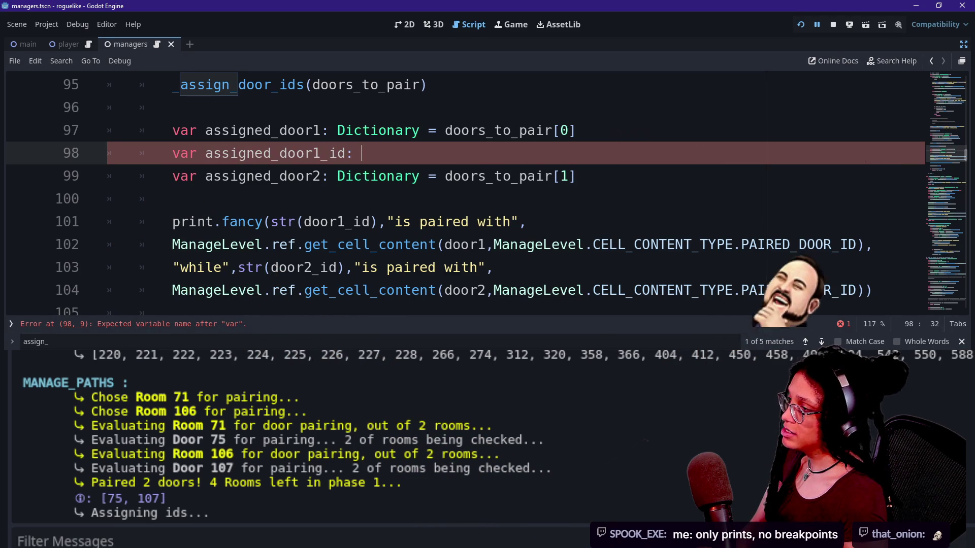
type("int =")
type("ManageLevel.ref.get_cell_content(door1,ManageLevel.CELL_CONTENT_TYPE.PAIRED_DOOR_ID)")
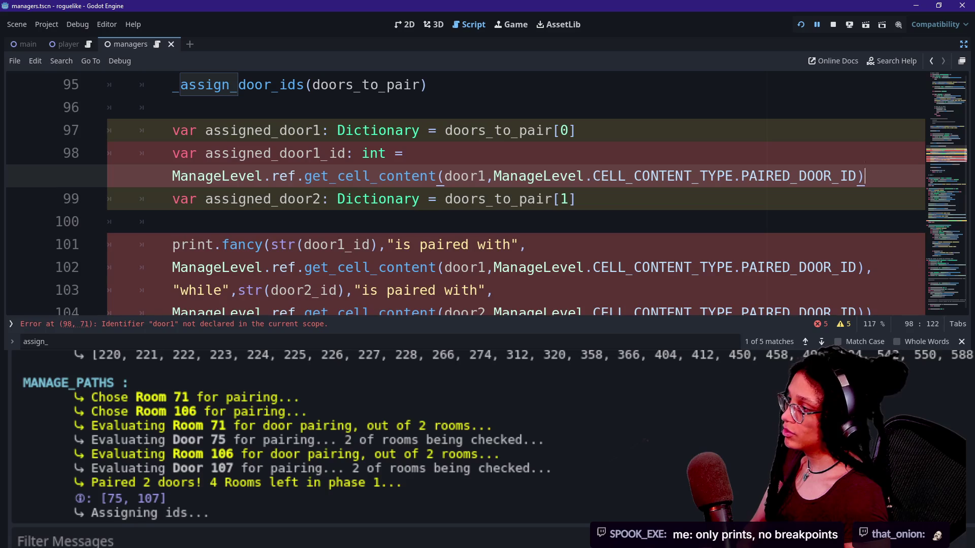
key("BackSpace")
key("BackSpace")
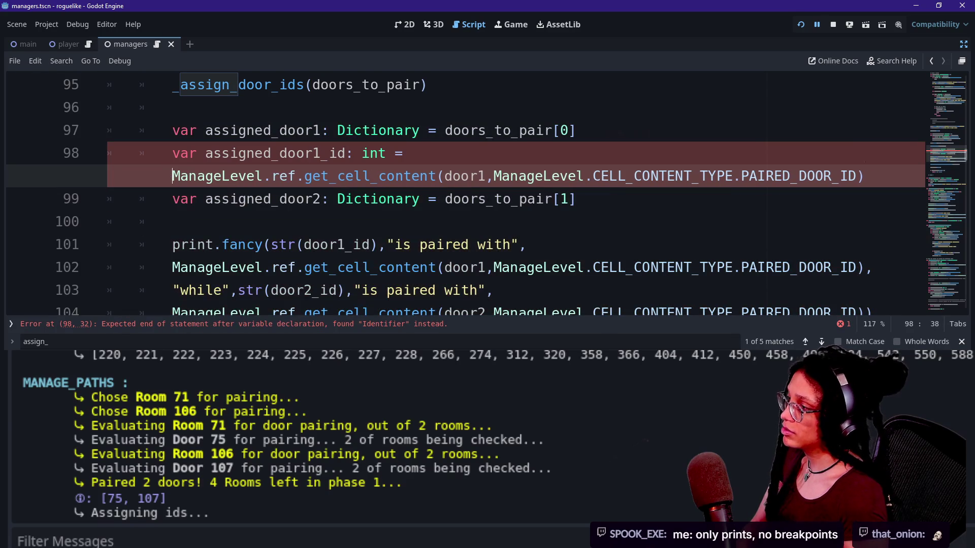
- Pass assigned_door1 as the get_cell_content argument and move the arguments onto their own line
left_click(229, 176)
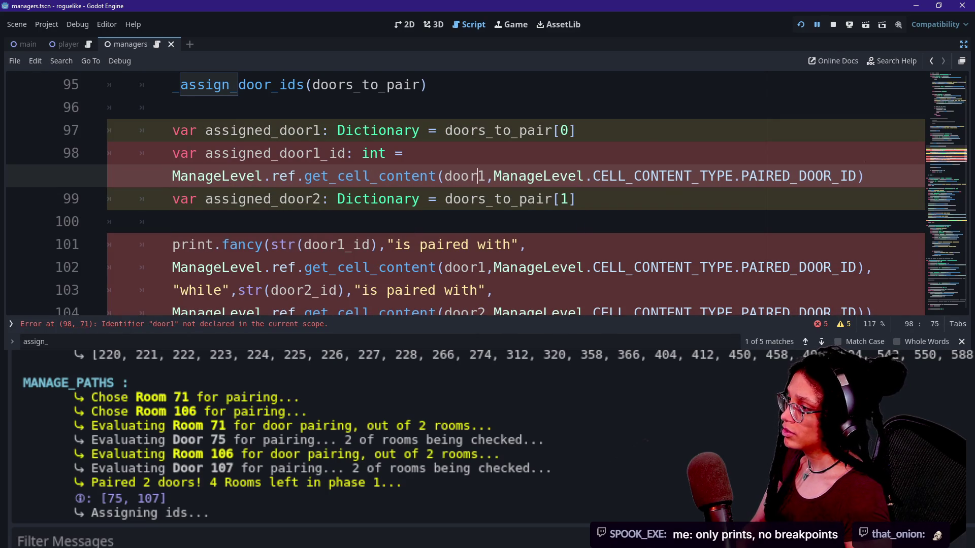
key("BackSpace")
key("BackSpace")
key("BackSpace")
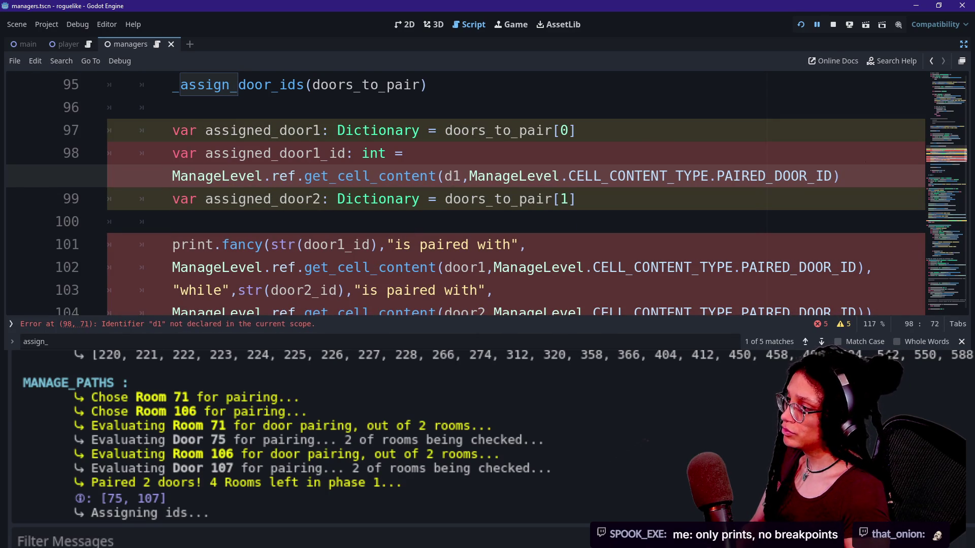
key("BackSpace")
key("BackSpace")
type("assign")
key("BackSpace")
key("BackSpace")
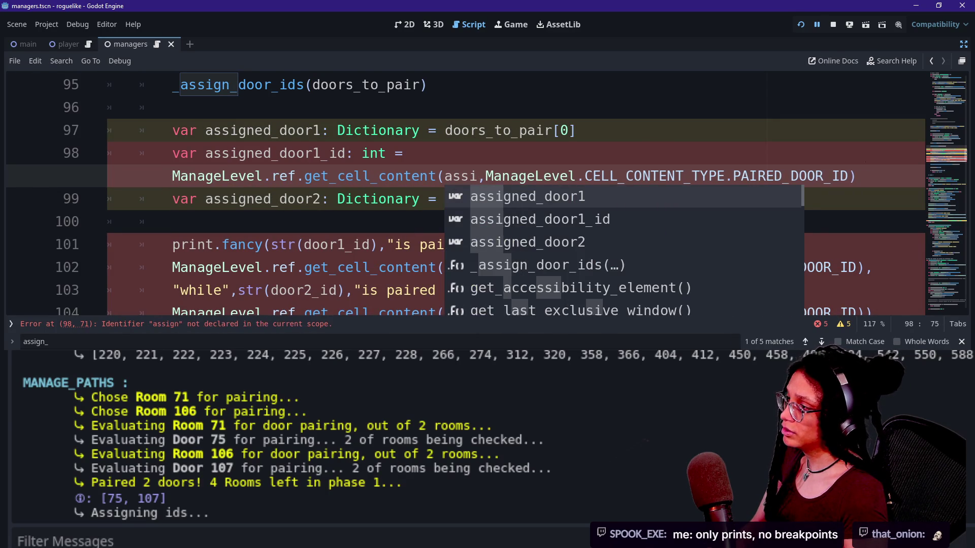
key("Return")
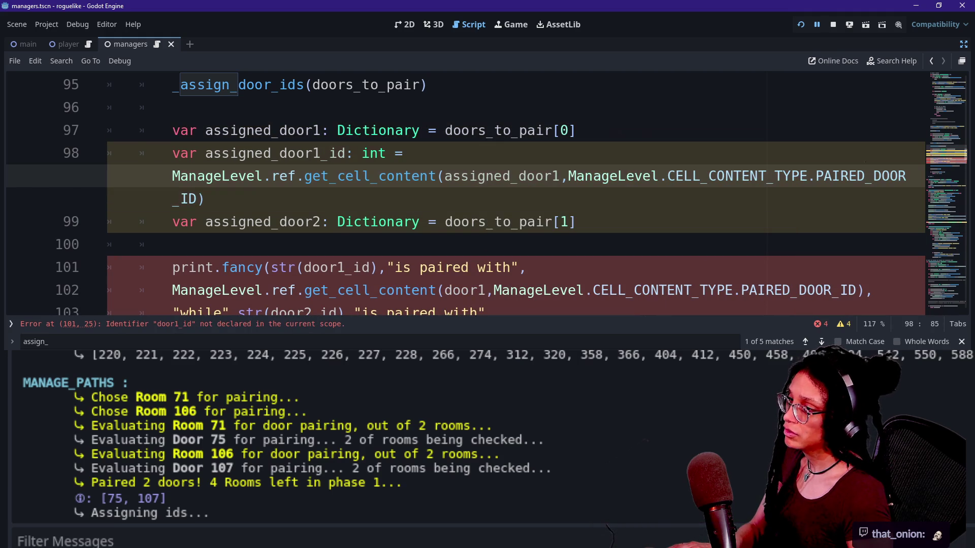
left_click(440, 175)
key("Return")
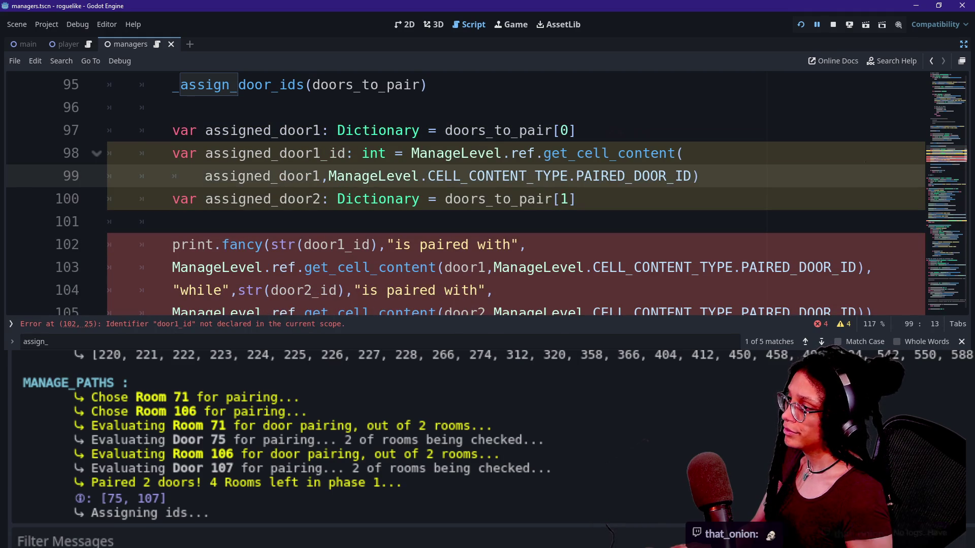
left_click(684, 175)
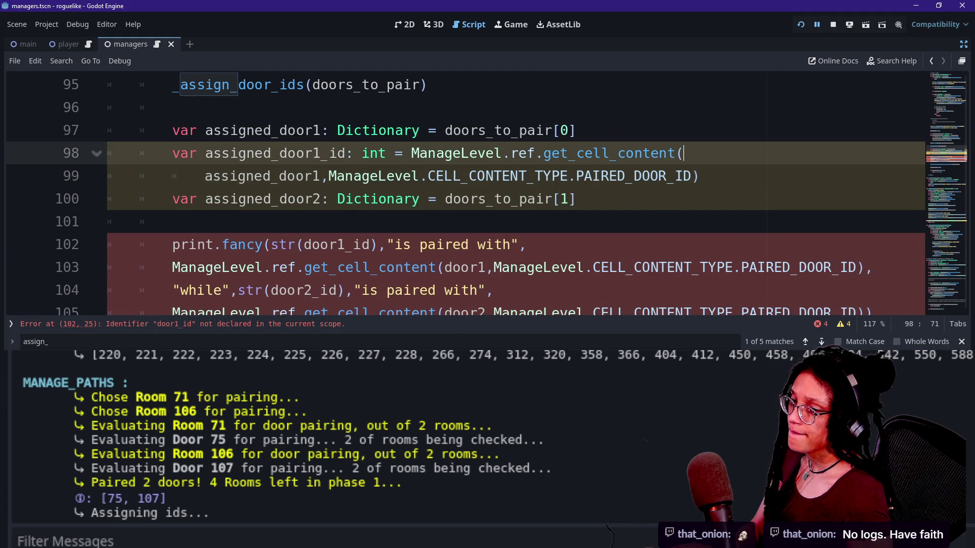
key("Down")
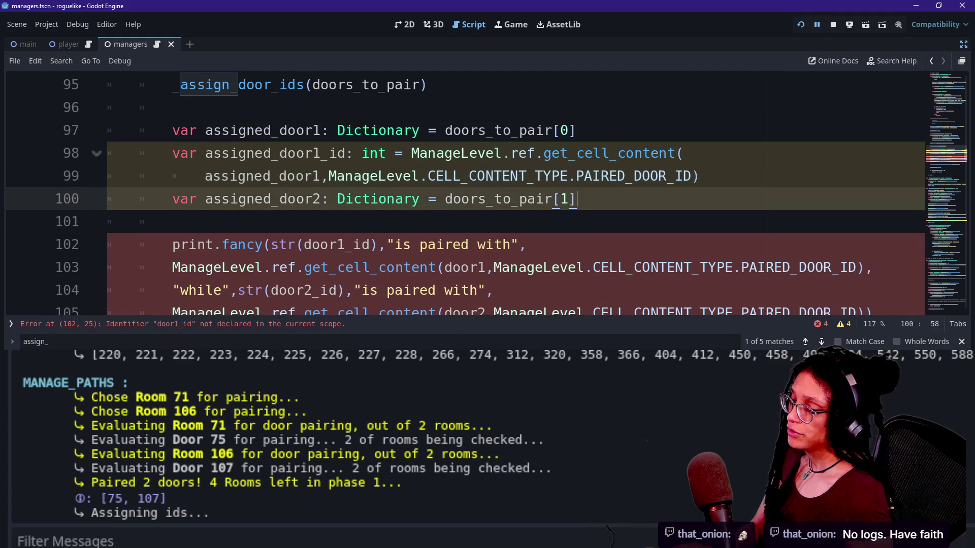
left_click(518, 175)
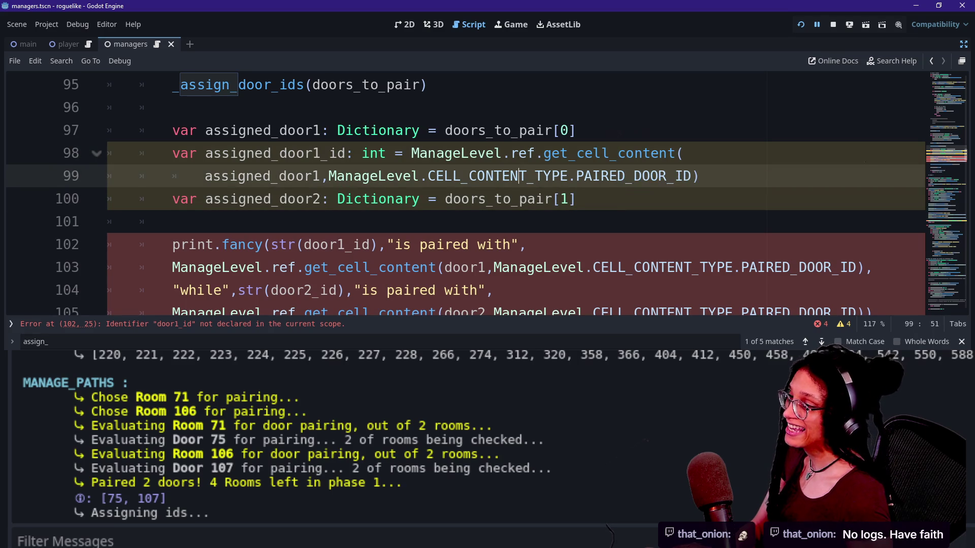
left_click_drag(427, 175, 691, 175)
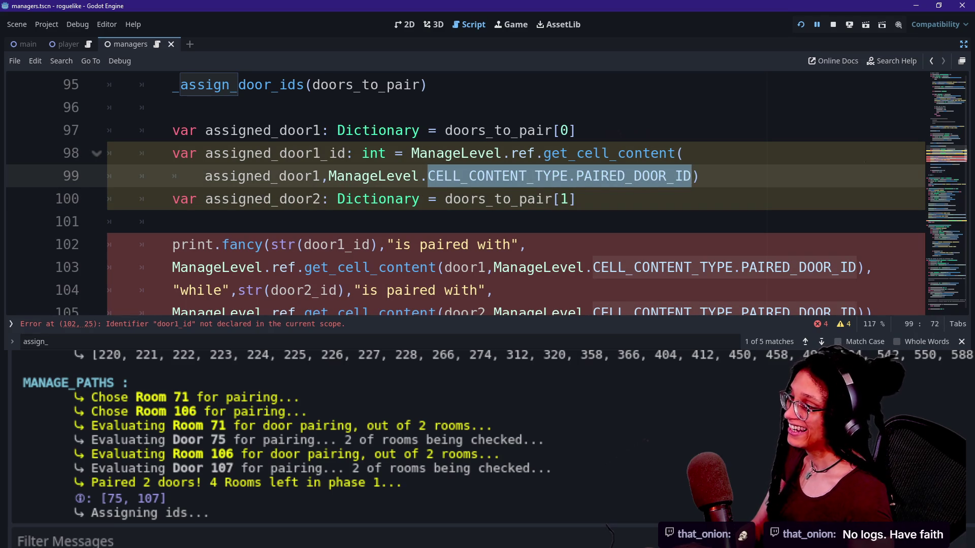
key("Right")
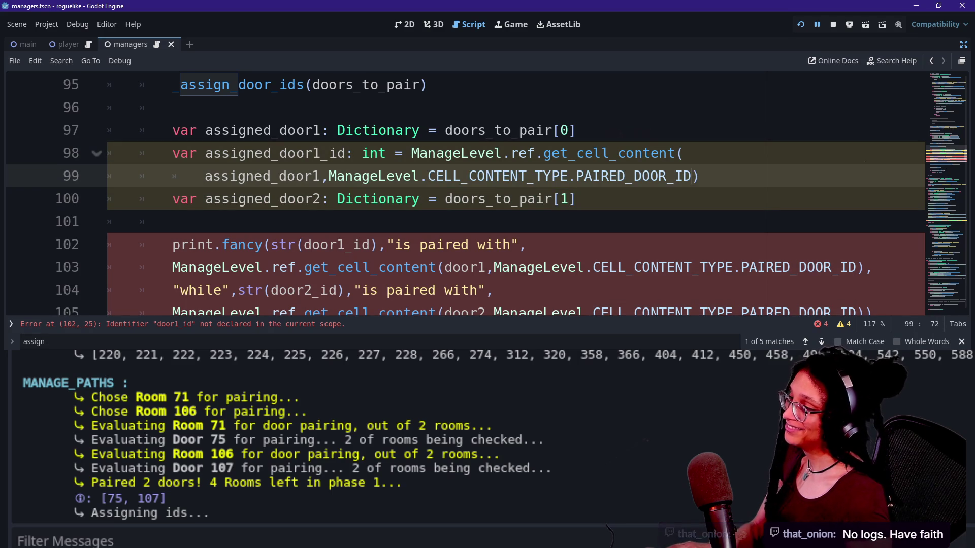
- Trim the content type from PAIRED_DOOR_ID to CELL_CONTENT_TYPE.ID and select the declaration
mouse_move(531, 199)
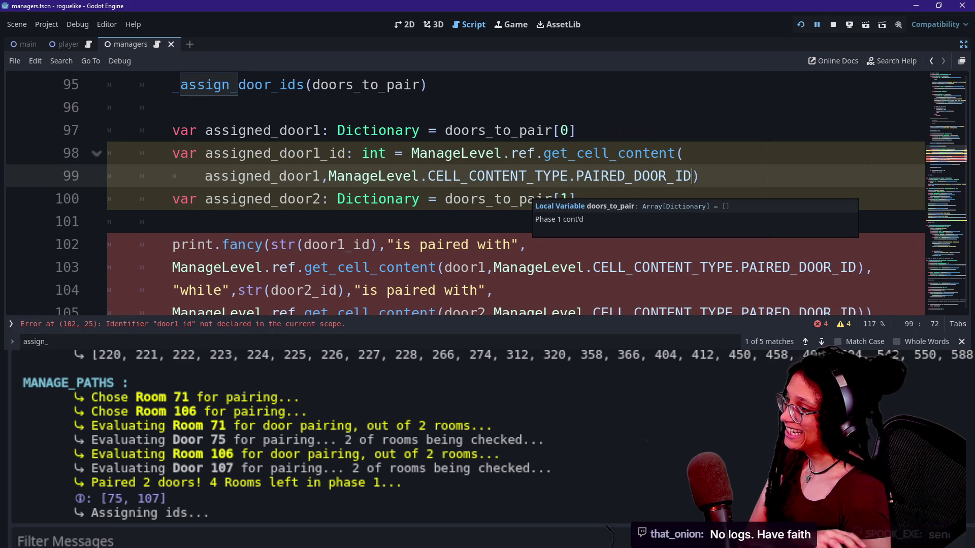
left_click(638, 176)
key("BackSpace")
key("BackSpace")
key("BackSpace")
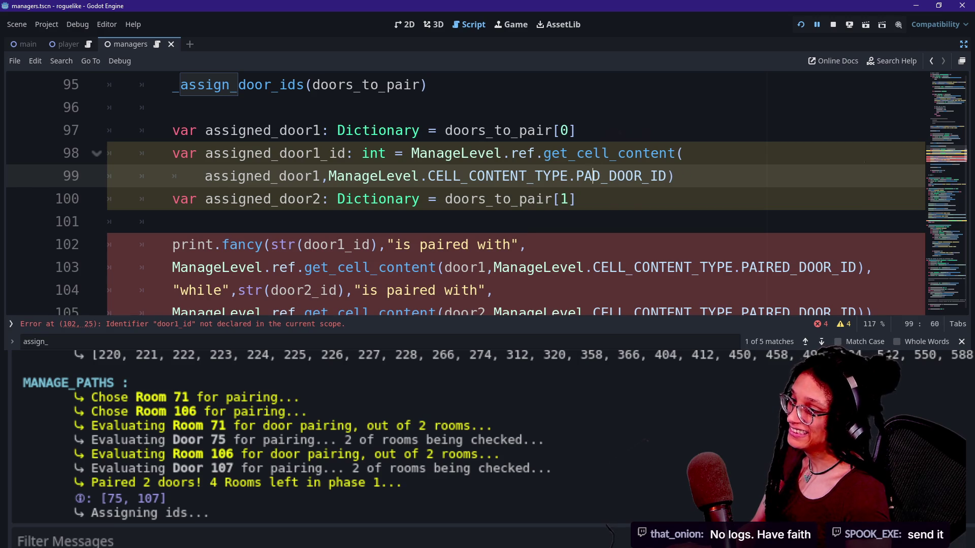
key("Delete")
key("Delete")
key("Delete")
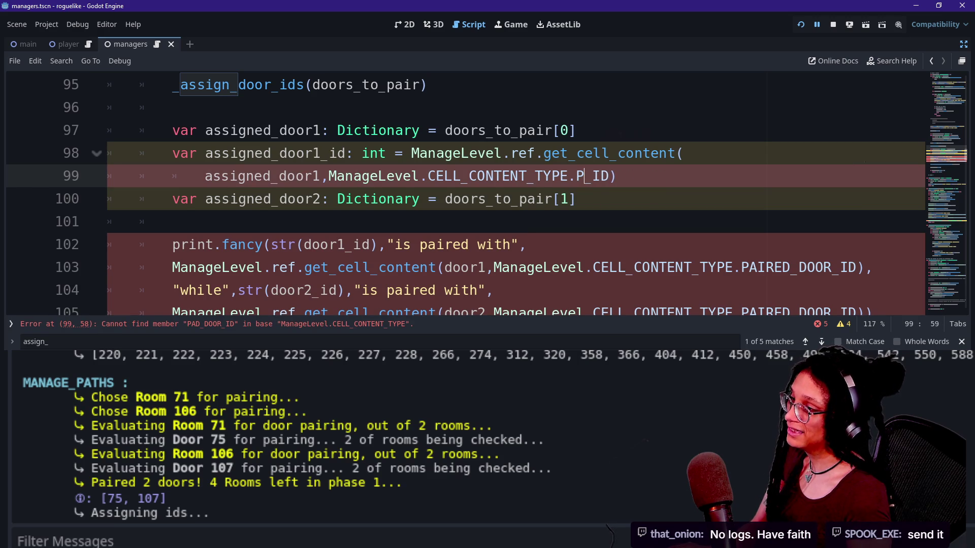
key("BackSpace")
key("BackSpace")
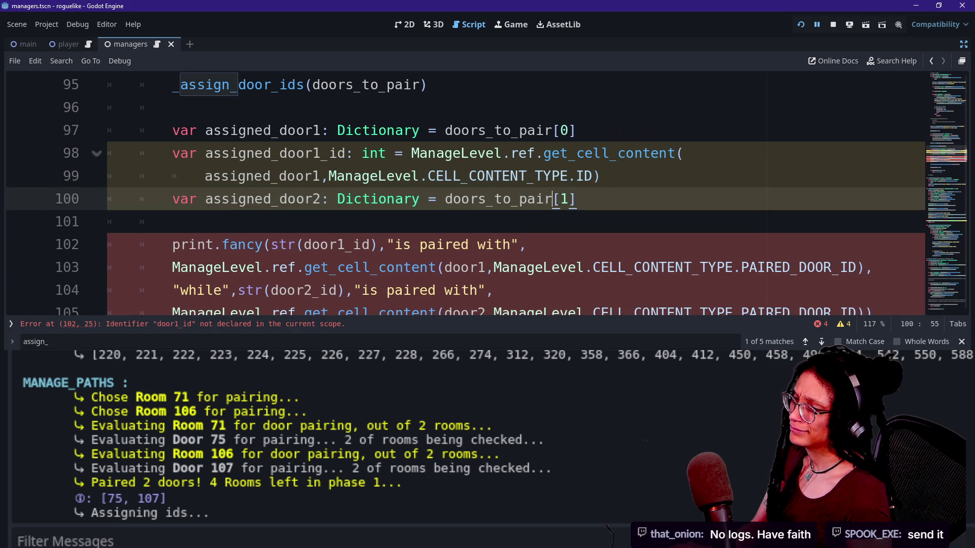
left_click(592, 175)
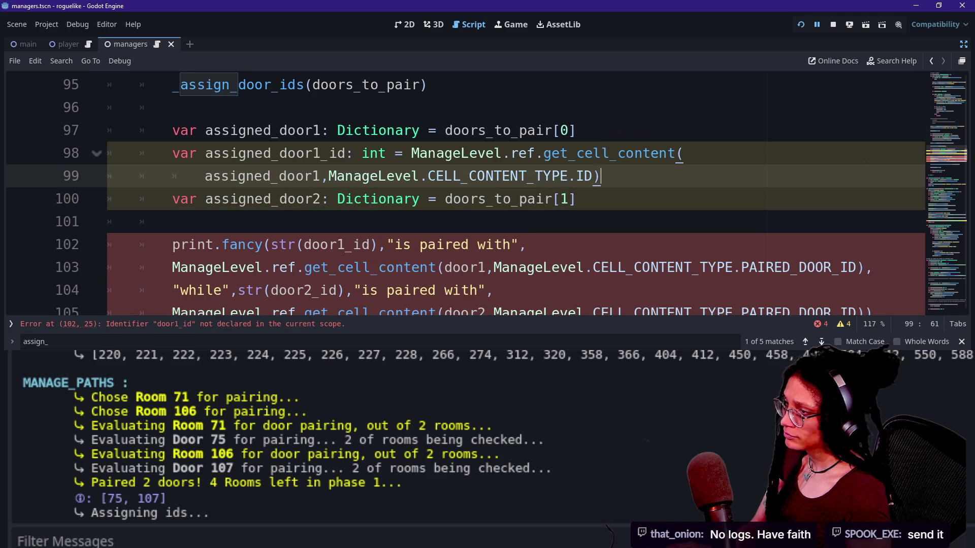
key("shift+Up")
key("shift+Home")
- Copy the assigned_door1_id declaration below line 100 and change door1 to door2 in both lines
key("ctrl+c")
key("Down")
key("Down")
key("End")
key("Return")
key("ctrl+v")
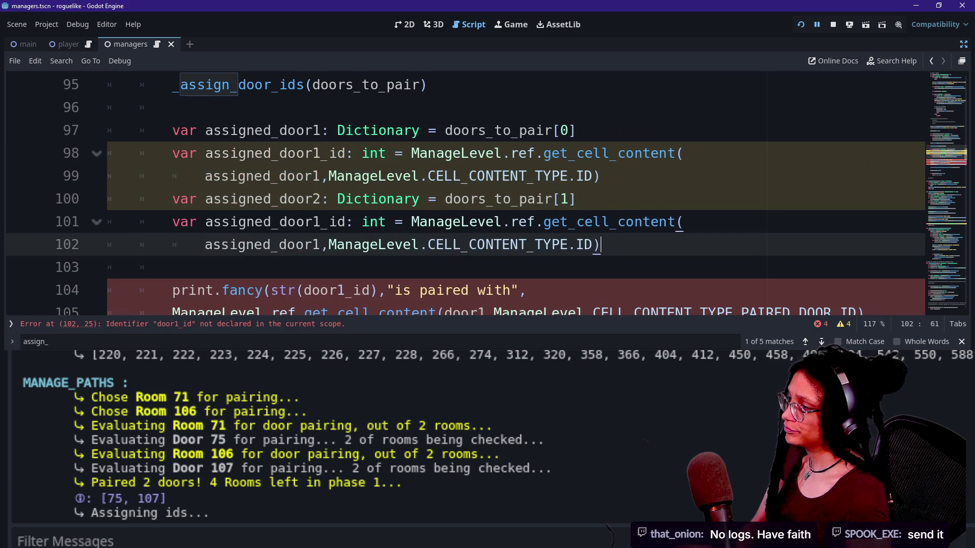
left_click(321, 221)
key("BackSpace")
type("2")
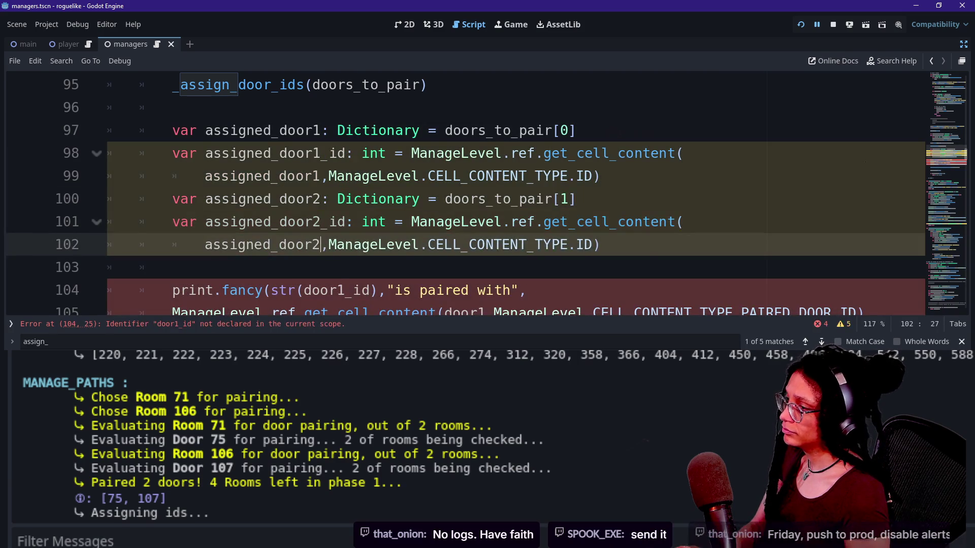
left_click(320, 244)
key("BackSpace")
type("2")
- Move through the new assigned_door2_id lines down toward the print statement to check them
left_click(535, 221)
key("Down")
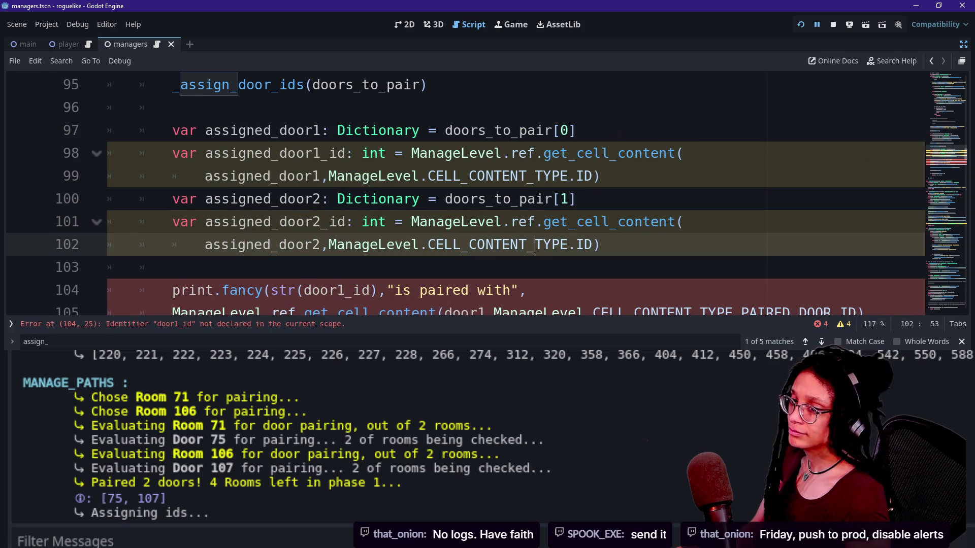
key("Down")
key("Down")
key("Up")
key("Down")
key("Up")
key("Up")
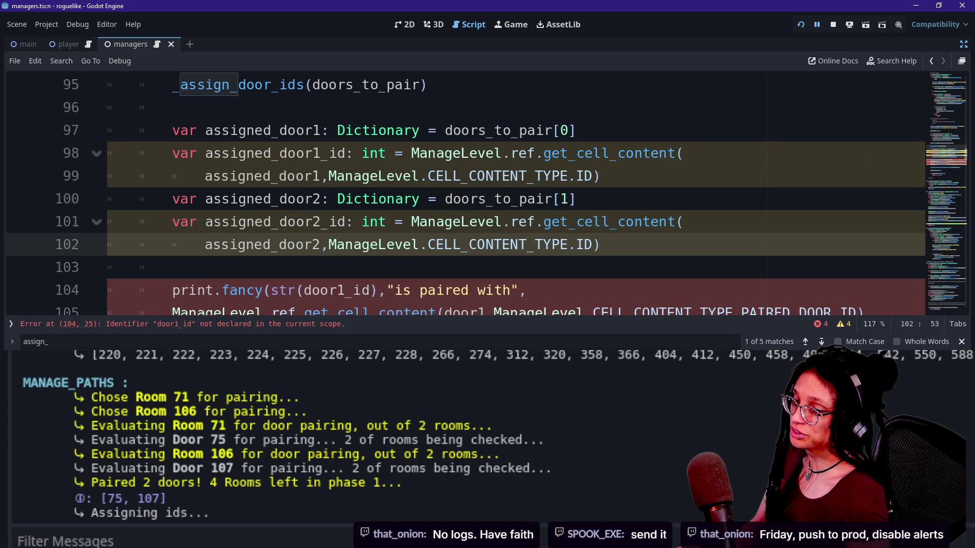
key("Up")
key("Down")
key("Up")
key("Up")
key("Down")
key("Up")
key("Down")
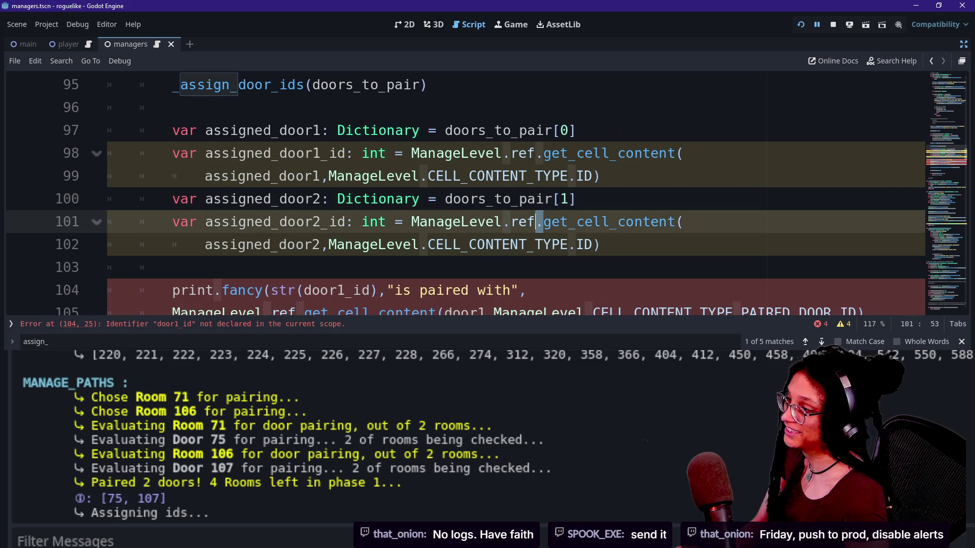
key("Down")
key("Up")
key("Up")
key("Down")
key("Down")
key("Up")
key("Up")
key("End")
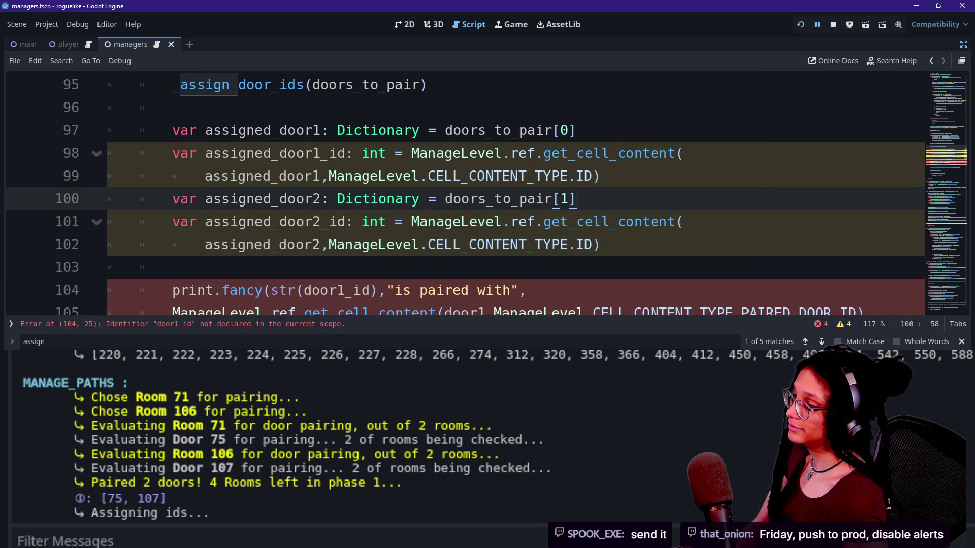
key("Down")
key("Down")
key("End")
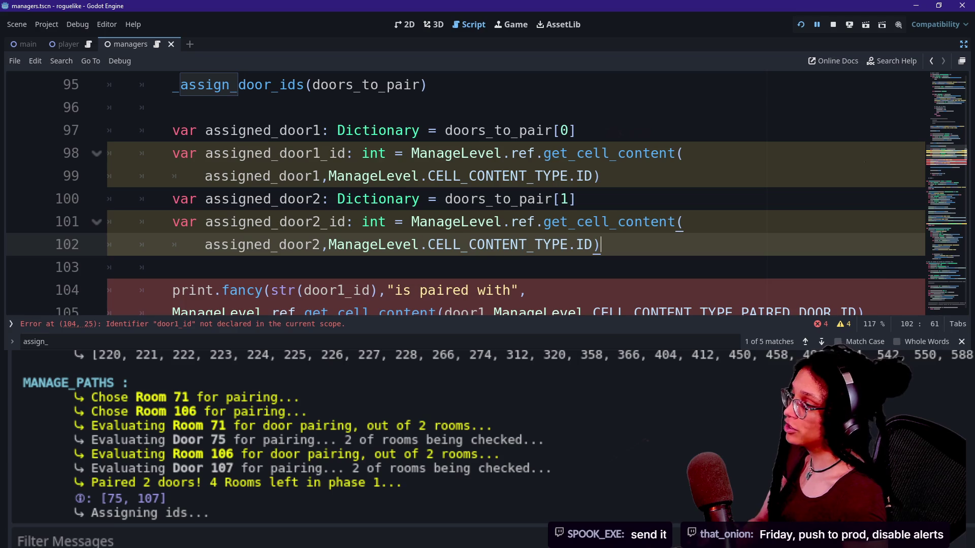
key("Down")
key("Down")
key("Down")
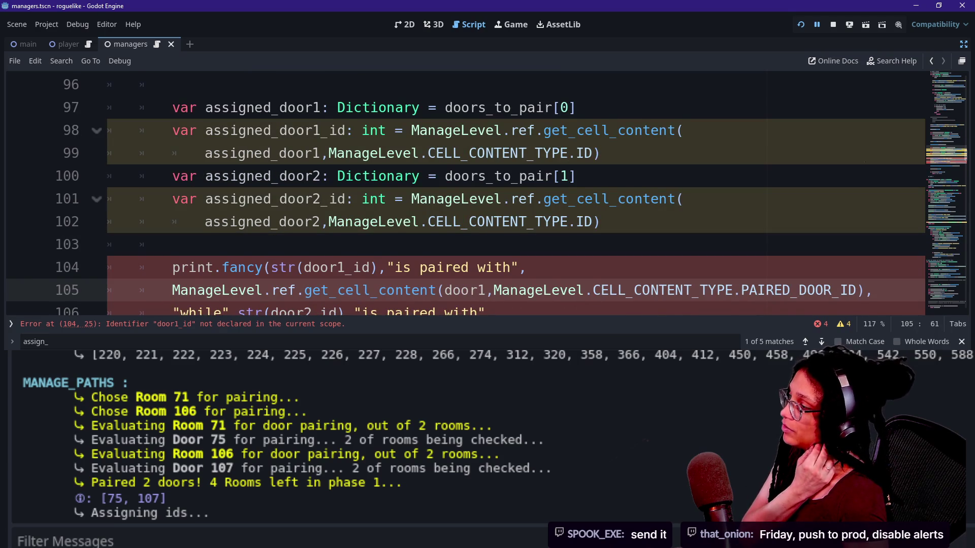
- Prefix door1_id and door2_id on lines 104 and 106 with 'assigned_' using two carets
key("Down")
key("Up")
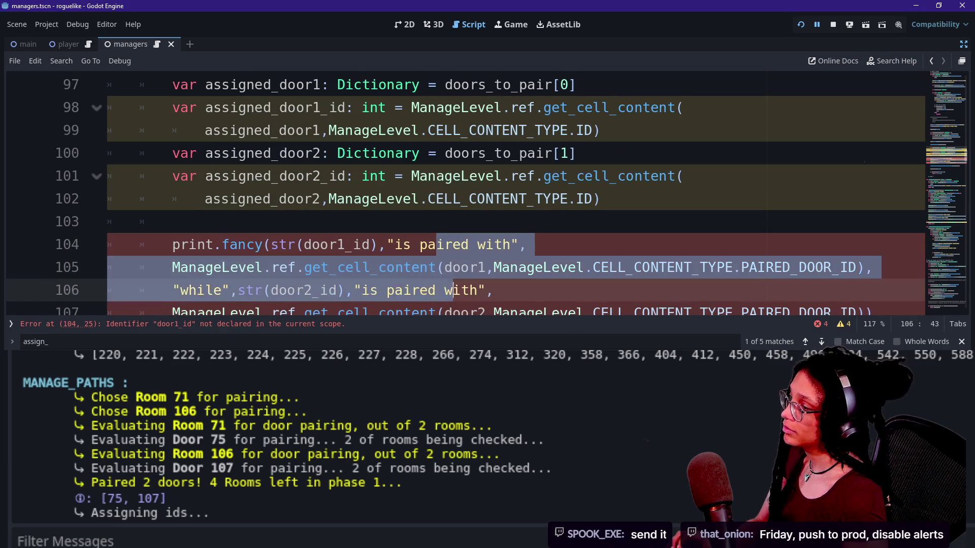
left_click(346, 245)
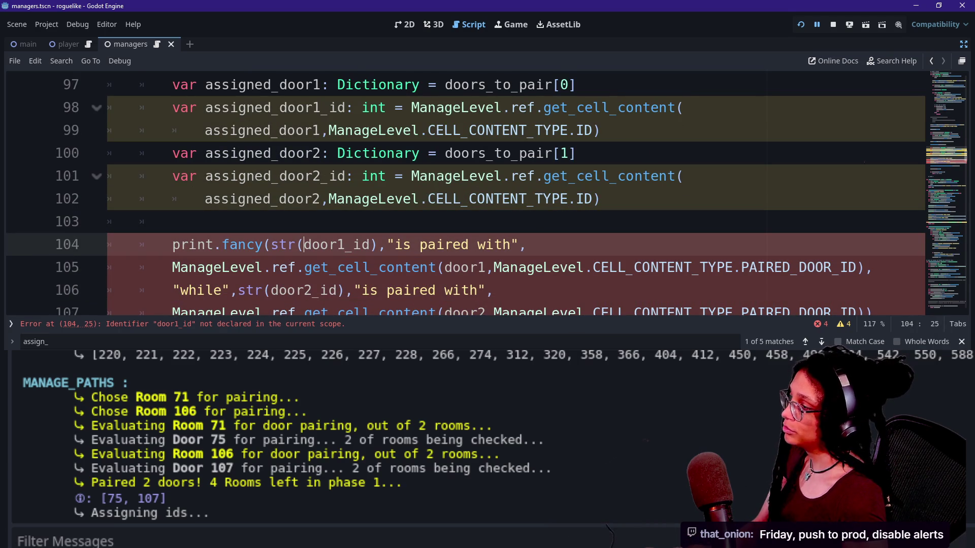
key("ctrl+Left")
left_click(271, 289, "alt")
type("assigned_")
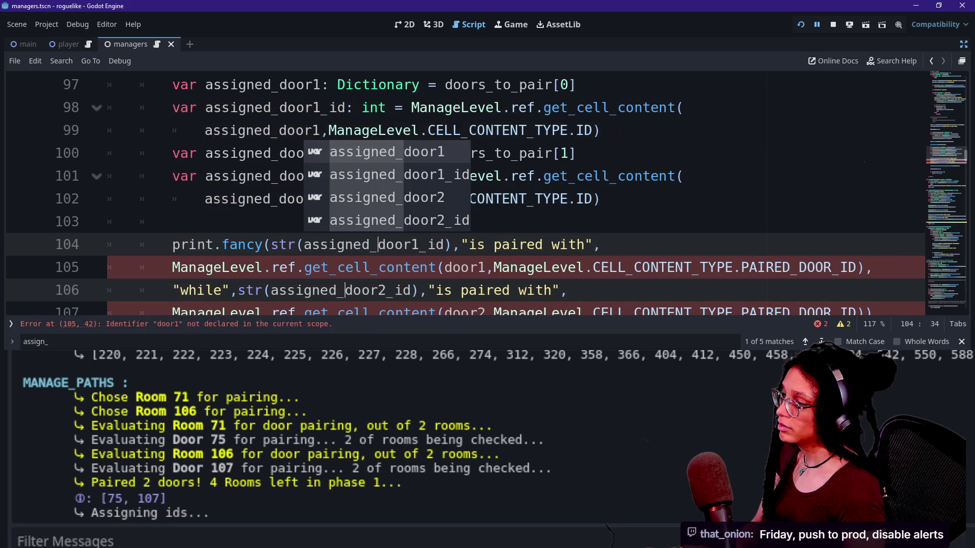
- Prefix door1 and door2 in the get_cell_content calls on lines 105 and 107 with 'assigned_'
key("Escape")
key("Down")
left_click(437, 222)
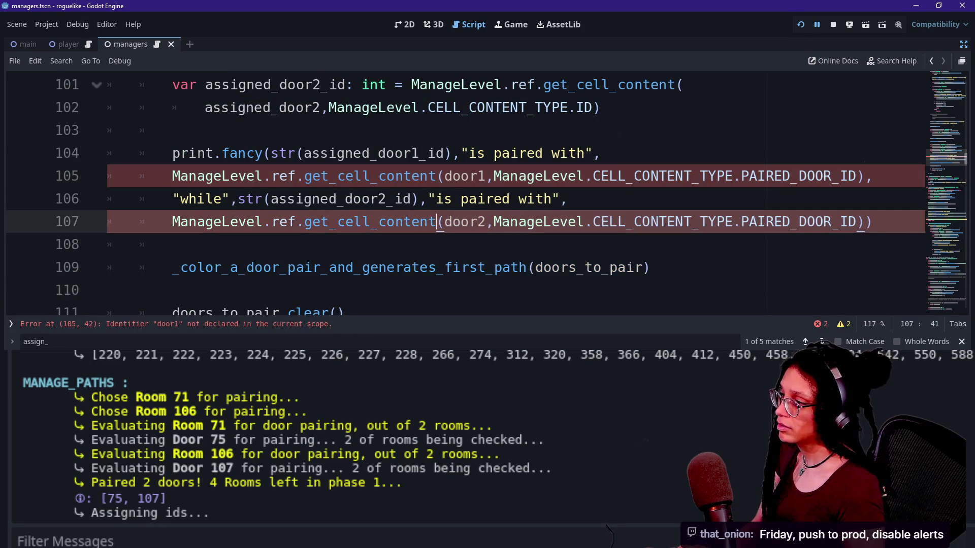
left_click(444, 176, "alt")
type("assigned_")
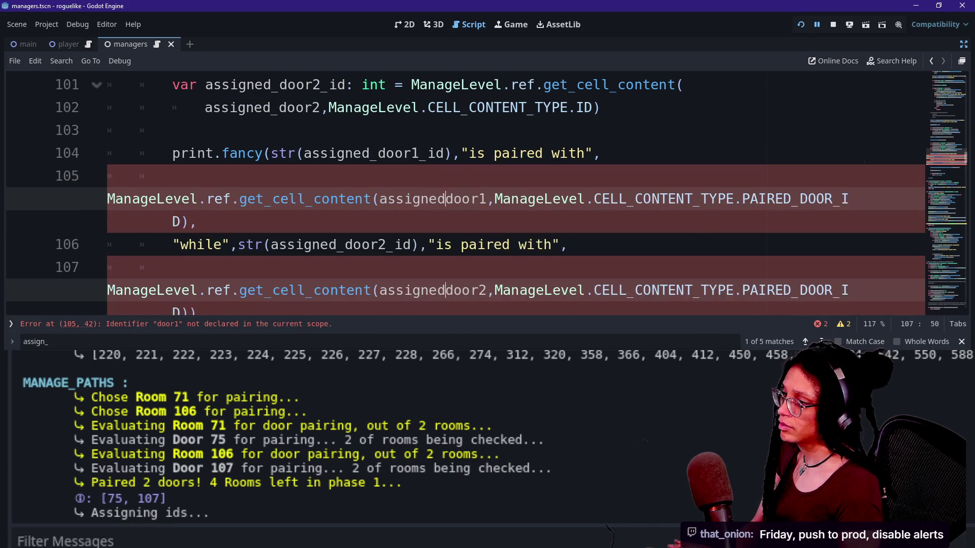
- Tidy the edited print lines and save managers.gd
left_click(107, 199)
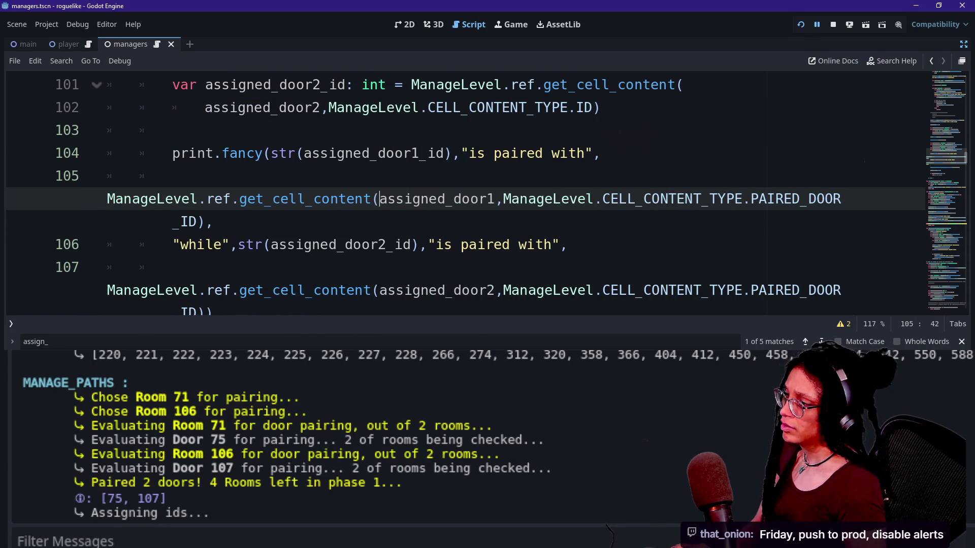
key("ctrl+z")
left_click(173, 131)
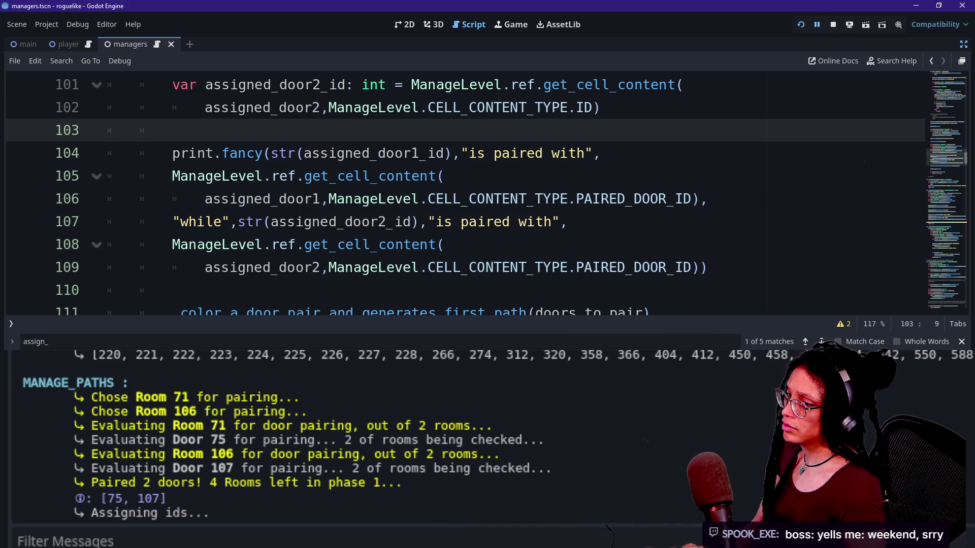
left_click(609, 198)
right_click(610, 198)
key("Escape")
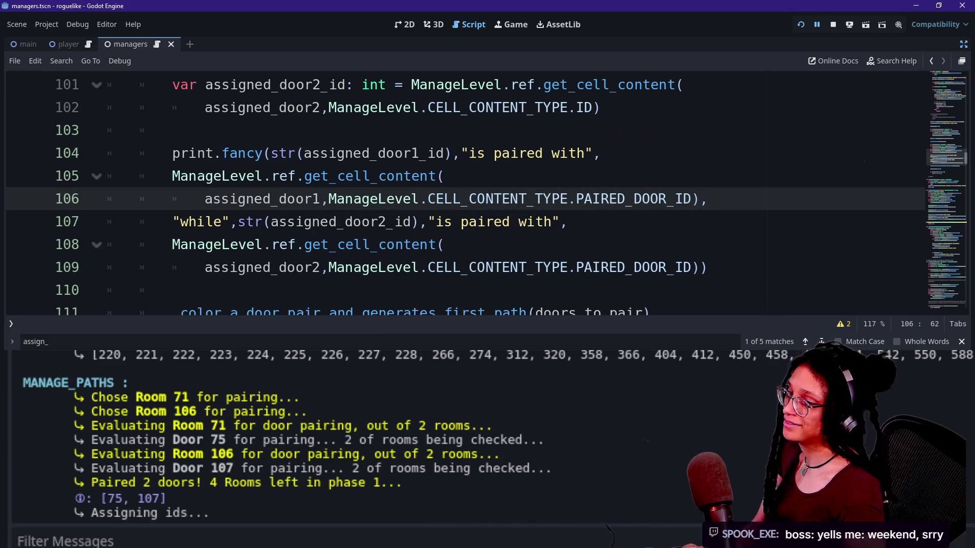
key("Down")
key("Down")
key("Down")
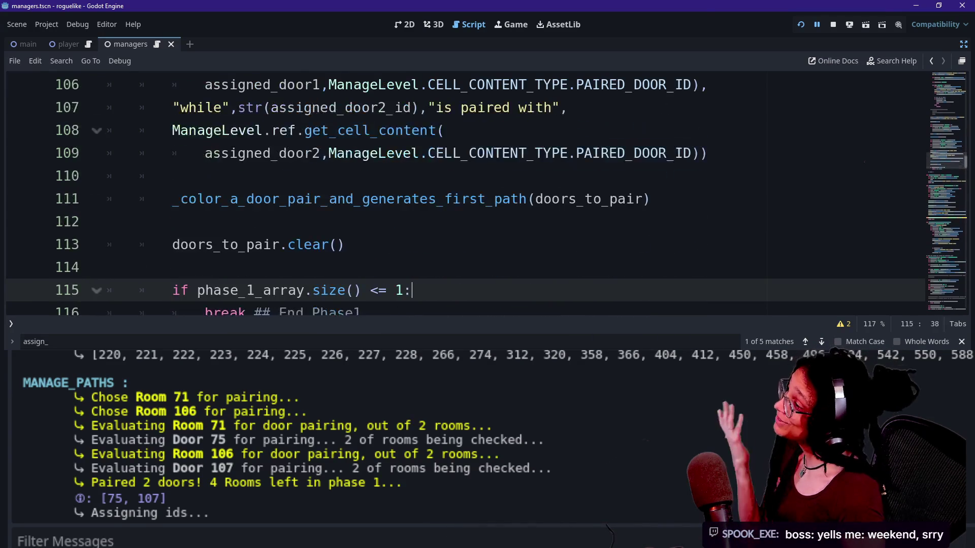
key("ctrl+s")
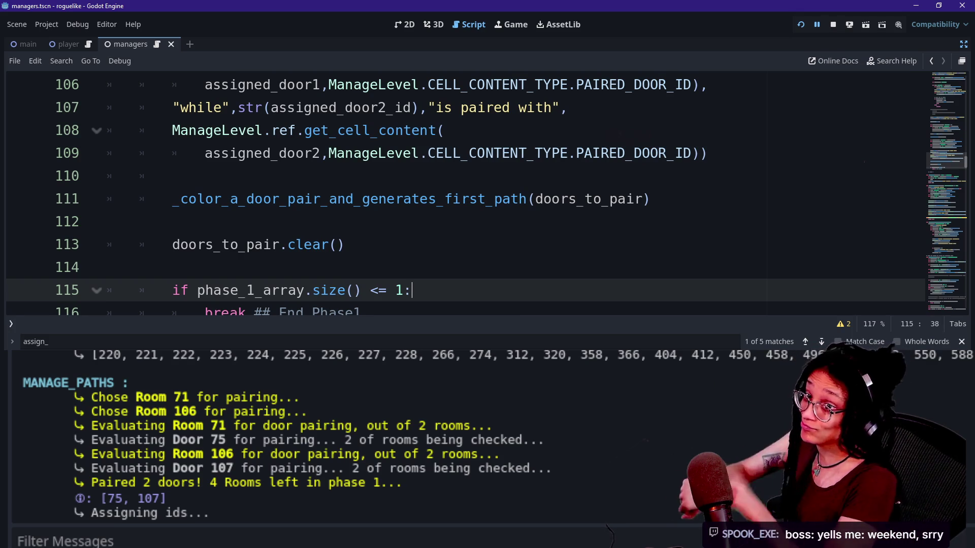
- Restart the game, remove the line 128 breakpoint, resume, and show the Output log
left_click(801, 24)
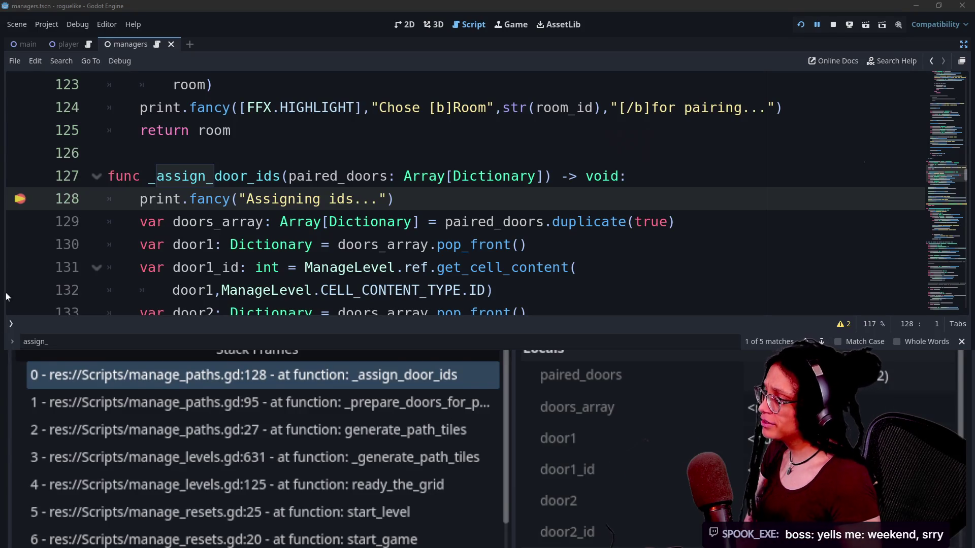
left_click(20, 199)
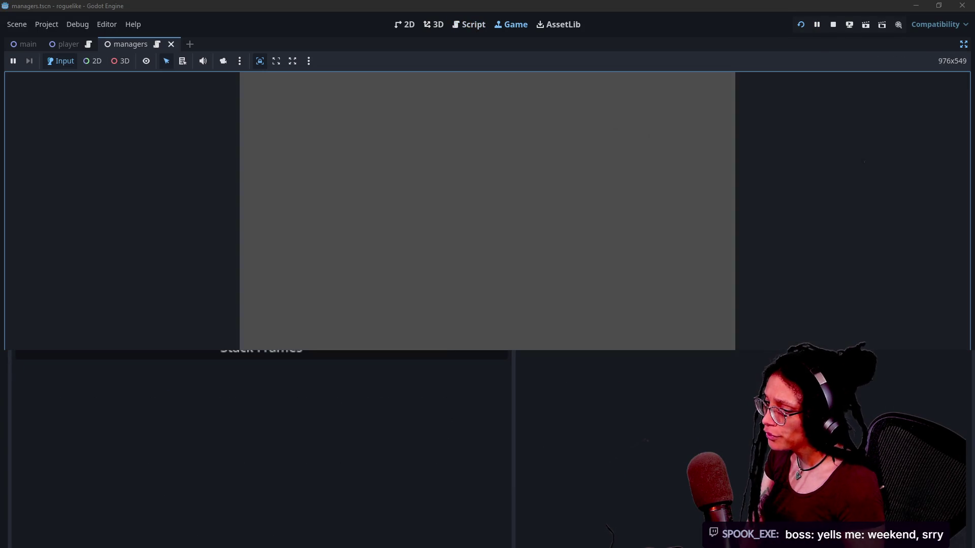
key("F12")
left_click(21, 530)
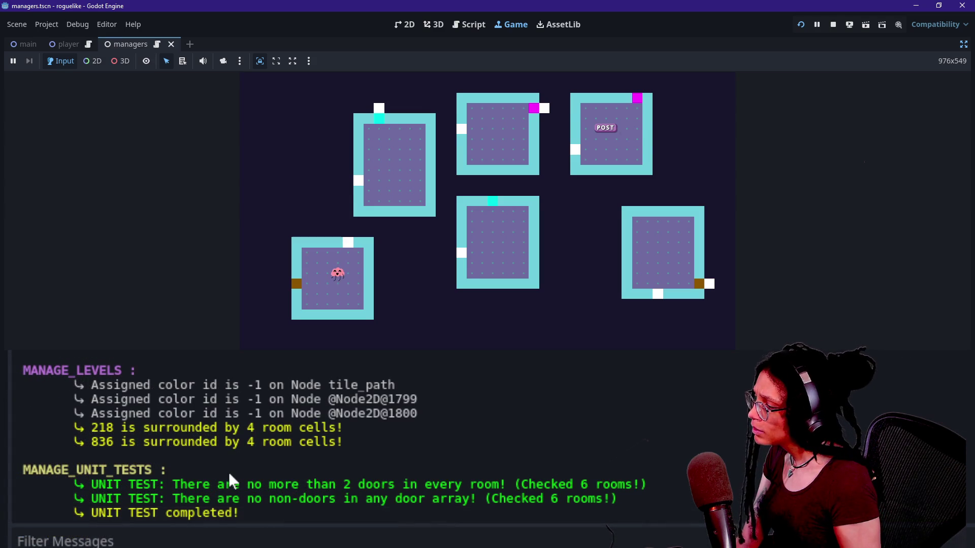
- Scroll the Output log and read the line showing door 917 paired with 878
scroll(229, 474, "up", 3)
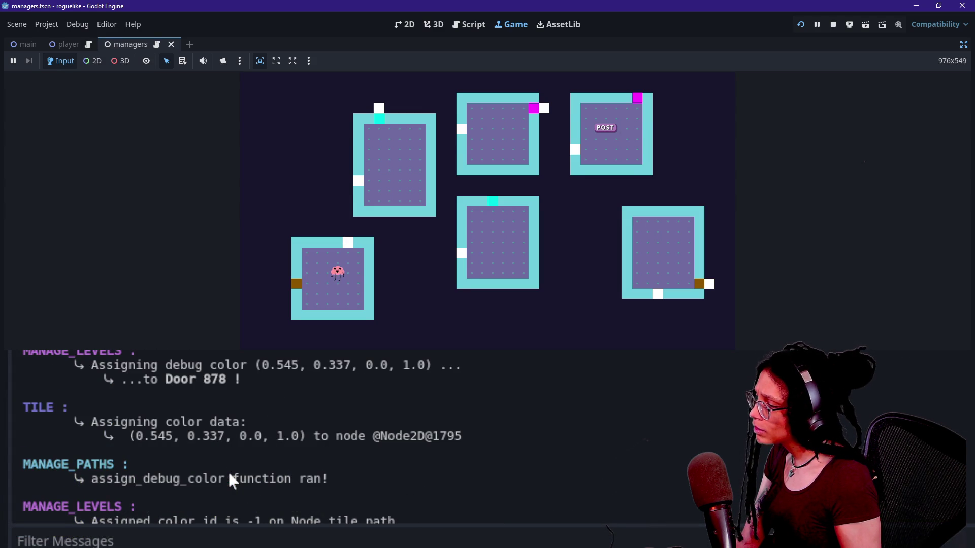
scroll(229, 474, "up", 5)
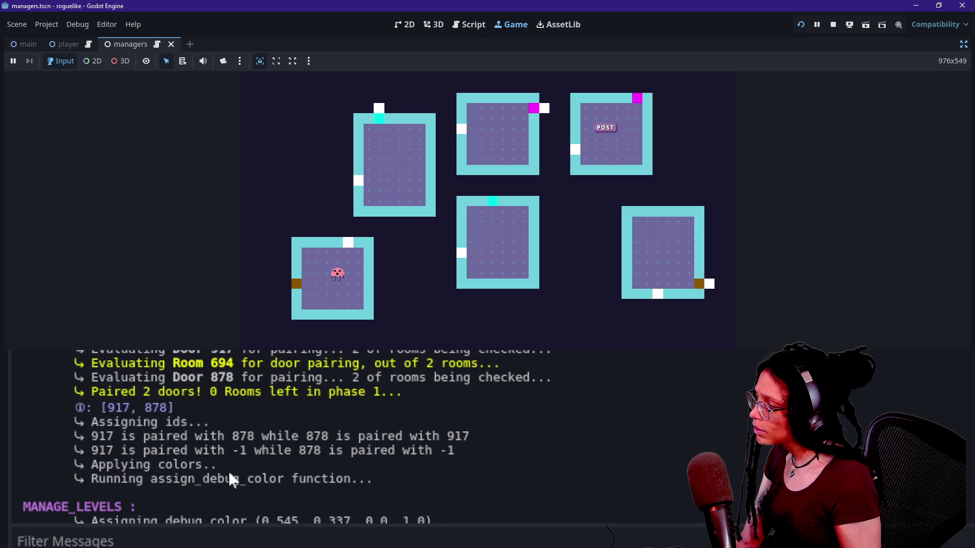
scroll(228, 475, "down", 2)
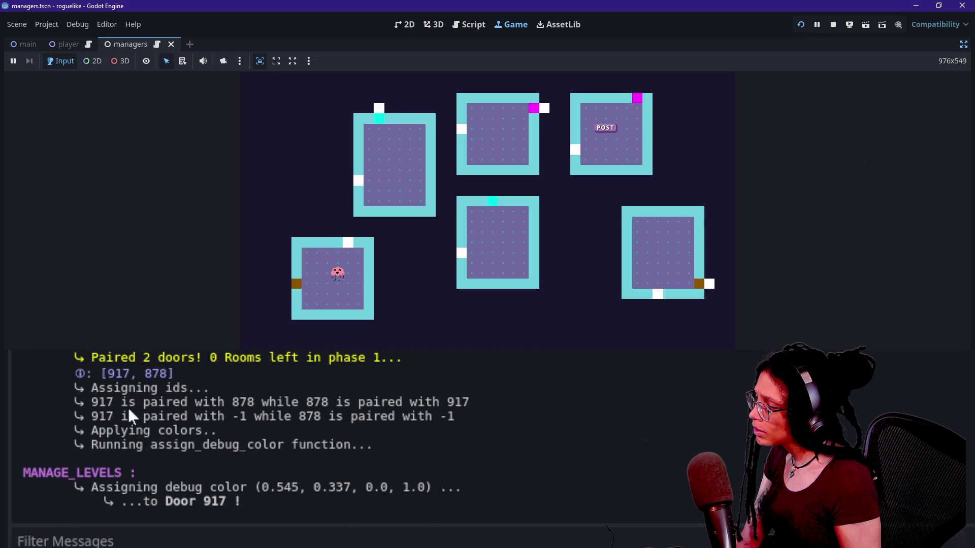
left_click_drag(128, 406, 172, 402)
left_click_drag(66, 418, 375, 447)
left_click(239, 428)
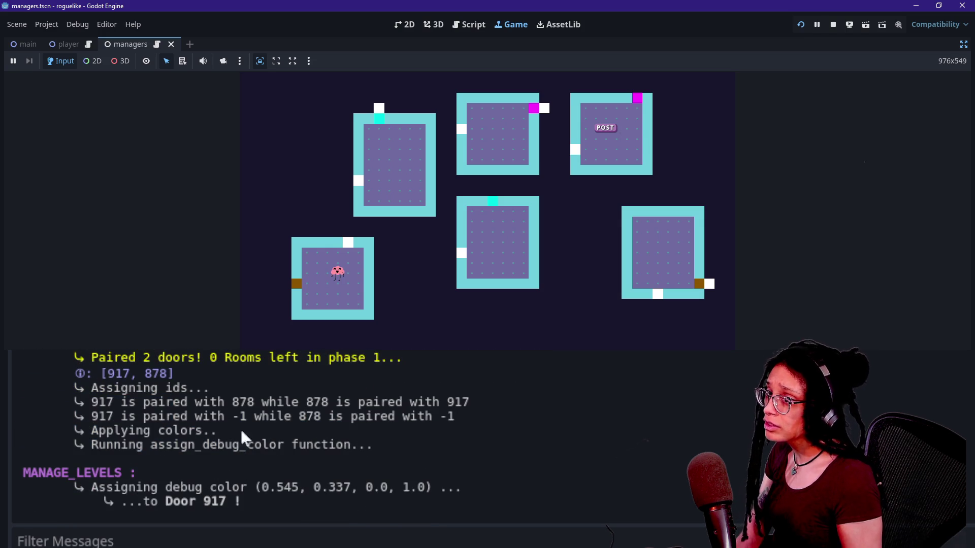
left_click_drag(158, 402, 175, 402)
left_click(203, 404)
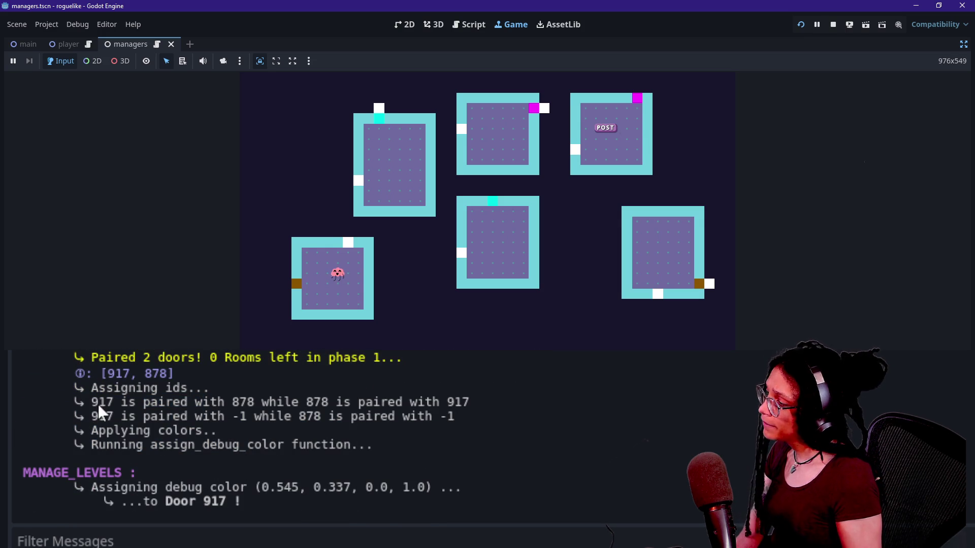
left_click_drag(92, 402, 425, 405)
left_click(243, 409)
double_click(240, 403)
left_click(256, 408)
- Examine the log lines showing 917 paired with -1, then return to the script editor
left_click(491, 420)
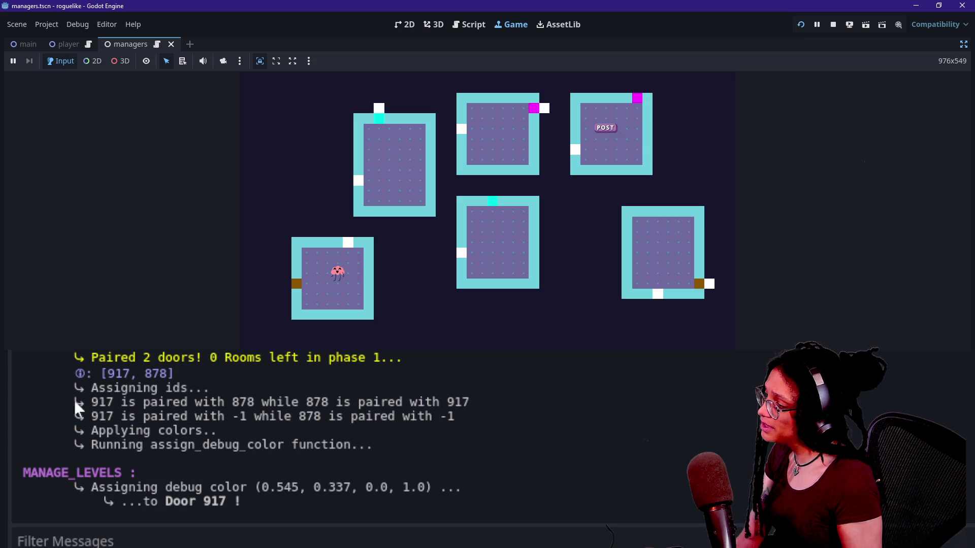
mouse_move(98, 416)
left_mouse_down()
mouse_move(269, 417)
mouse_move(247, 417)
left_mouse_up()
left_click(212, 426)
double_click(445, 417)
left_click(472, 422)
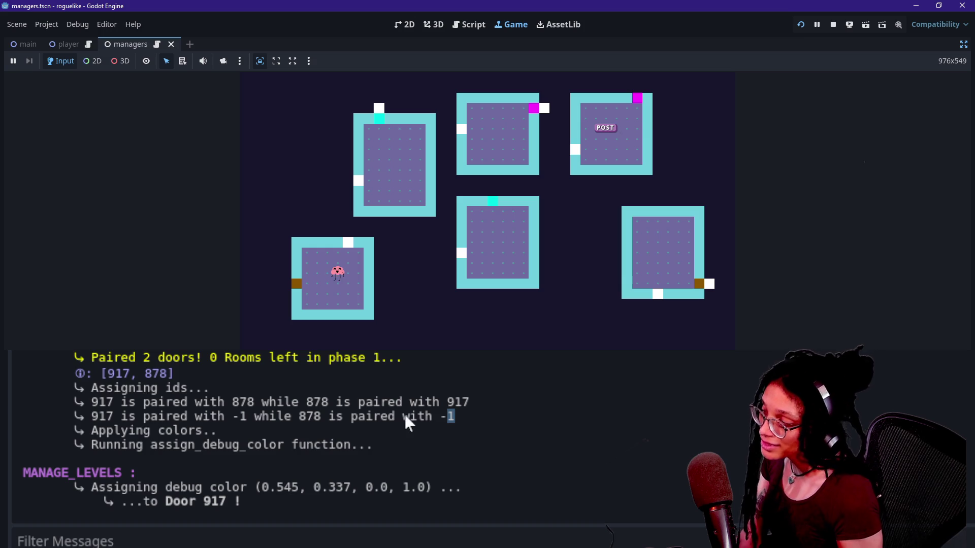
left_click(683, 245)
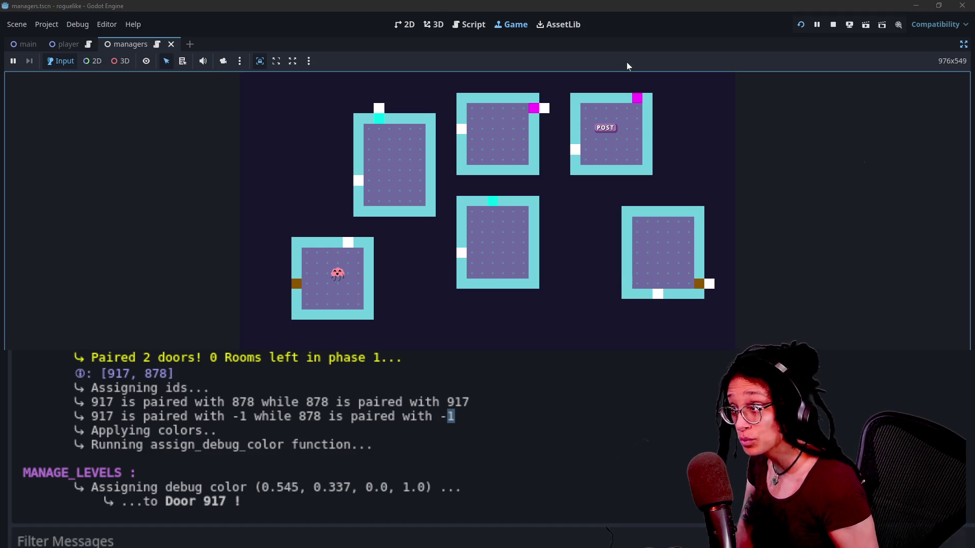
triple_click(192, 407)
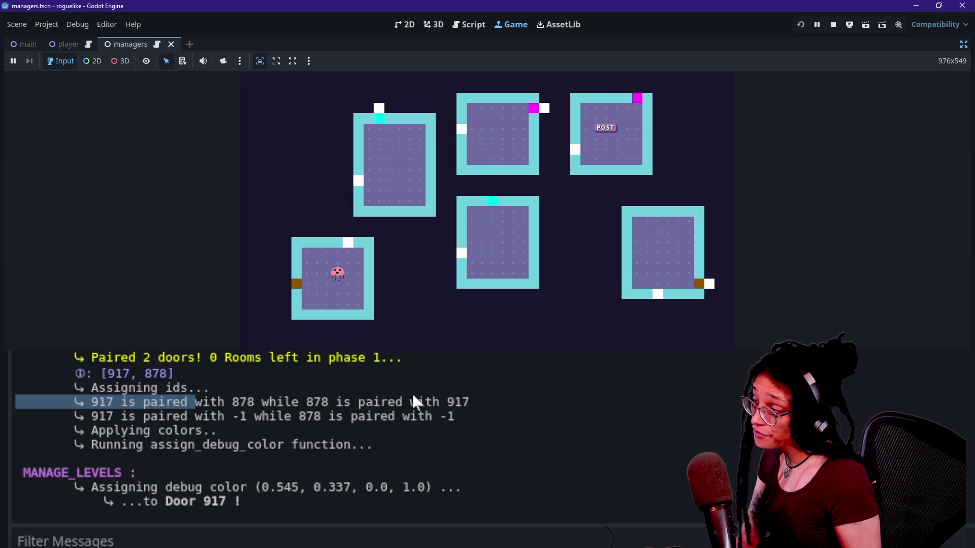
left_click(255, 401)
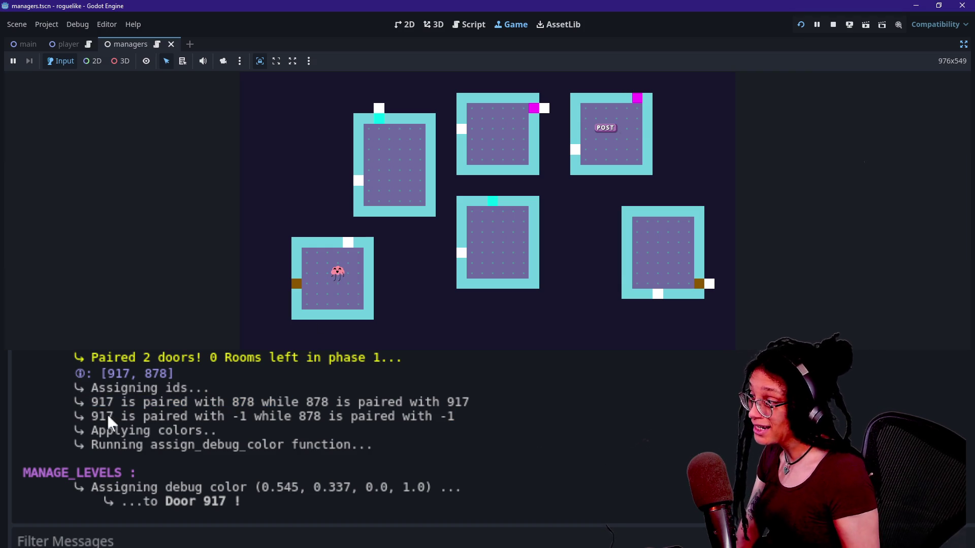
left_click_drag(108, 414, 303, 419)
left_click(260, 420)
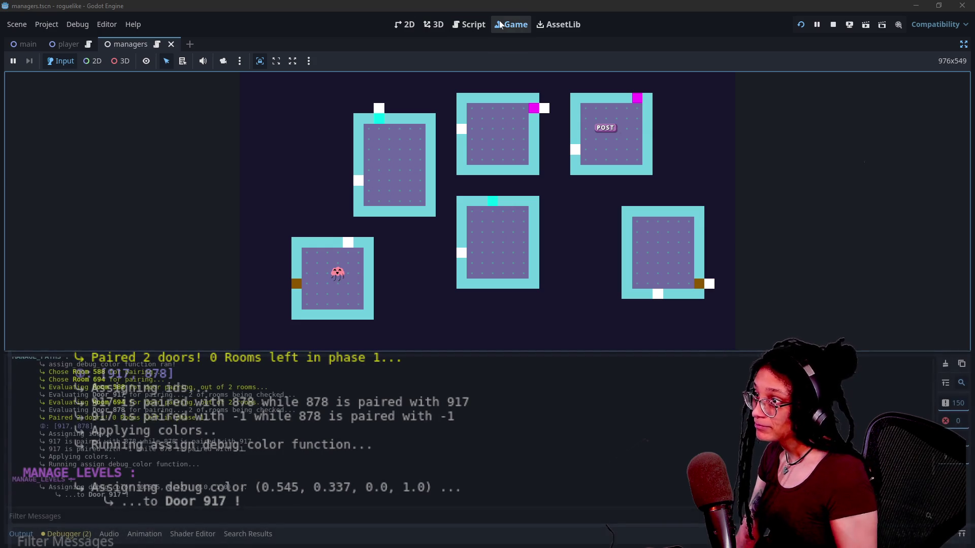
left_click(471, 26)
- Replace doors_array with paired_doors on lines 130 and 133
left_click(213, 84)
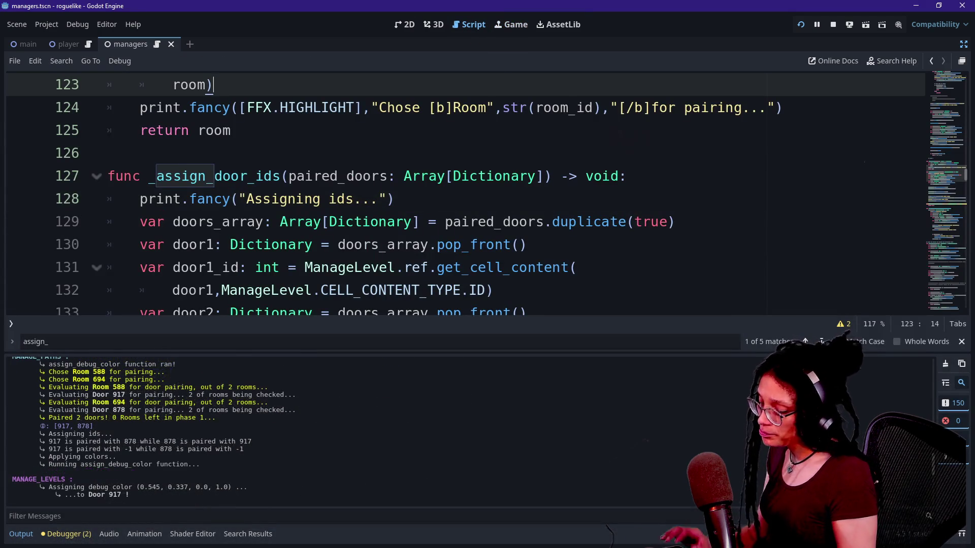
key("ctrl+j")
right_click(401, 290)
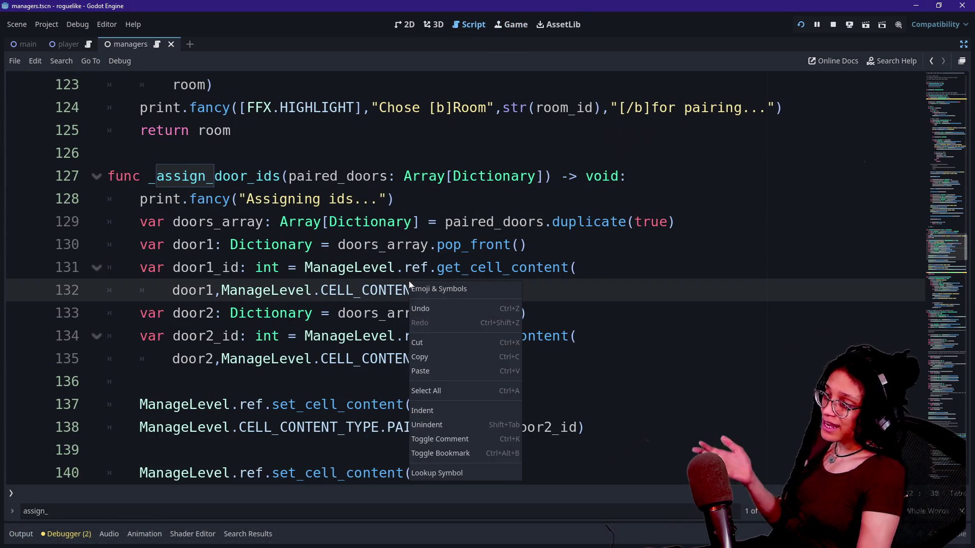
key("Escape")
left_click(455, 245)
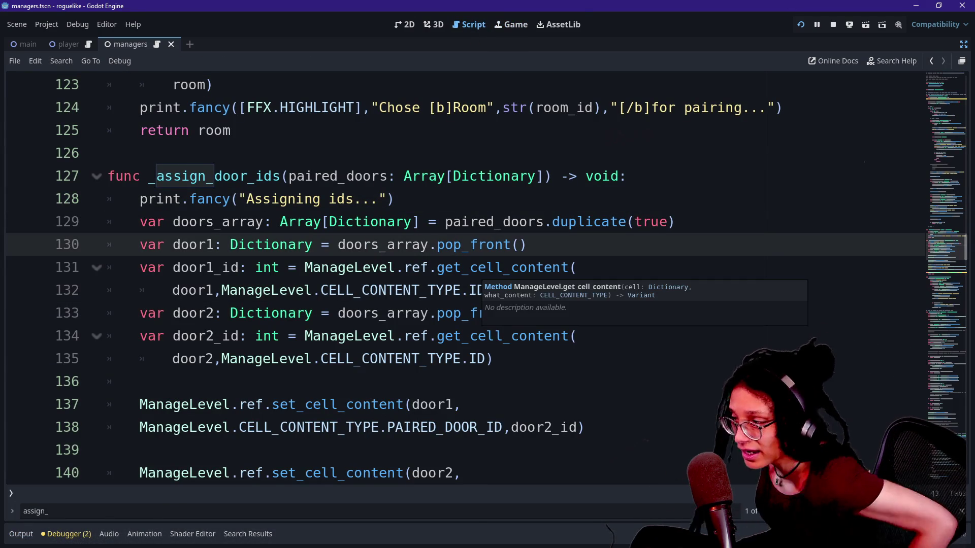
mouse_move(480, 269)
left_click(338, 245)
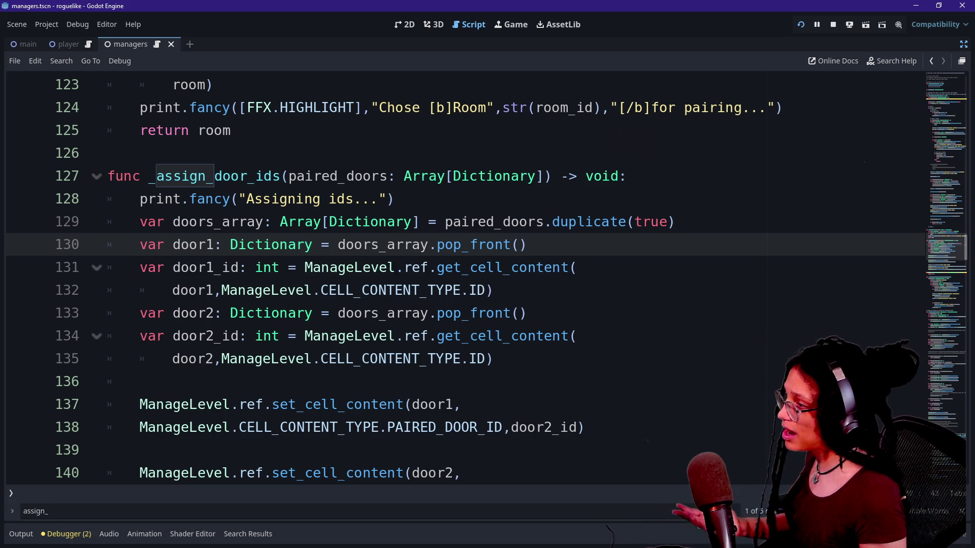
left_click_drag(338, 245, 429, 244)
mouse_move(457, 291)
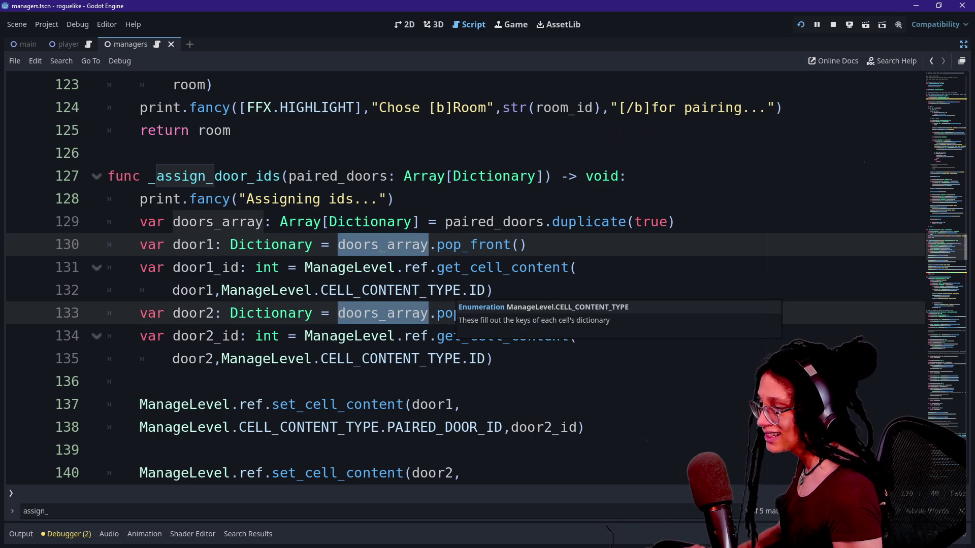
type("o")
key("BackSpace")
type("paired")
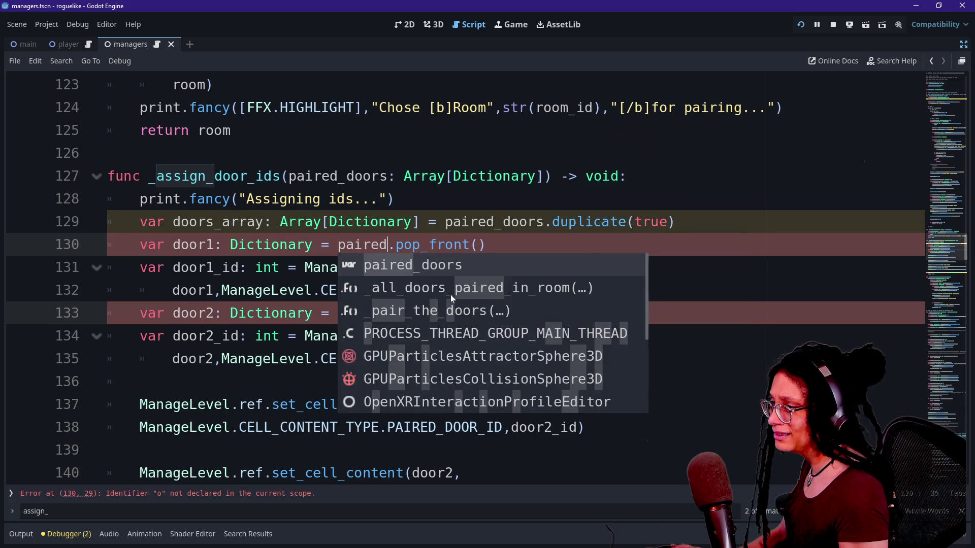
type("_do")
key("Return")
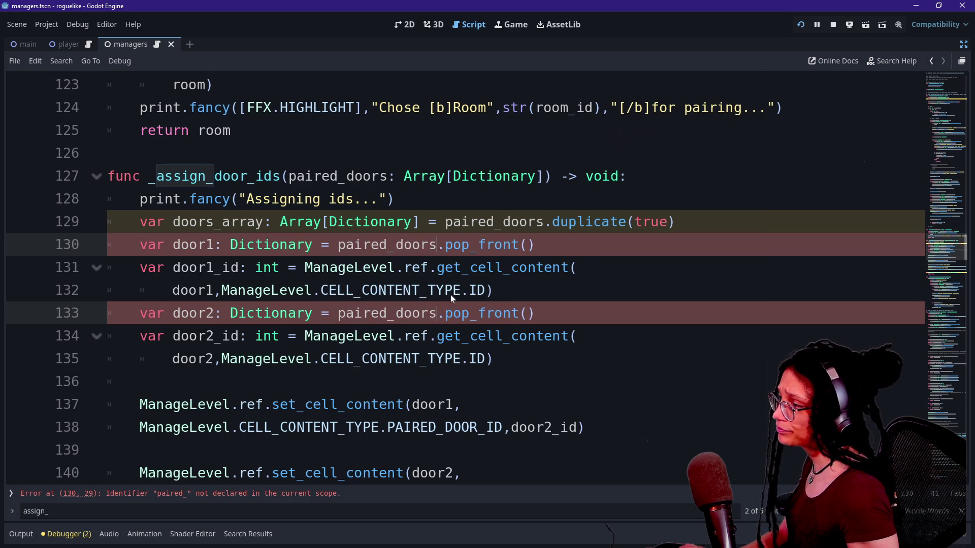
left_click(519, 221)
- Delete the duplicate doors_array line
key("shift+Up")
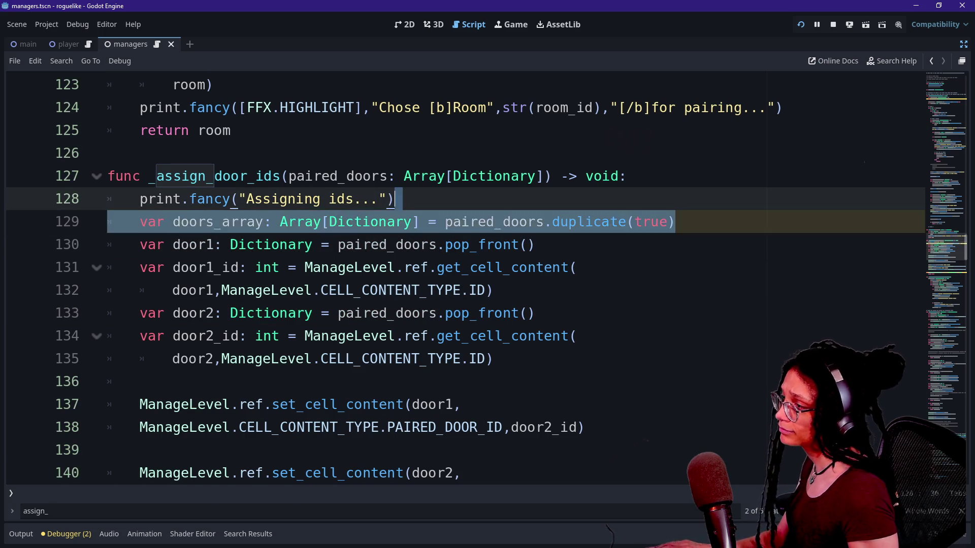
key("BackSpace")
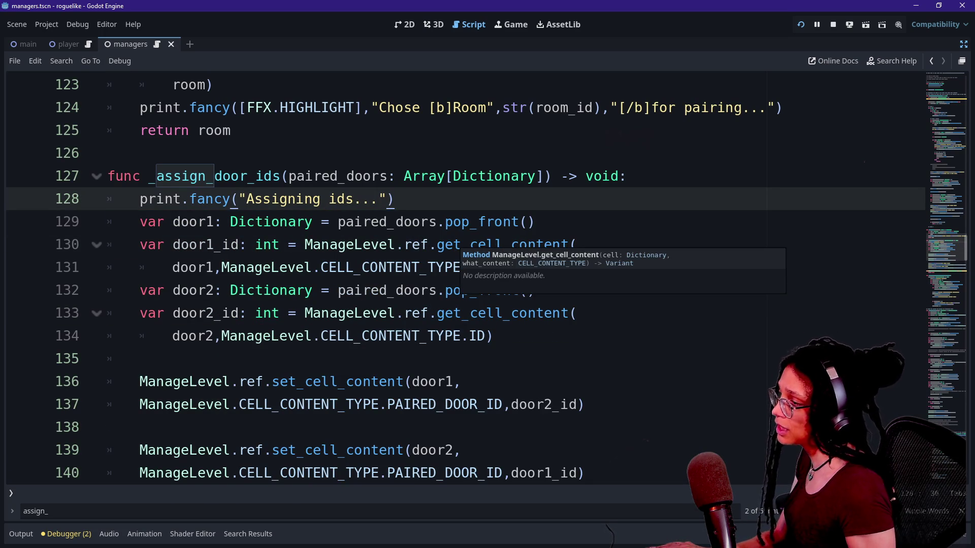
key("Down")
key("Down")
key("Down")
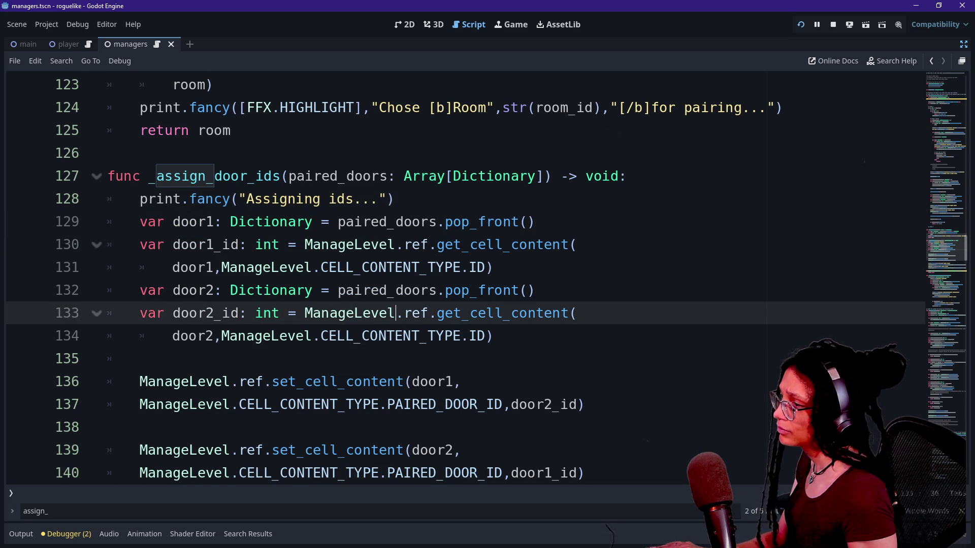
- Change door1 and door2 from .pop_front() to paired_doors[0] and [1], then rerun the game
left_click(446, 222)
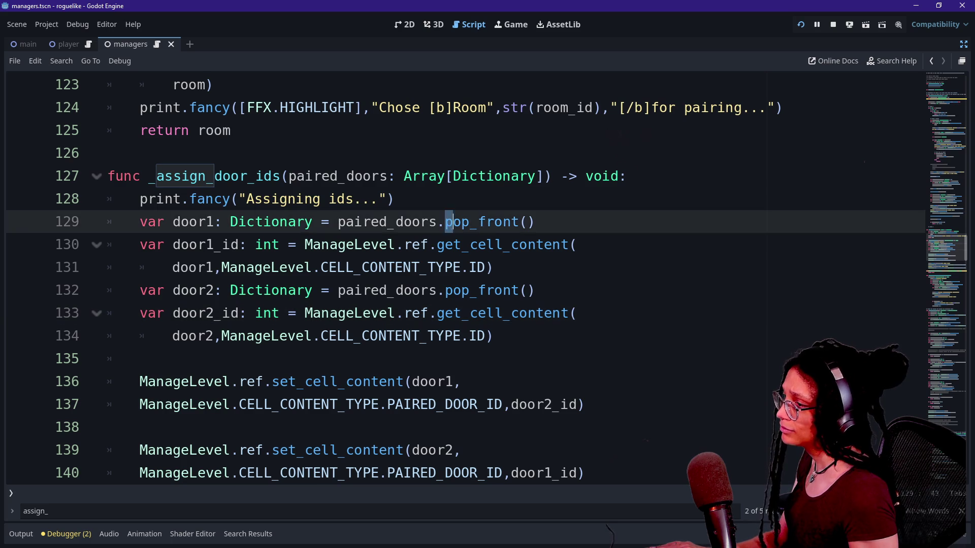
key("shift+End")
key("BackSpace")
key("BackSpace")
type("[")
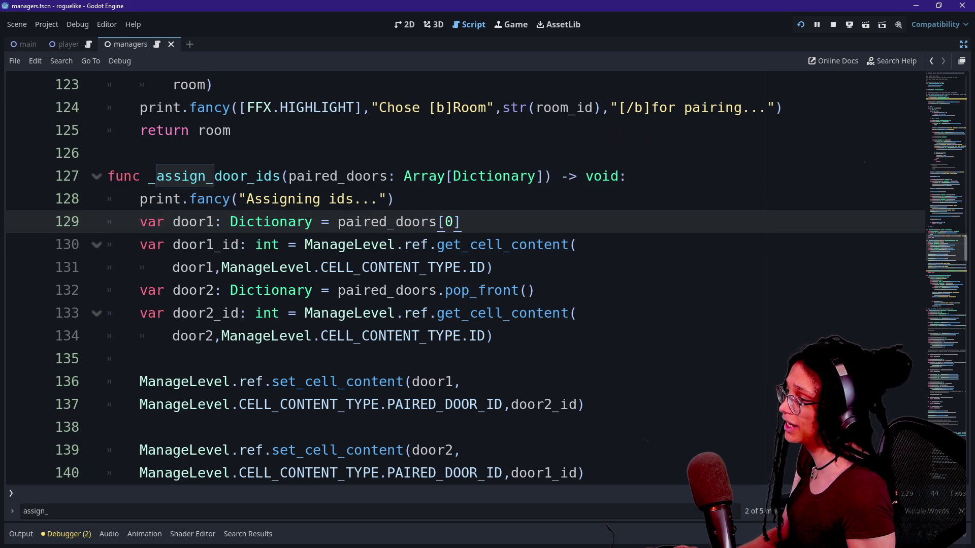
left_click(437, 290)
key("shift+End")
key("BackSpace")
type("[1]")
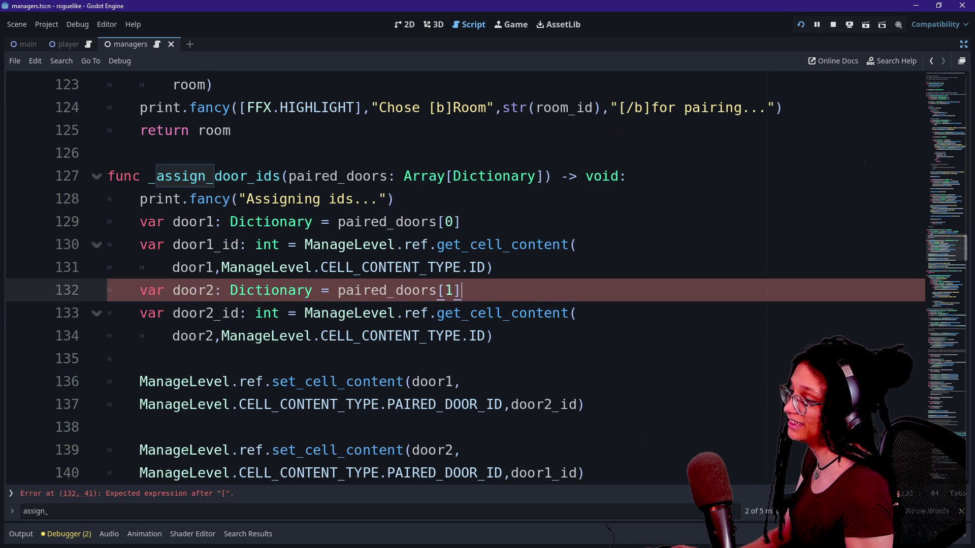
left_click(801, 25)
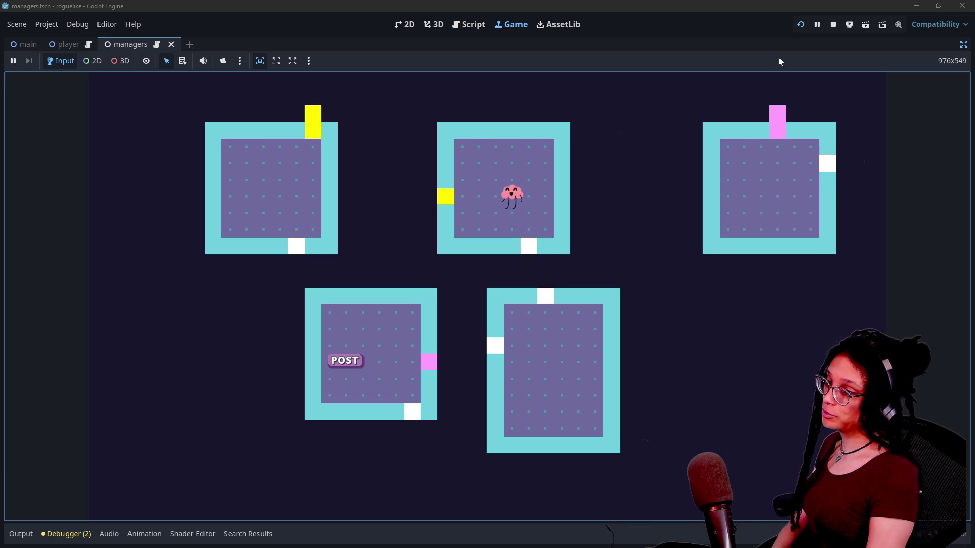
- Stop the game and review the two warnings, at lines 36 and 147, in the Debugger
left_click(834, 24)
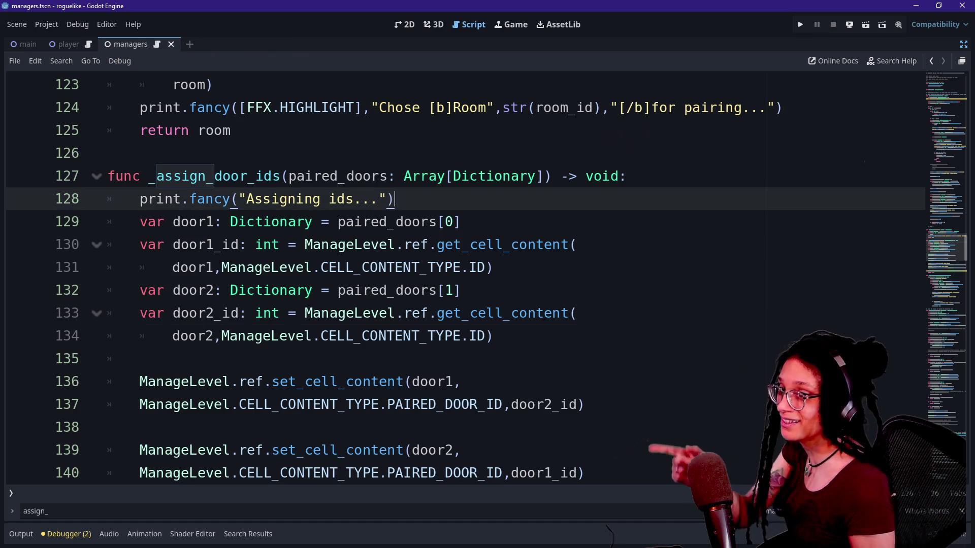
left_click(493, 336)
left_click(66, 534)
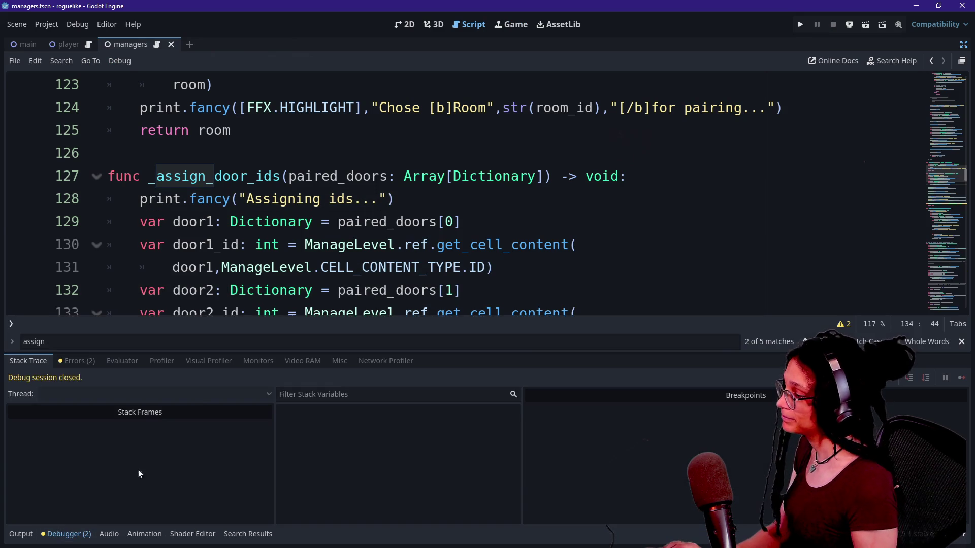
left_click(73, 361)
key("Down")
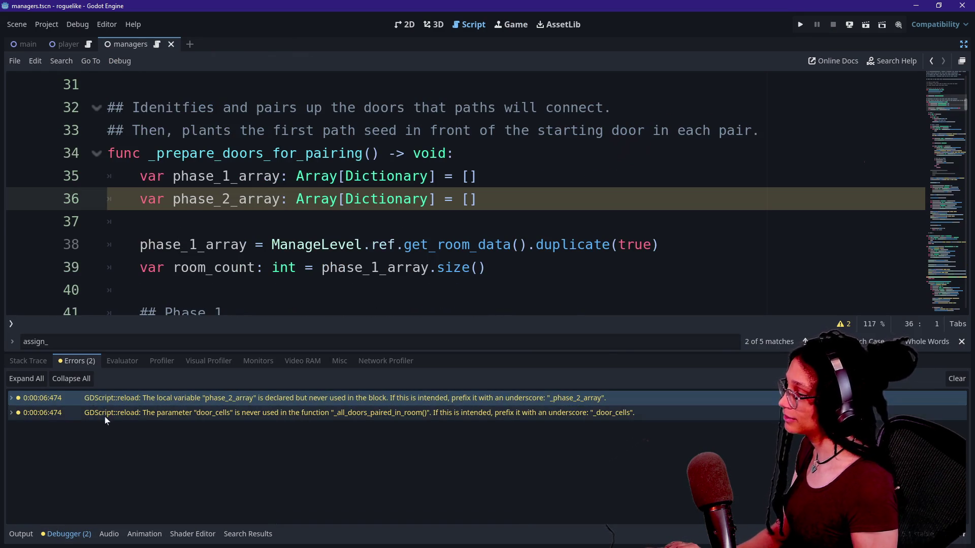
key("Down")
left_click(21, 534)
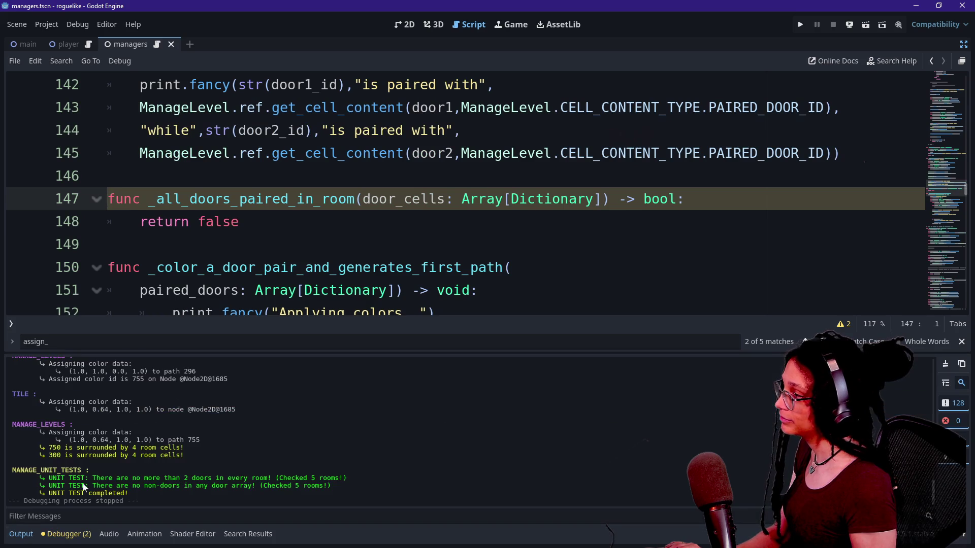
- Comment out the unused _all_doors_paired_in_room function on lines 147–148 and save
left_click(109, 244)
left_click_drag(288, 199, 239, 221)
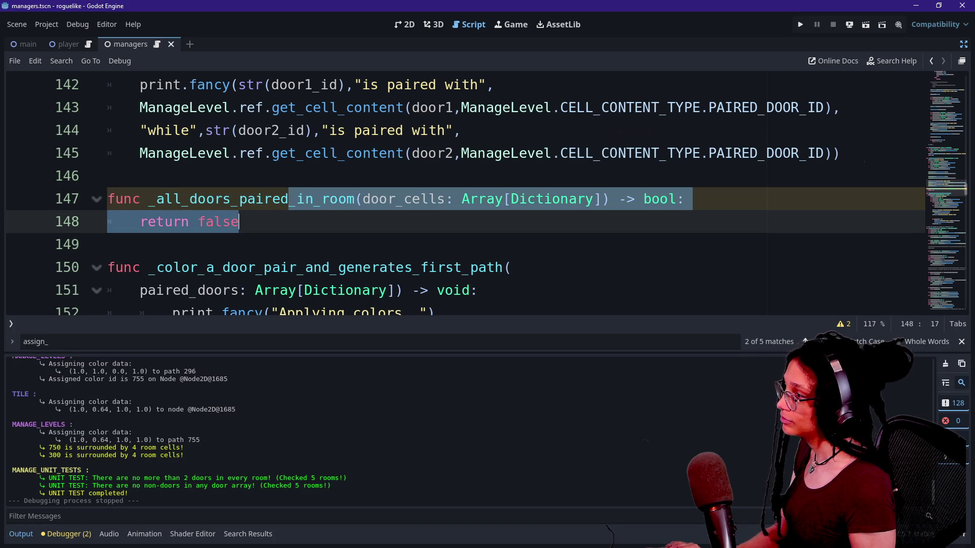
key("ctrl+k")
key("Right")
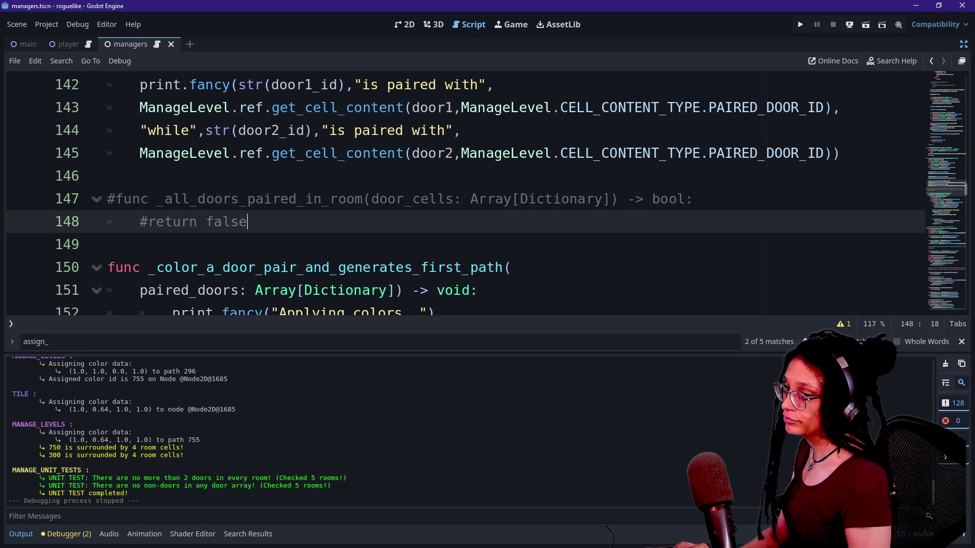
key("ctrl+s")
left_click(560, 107)
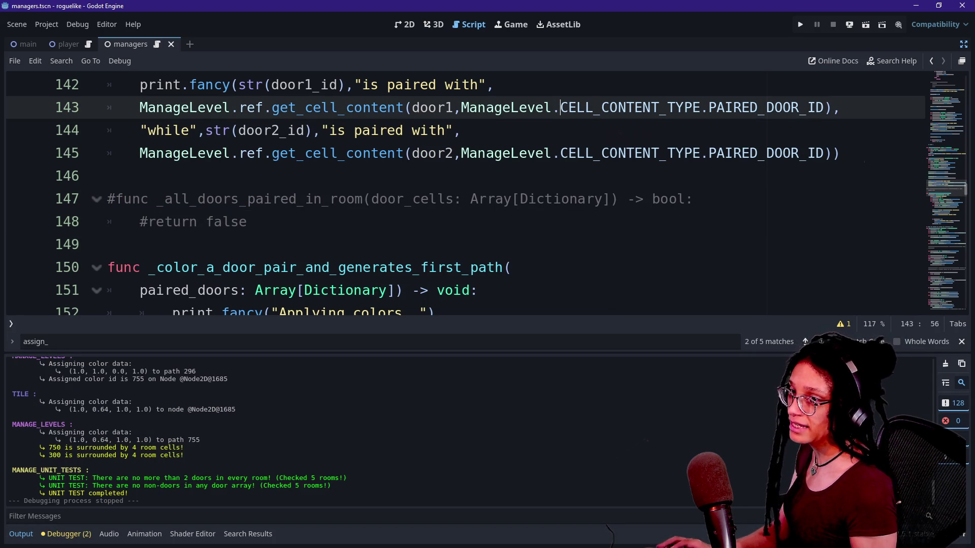
- Commit the three changed scripts to main with a phase 1 door-pairs summary, then push to origin
key("alt+Tab")
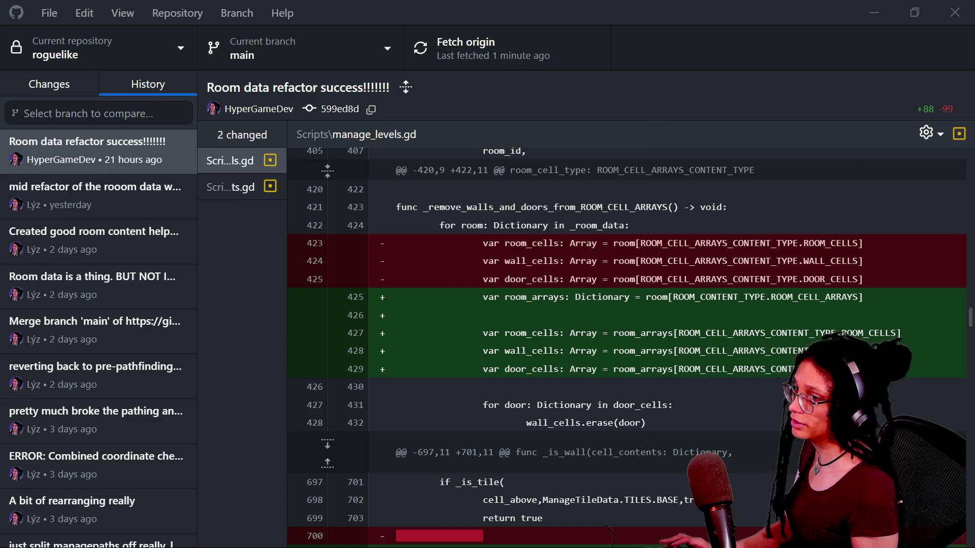
left_click(48, 84)
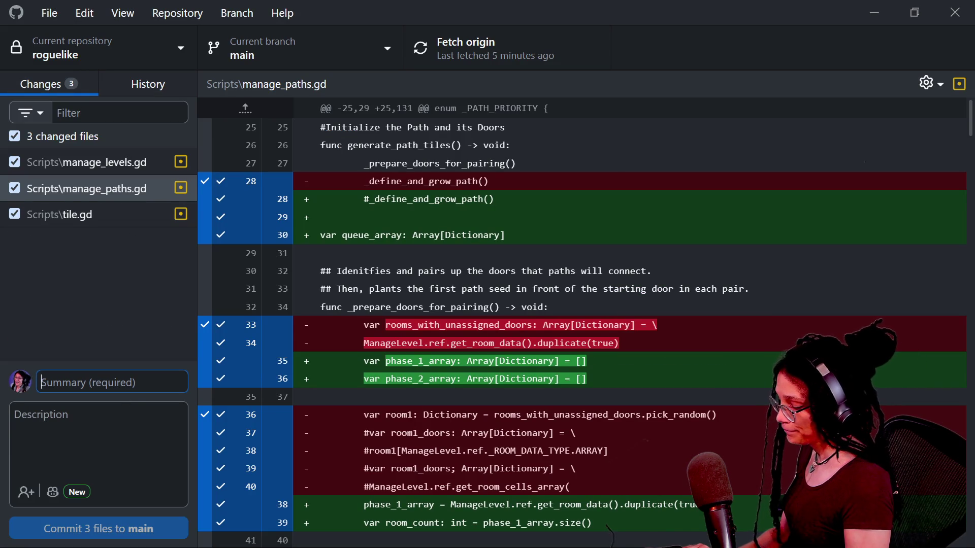
type("Doo")
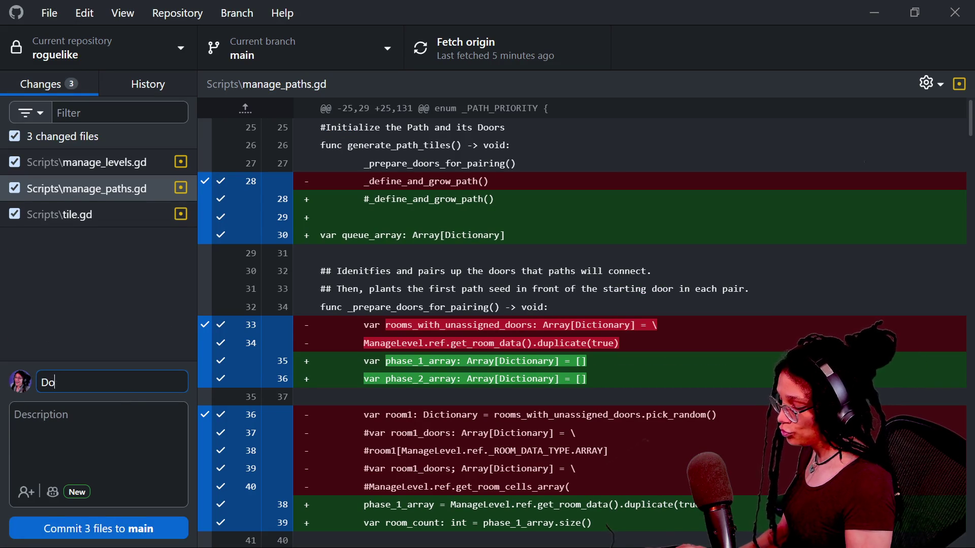
key("BackSpace")
key("BackSpace")
type("New door")
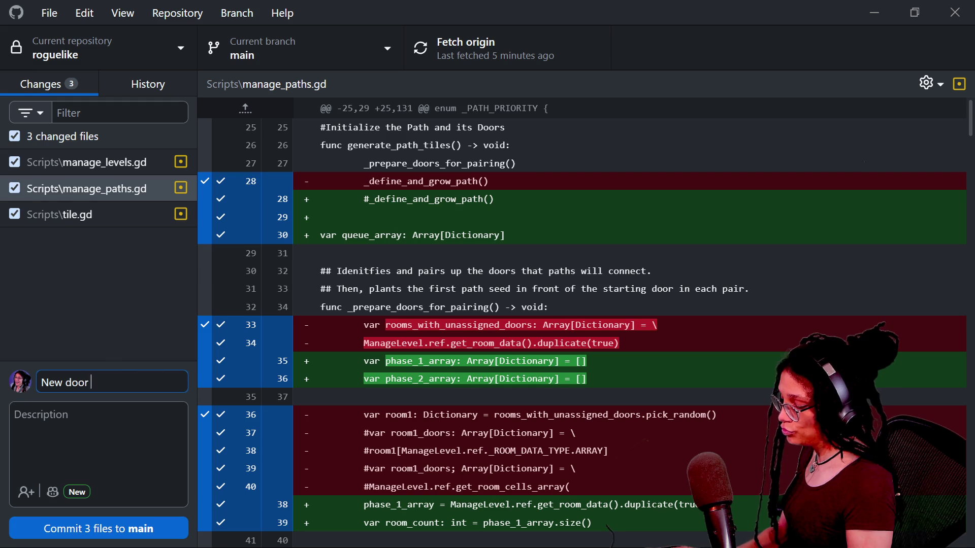
type("fi")
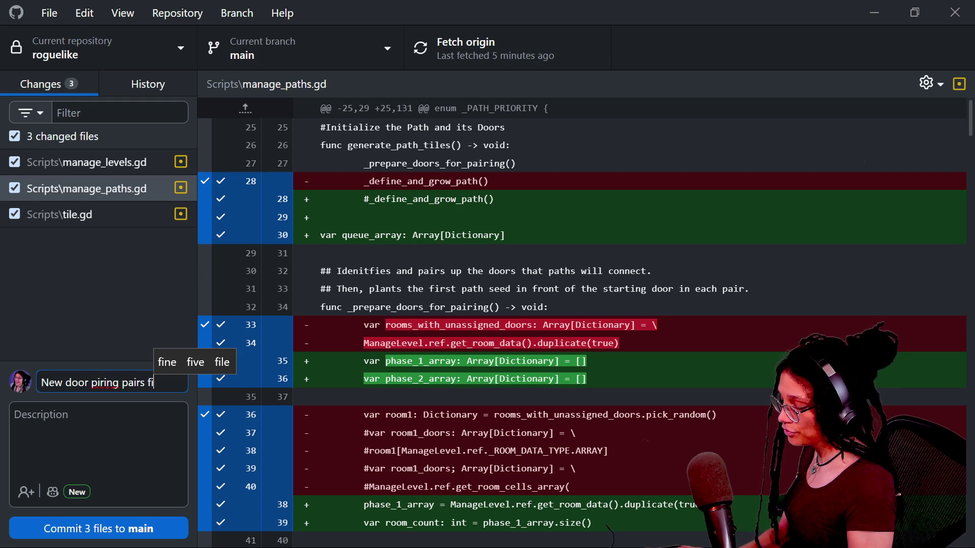
key("BackSpace")
key("BackSpace")
key("BackSpace")
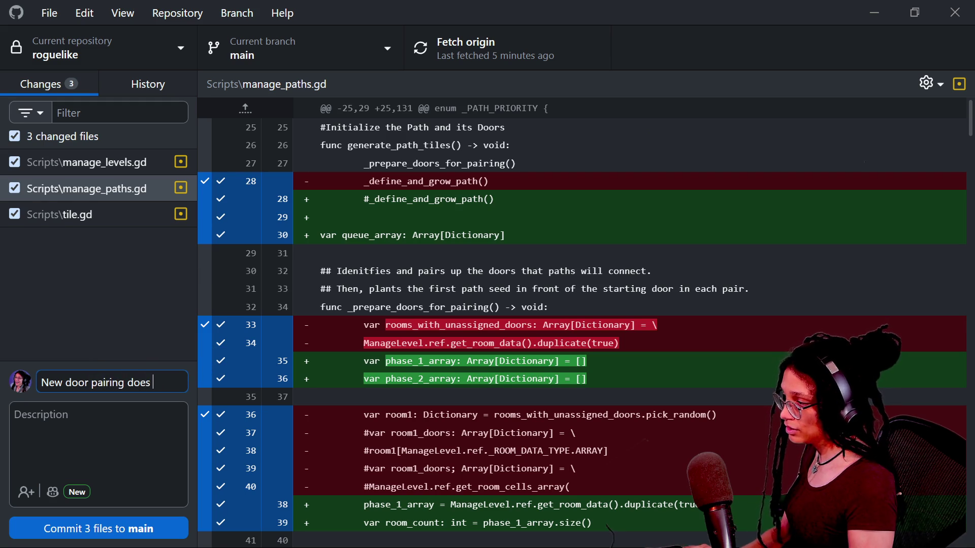
type("1 of door pairs")
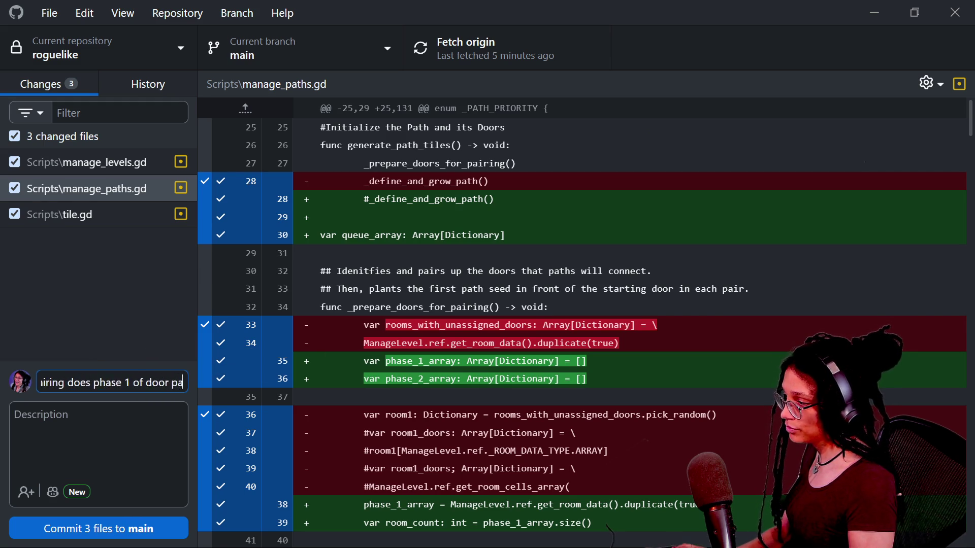
key("ctrl+Return")
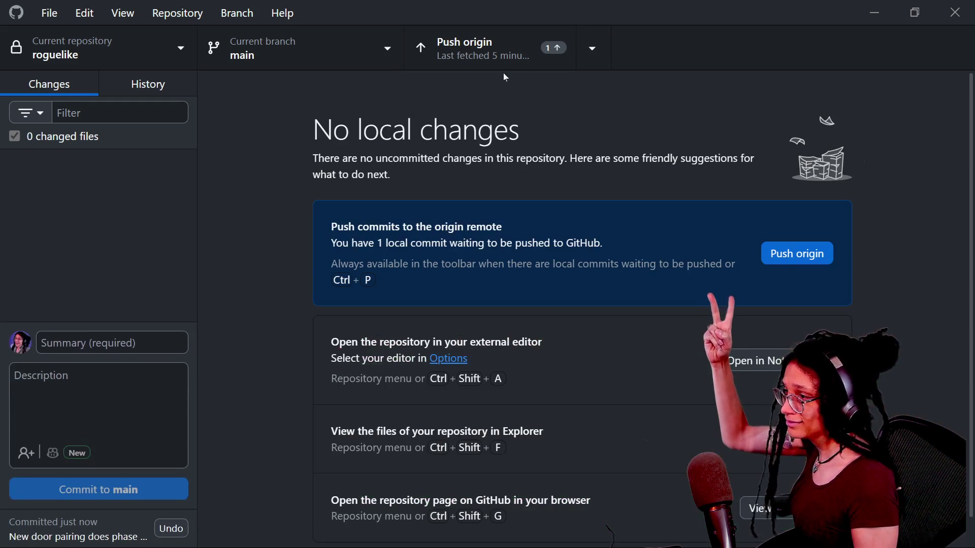
left_click(521, 46)
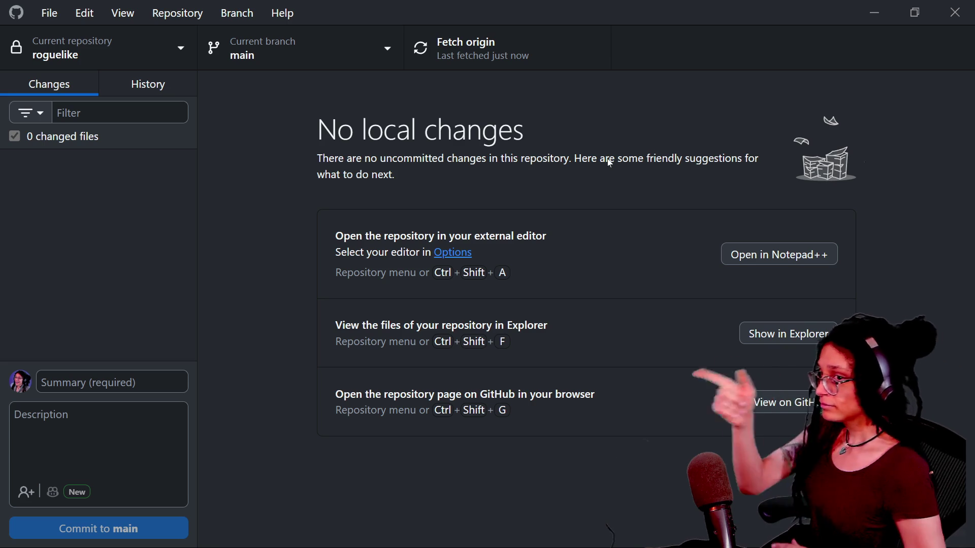
key("alt")
key("alt+Tab")
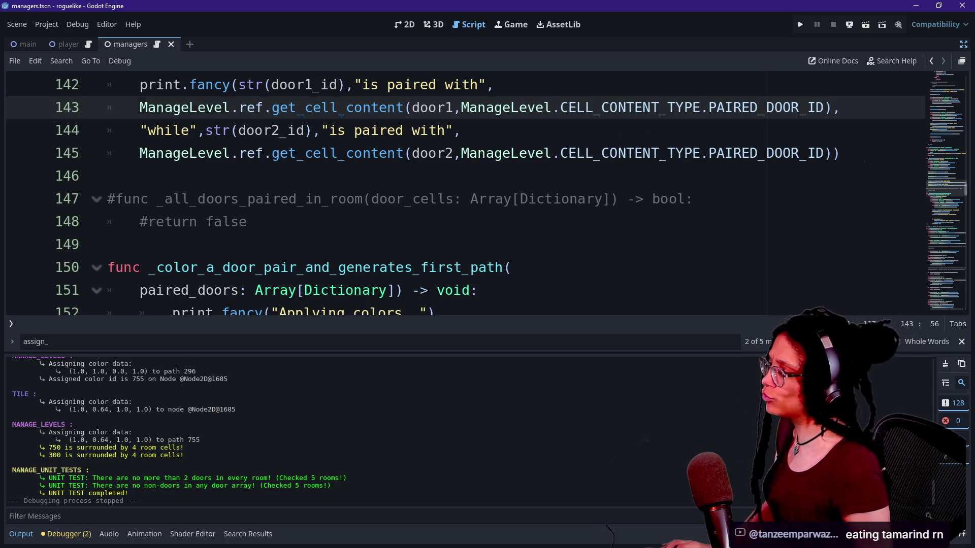
- Read through managers.gd and search it for 'assign_' without making edits
left_click(461, 131)
key("ctrl+j")
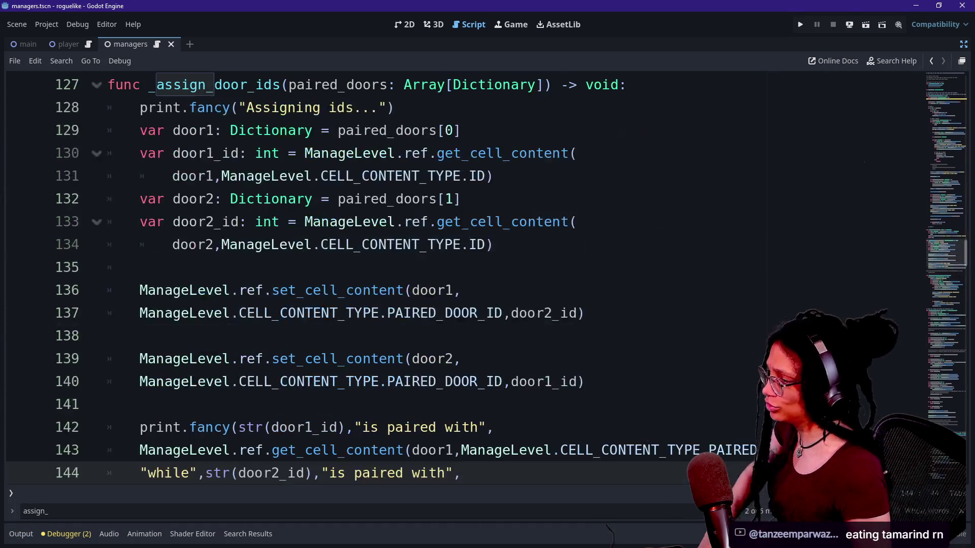
scroll(457, 280, "up", 15)
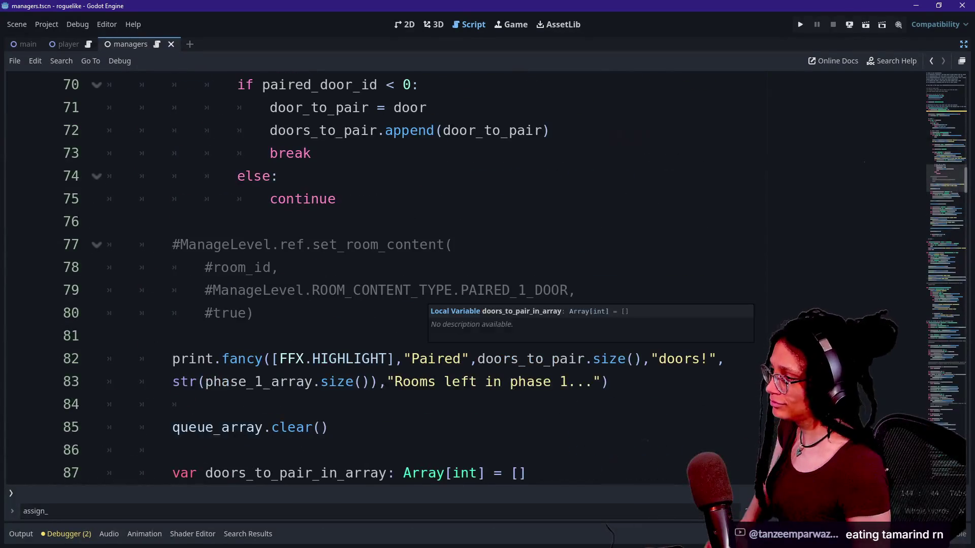
left_click(279, 267)
scroll(508, 198, "up", 4)
left_click(508, 199)
scroll(508, 199, "up", 1)
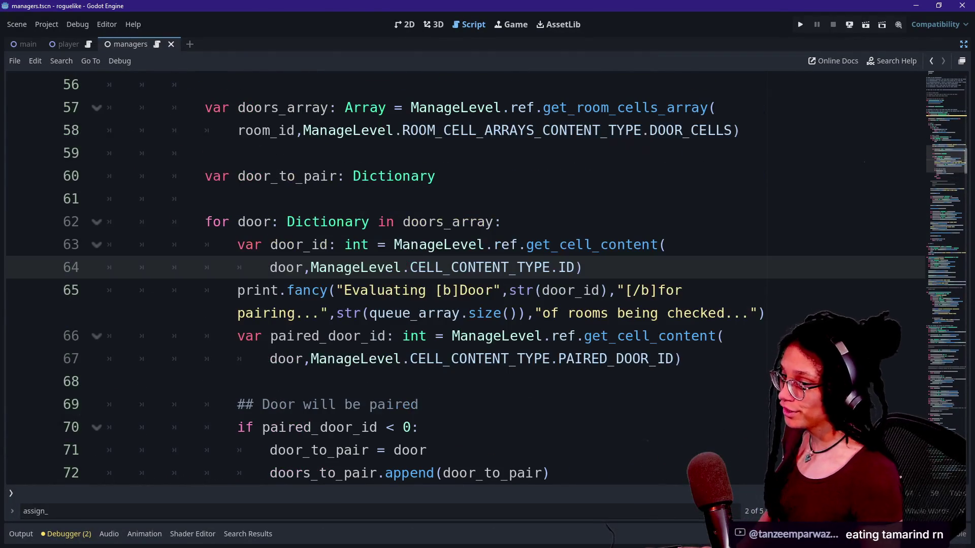
scroll(510, 267, "up", 4)
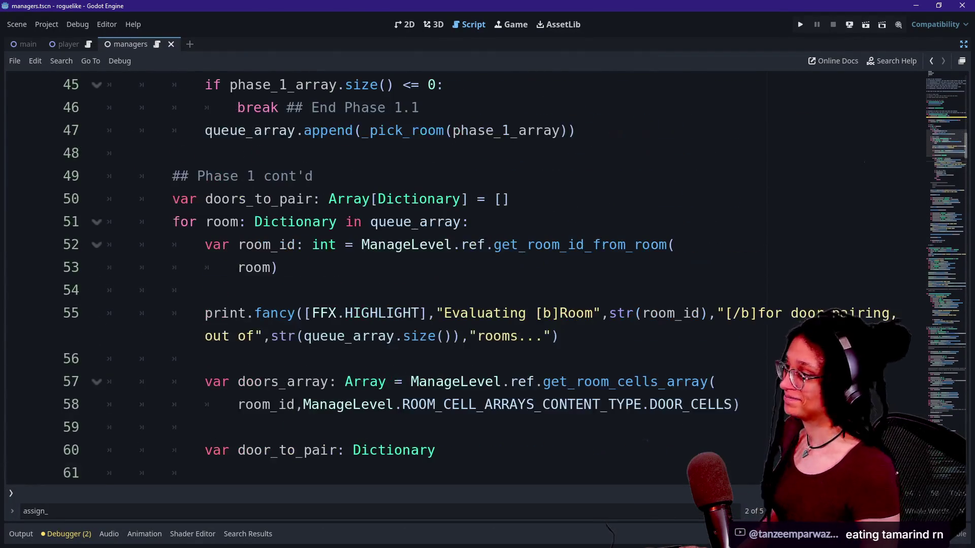
key("ctrl+f")
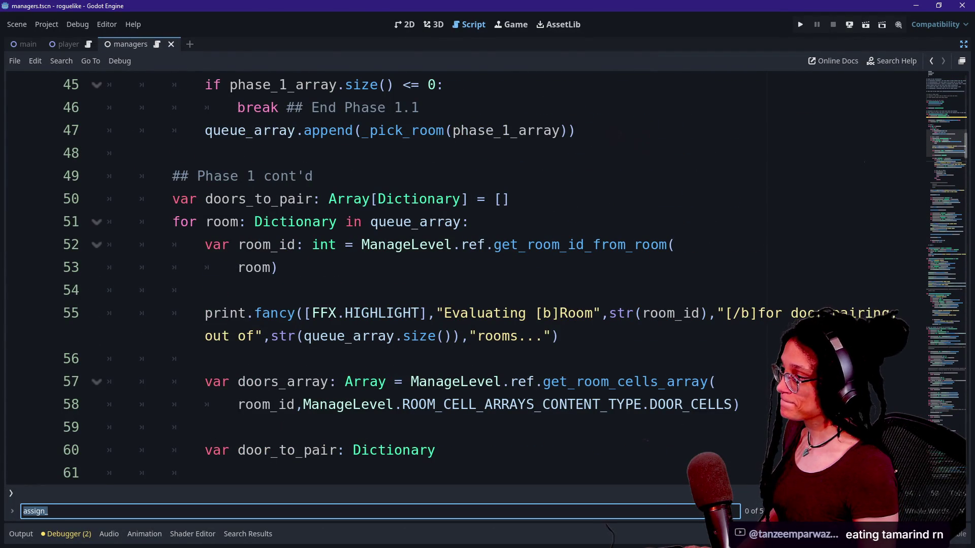
scroll(507, 274, "up", 5)
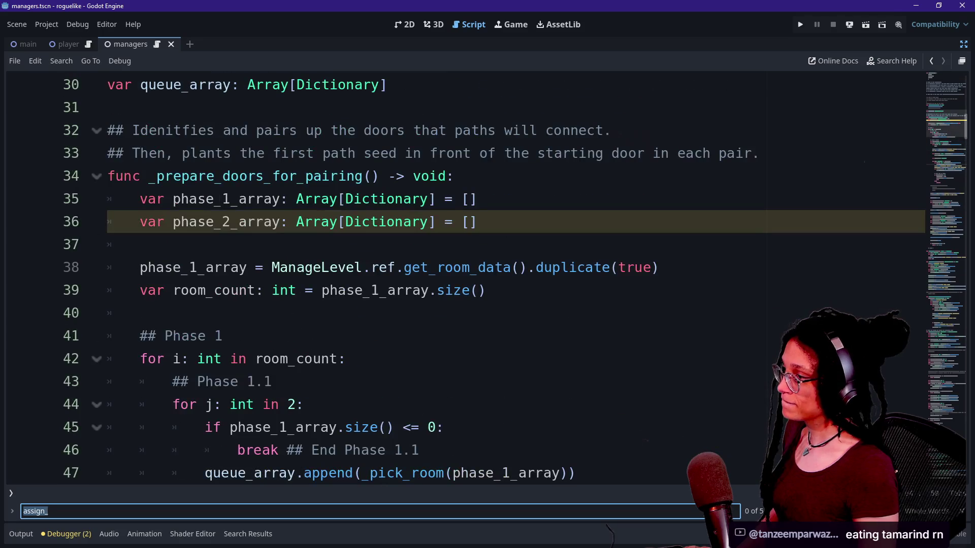
left_click(189, 222)
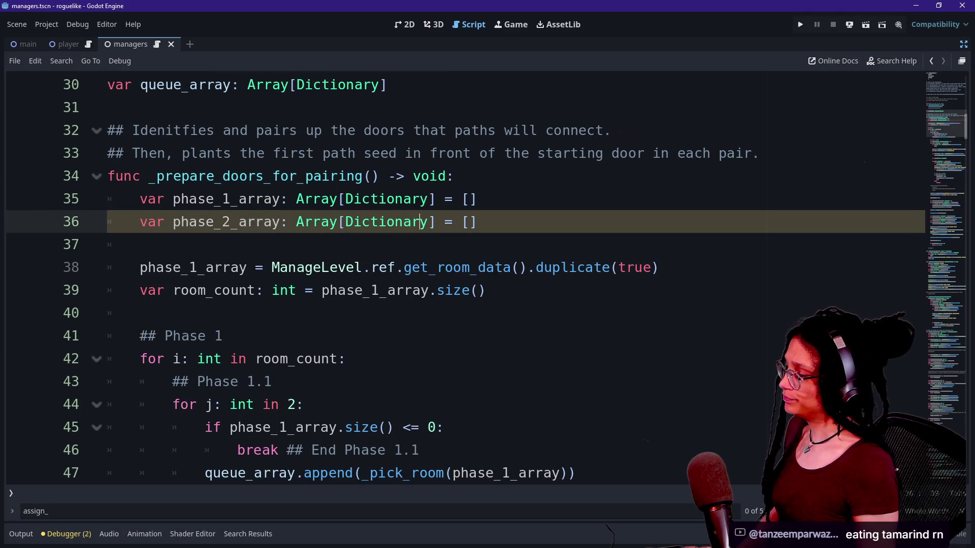
scroll(508, 274, "down", 15)
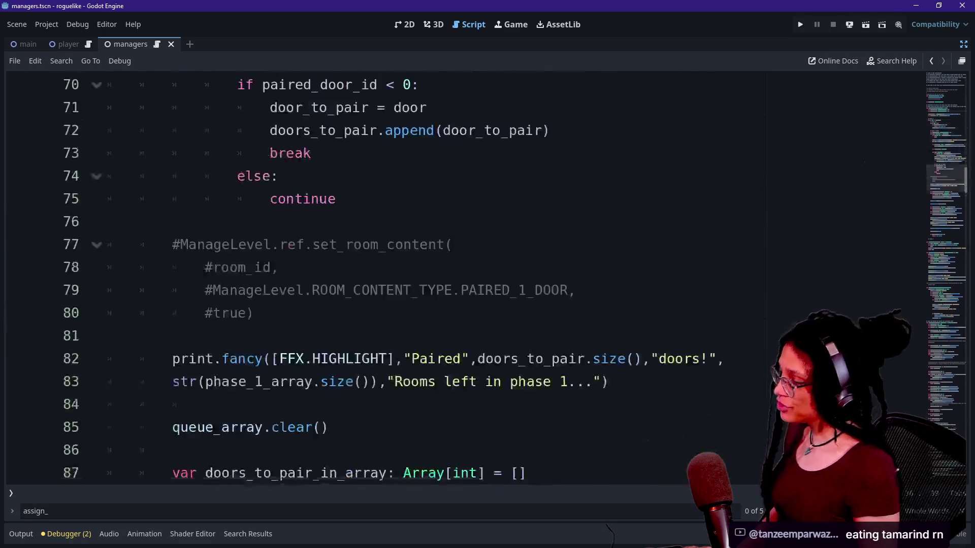
left_click(20, 534)
- In Excalidraw, move the green ellipse around PHASE 1 ARRAY
key("alt+Tab")
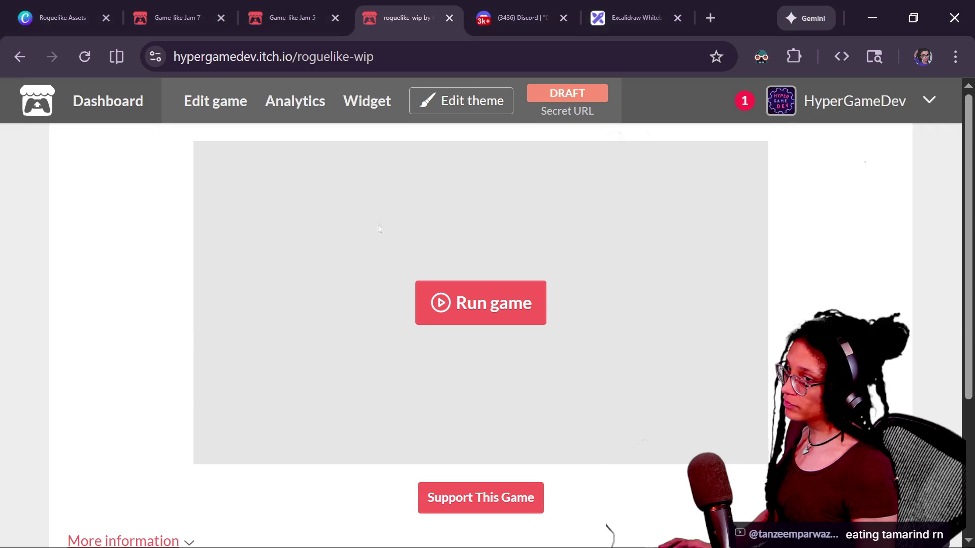
left_click(627, 17)
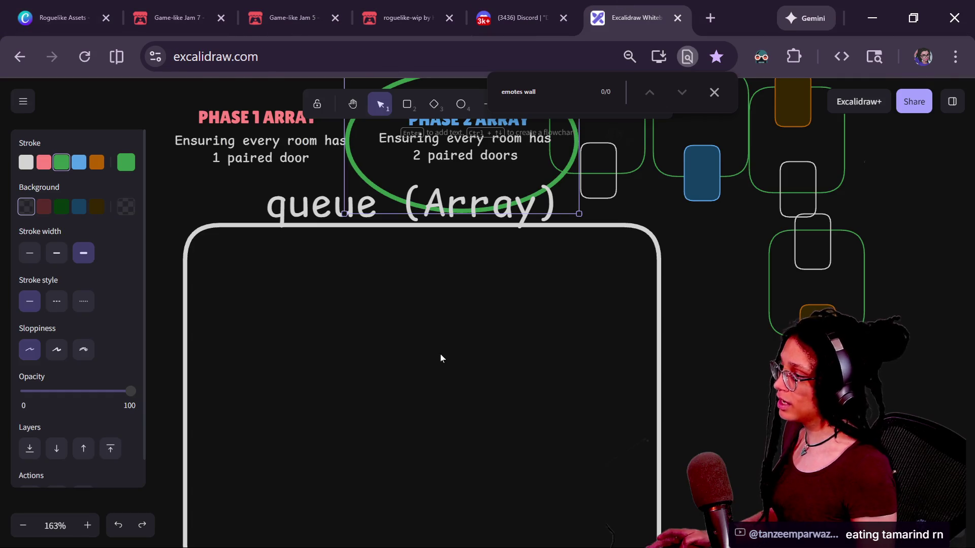
left_click_drag(464, 200, 333, 195)
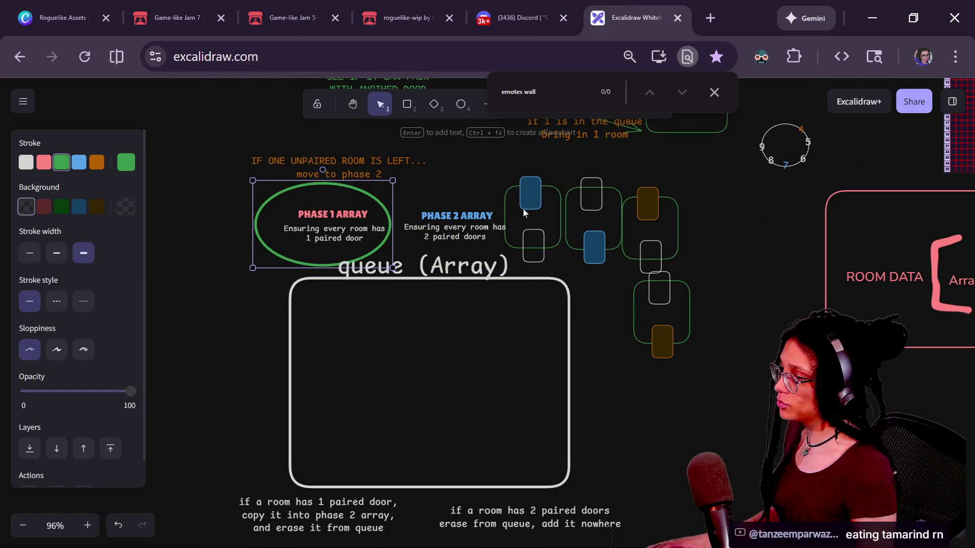
left_click(550, 205)
- Delete three extra room groups beside PHASE 2 ARRAY and reposition the remaining room
key("Delete")
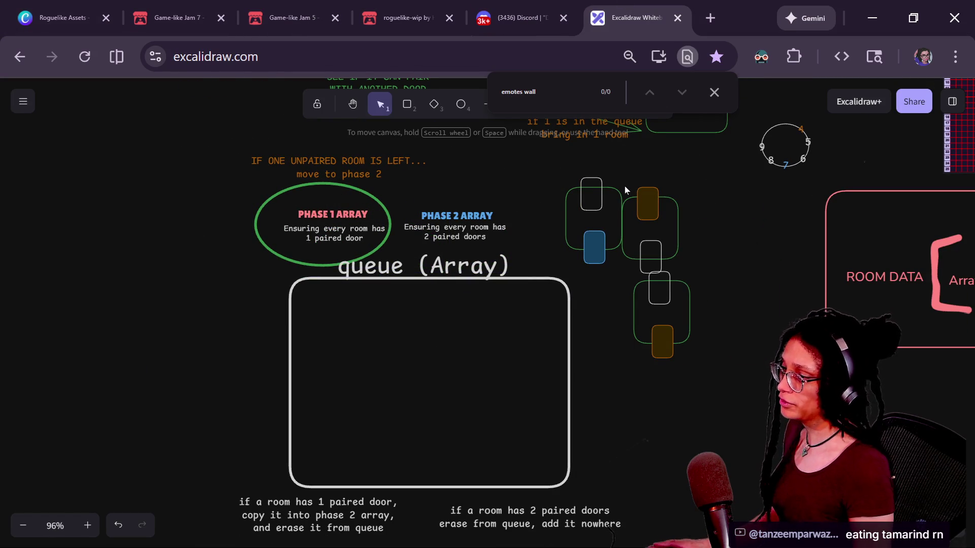
left_click(617, 194)
key("Delete")
left_click(677, 211)
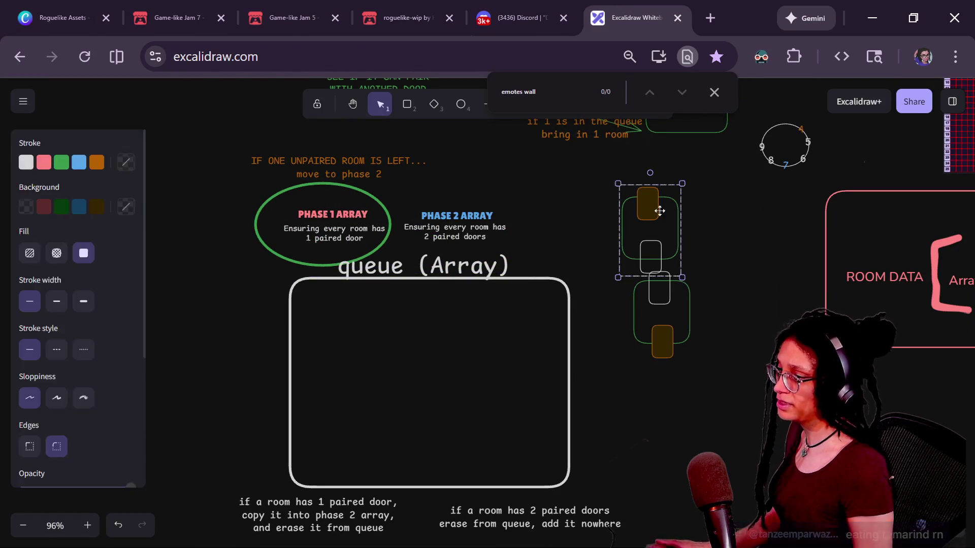
key("Delete")
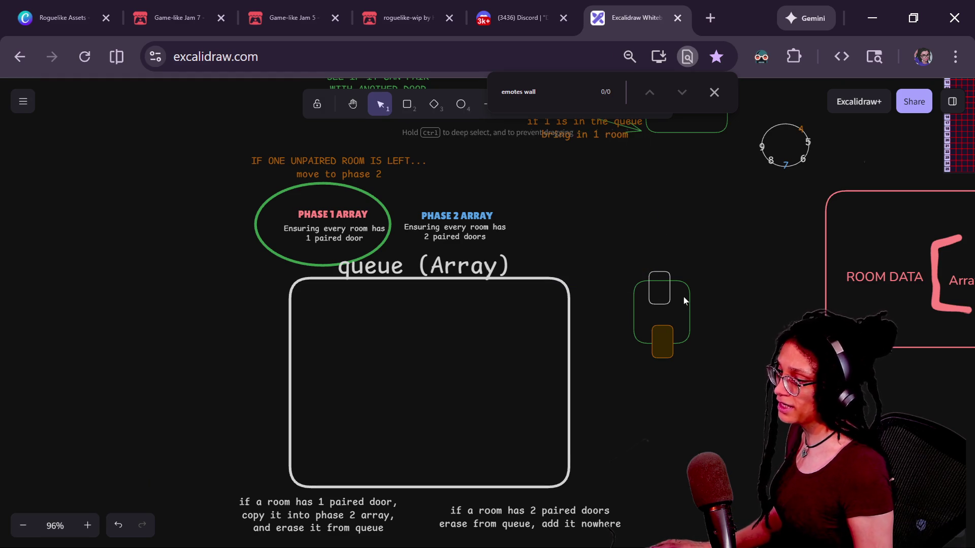
left_click(681, 300)
left_click_drag(686, 285, 625, 292)
left_click(810, 305)
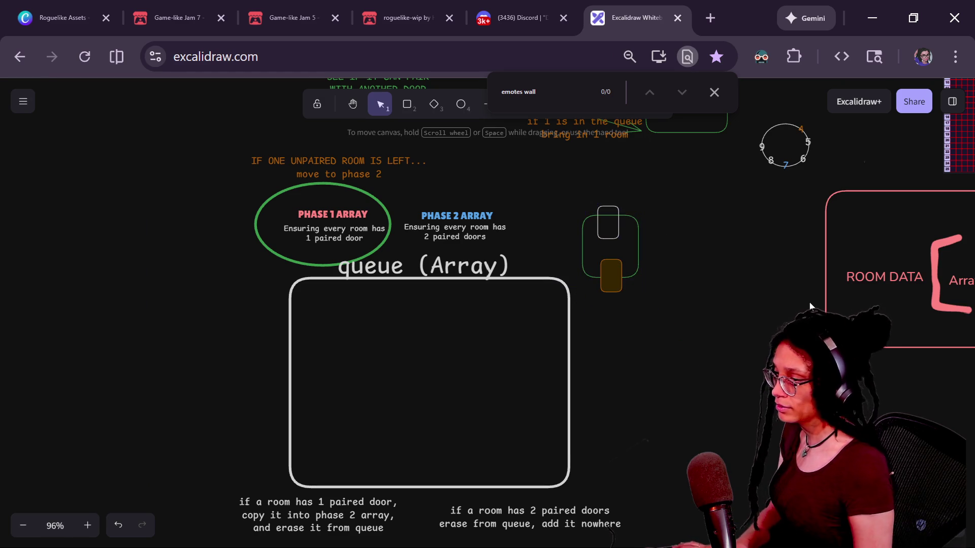
- Give the orange door box a white outline and transparent fill
left_click(611, 287)
left_click(26, 161)
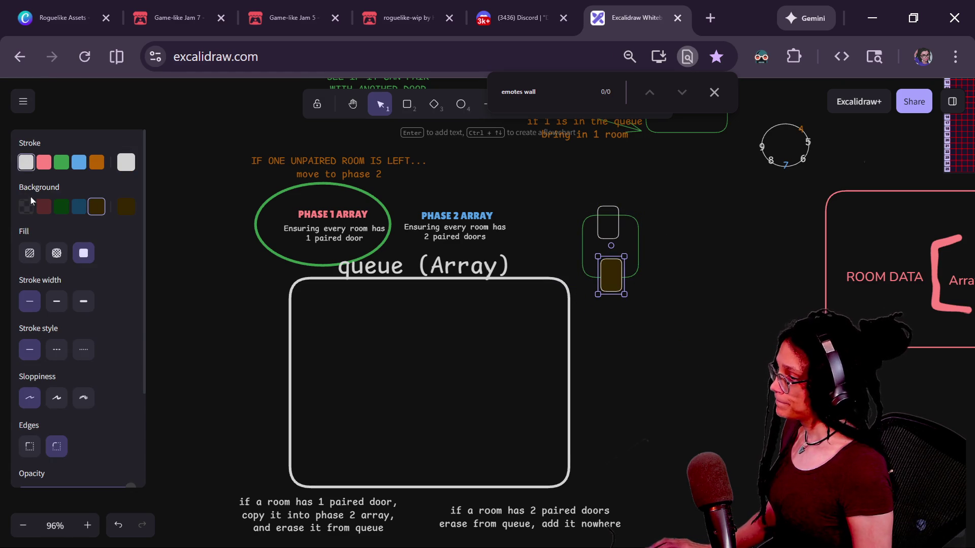
left_click(26, 206)
- Move the room group to the far left and duplicate it
mouse_move(692, 318)
left_mouse_down()
mouse_move(584, 214)
mouse_move(572, 188)
left_mouse_up()
mouse_move(649, 208)
left_mouse_down()
mouse_move(463, 287)
mouse_move(576, 268)
left_mouse_up()
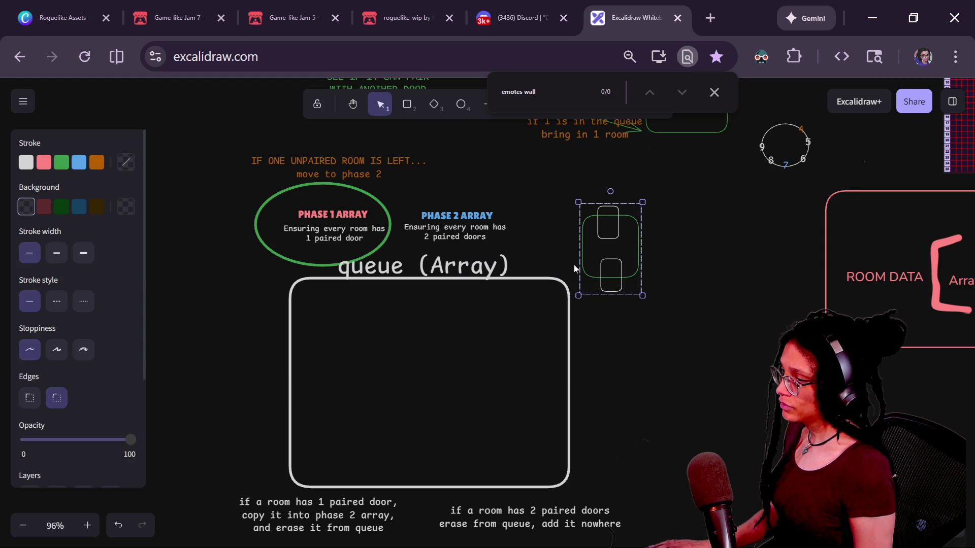
left_click_drag(590, 235, 162, 198)
scroll(182, 215, "up", 5)
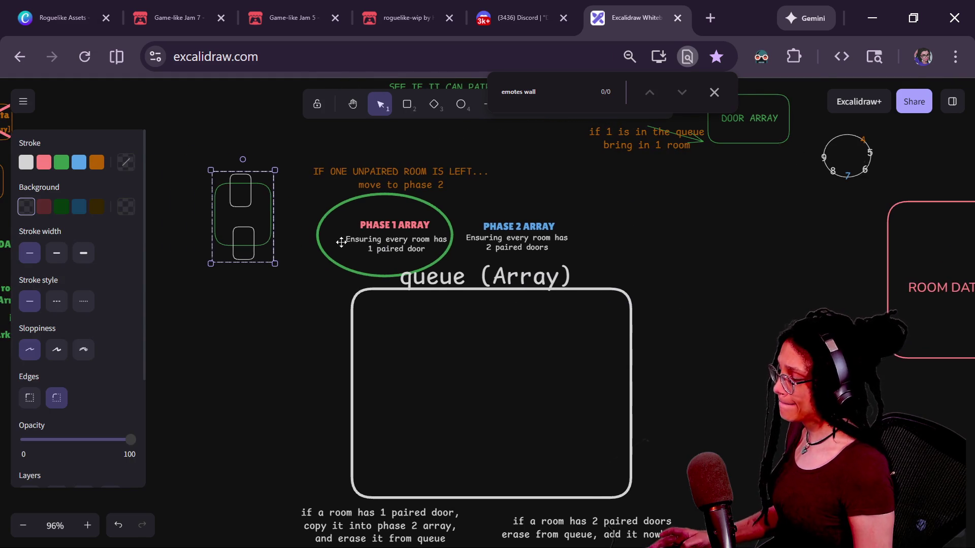
left_click(427, 215)
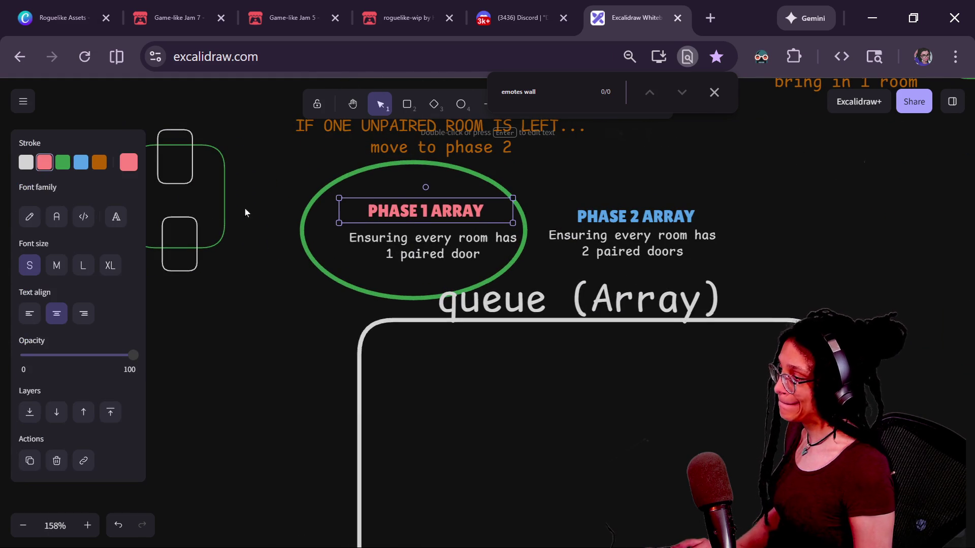
key("ctrl+z")
key("ctrl+d")
key("ctrl+d")
key("ctrl+d")
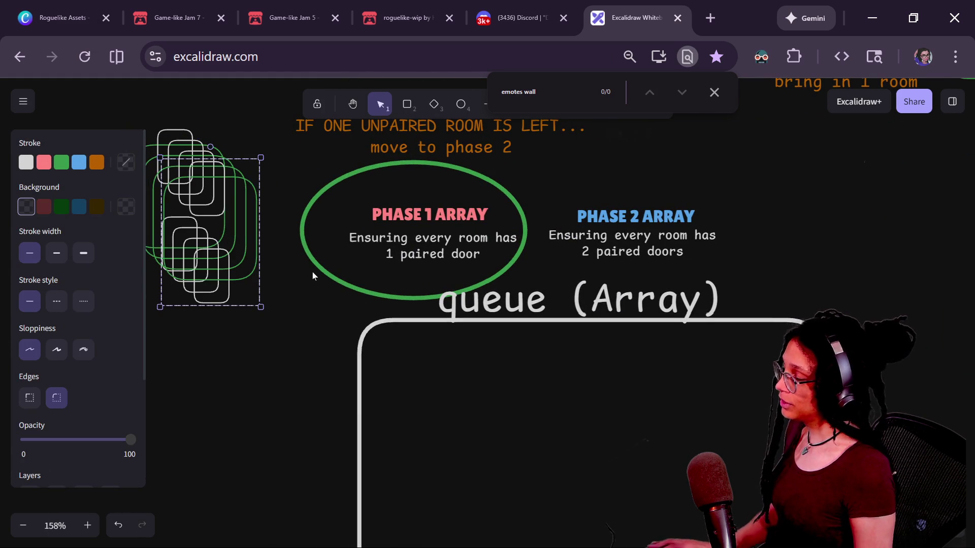
- Paste a copy of the room inside the queue (Array) box
scroll(270, 278, "up", 1)
scroll(258, 232, "right", 1)
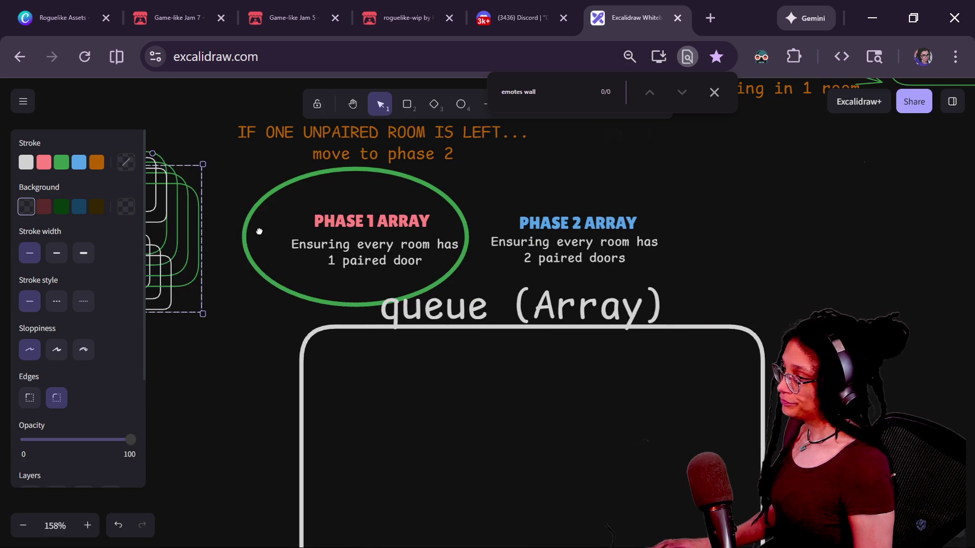
scroll(370, 228, "down", 3)
left_click(540, 214)
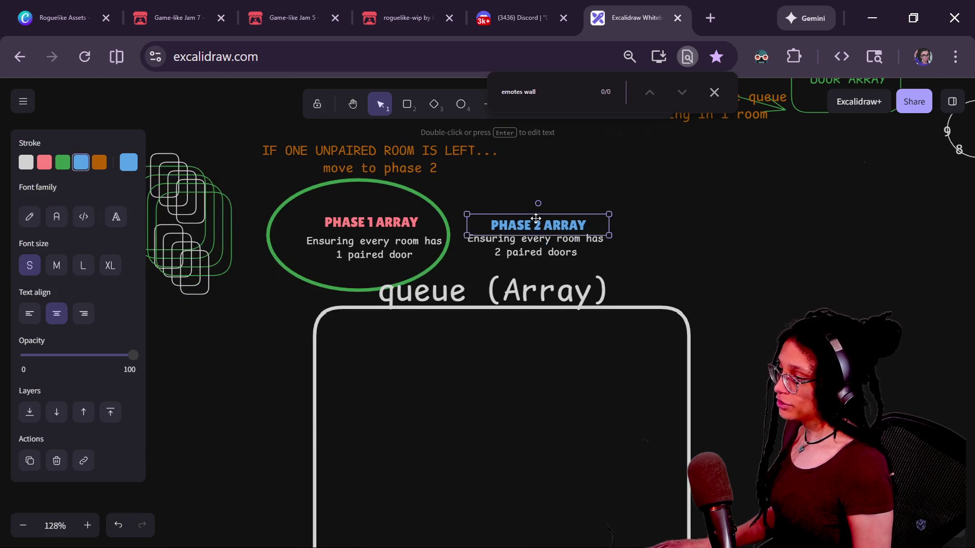
key("ctrl+z")
scroll(516, 294, "up", 1)
left_click_drag(517, 294, 478, 323)
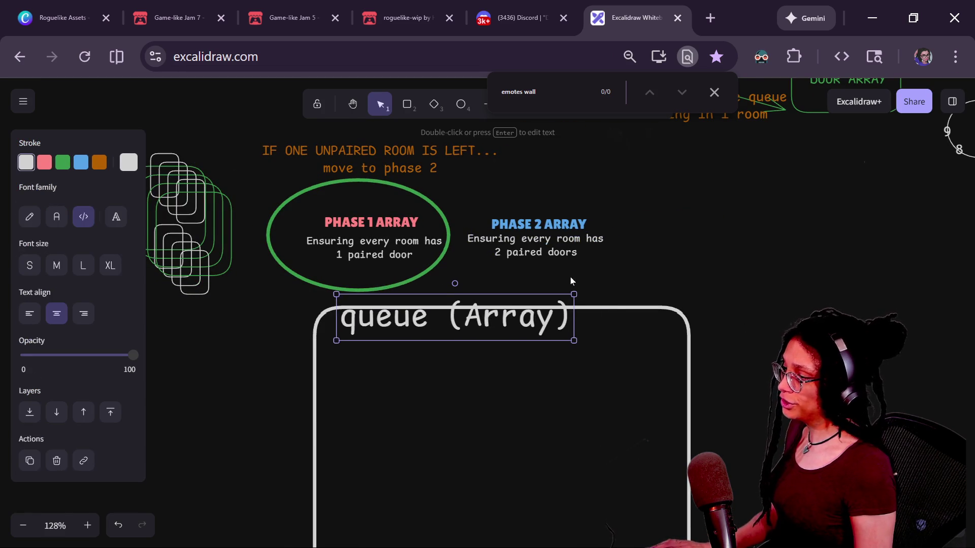
key("ctrl+z")
key("ctrl+v")
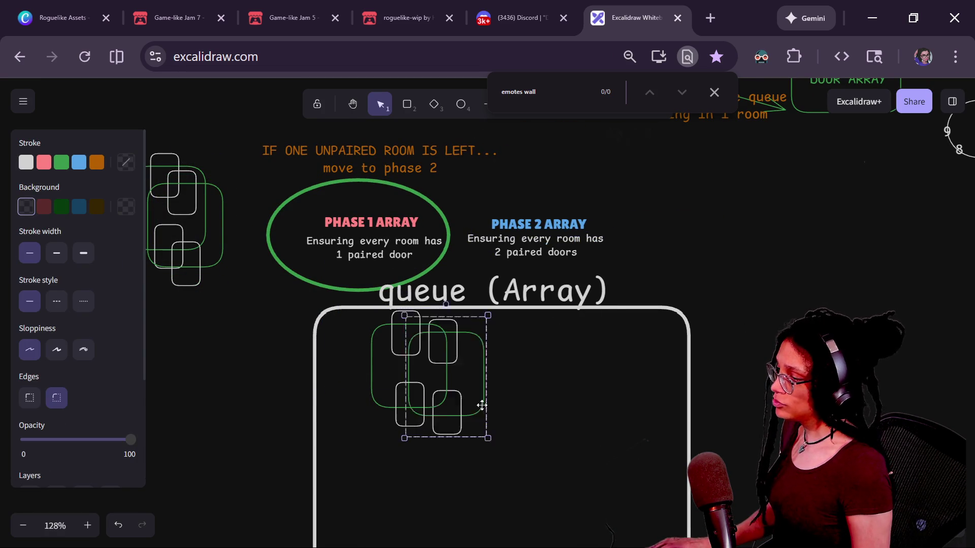
- Paste a second room into the queue, ungroup the rooms, and fill one door of each blue
key("ctrl+v")
scroll(363, 371, "down", 1)
left_click(365, 308, "shift")
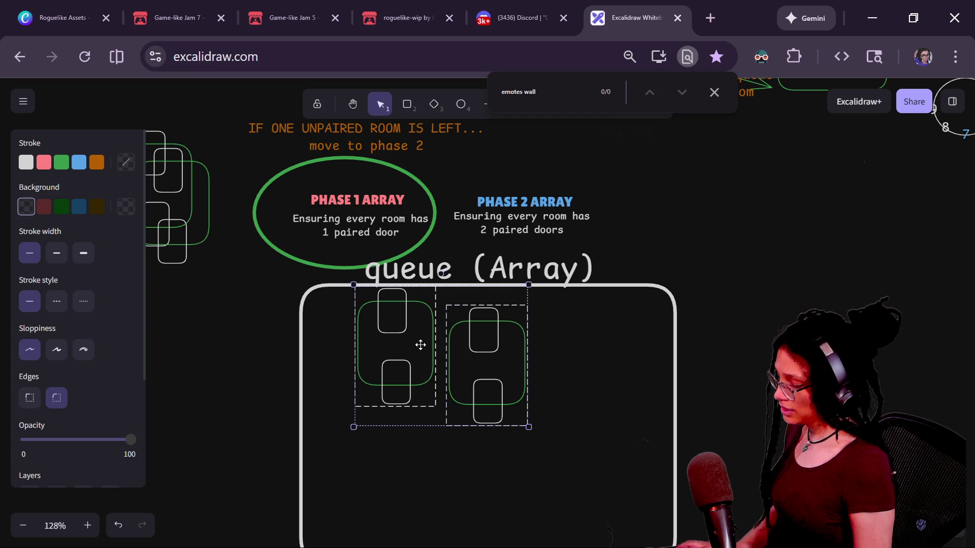
key("ctrl+shift+g")
left_click(454, 303)
left_click(386, 300)
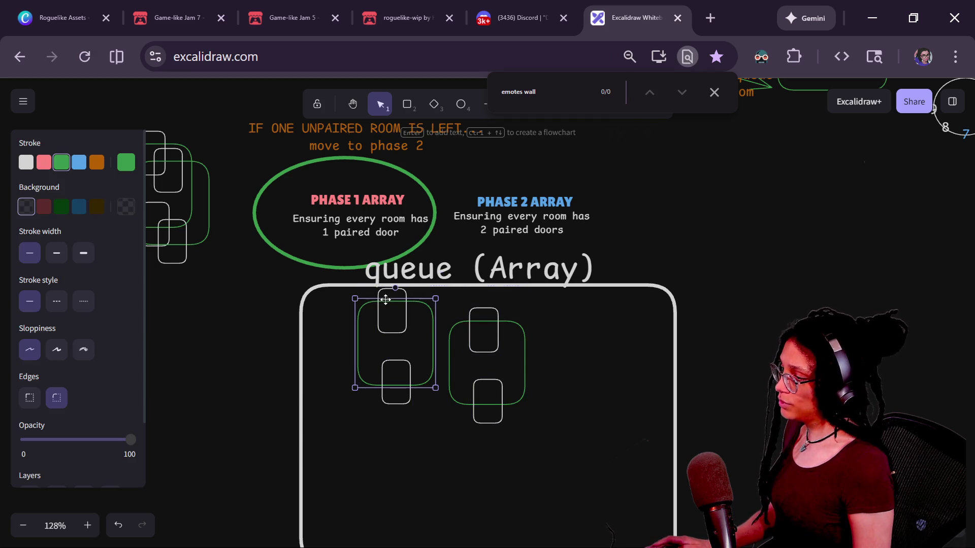
left_click(405, 319)
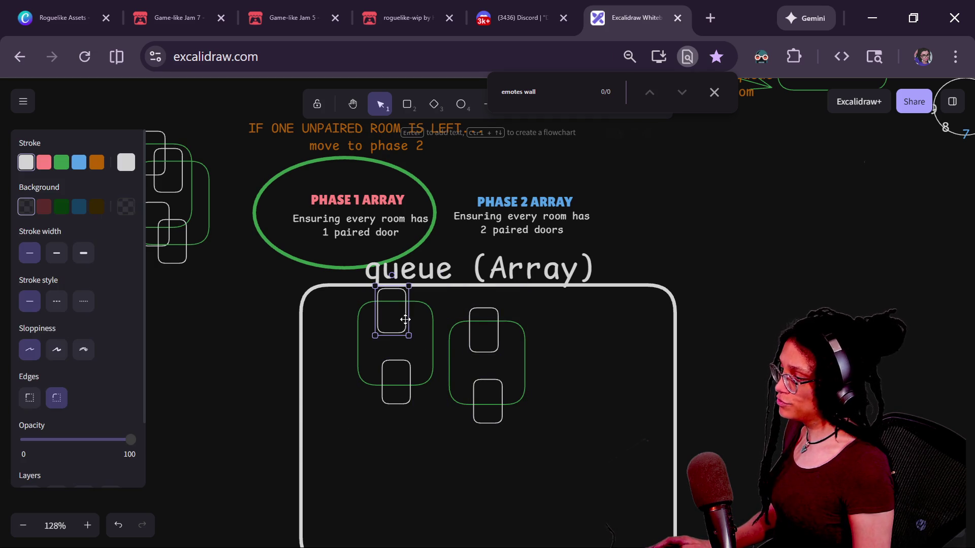
left_click(478, 415, "shift")
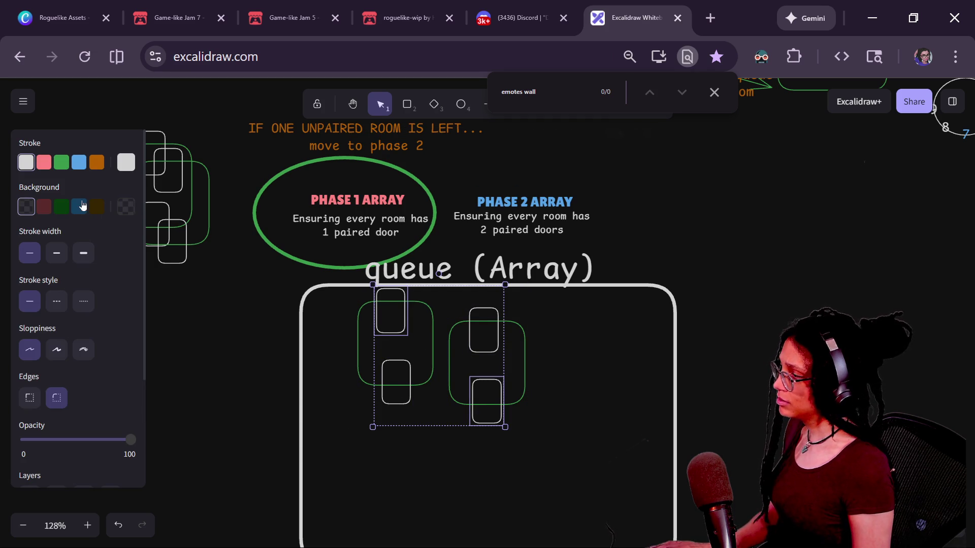
left_click(82, 205)
left_click(359, 386)
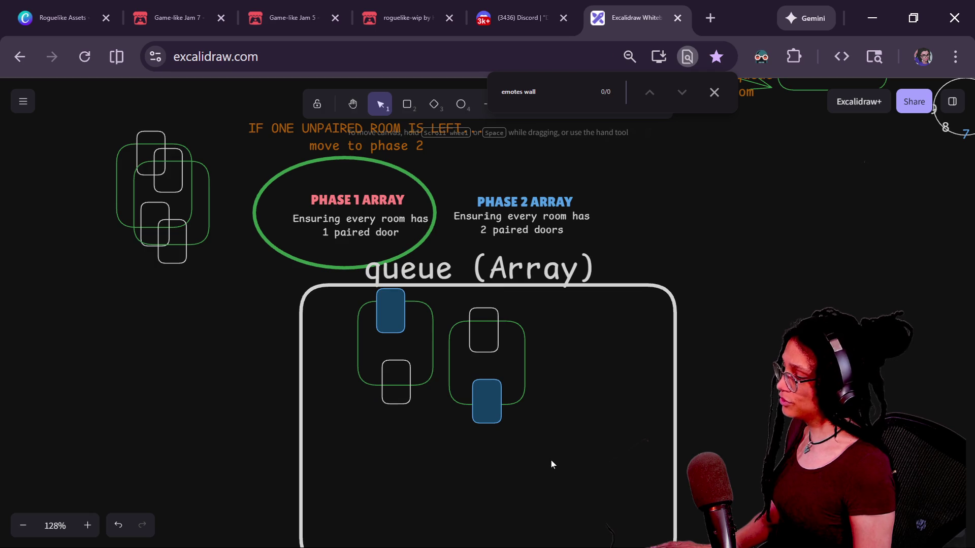
- Move both rooms out of the queue box to its upper right, overlapping each other
left_click_drag(553, 464, 436, 283)
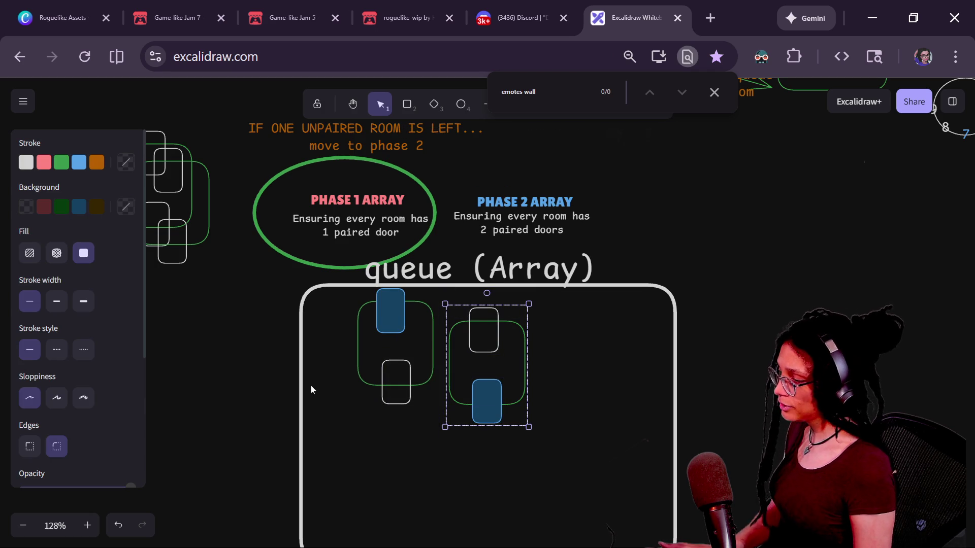
mouse_move(316, 424)
left_mouse_down()
mouse_move(410, 337)
mouse_move(437, 281)
mouse_move(434, 290)
left_mouse_up()
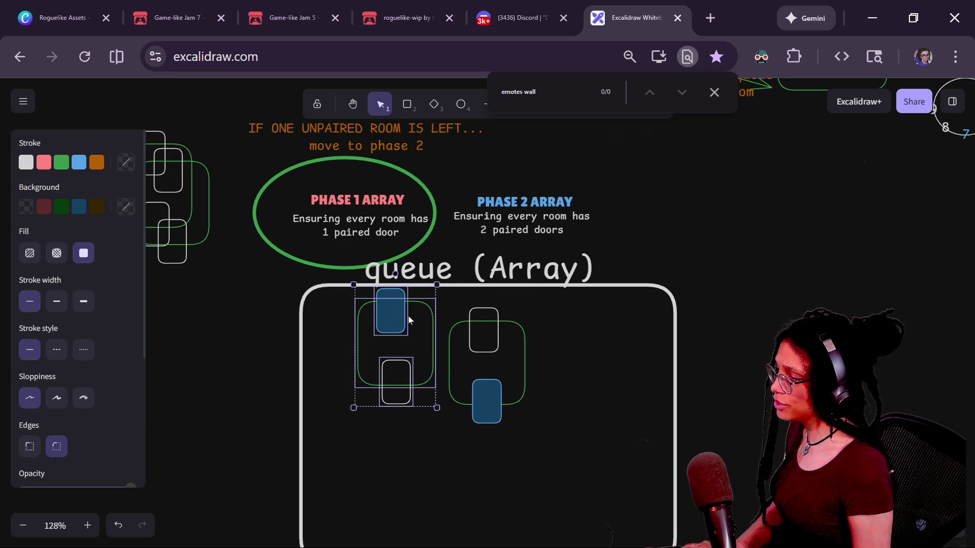
mouse_move(396, 318)
left_mouse_down()
mouse_move(705, 226)
mouse_move(380, 358)
mouse_move(397, 360)
mouse_move(654, 216)
left_mouse_up()
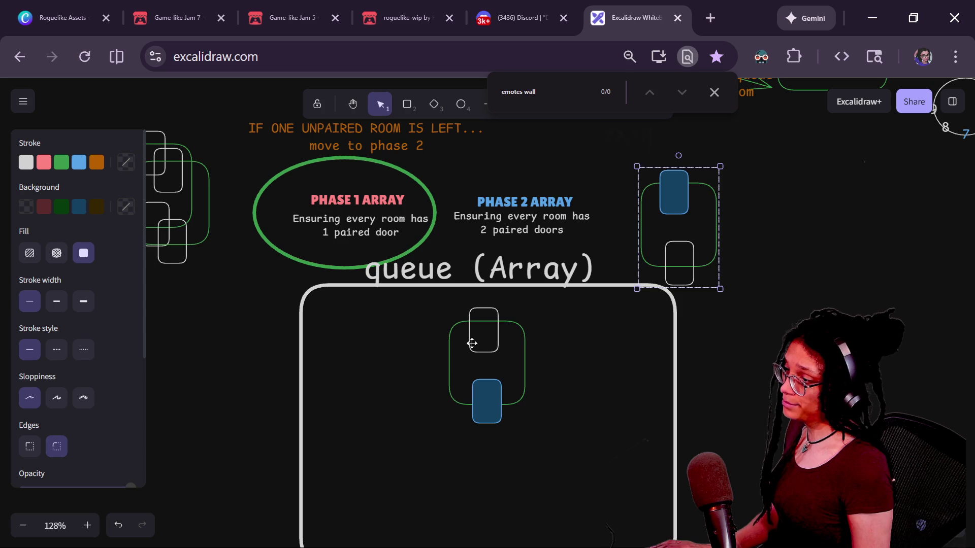
mouse_move(472, 344)
left_mouse_down()
mouse_move(654, 241)
mouse_move(635, 184)
left_mouse_up()
left_click_drag(561, 184, 562, 199)
left_click(614, 262)
- Bring the two stacked left-side rooms into the queue box side by side
key("alt+Tab")
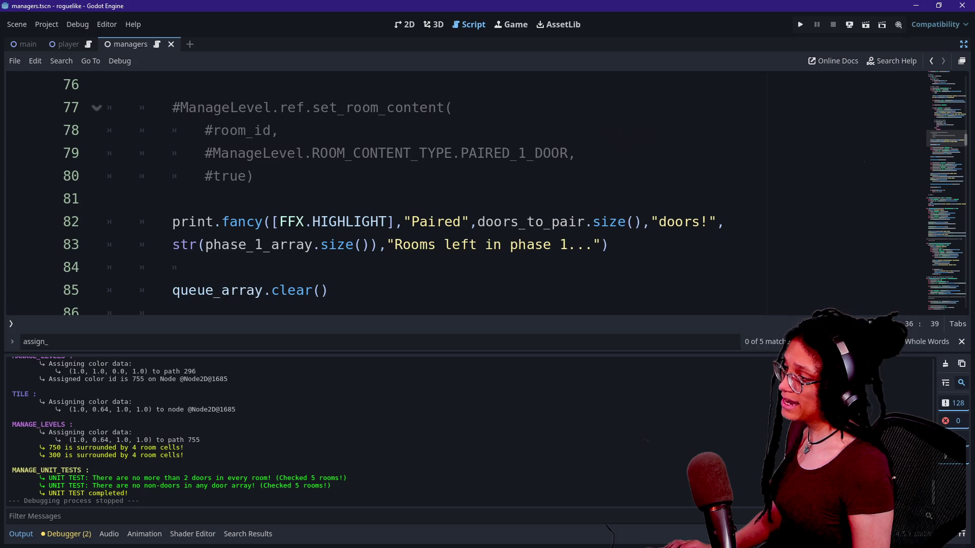
key("alt+Tab")
scroll(434, 293, "left", 1)
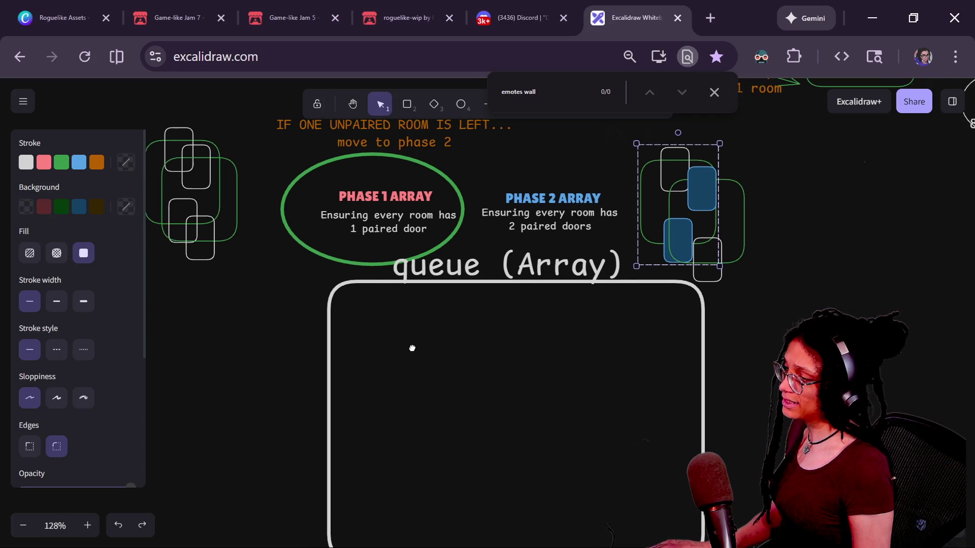
scroll(411, 346, "right", 3)
left_click(445, 200)
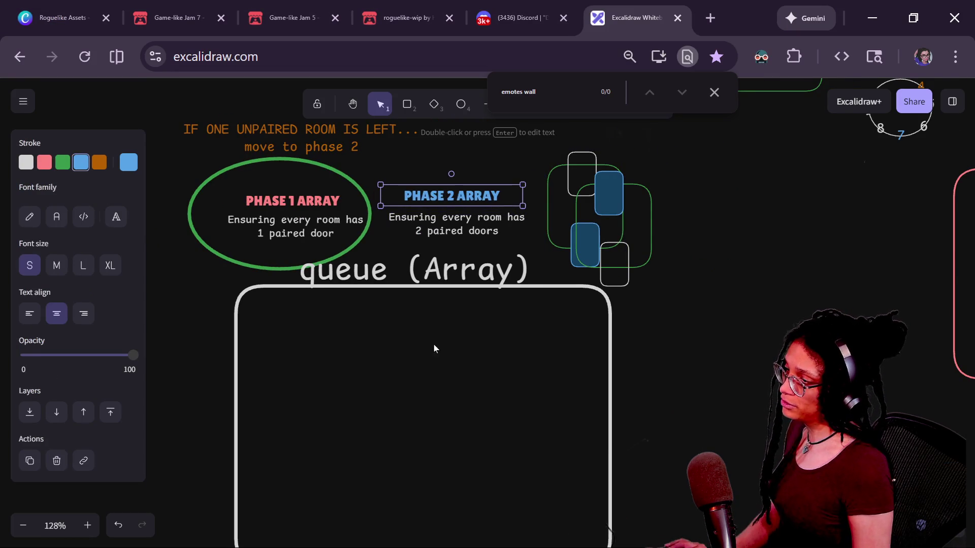
key("ctrl+z")
scroll(342, 367, "left", 3)
scroll(274, 327, "up", 2)
left_click(249, 239)
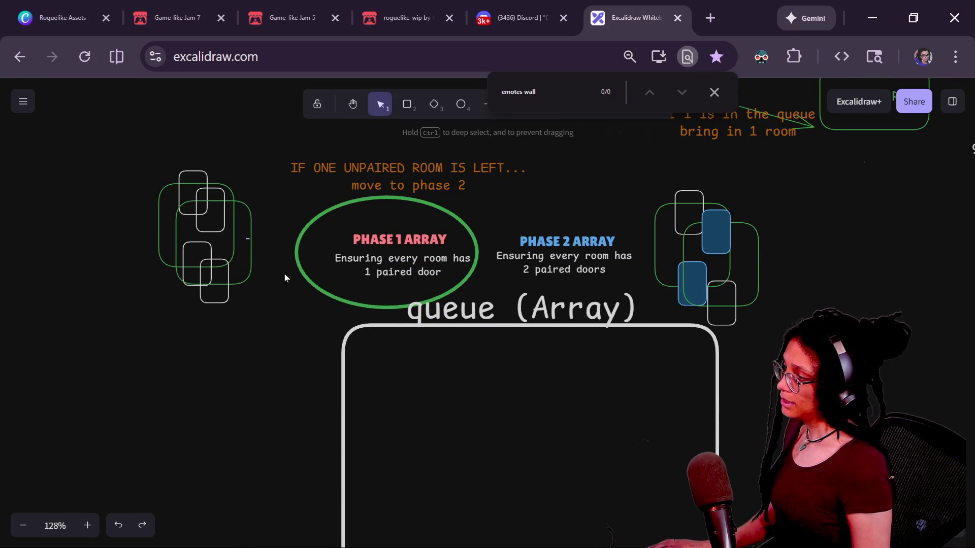
mouse_move(234, 210)
left_mouse_down()
mouse_move(516, 464)
mouse_move(481, 425)
left_mouse_up()
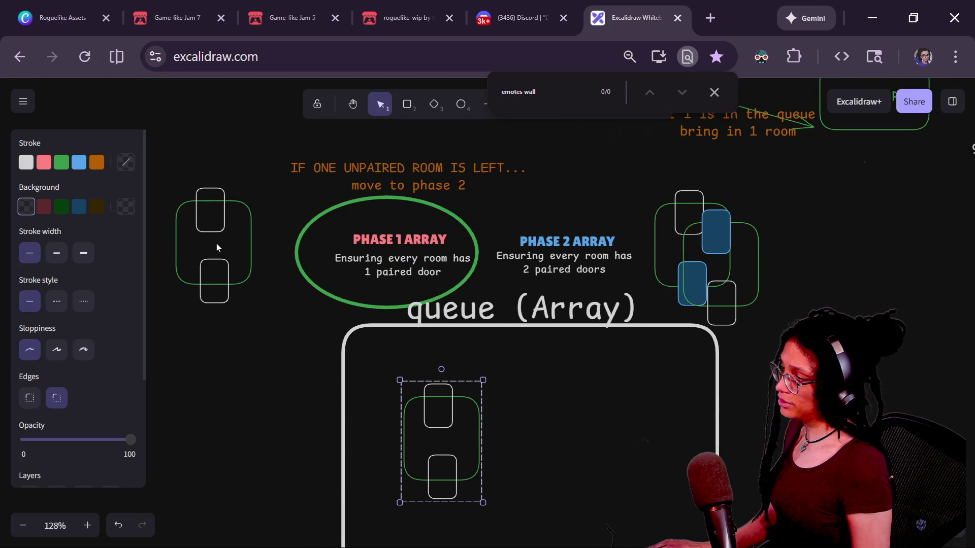
mouse_move(216, 247)
left_mouse_down()
mouse_move(535, 418)
mouse_move(555, 441)
left_mouse_up()
- Fill the lower door of the left room and upper door of the right room brown
scroll(391, 400, "down", 3)
scroll(391, 400, "right", 2)
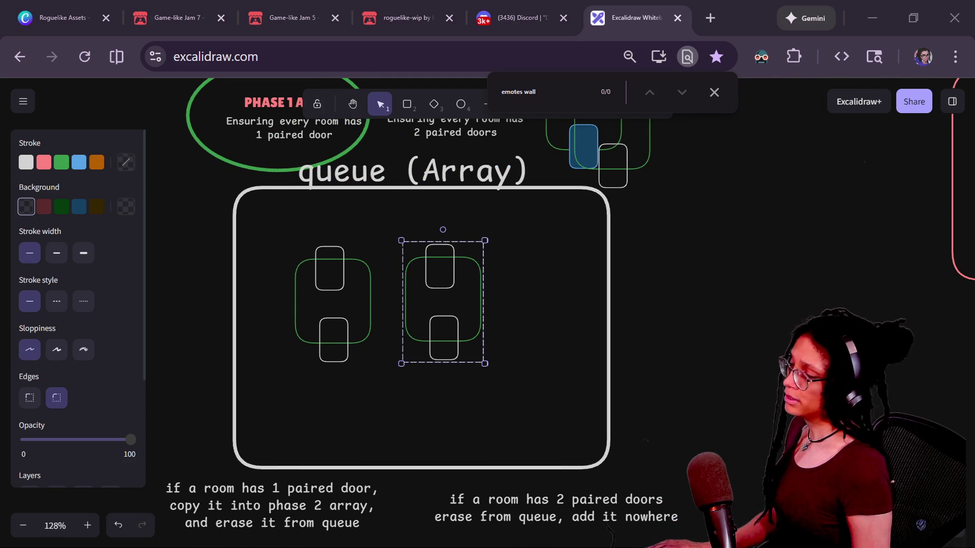
left_click(344, 269)
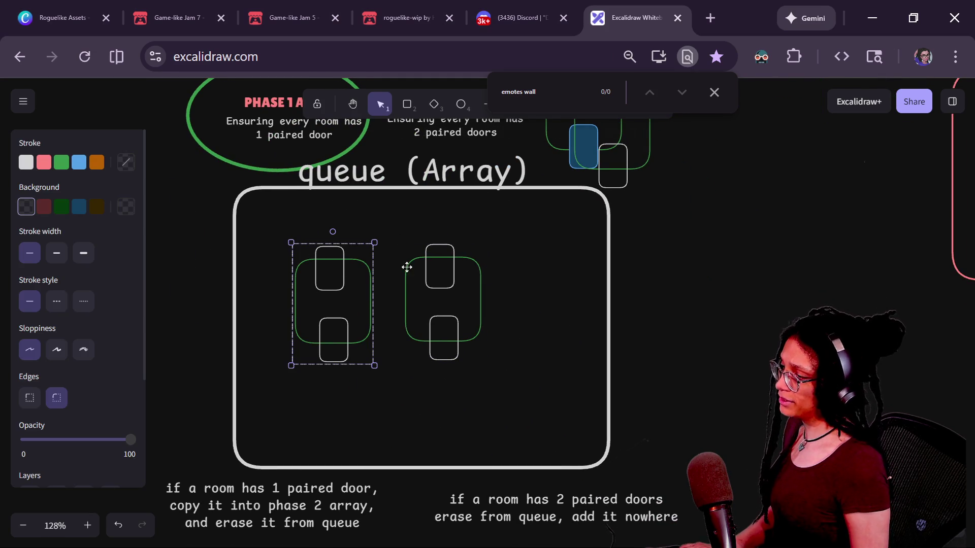
left_click(420, 260, "shift")
left_click(414, 283)
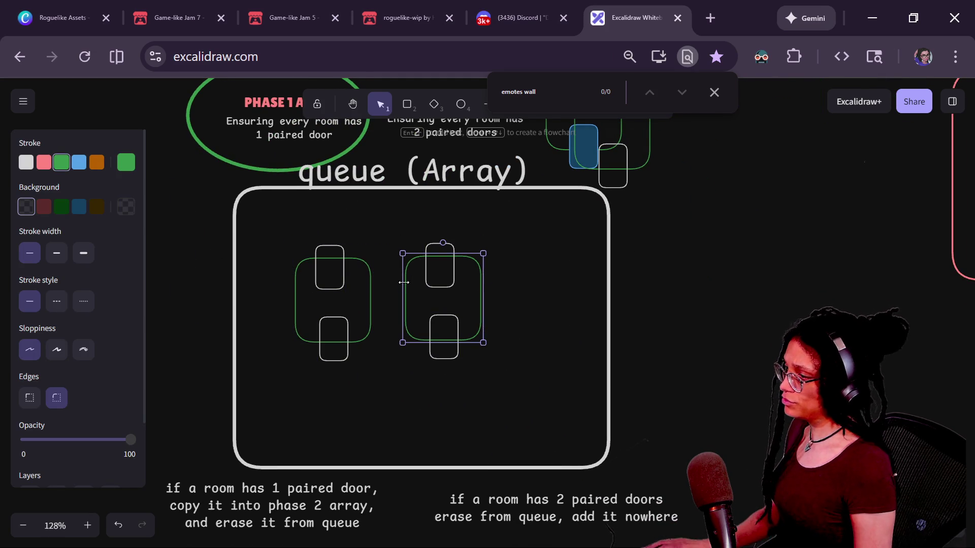
left_click(335, 319)
left_click(437, 249, "shift")
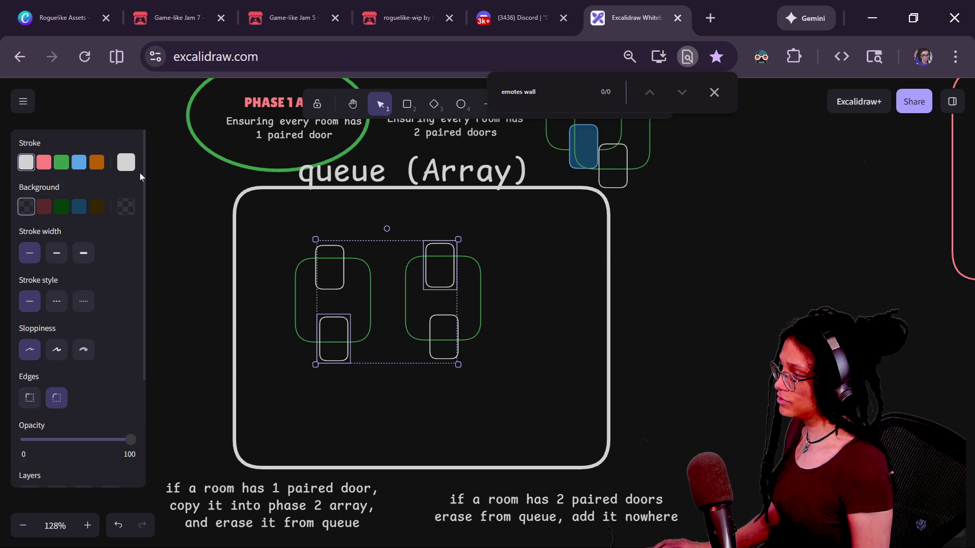
left_click(98, 207)
left_click(223, 290)
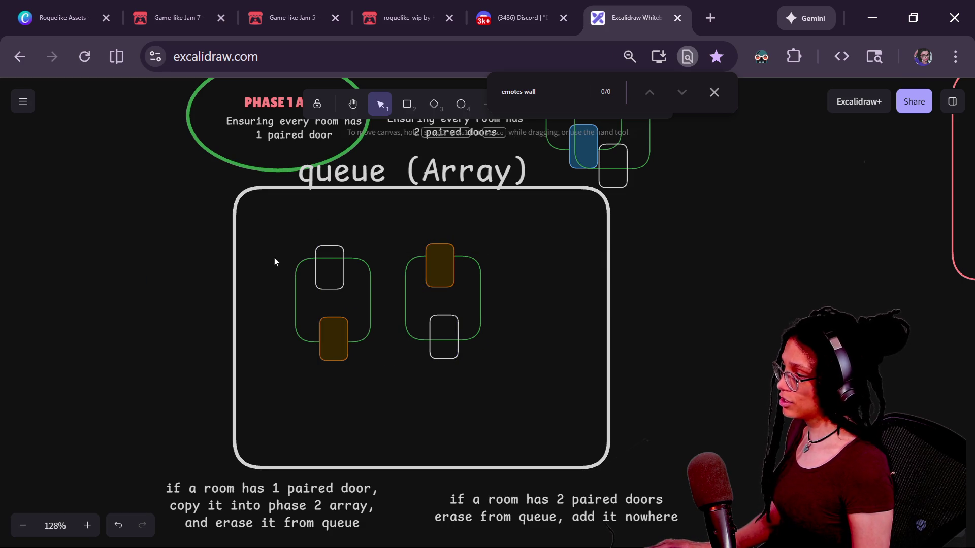
- Move both brown-doored rooms out of the queue to the upper right
mouse_move(275, 246)
left_mouse_down()
mouse_move(454, 375)
mouse_move(510, 391)
left_mouse_up()
left_click_drag(555, 236, 228, 374)
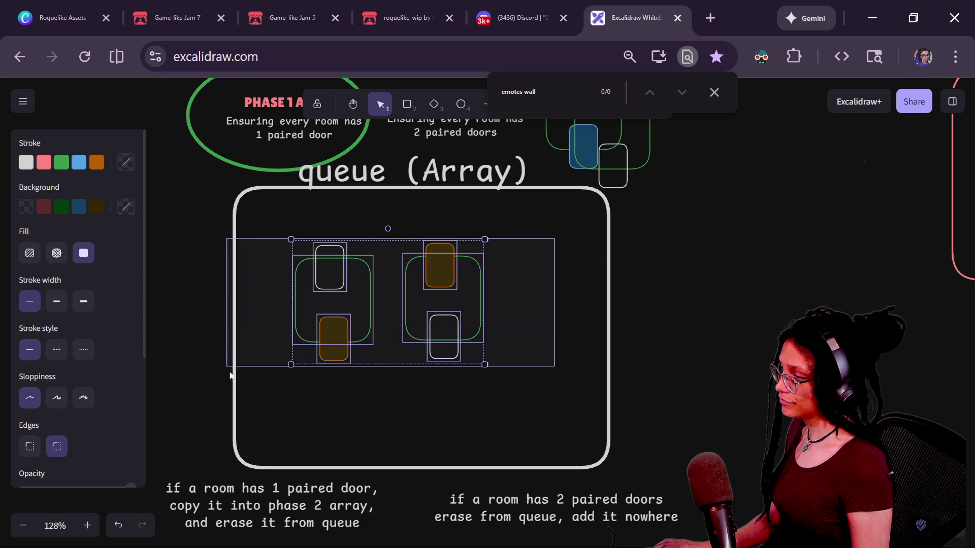
mouse_move(570, 215)
left_mouse_down()
mouse_move(528, 244)
mouse_move(394, 441)
left_mouse_up()
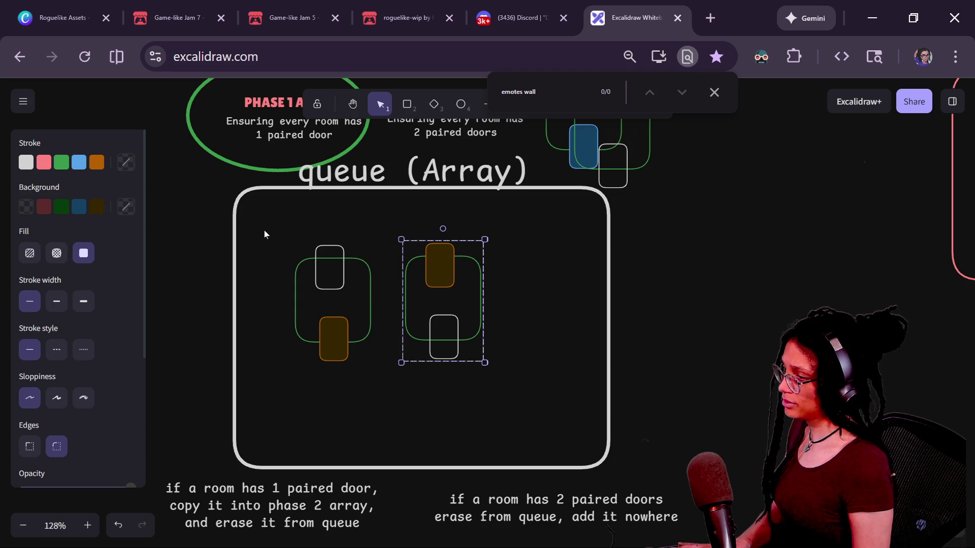
left_click_drag(264, 234, 383, 432)
mouse_move(435, 261)
left_mouse_down()
mouse_move(590, 207)
mouse_move(644, 125)
left_mouse_up()
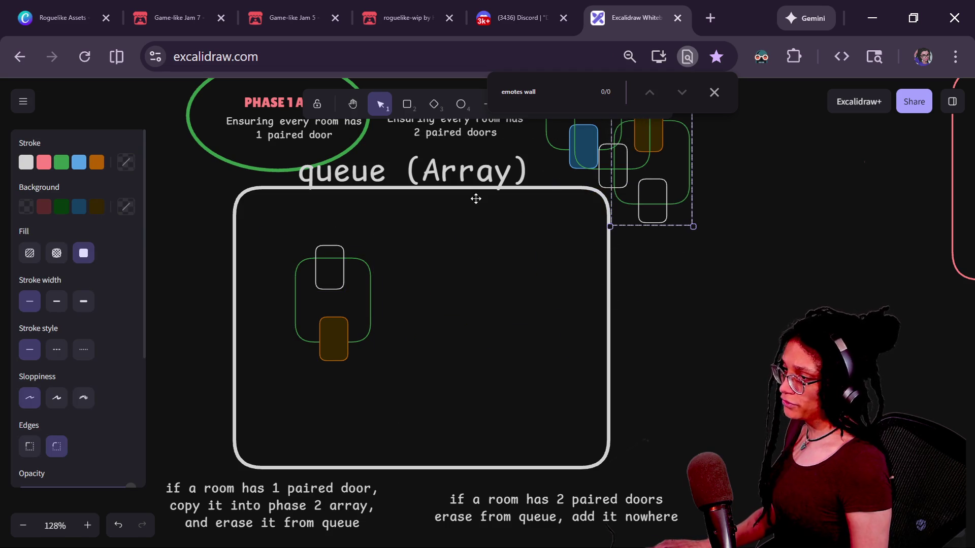
left_click_drag(363, 259, 698, 152)
scroll(446, 268, "up", 2)
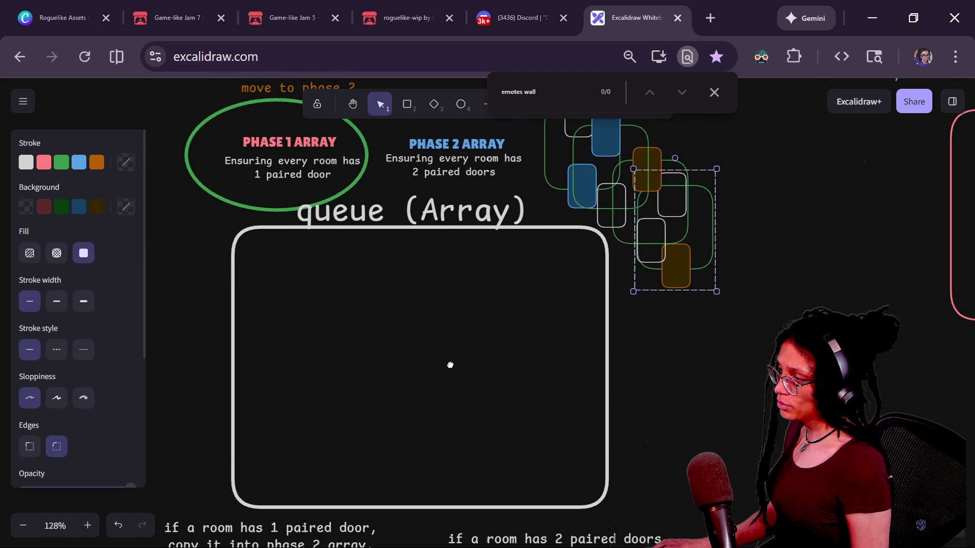
mouse_move(446, 268)
left_mouse_down()
mouse_move(348, 326)
mouse_move(419, 296)
left_mouse_up()
key("ctrl+z")
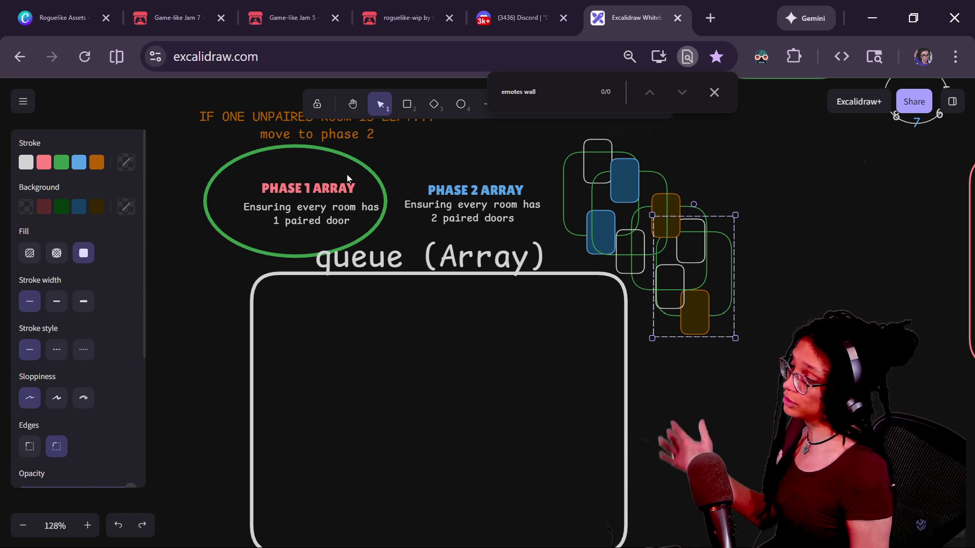
- Shift the green ellipse onto PHASE 2 ARRAY and return both blue-doored rooms to the queue
left_click(335, 156)
mouse_move(335, 156)
left_mouse_down()
mouse_move(283, 148)
mouse_move(328, 162)
mouse_move(424, 133)
mouse_move(492, 163)
mouse_move(508, 154)
left_mouse_up()
left_click(612, 147)
mouse_move(612, 148)
left_mouse_down()
mouse_move(435, 399)
mouse_move(407, 338)
mouse_move(411, 357)
left_mouse_up()
mouse_move(655, 180)
left_mouse_down()
mouse_move(502, 360)
mouse_move(446, 368)
mouse_move(497, 368)
left_mouse_up()
- Move one queue room aside to the right and bring a brown-doored room into the queue
left_click(289, 344)
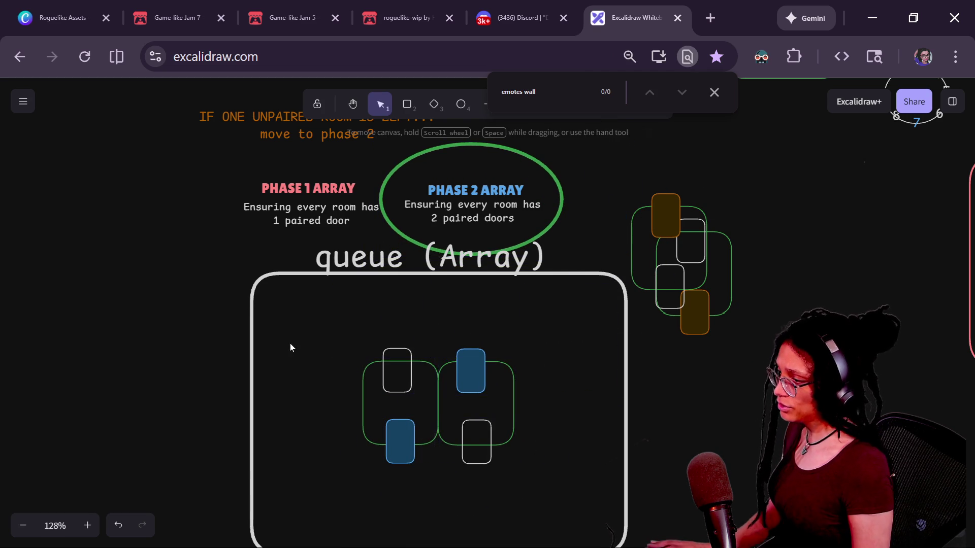
left_click(392, 351)
left_click(467, 429, "shift")
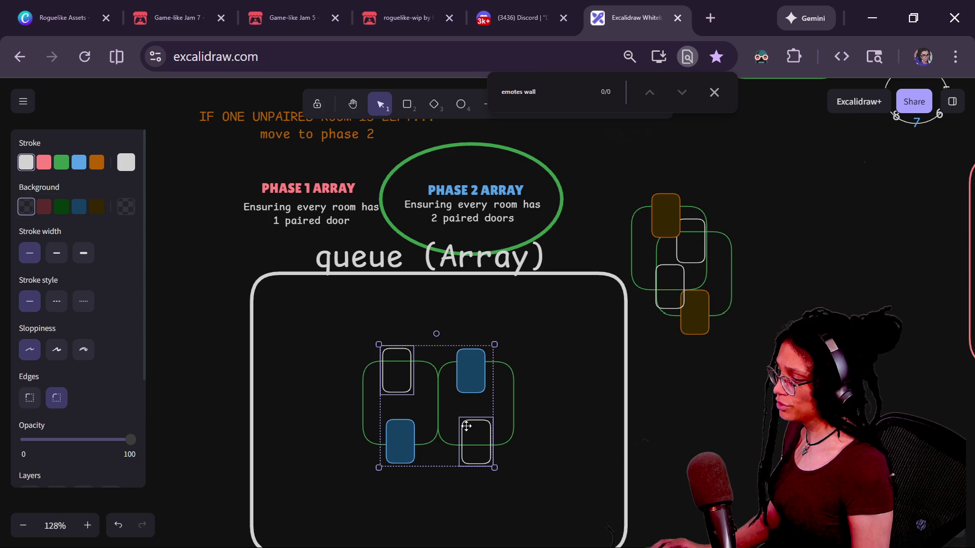
left_click(441, 355)
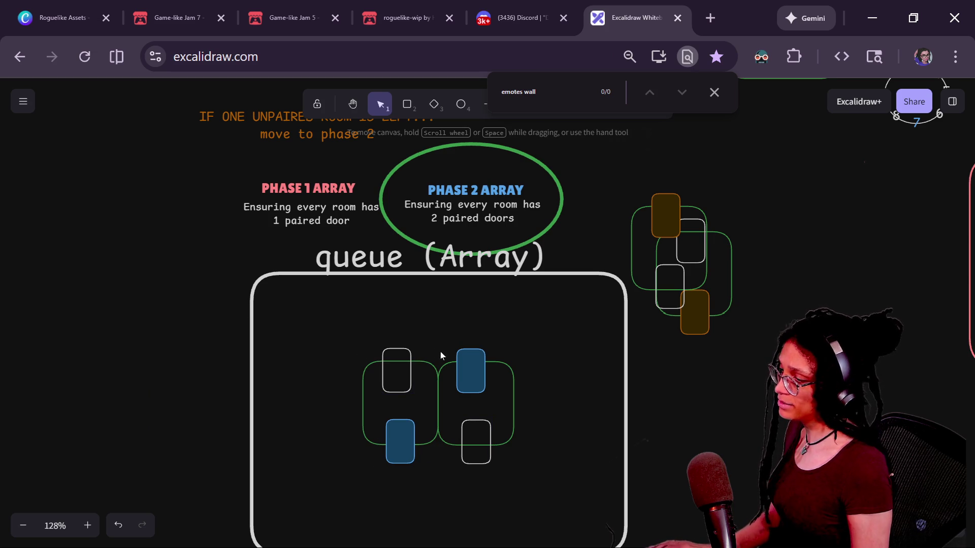
left_click_drag(520, 332, 427, 526)
mouse_move(473, 378)
left_mouse_down()
mouse_move(553, 340)
mouse_move(492, 384)
mouse_move(490, 372)
mouse_move(453, 432)
mouse_move(514, 345)
mouse_move(531, 420)
mouse_move(497, 418)
mouse_move(477, 333)
mouse_move(496, 363)
mouse_move(320, 306)
mouse_move(676, 311)
mouse_move(778, 249)
mouse_move(487, 343)
mouse_move(213, 245)
mouse_move(479, 366)
mouse_move(533, 345)
mouse_move(757, 353)
mouse_move(757, 292)
left_mouse_up()
mouse_move(662, 215)
left_mouse_down()
mouse_move(580, 206)
mouse_move(443, 413)
mouse_move(469, 345)
left_mouse_up()
mouse_move(466, 384)
left_mouse_down()
mouse_move(464, 421)
mouse_move(471, 409)
left_mouse_up()
- Try repositioning the blue-doored room, undo it, and nudge the right queue room slightly
left_click(770, 297)
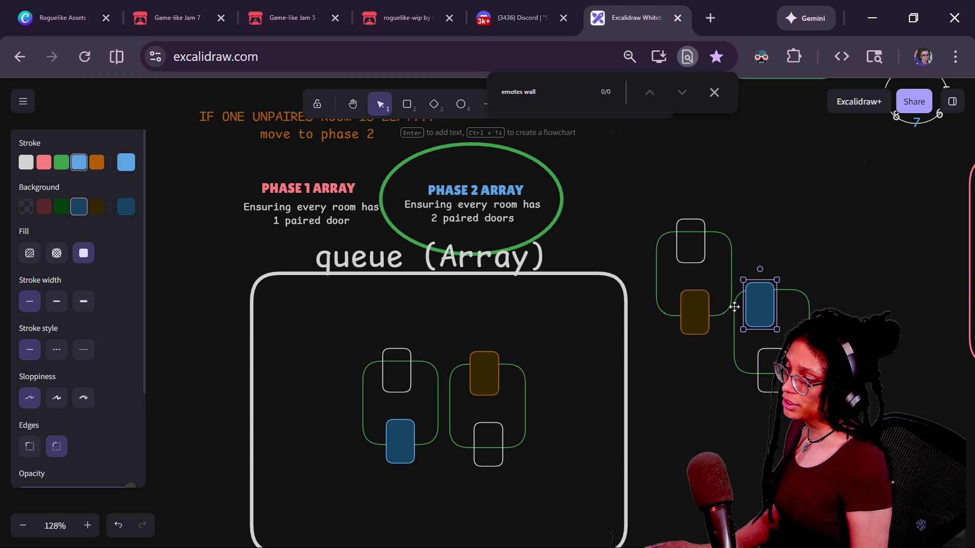
key("ctrl+z")
left_click_drag(861, 276, 725, 437)
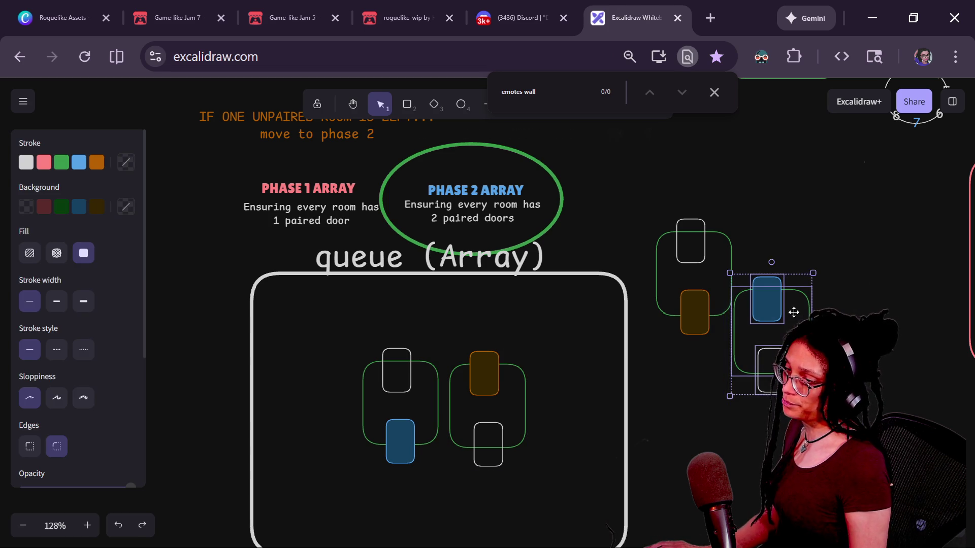
mouse_move(794, 312)
left_mouse_down()
mouse_move(738, 392)
mouse_move(707, 383)
left_mouse_up()
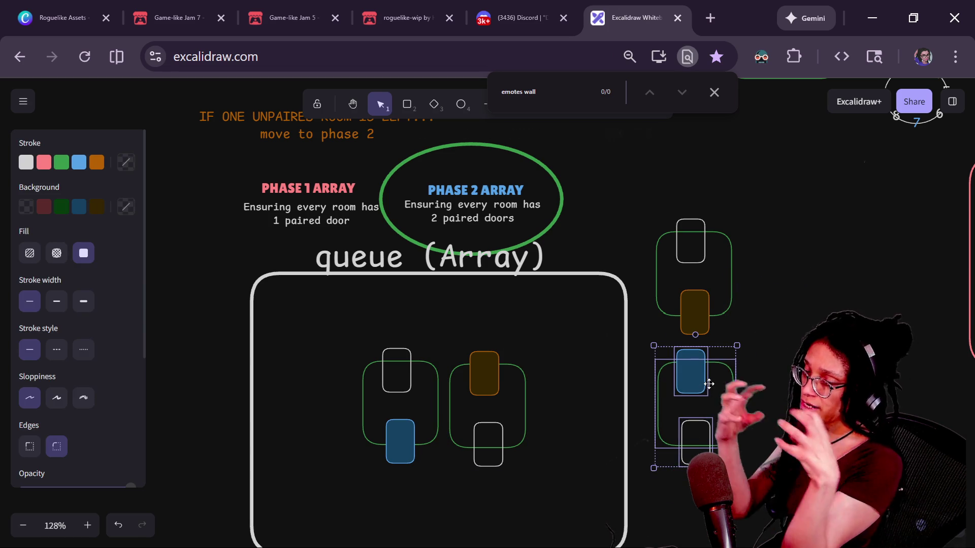
key("ctrl+z")
left_click(389, 352)
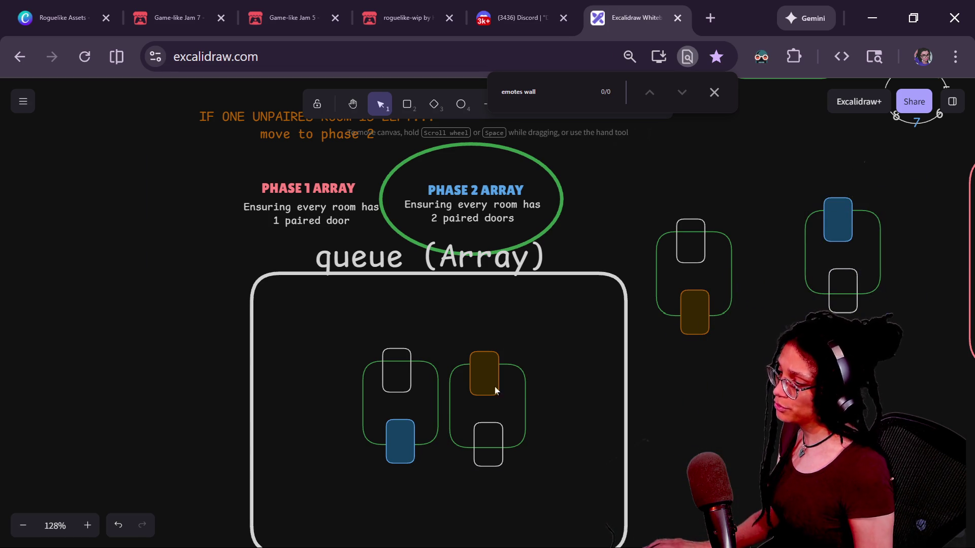
left_click(504, 422, "shift")
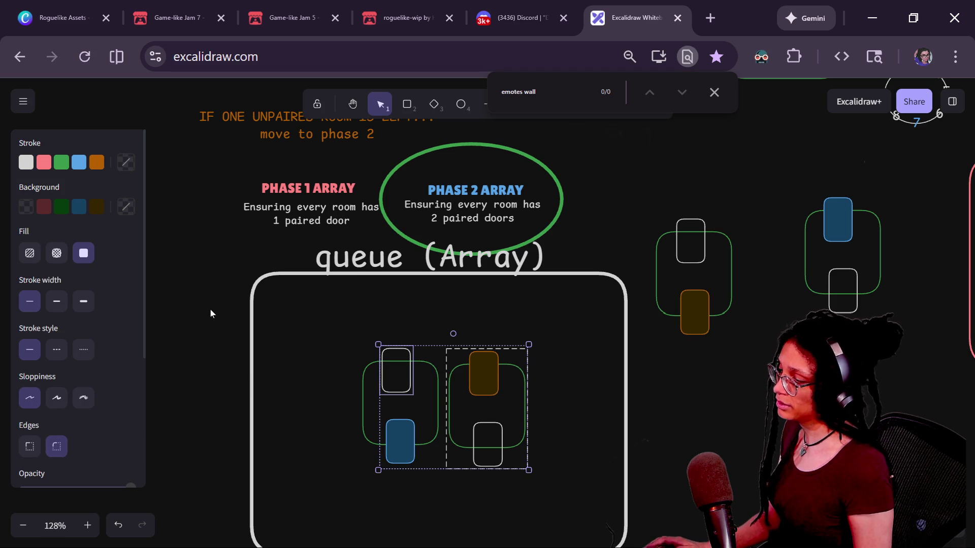
left_click(476, 385)
left_click_drag(476, 384, 505, 391)
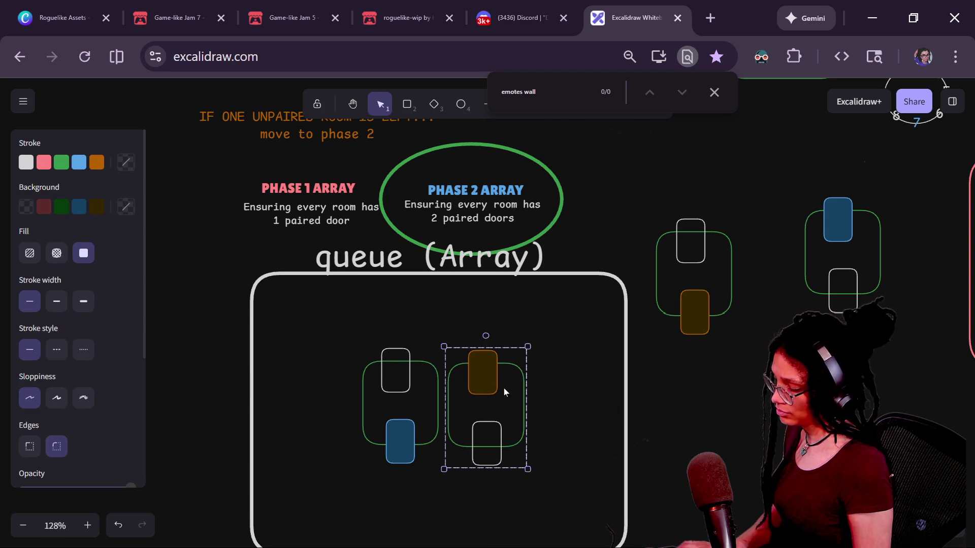
left_click(531, 467)
- Give the two white doors in the queue a green outline and green fill
left_click(483, 430)
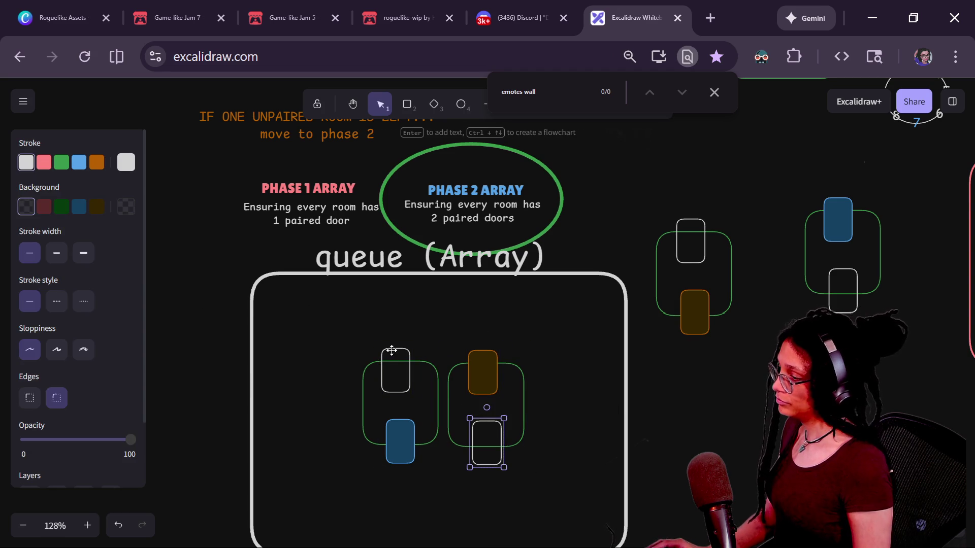
left_click(392, 350, "shift")
left_click(61, 162)
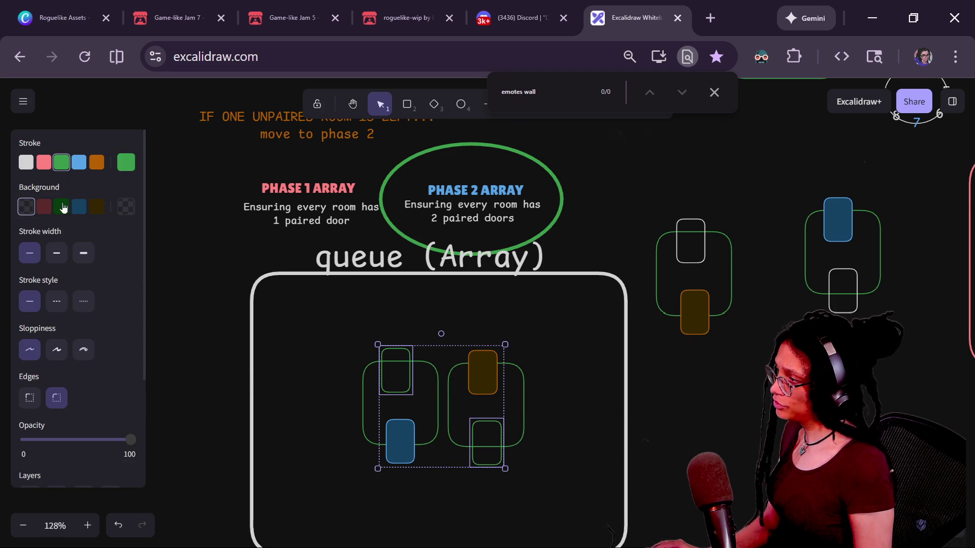
left_click(63, 207)
left_click(353, 332)
- Delete both room groups currently sitting in the queue box
left_click_drag(302, 325, 446, 540)
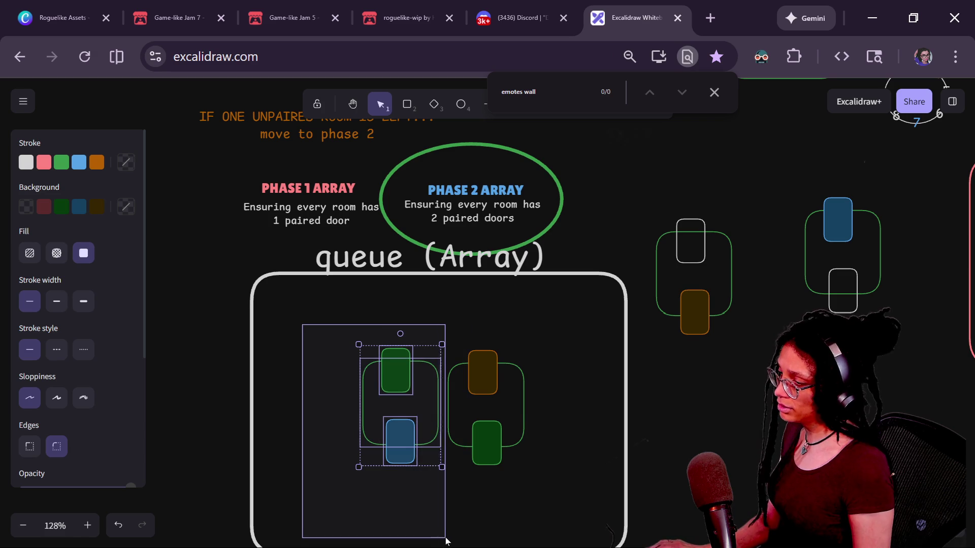
left_click_drag(571, 330, 446, 498)
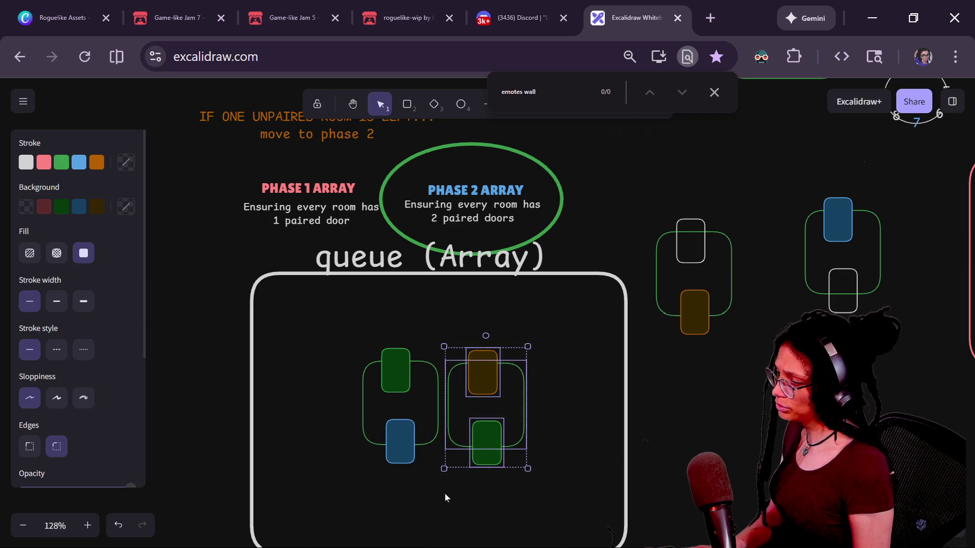
mouse_move(490, 370)
left_mouse_down()
mouse_move(523, 357)
mouse_move(496, 353)
left_mouse_up()
key("Delete")
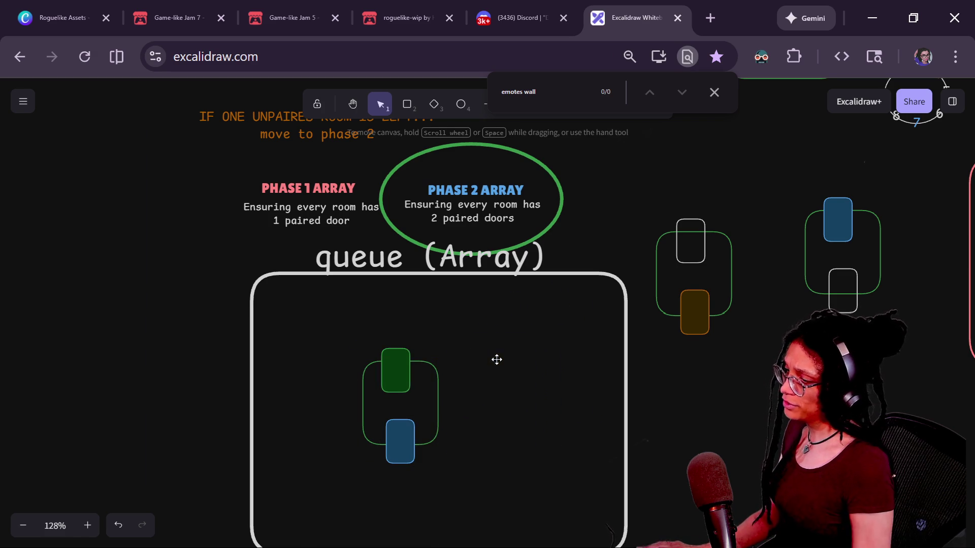
left_click(416, 364)
key("Delete")
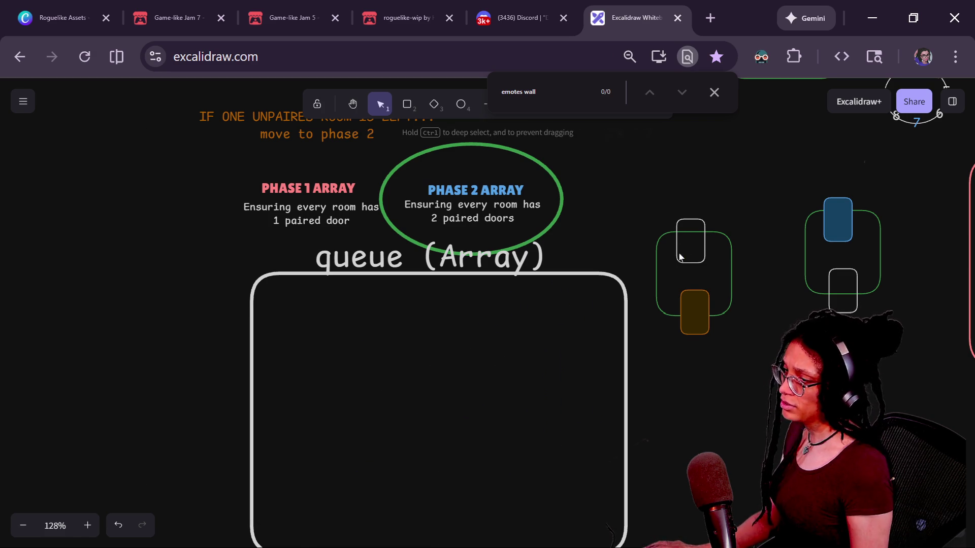
- Place the white-and-orange and blue-and-white room groups side by side in the queue box
left_click(699, 254)
left_click_drag(698, 255, 457, 345)
left_click(837, 223)
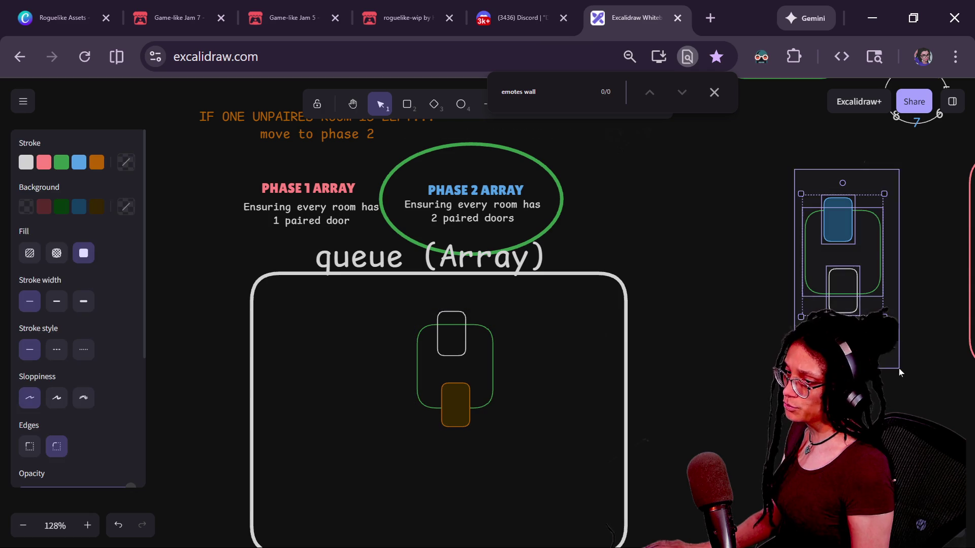
mouse_move(837, 224)
left_mouse_down()
mouse_move(795, 275)
mouse_move(513, 341)
mouse_move(530, 356)
left_mouse_up()
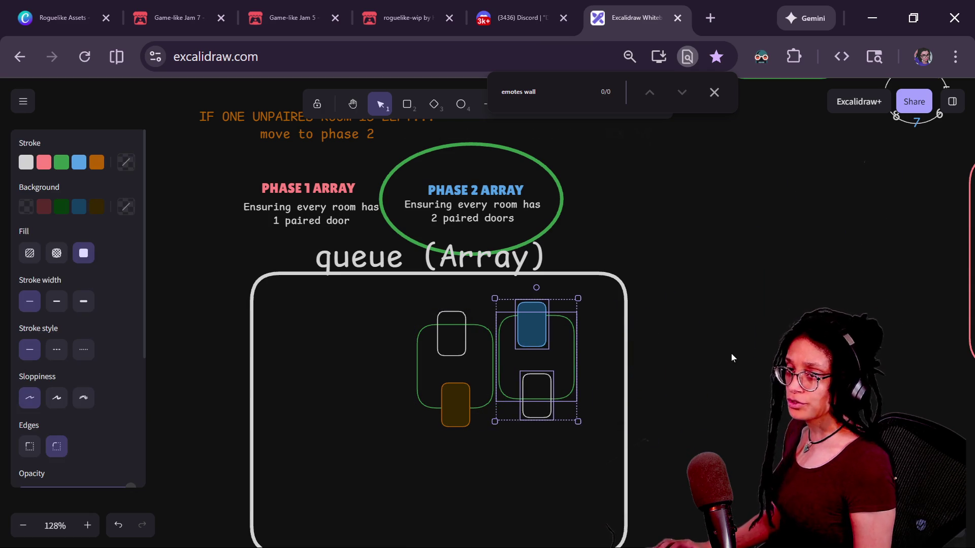
key("alt+Tab")
key("ctrl+j")
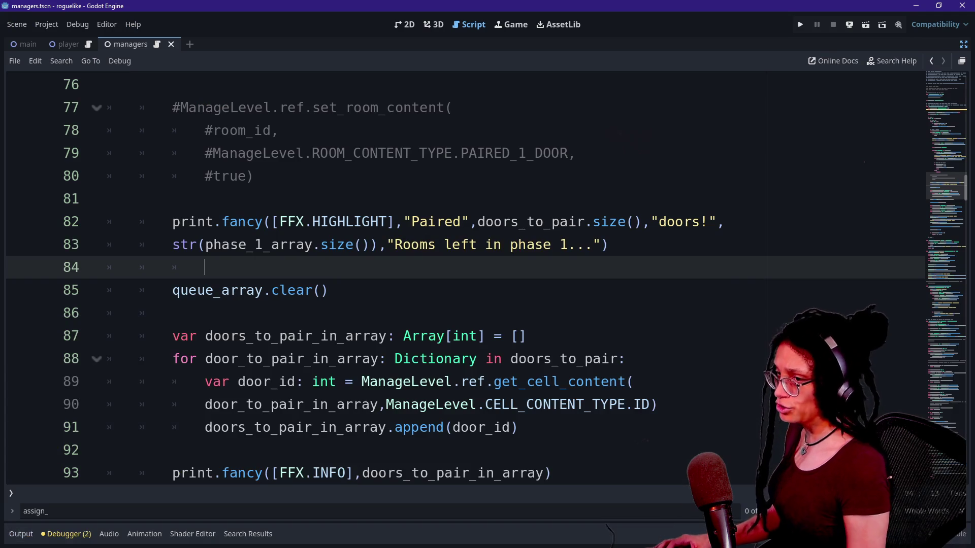
key("F3")
scroll(487, 279, "down", 8)
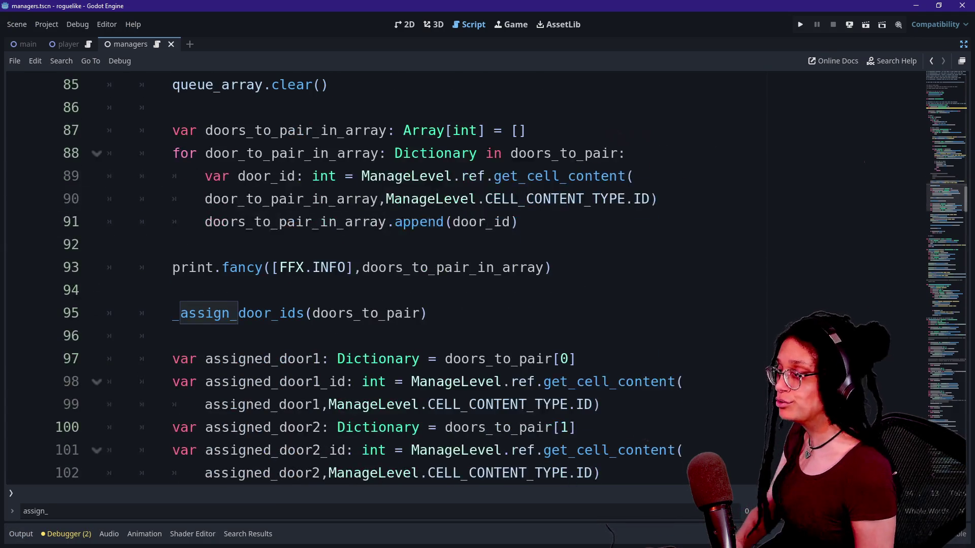
scroll(487, 279, "up", 2)
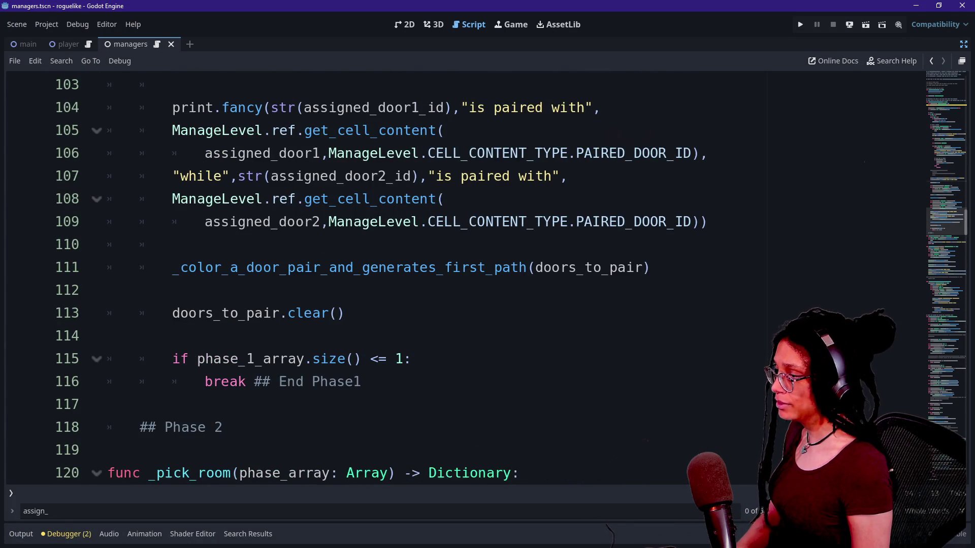
scroll(487, 279, "up", 5)
scroll(488, 279, "up", 3)
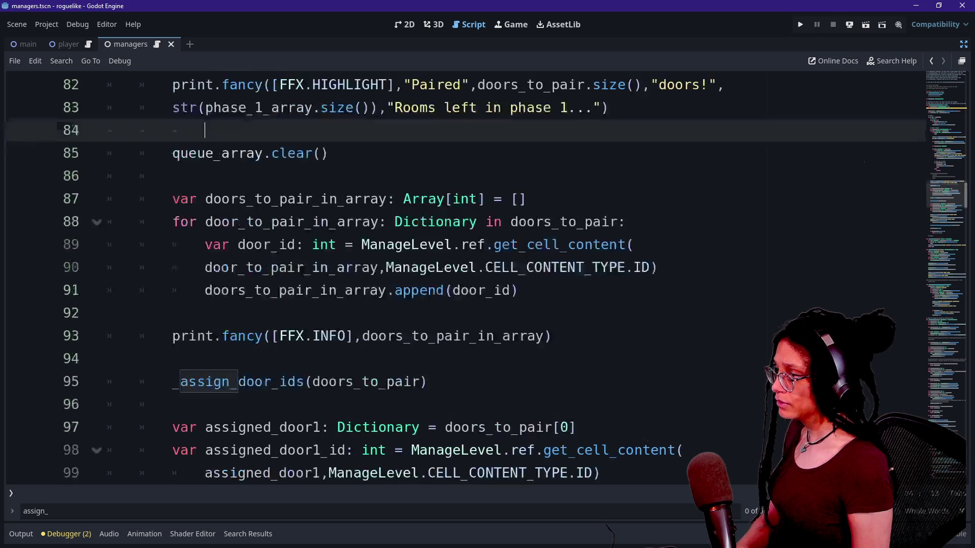
key("Down")
key("End")
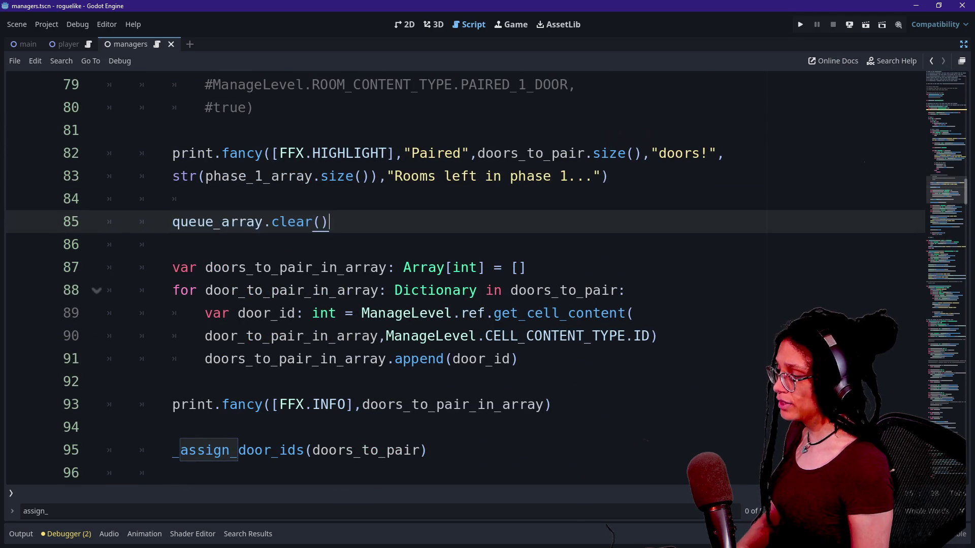
scroll(356, 228, "up", 3)
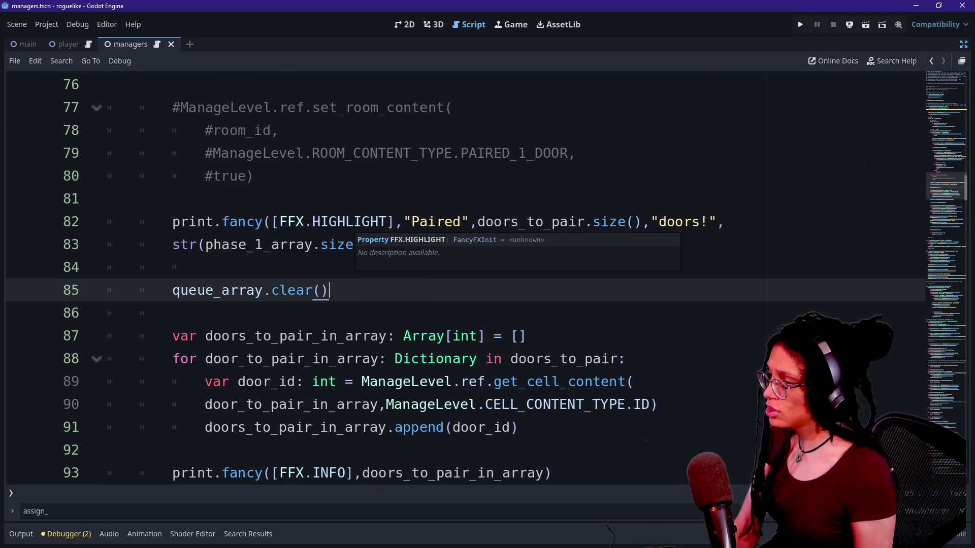
scroll(486, 280, "up", 2)
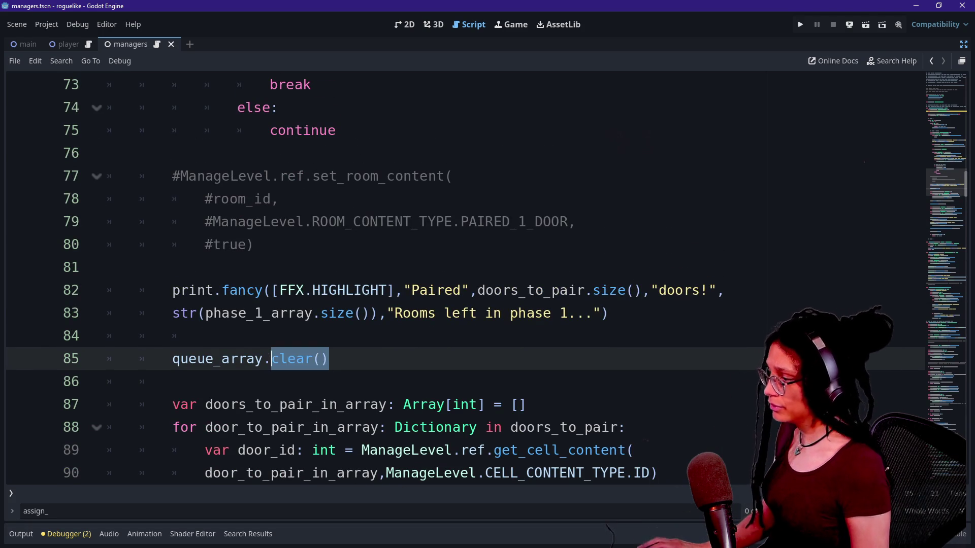
- Rewrite line 85 as phase_2_array.append_array(queue_array)
left_click(264, 359)
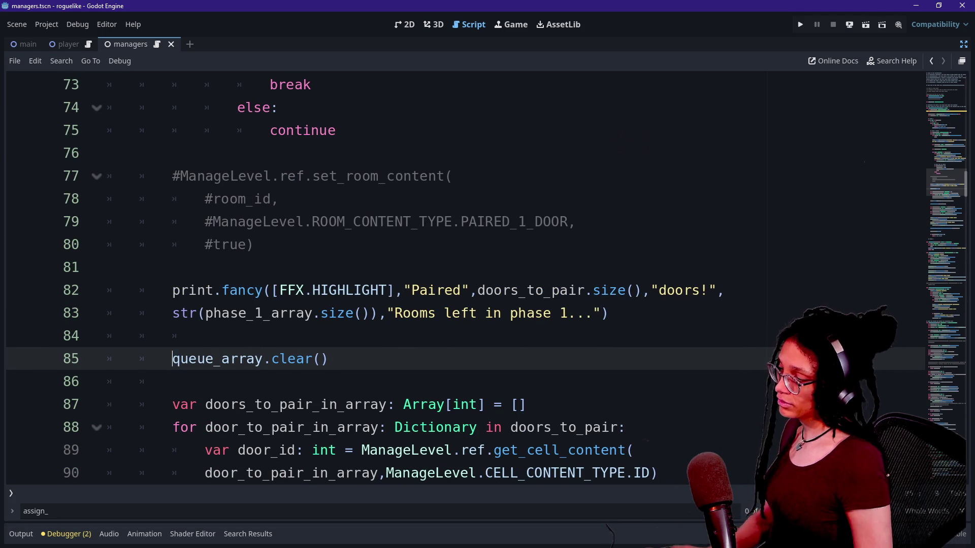
type("p")
key("BackSpace")
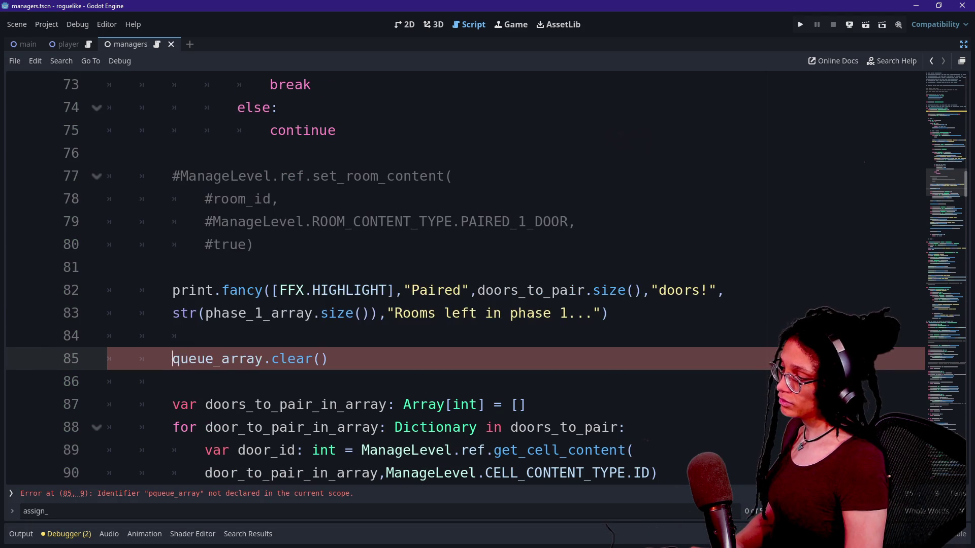
type("phase")
key("Left")
type("_2")
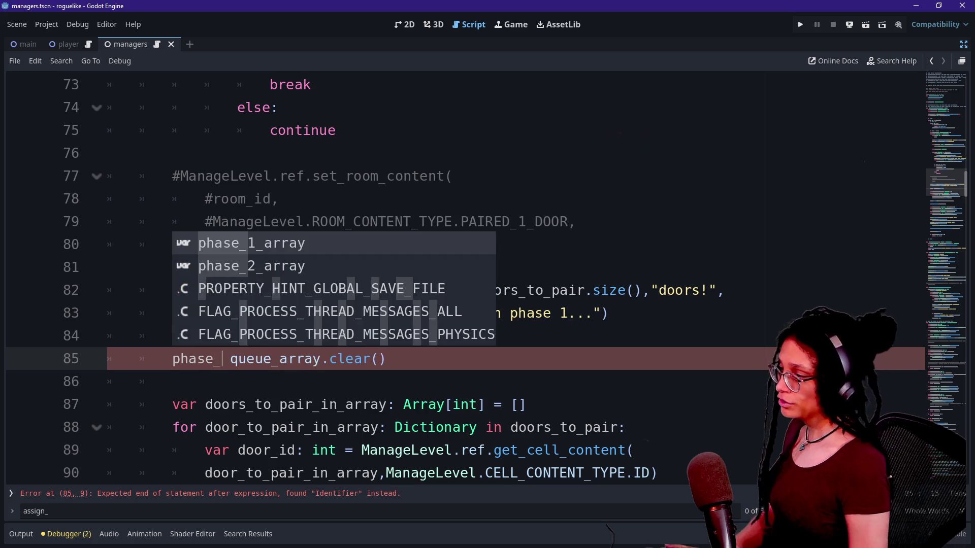
key("Return")
type(".append_a")
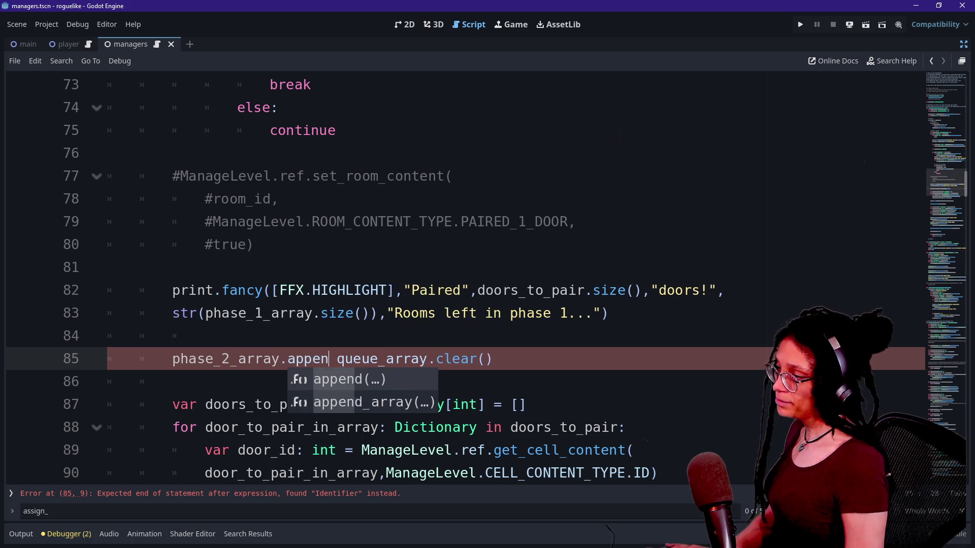
type("rray(")
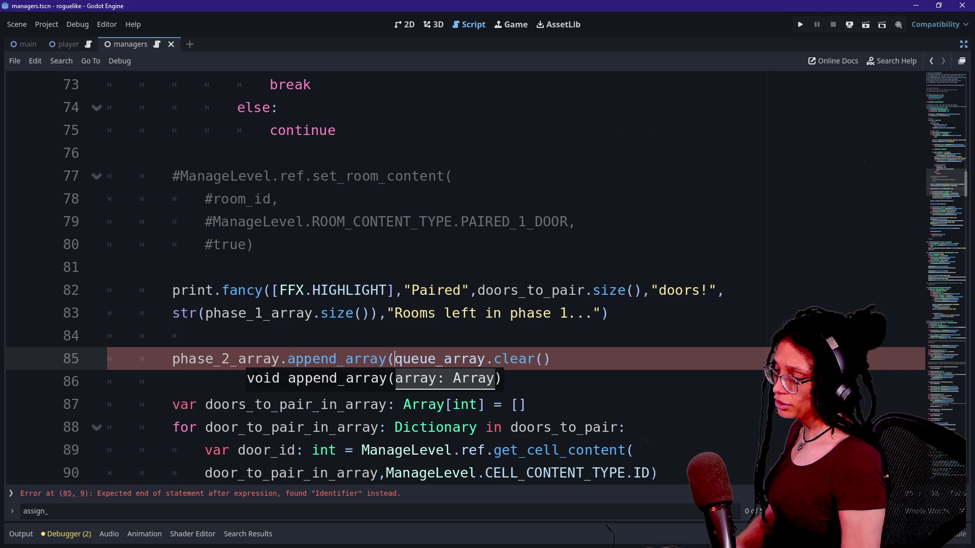
left_click(551, 359)
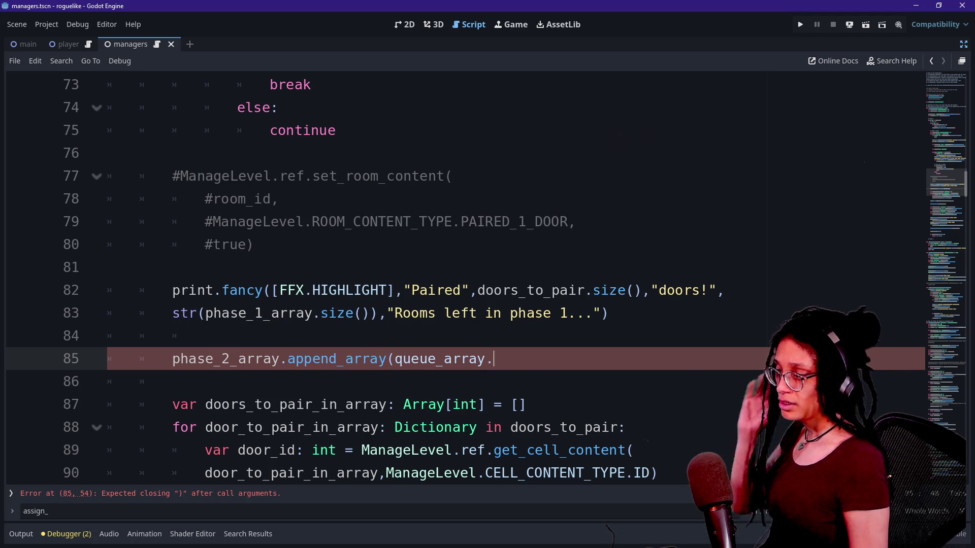
key("BackSpace")
type(")")
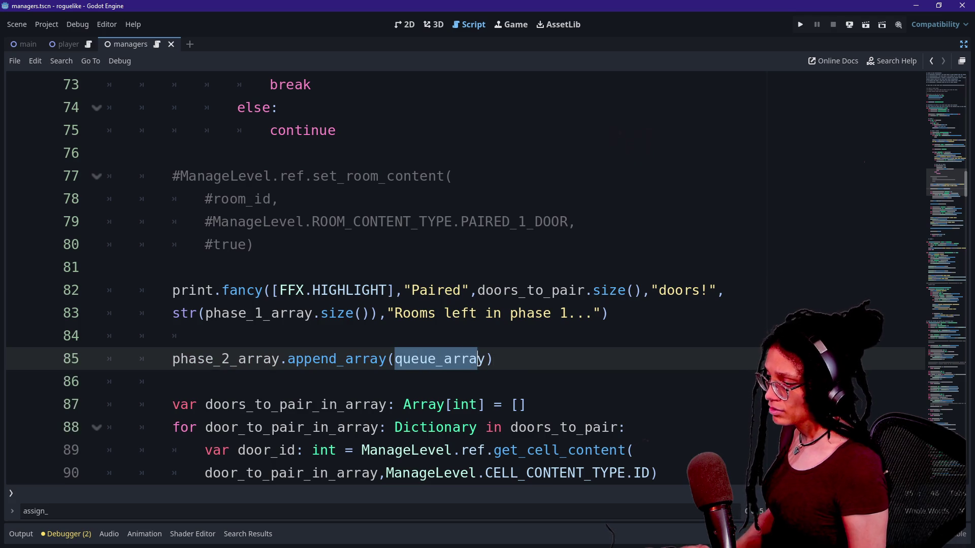
- Add queue_array.clear() on a new line below, then save and run the game
left_click_drag(477, 359, 486, 359)
key("ctrl+c")
key("End")
key("Return")
key("ctrl+v")
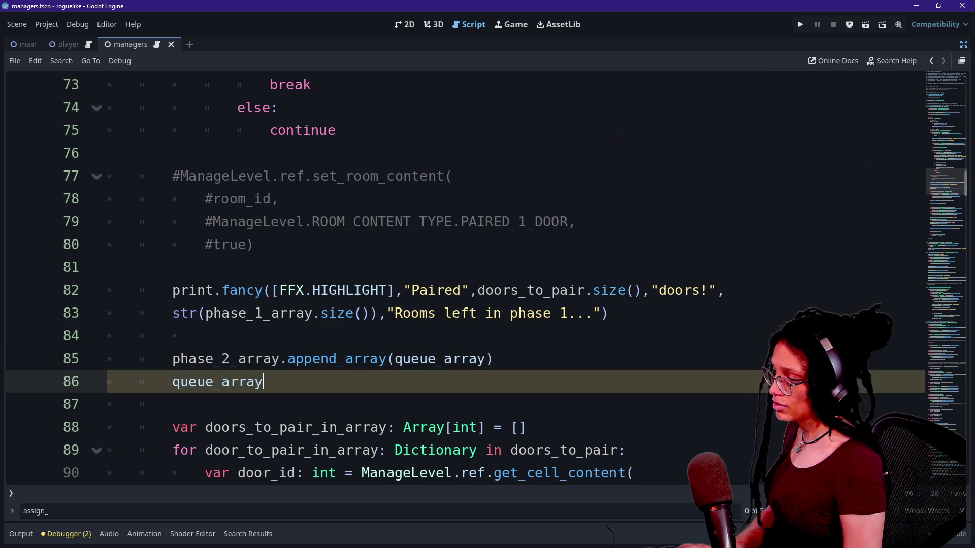
type(".clear")
key("Return")
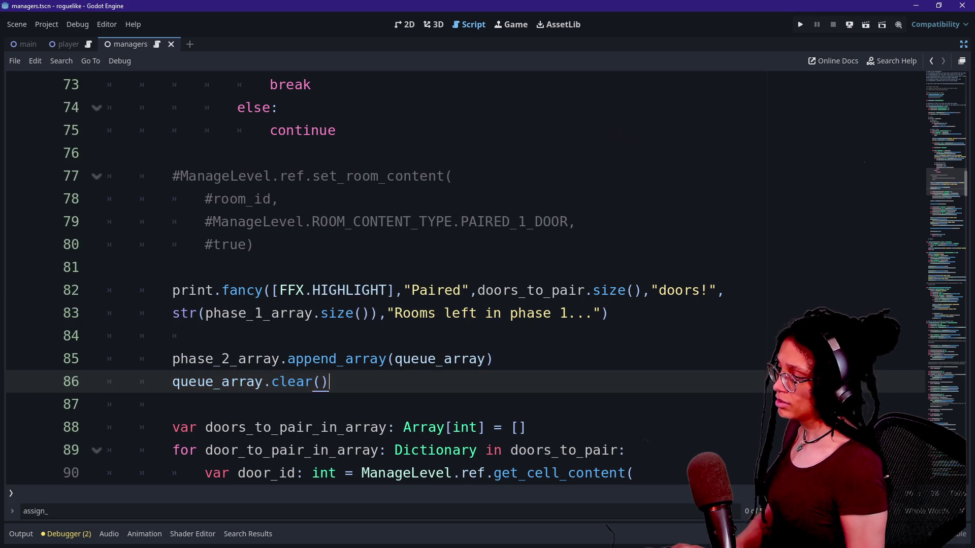
left_click(107, 267)
key("ctrl+s")
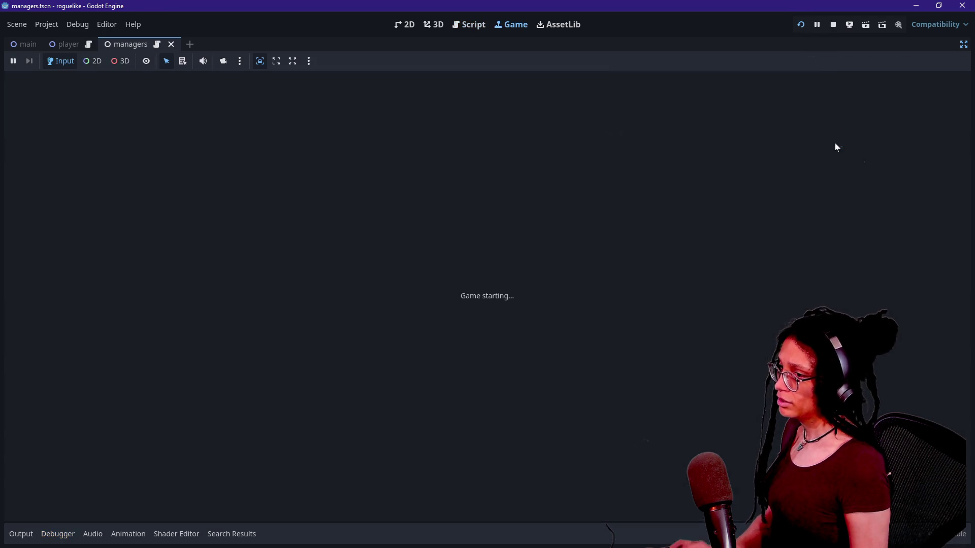
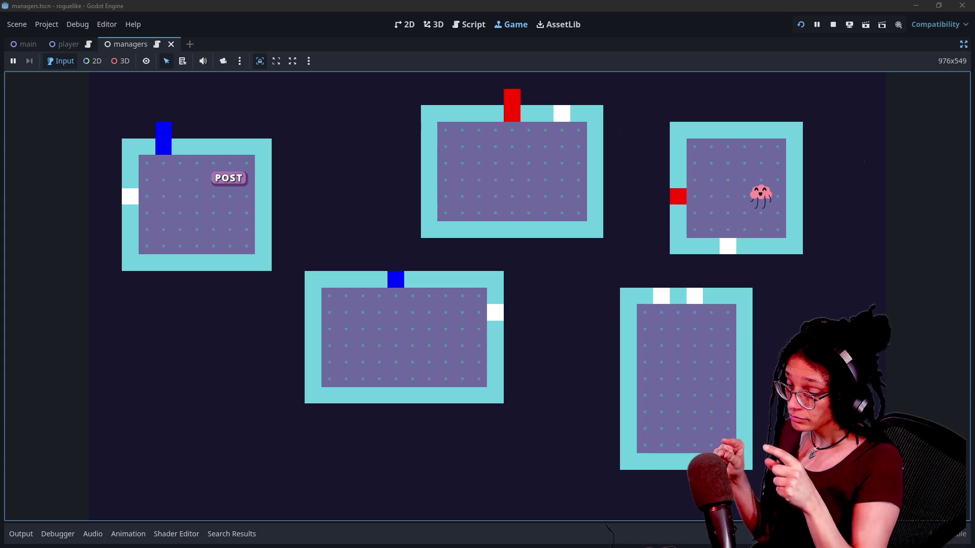
- Switch to the Script editor and select lines 85–86 of the managers script
left_click(460, 26)
scroll(457, 279, "down", 1)
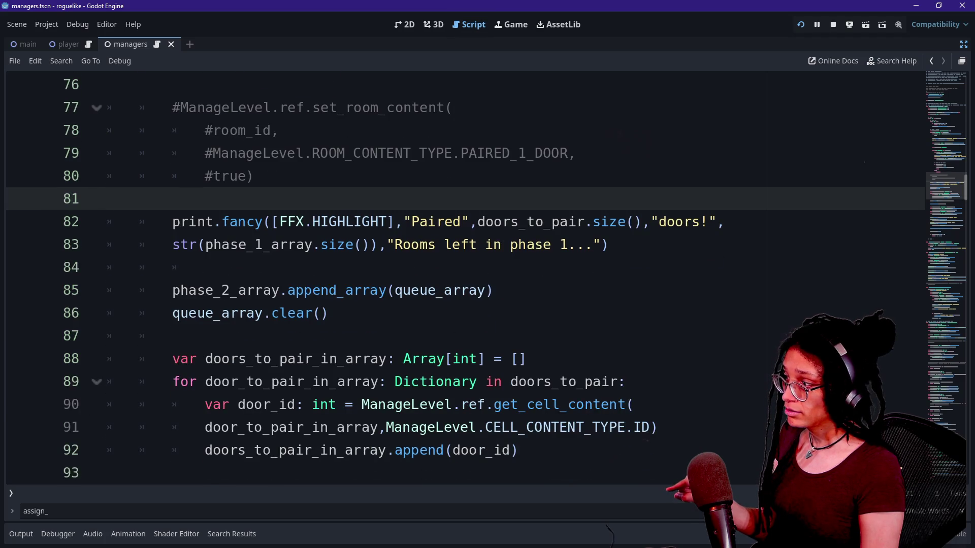
left_click_drag(172, 290, 271, 313)
scroll(456, 279, "up", 2)
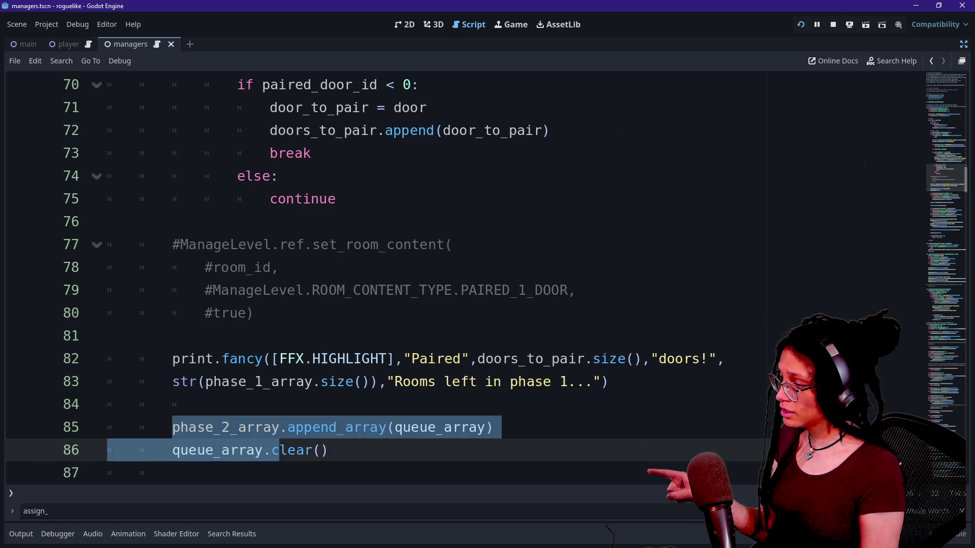
- Open the Output log, review the door-pairing and UNIT TEST messages, and return to line 77
left_click(20, 534)
scroll(166, 422, "up", 5)
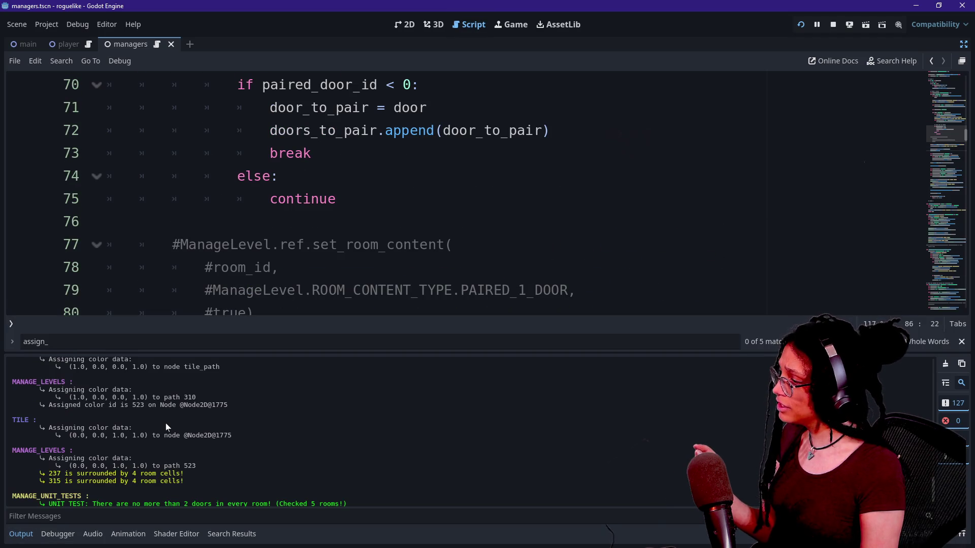
scroll(165, 422, "down", 3)
scroll(166, 423, "up", 4)
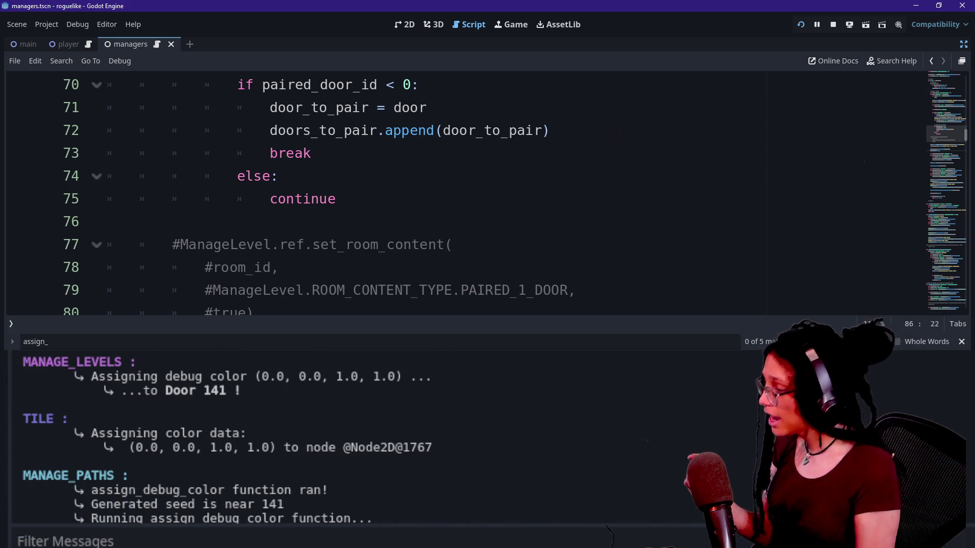
scroll(222, 358, "down", 5)
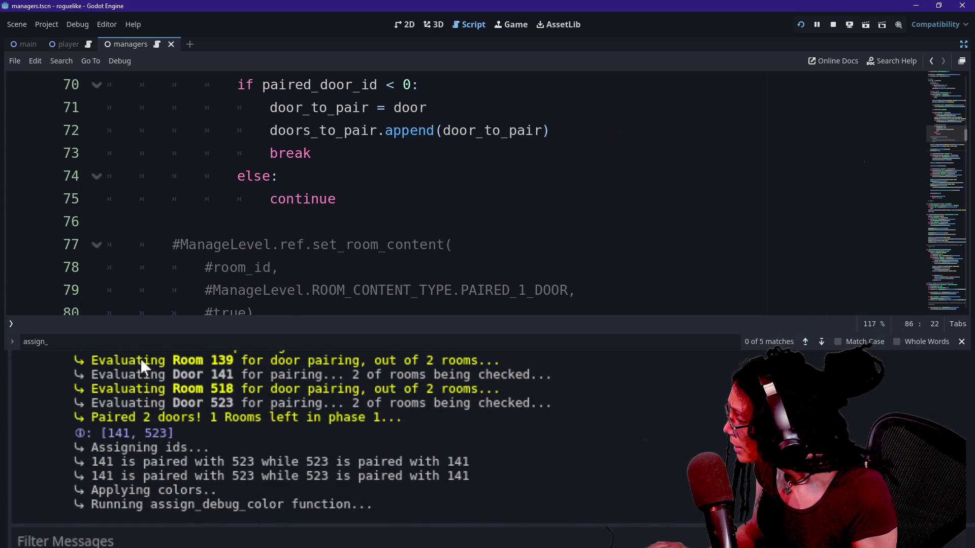
scroll(195, 412, "down", 10)
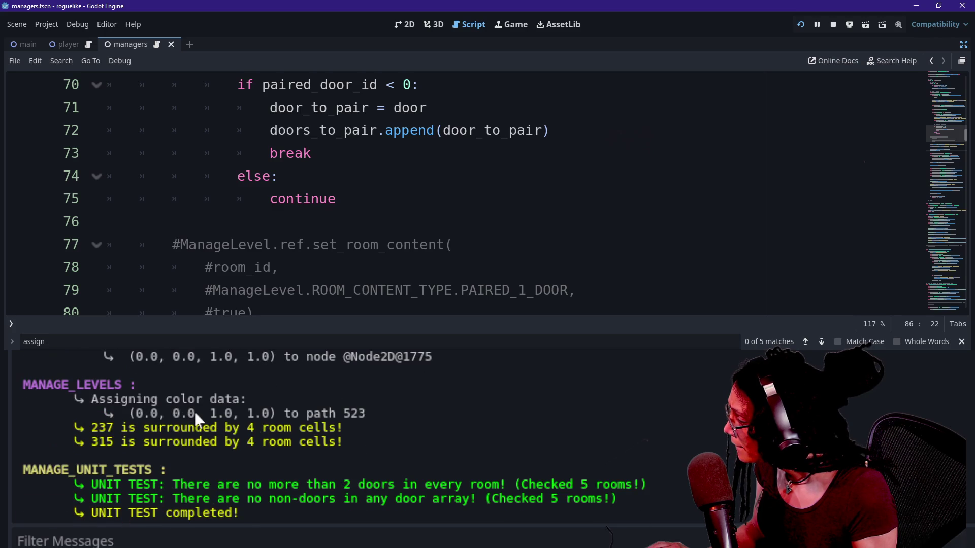
left_click(272, 245)
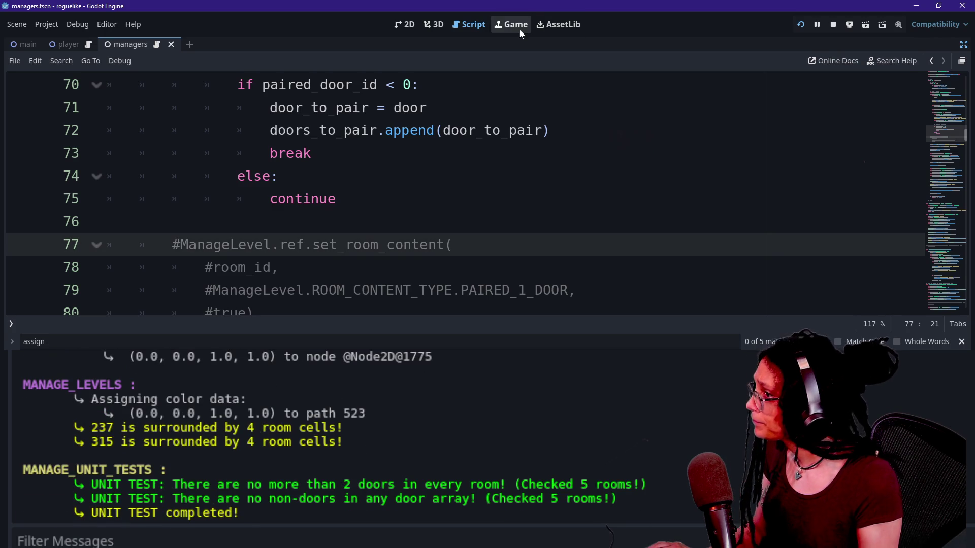
- Select the ManagePaths node, then go back to distraction-free editing at _prepare_doors_for_pairing
key("Up")
key("Up")
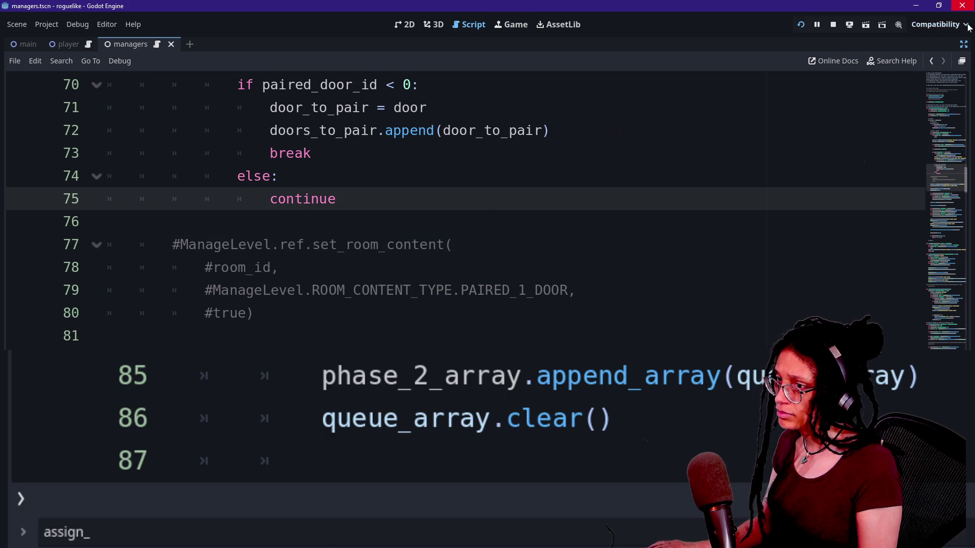
left_click(963, 45)
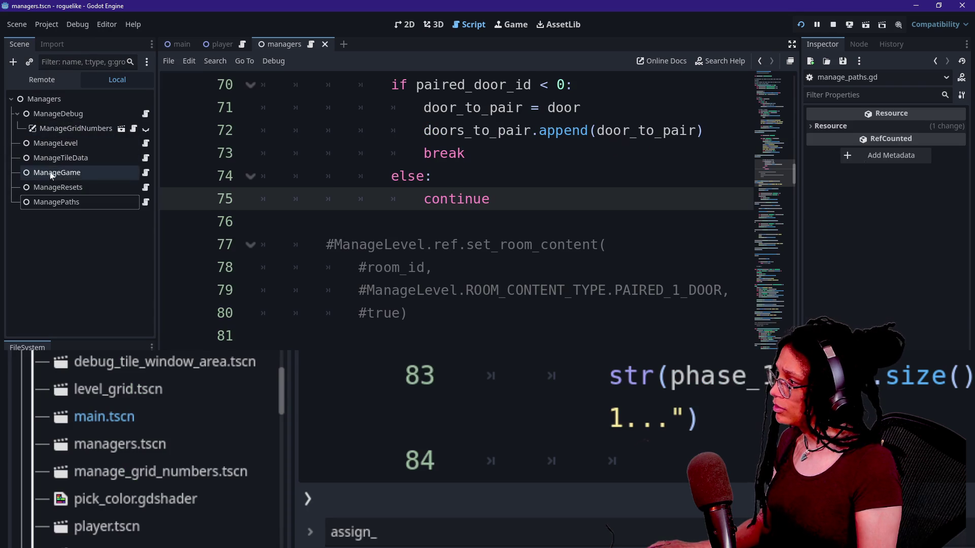
left_click(45, 201)
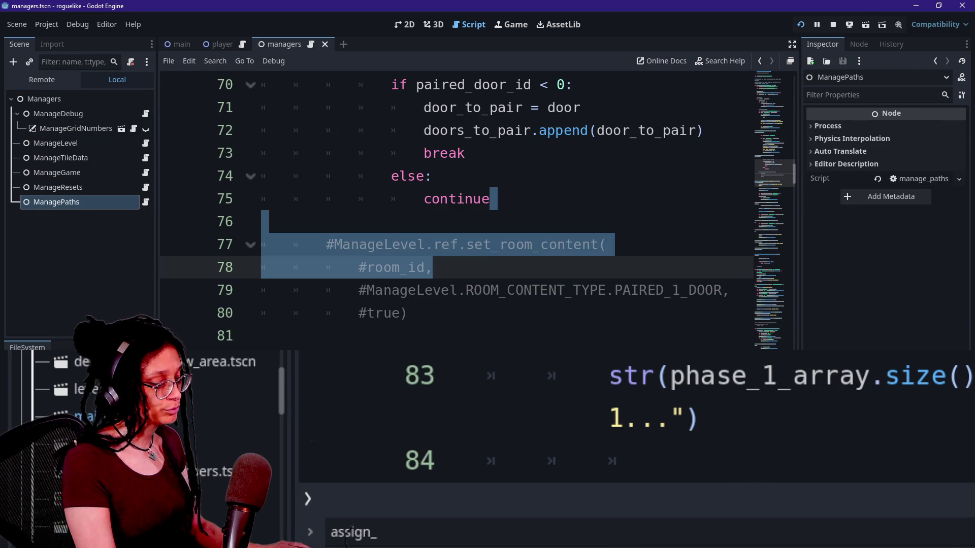
left_click(261, 222)
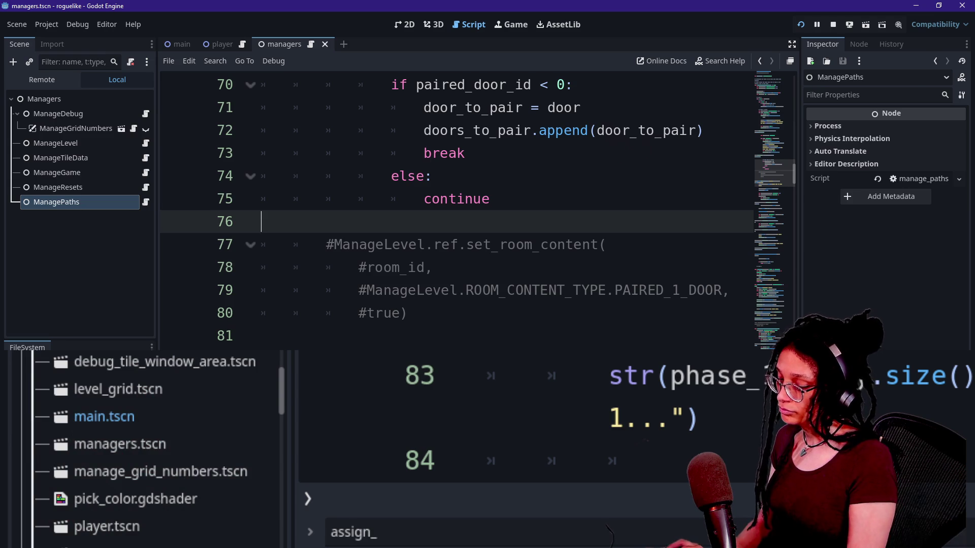
key("ctrl+shift+F11")
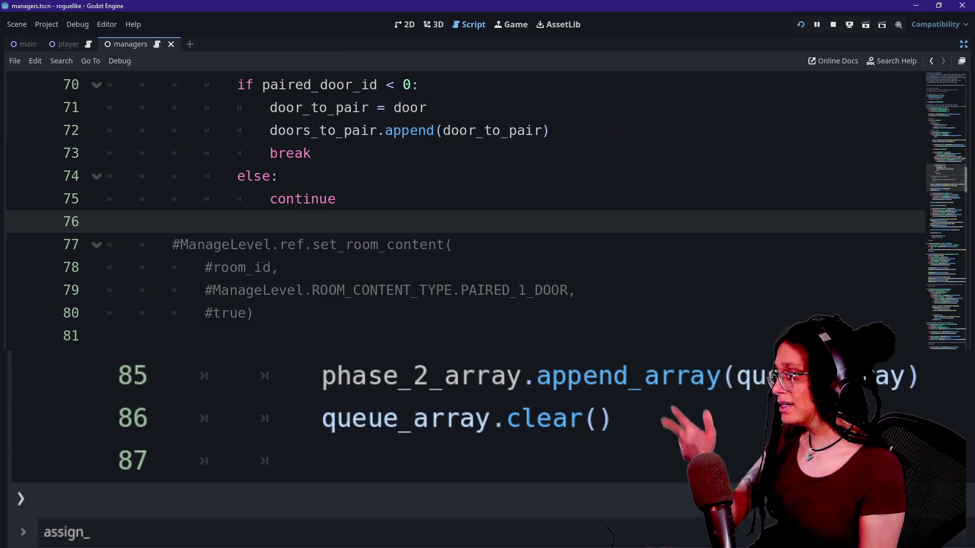
scroll(406, 416, "up", 15)
scroll(406, 280, "down", 4)
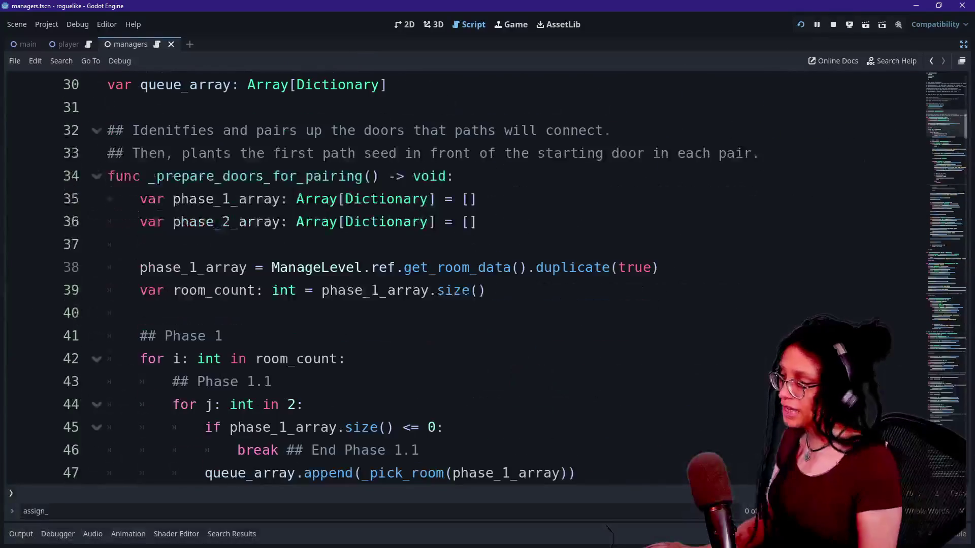
scroll(406, 280, "down", 12)
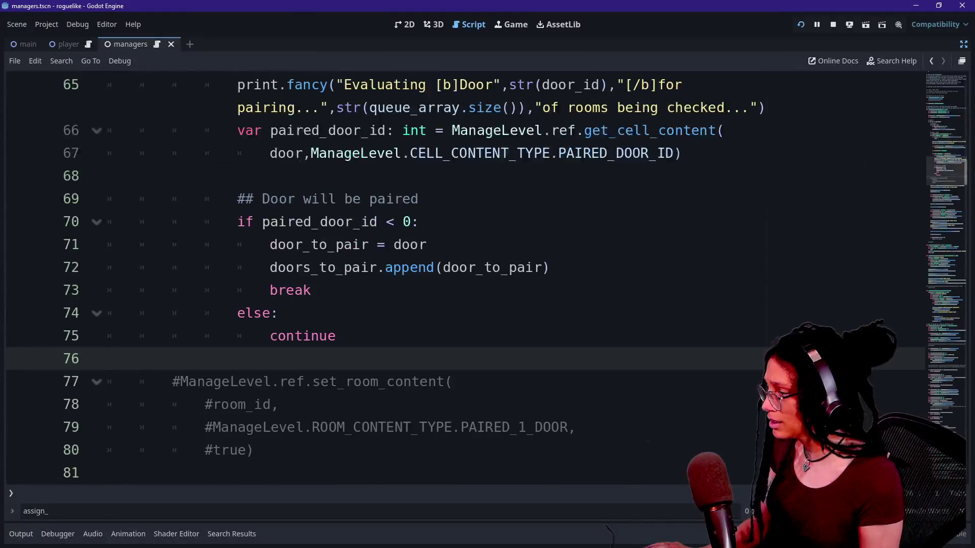
scroll(406, 279, "up", 2)
scroll(406, 280, "up", 17)
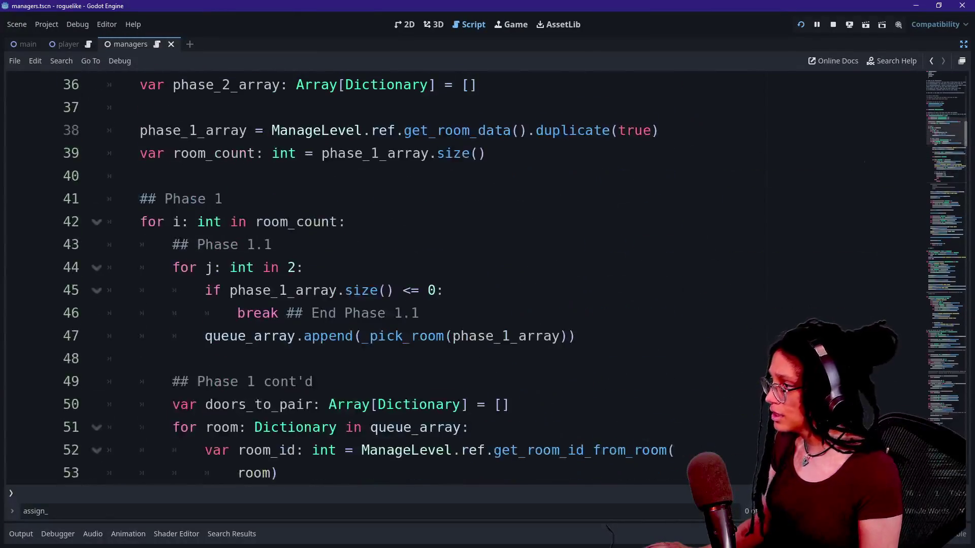
scroll(406, 279, "down", 5)
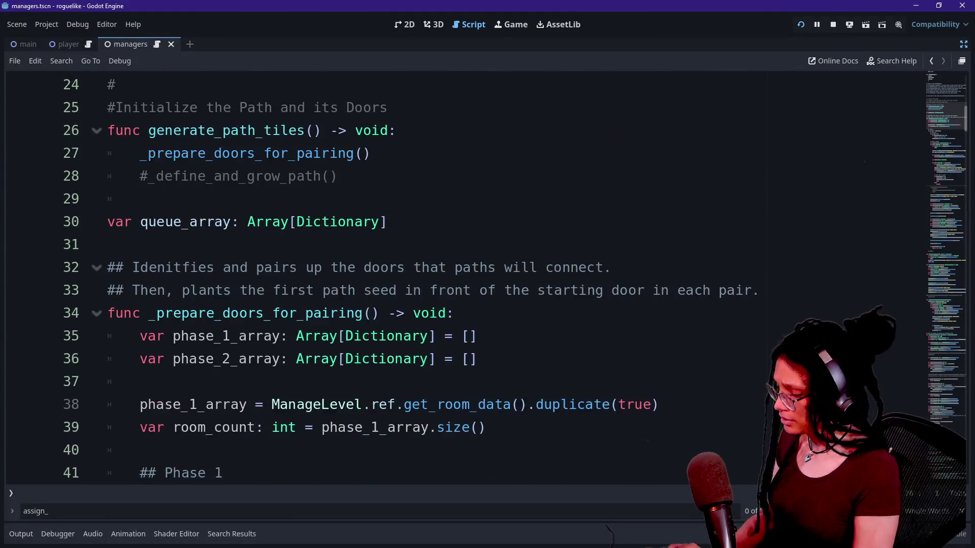
- Open manage_paths.gd and cut the phase_1_array and phase_2_array declarations from the function
key("shift+alt+o")
type("paths")
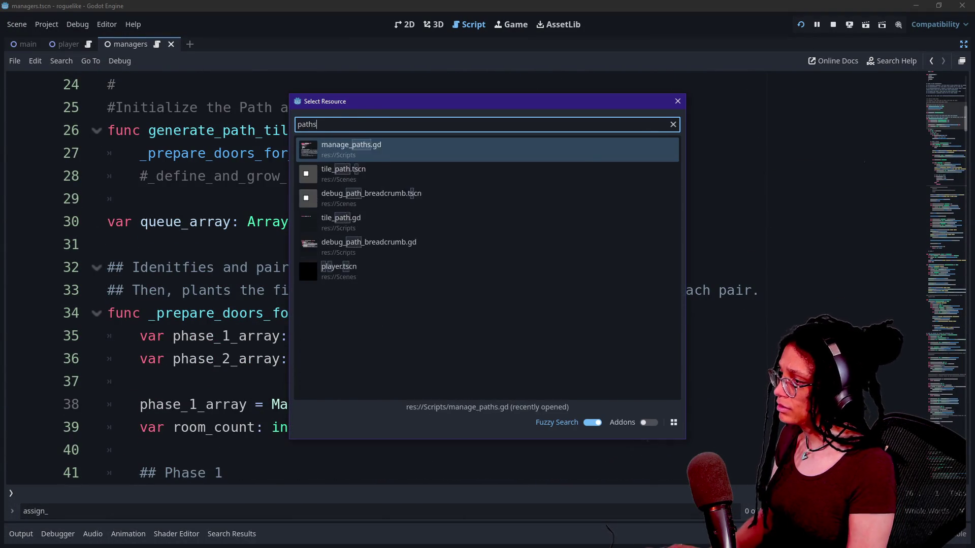
key("Return")
scroll(406, 279, "down", 3)
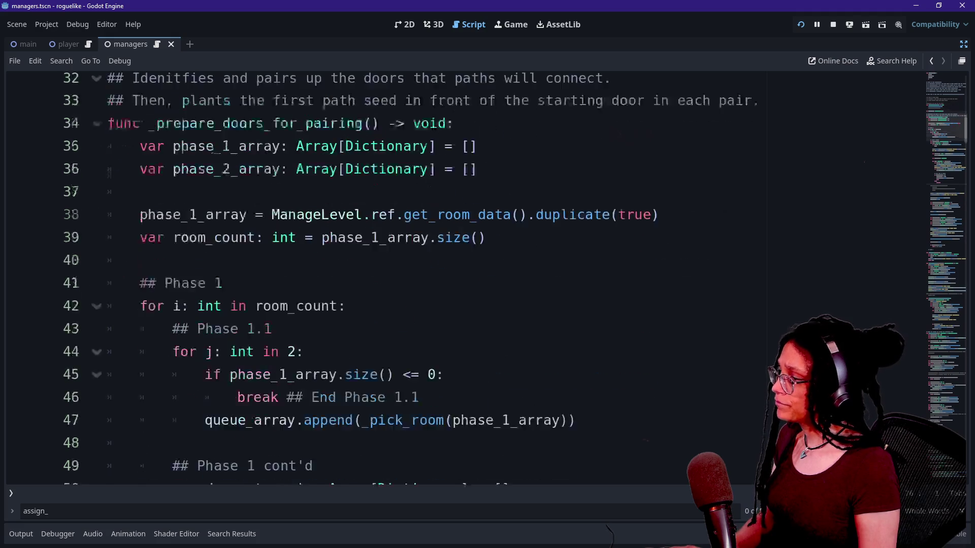
key("shift+Down")
key("shift+Down")
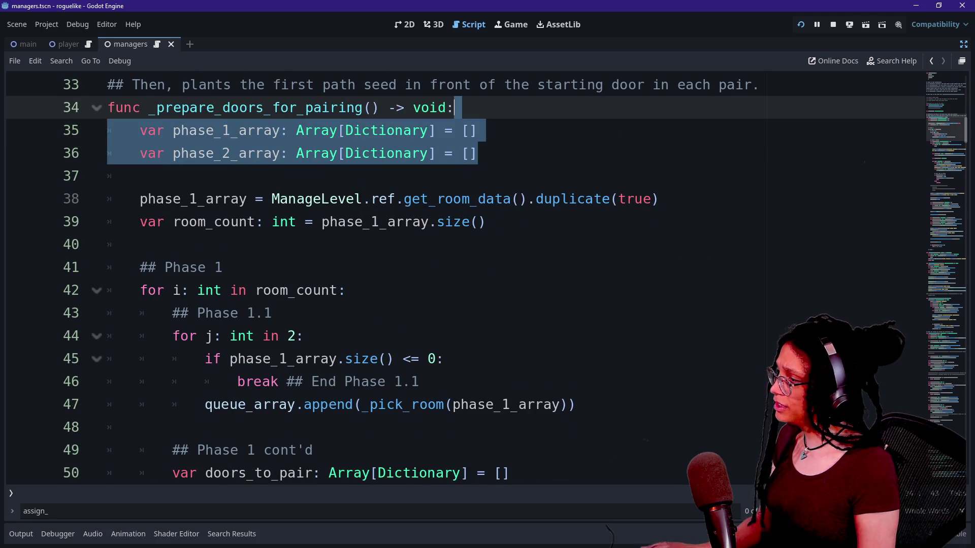
key("BackSpace")
- Paste both declarations unindented below queue_array, then save and relaunch the game with F5
scroll(456, 279, "up", 1)
left_click(387, 153)
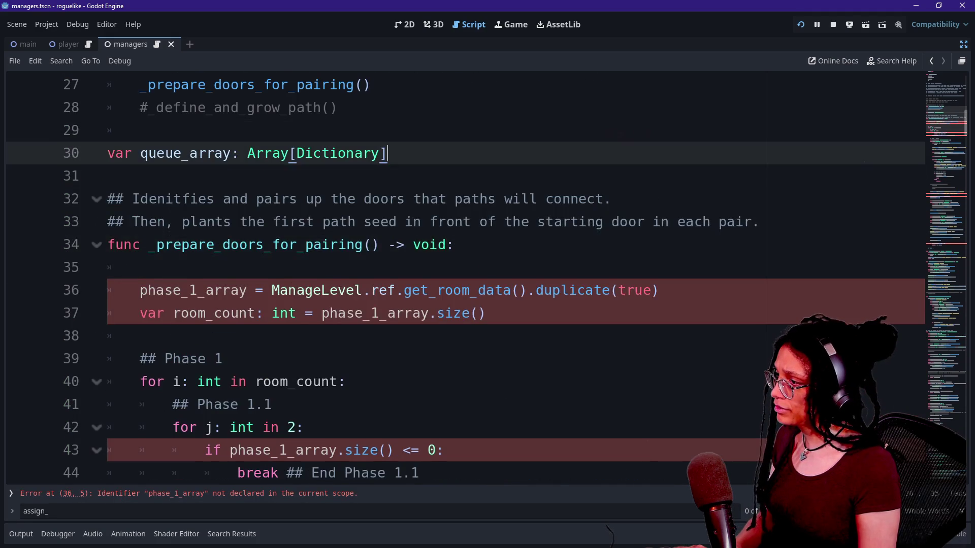
type("var phase_1_array: Array[Dictionary] = [] \tvar phase_2_array: Array[Dictionary] = []")
left_click(108, 176)
key("Down")
key("Down")
key("Down")
key("shift+Up")
key("shift+Up")
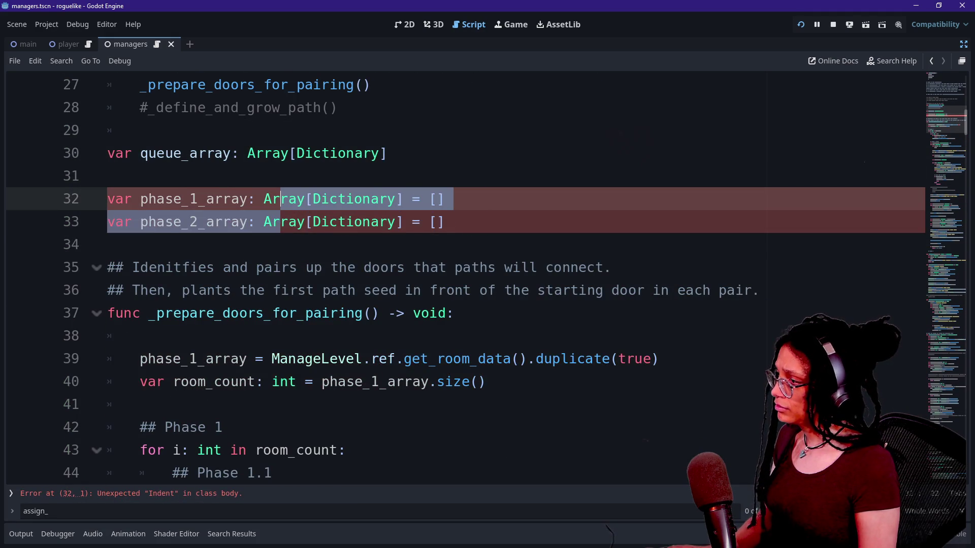
key("shift+Tab")
key("Up")
key("BackSpace")
key("F5")
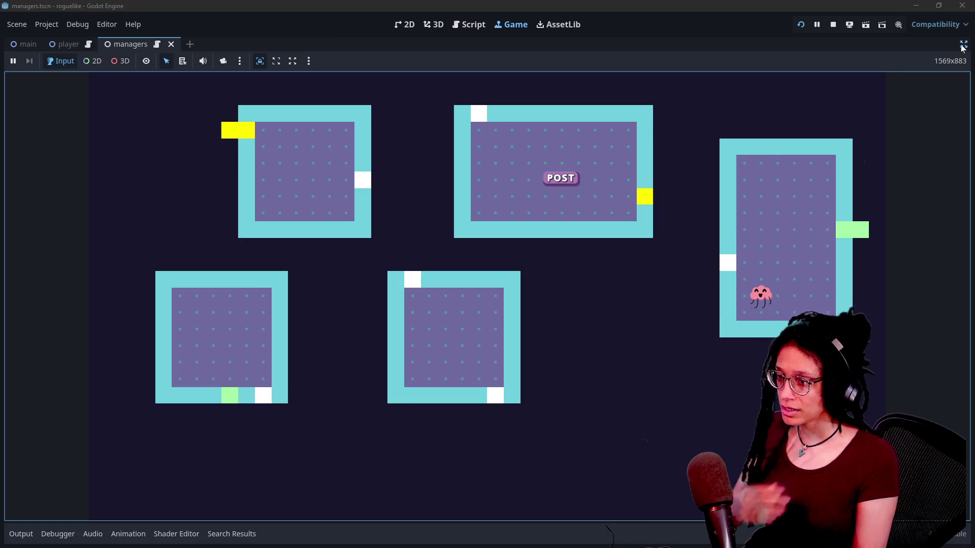
- Show the running game's live scene tree and inspect the ManagePaths node under Managers
left_click(963, 46)
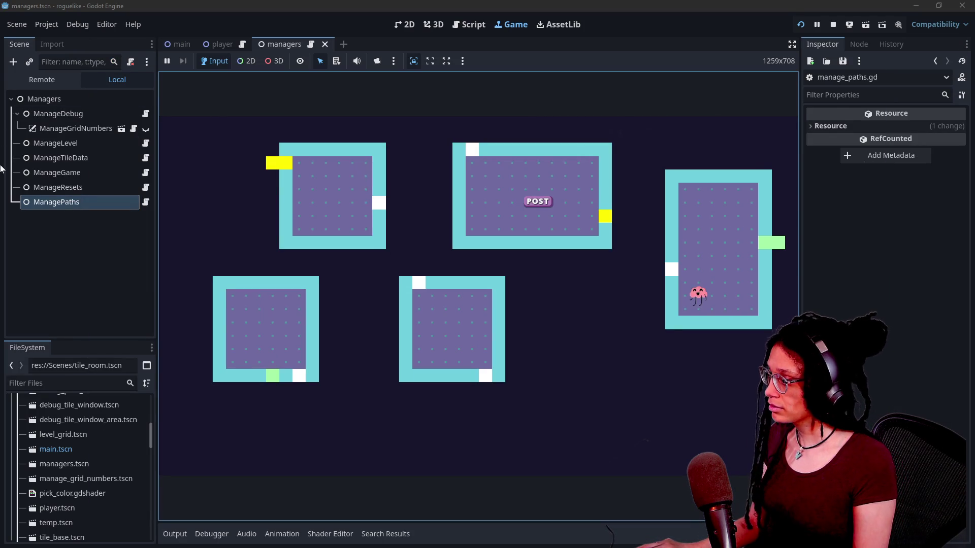
left_click(39, 187)
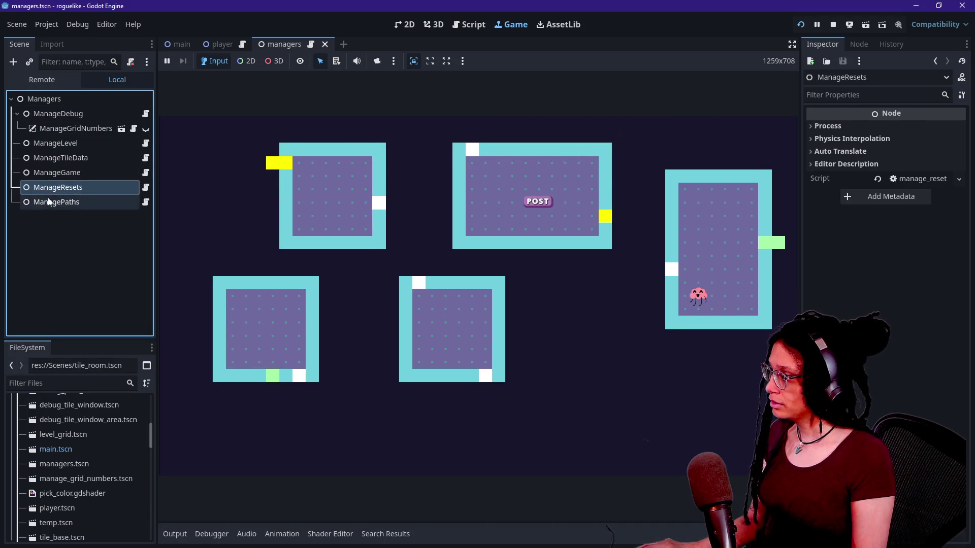
left_click(26, 79)
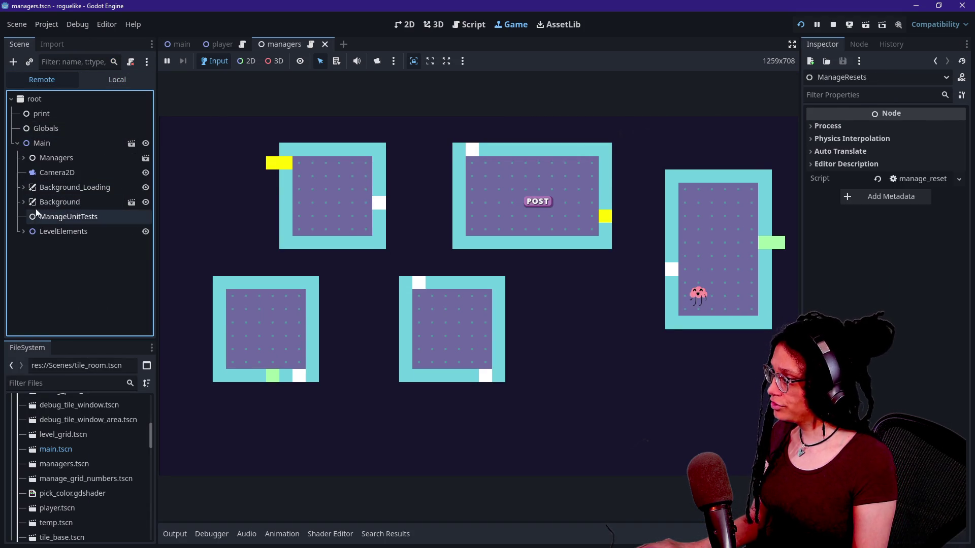
left_click(23, 158)
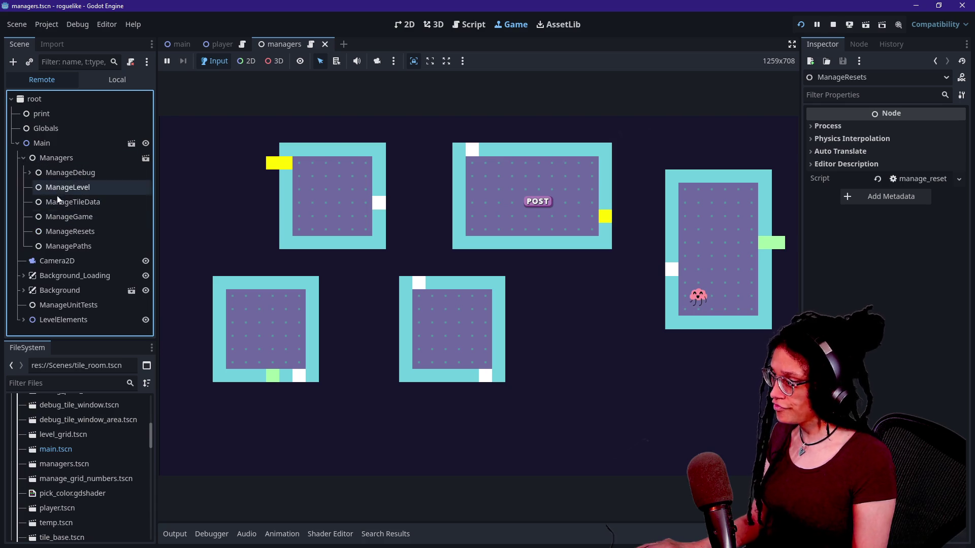
left_click(69, 246)
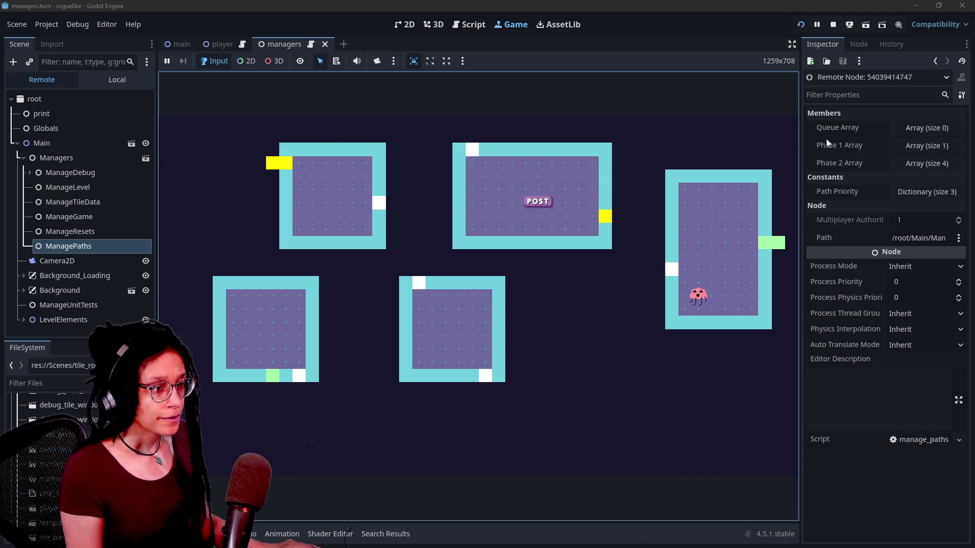
- Expand the Phase 2 Array elements to examine their room data, then collapse them
left_click(908, 165)
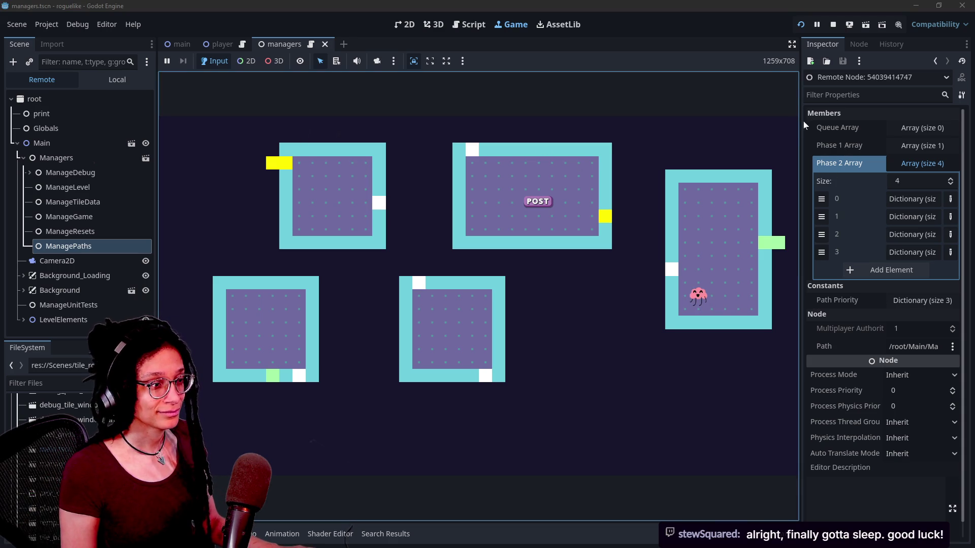
left_click_drag(800, 121, 775, 121)
left_click(898, 203)
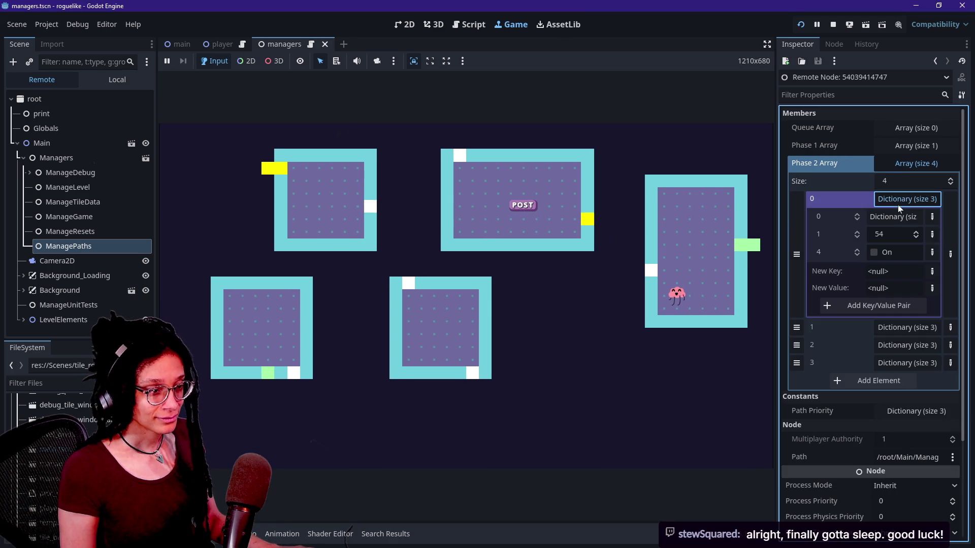
left_click(897, 205)
left_click(898, 217)
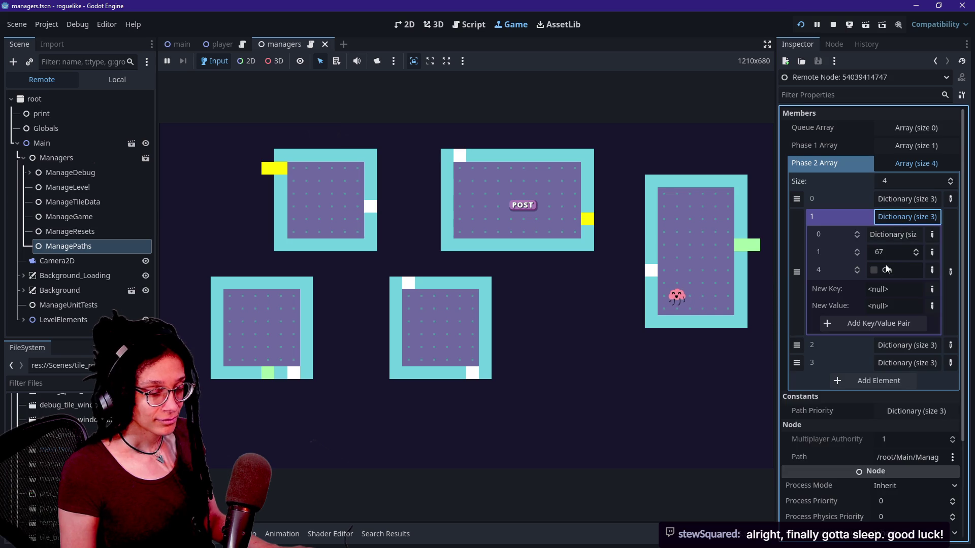
left_click(885, 218)
left_click(893, 200)
left_click(894, 200)
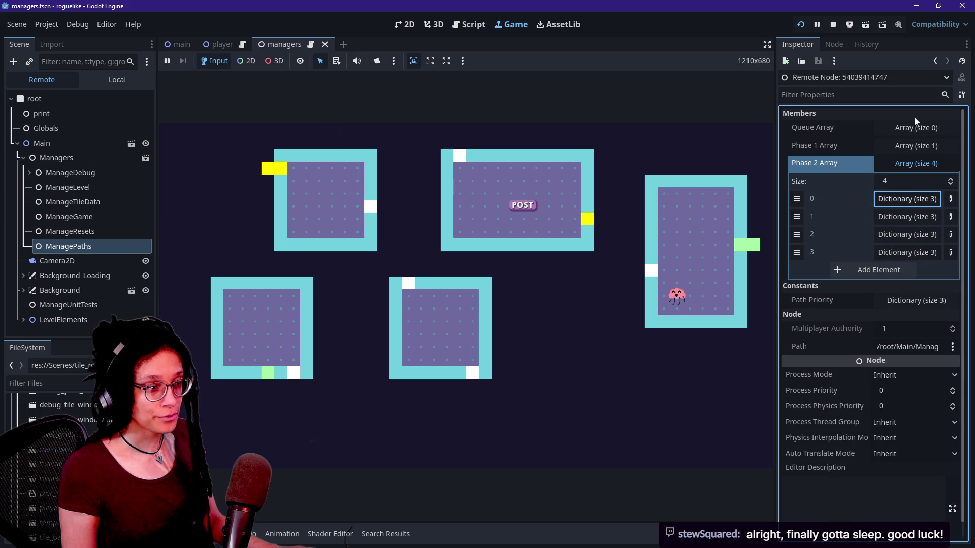
- Expand Phase 1 Array's single room entry, then switch windows toward the Excalidraw browser tab
left_click(913, 145)
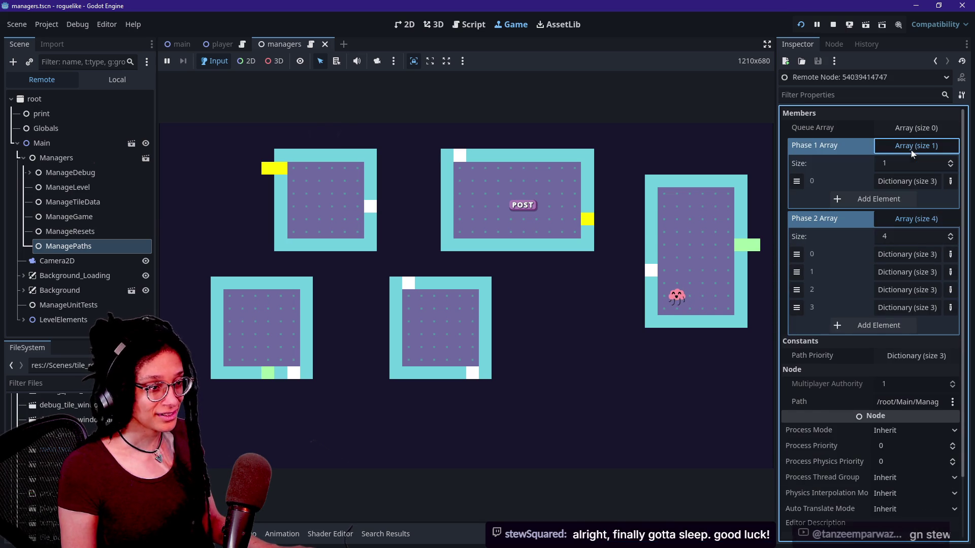
left_click(884, 182)
left_click(884, 183)
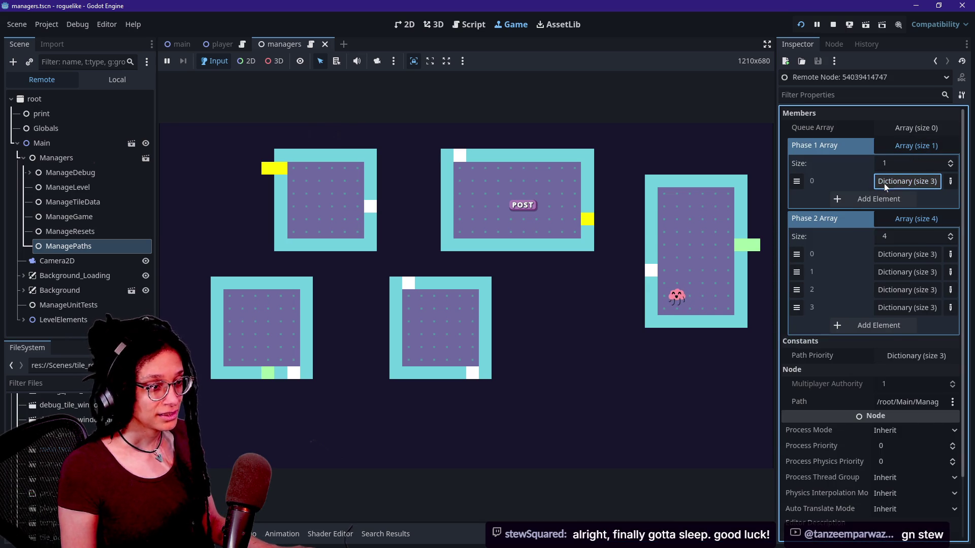
left_click(883, 183)
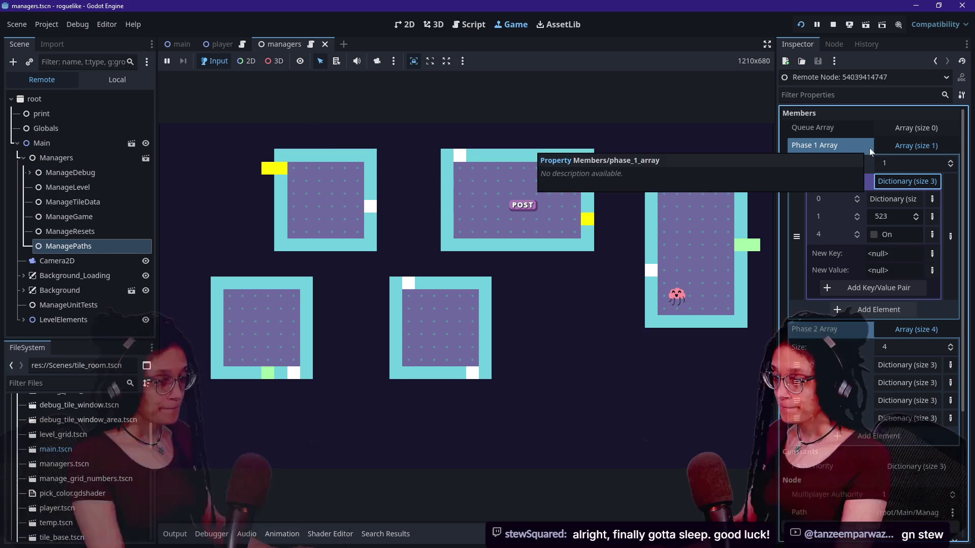
left_click(659, 391)
key("alt+Tab")
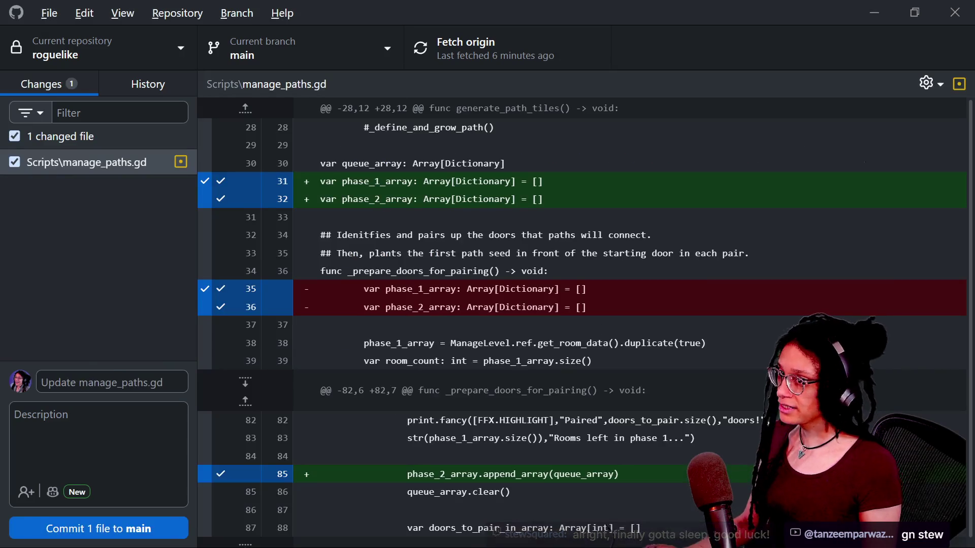
key("alt+Tab")
key("Tab")
- Move the right room pair aside and delete the centre pair with the orange door
key("alt+Tab")
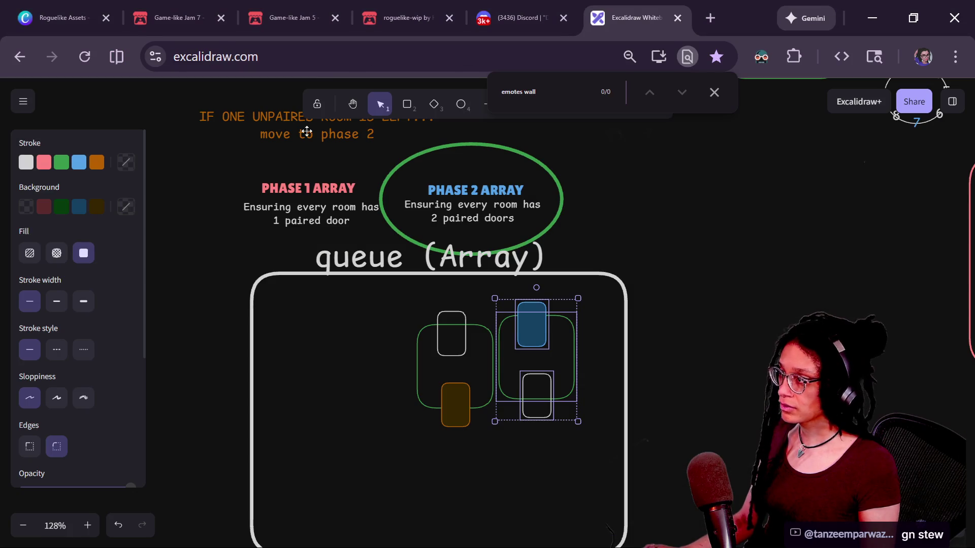
left_click(425, 309)
mouse_move(530, 312)
left_mouse_down()
mouse_move(631, 279)
mouse_move(505, 333)
left_mouse_up()
key("ctrl+z")
left_click_drag(592, 306, 495, 455)
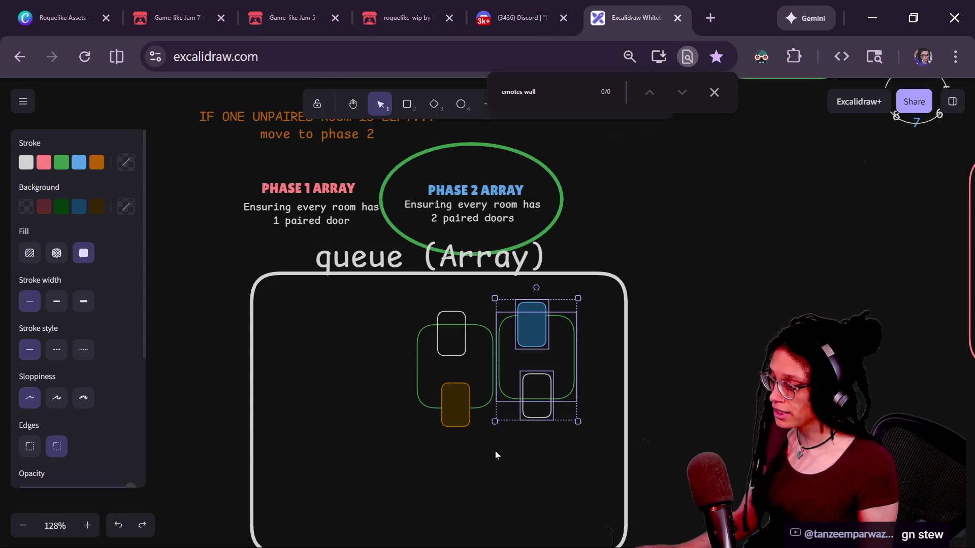
left_click_drag(531, 386, 716, 325)
left_click(482, 349)
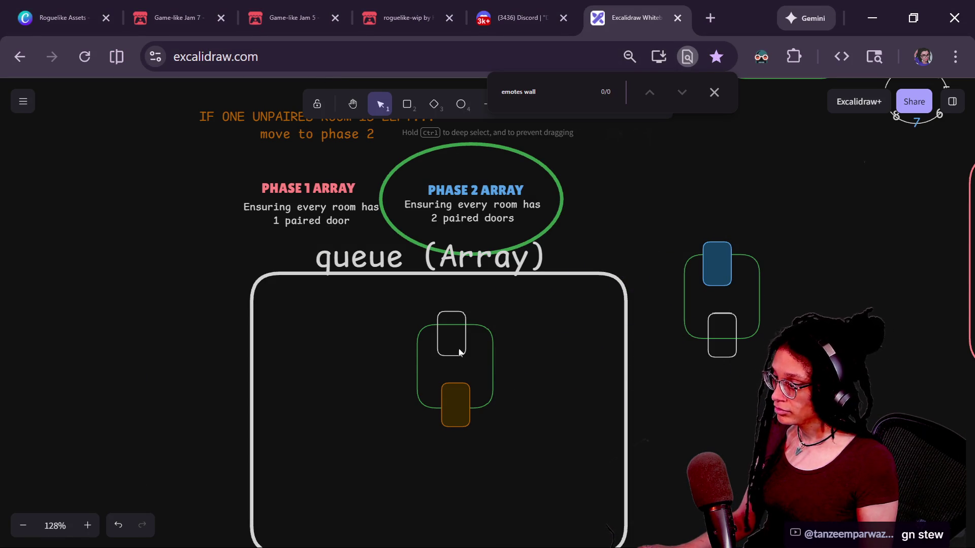
left_click(464, 343)
key("Delete")
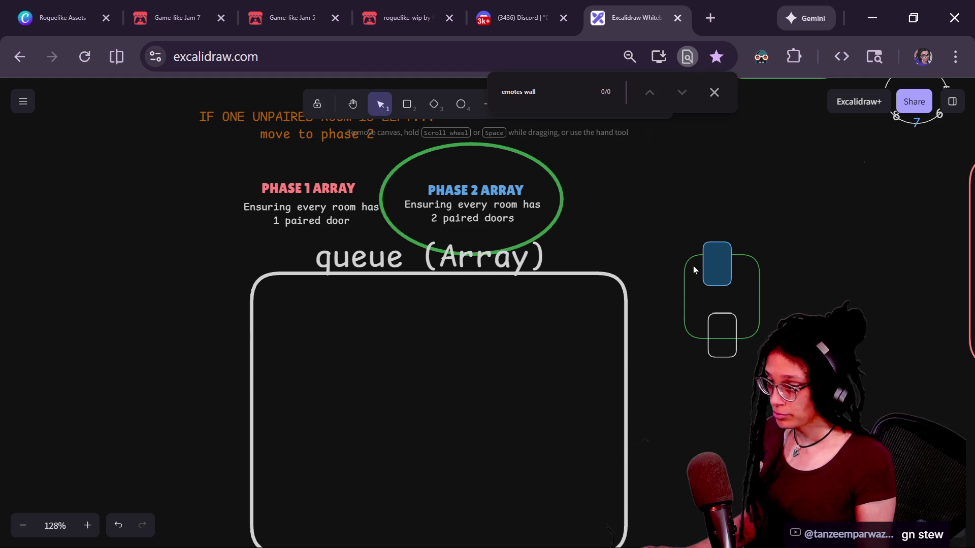
- Make the blue door's fill transparent, park the pair upper left, and circle Phase 1 Array
left_click(731, 271)
left_click(844, 228)
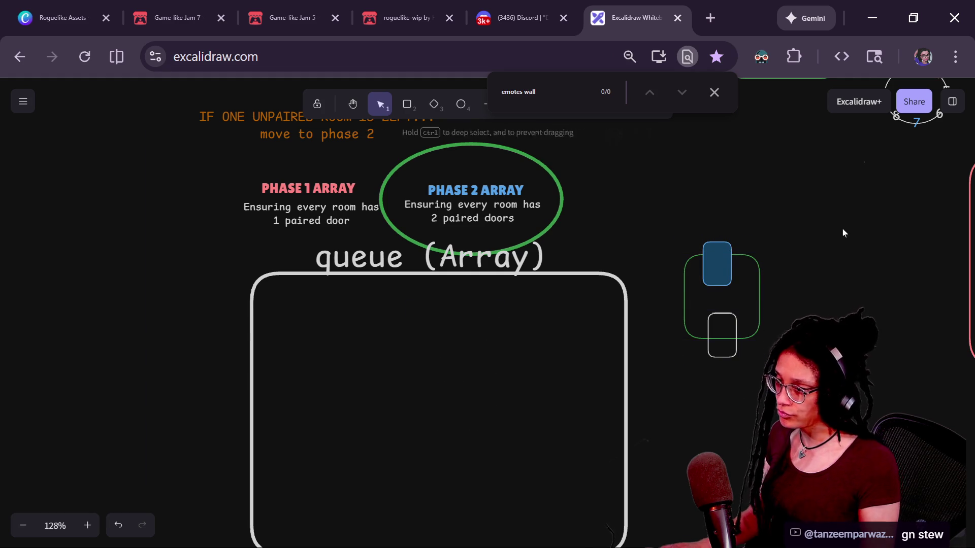
left_click(716, 267)
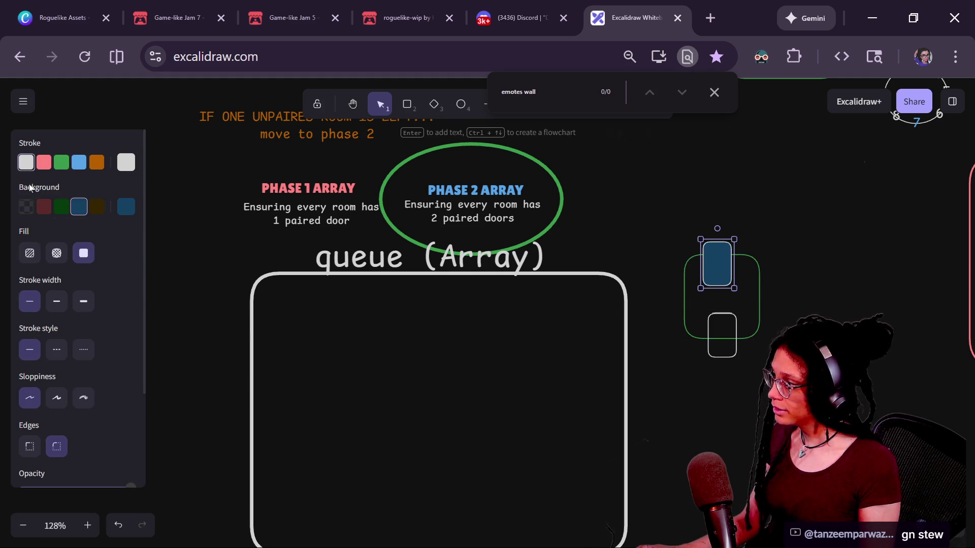
left_click(26, 206)
mouse_move(792, 185)
left_mouse_down()
mouse_move(766, 261)
mouse_move(664, 387)
left_mouse_up()
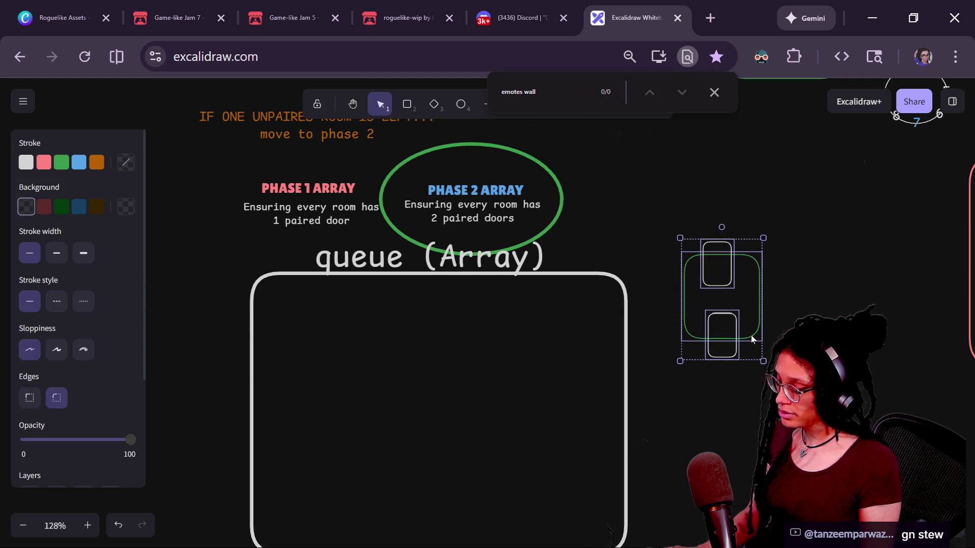
mouse_move(709, 287)
left_mouse_down()
mouse_move(290, 256)
mouse_move(190, 201)
left_mouse_up()
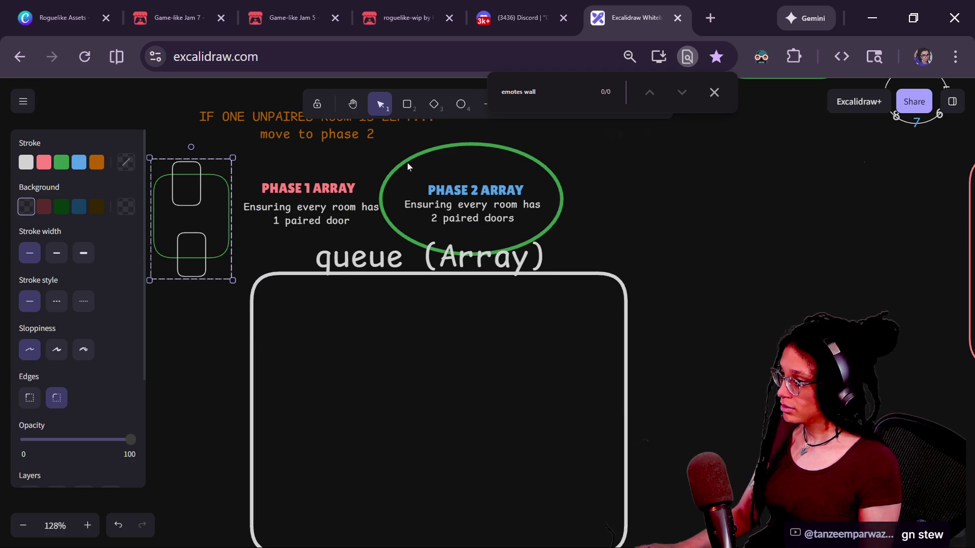
left_click_drag(408, 166, 259, 170)
scroll(274, 203, "left", 2)
scroll(274, 203, "up", 1)
left_click_drag(284, 221, 266, 222)
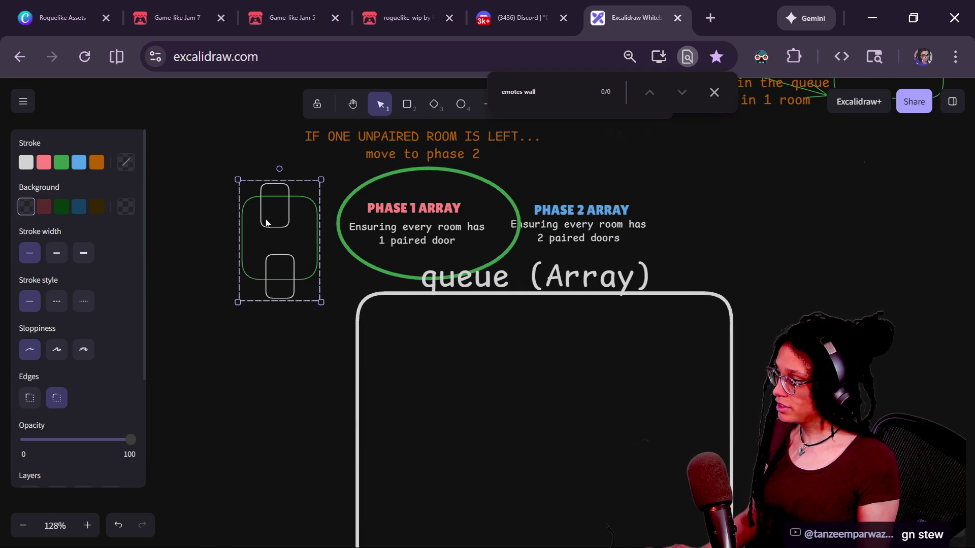
- Duplicate the room pair into the queue and give two doors orange outlines with brown fill
key("ctrl+d")
key("ctrl+d")
key("ctrl+d")
key("Delete")
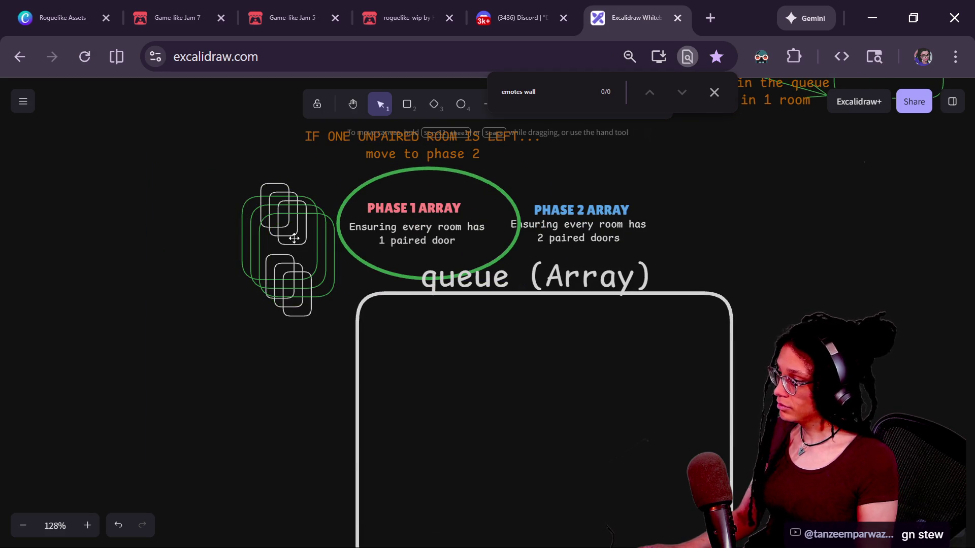
mouse_move(294, 238)
left_mouse_down()
mouse_move(253, 208)
mouse_move(498, 374)
left_mouse_up()
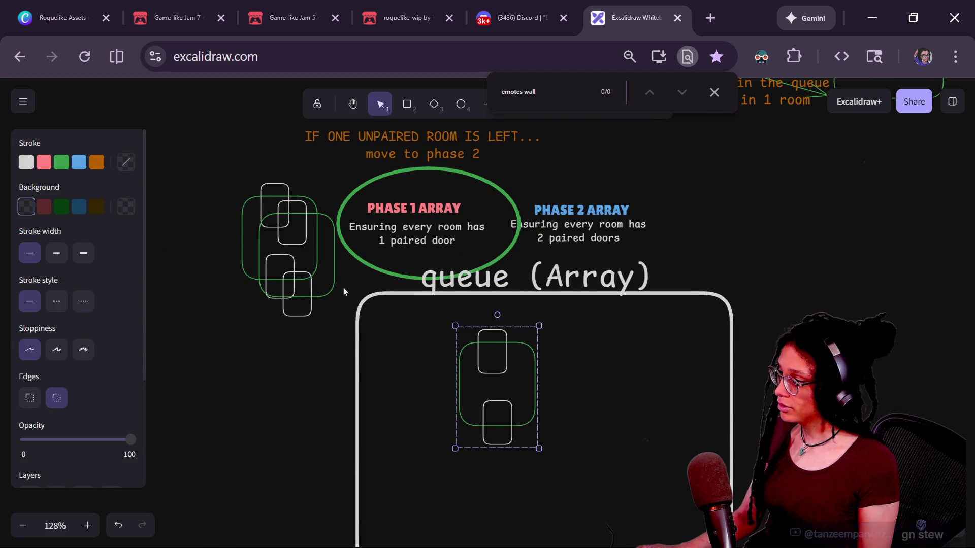
left_click_drag(274, 218, 582, 340)
left_click(506, 351, "shift")
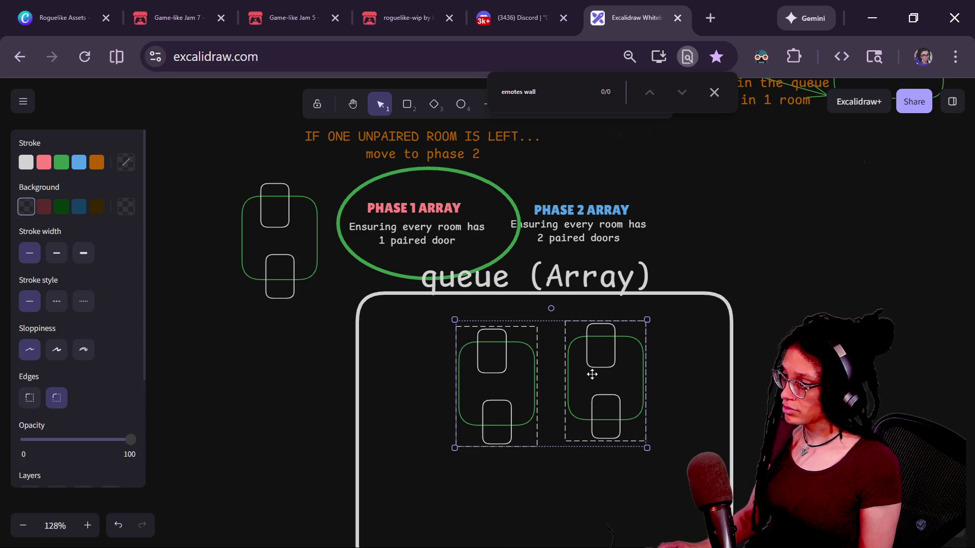
left_click(690, 356)
double_click(601, 332)
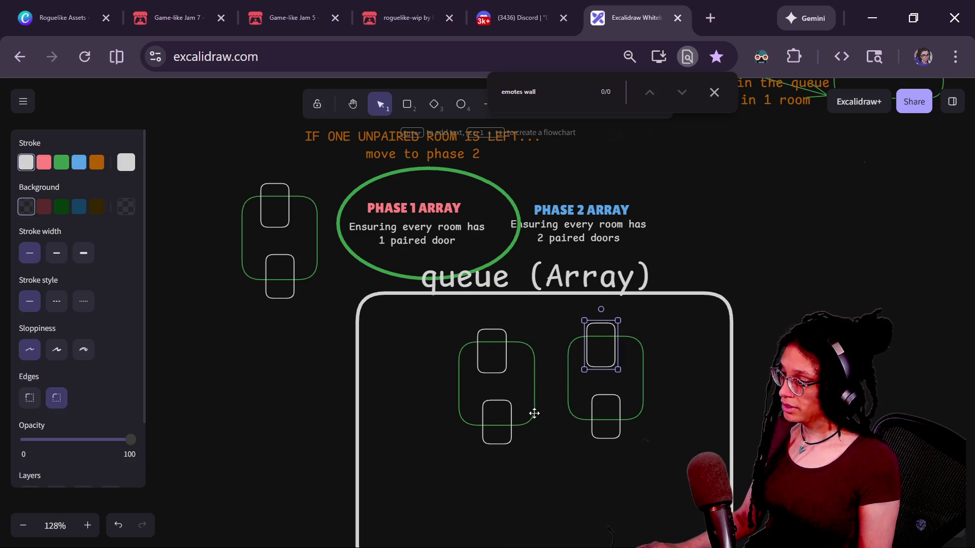
left_click(511, 409, "shift")
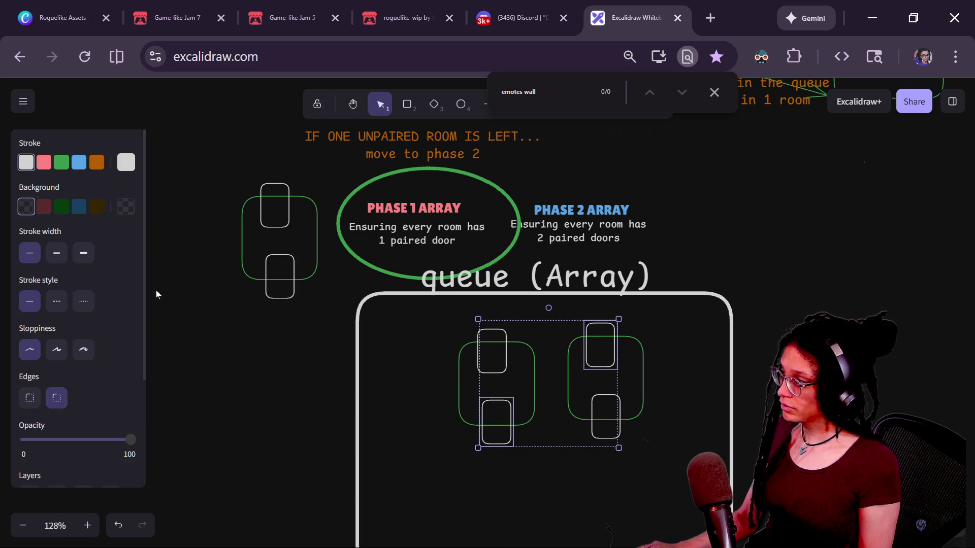
left_click(97, 207)
left_click(422, 457)
- Park both orange-door pairs beside Phase 2 and place a plain room pair inside the queue
left_click_drag(418, 490, 542, 325)
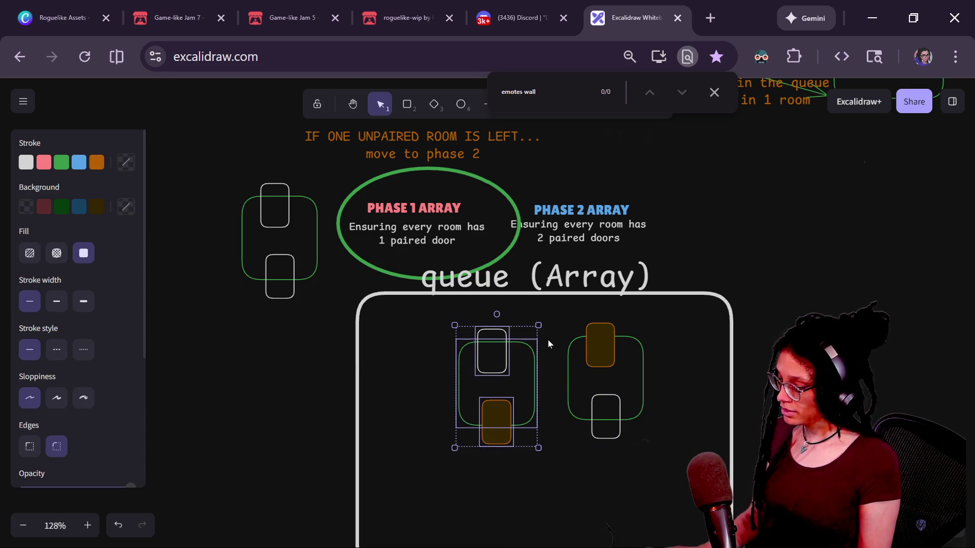
left_click_drag(481, 365, 665, 188)
mouse_move(521, 319)
left_mouse_down()
mouse_move(691, 457)
mouse_move(689, 485)
left_mouse_up()
mouse_move(593, 355)
left_mouse_down()
mouse_move(775, 171)
mouse_move(762, 192)
left_mouse_up()
left_click_drag(278, 214, 451, 375)
left_click_drag(294, 412, 249, 383)
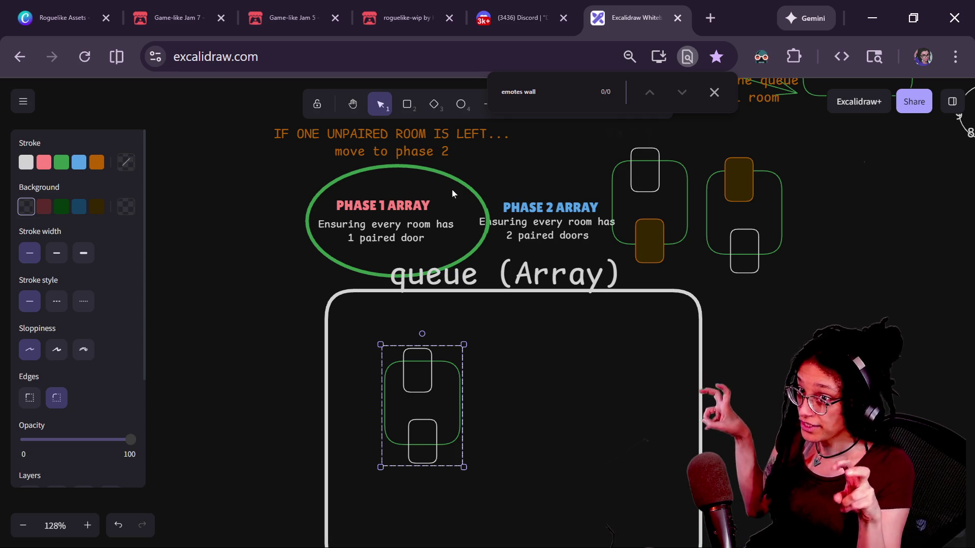
- Nudge the green ellipse and reposition the room pair inside the queue box
mouse_move(443, 175)
left_mouse_down()
mouse_move(598, 176)
mouse_move(446, 179)
left_mouse_up()
mouse_move(432, 359)
left_mouse_down()
mouse_move(424, 337)
mouse_move(431, 402)
mouse_move(452, 315)
mouse_move(447, 472)
mouse_move(355, 336)
mouse_move(411, 304)
mouse_move(415, 319)
mouse_move(378, 366)
mouse_move(428, 384)
left_mouse_up()
left_click_drag(632, 242, 482, 367)
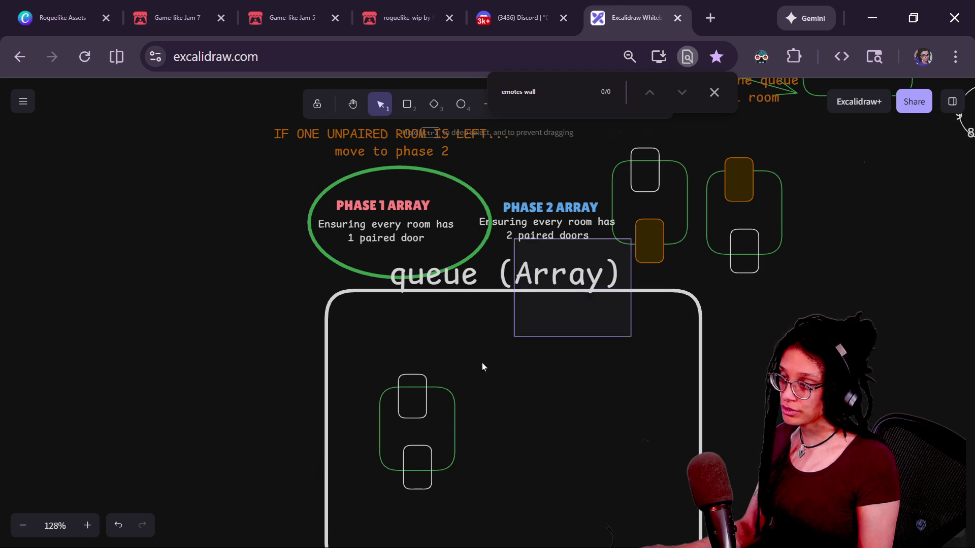
mouse_move(639, 239)
left_mouse_down()
mouse_move(577, 292)
mouse_move(654, 206)
mouse_move(590, 277)
mouse_move(636, 241)
left_mouse_up()
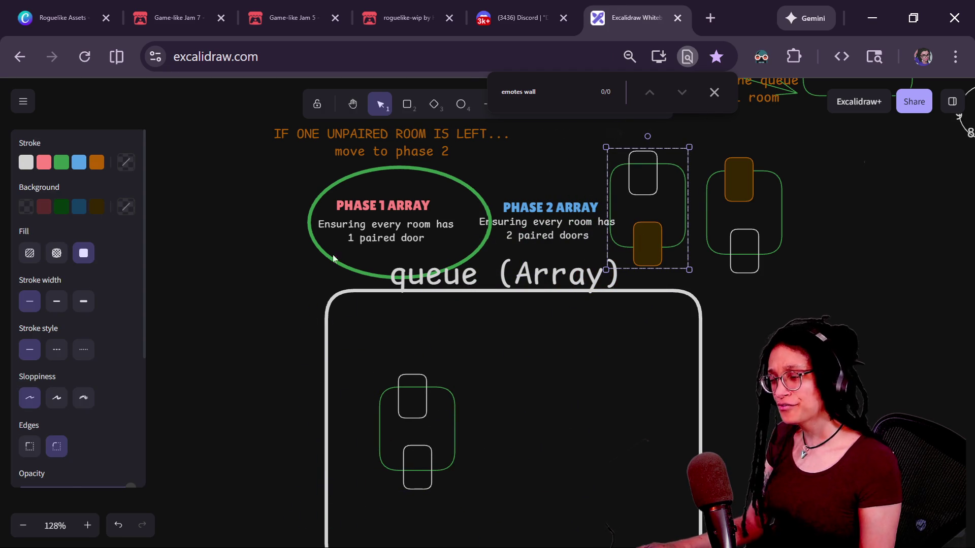
mouse_move(333, 259)
left_mouse_down()
mouse_move(550, 227)
mouse_move(373, 283)
mouse_move(319, 260)
left_mouse_up()
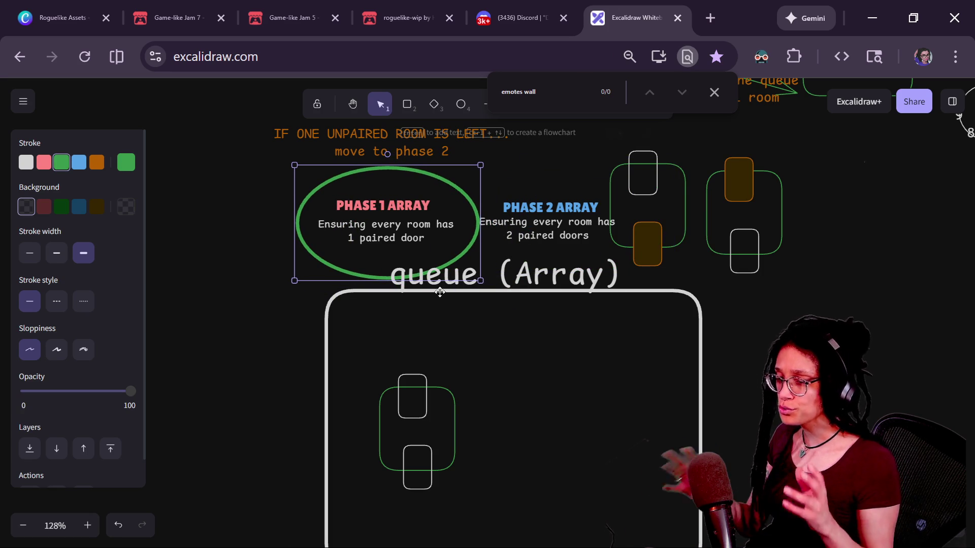
left_click(409, 416)
mouse_move(414, 391)
left_mouse_down()
mouse_move(424, 357)
mouse_move(434, 377)
left_mouse_up()
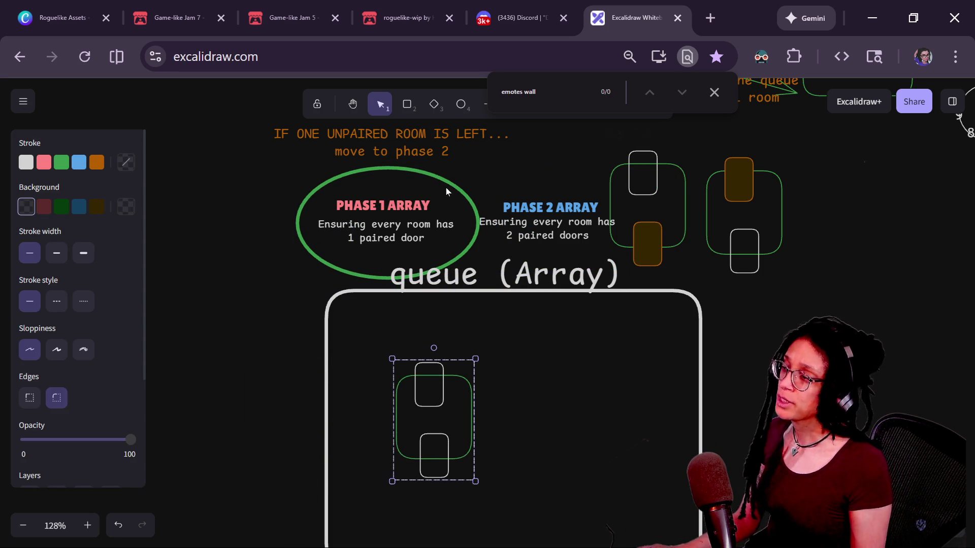
- Circle Phase 2 Array, bring an orange-door pair into the queue, and color two doors blue
mouse_move(446, 191)
left_mouse_down()
mouse_move(578, 188)
mouse_move(618, 175)
left_mouse_up()
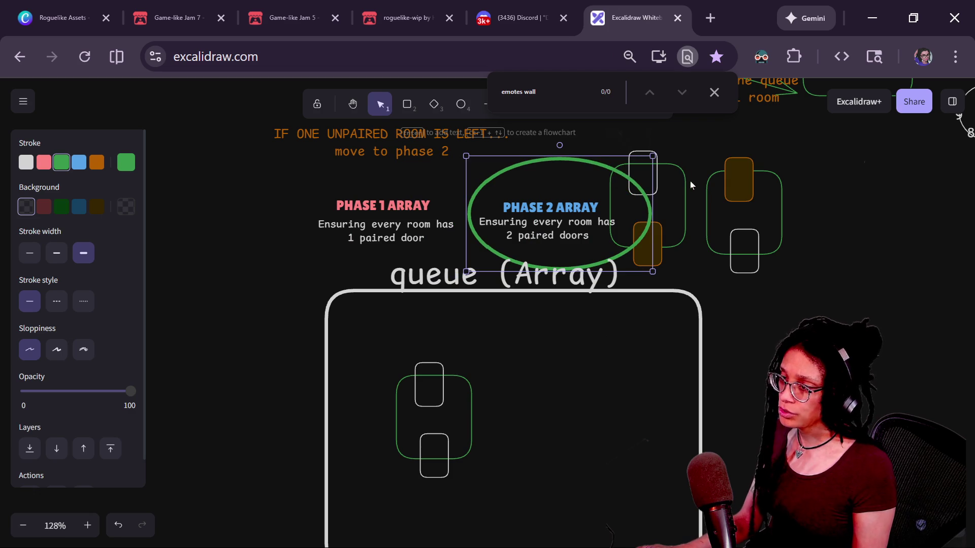
mouse_move(684, 177)
left_mouse_down()
mouse_move(692, 176)
mouse_move(547, 363)
mouse_move(569, 385)
left_mouse_up()
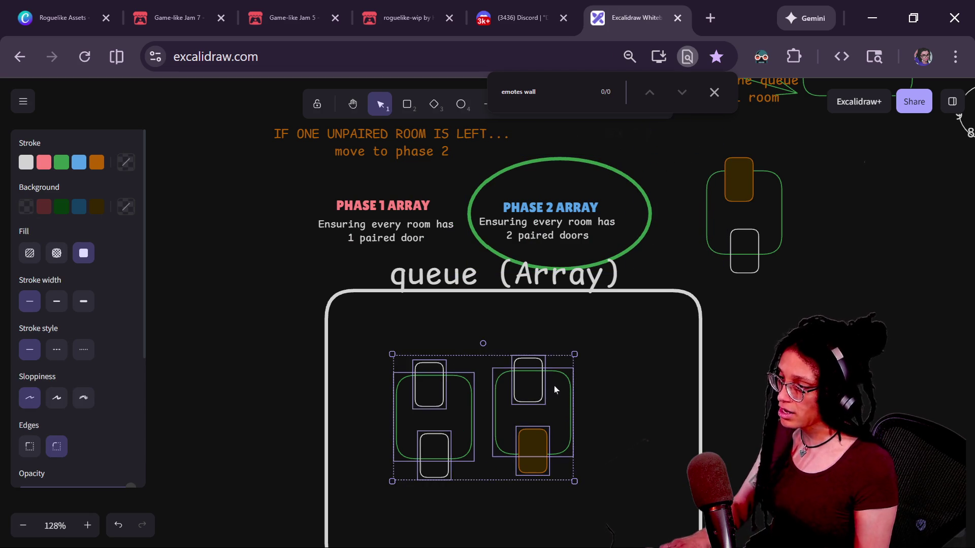
left_click(558, 378)
left_click(541, 378, "ctrl")
left_click(445, 433, "ctrl+shift")
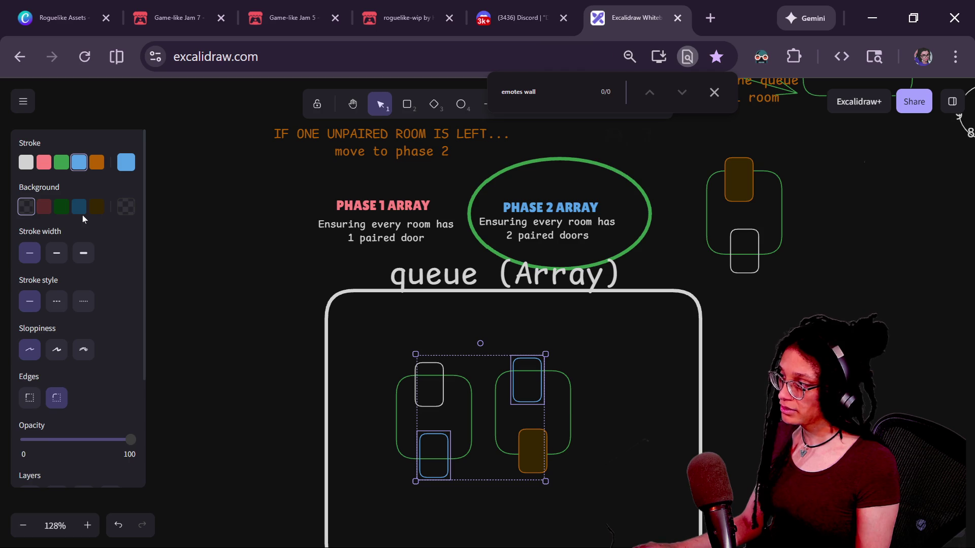
left_click(79, 206)
left_click(272, 304)
- Swap in the other parked pair and give the two white doors green outline and fill
left_click_drag(612, 362, 474, 500)
key("Delete")
left_click(539, 383)
key("Delete")
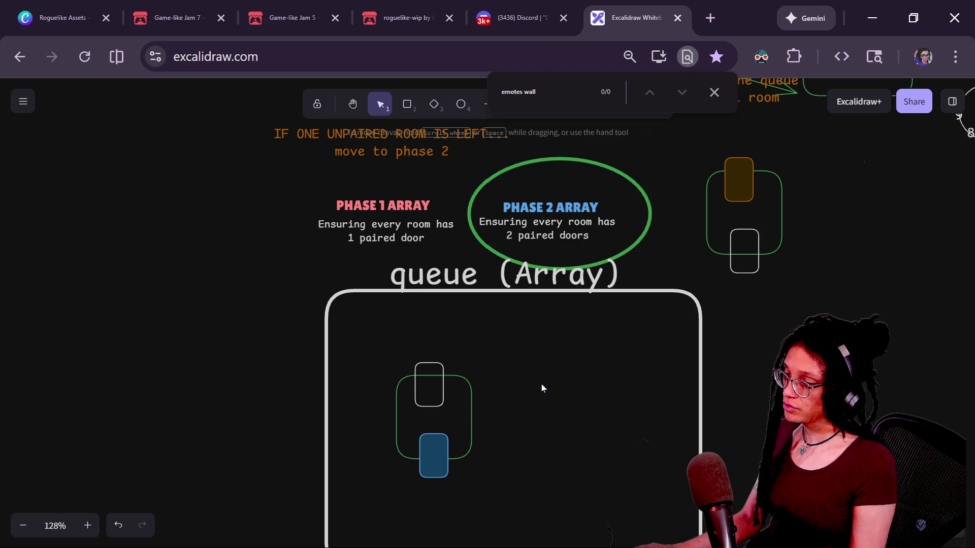
mouse_move(735, 183)
left_mouse_down()
mouse_move(500, 370)
mouse_move(516, 384)
left_mouse_up()
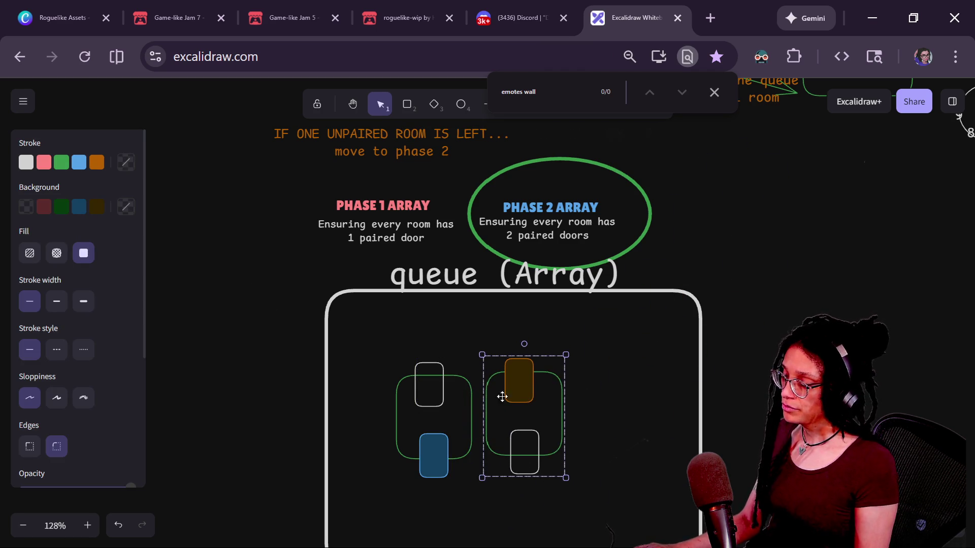
left_click(442, 384, "shift")
left_click(570, 380)
left_click(524, 452)
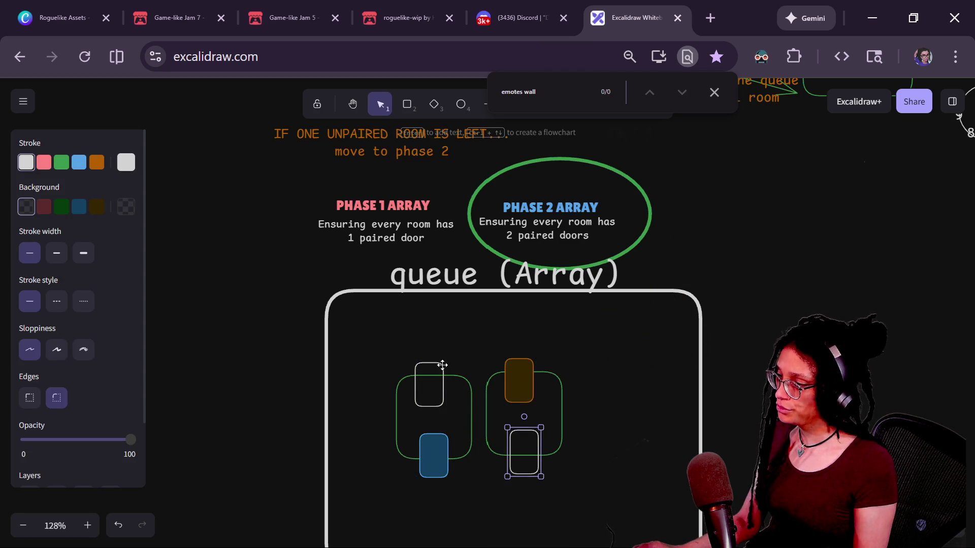
left_click(442, 365, "shift")
left_click(61, 162)
left_click(60, 207)
left_click(312, 350)
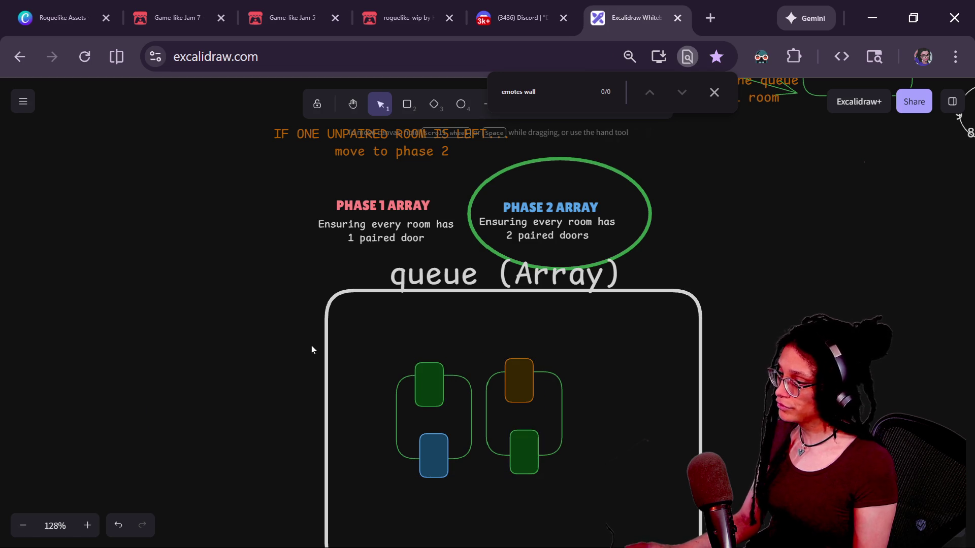
key("alt+Tab")
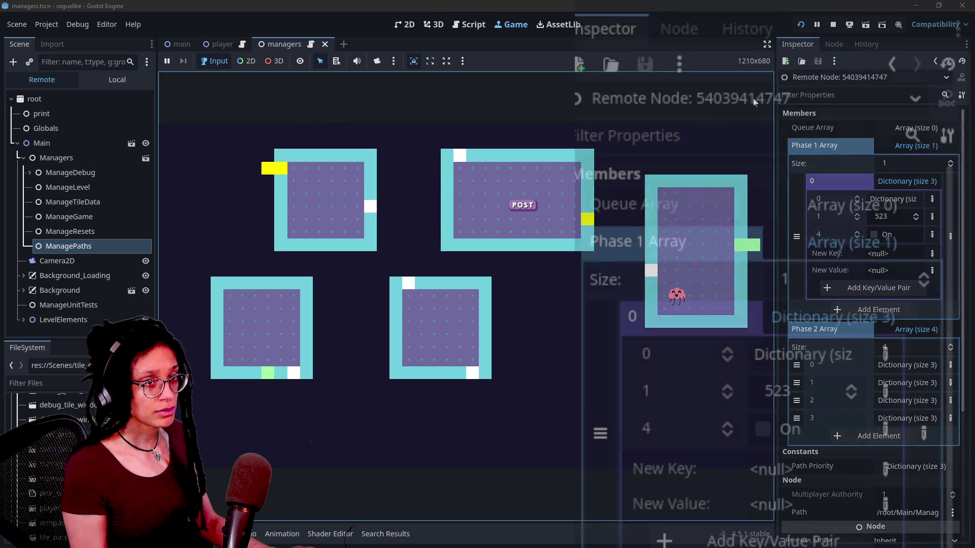
- Collapse both phase arrays and confirm Queue Array is empty, Phase 1 holds 1 room, Phase 2 holds 4
left_click(827, 318)
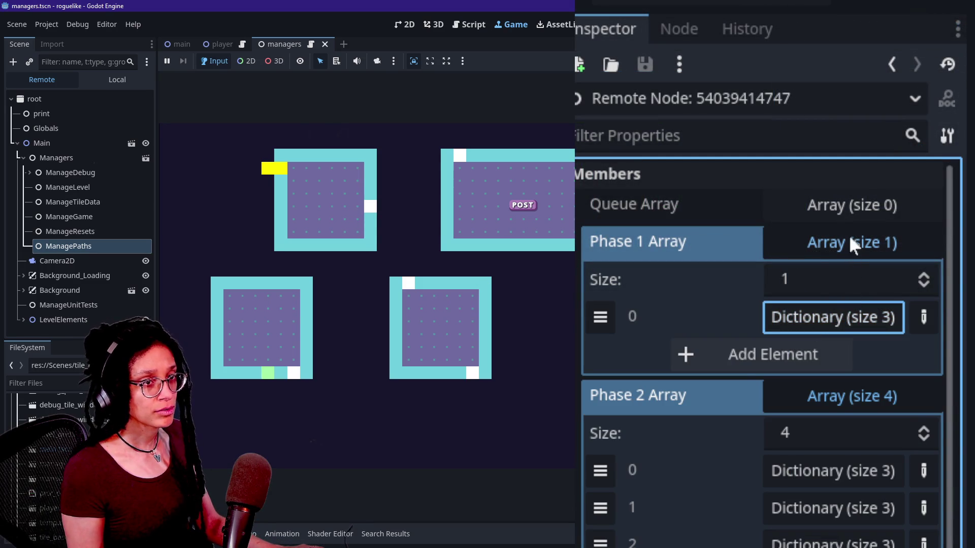
left_click(851, 238)
left_click(855, 284)
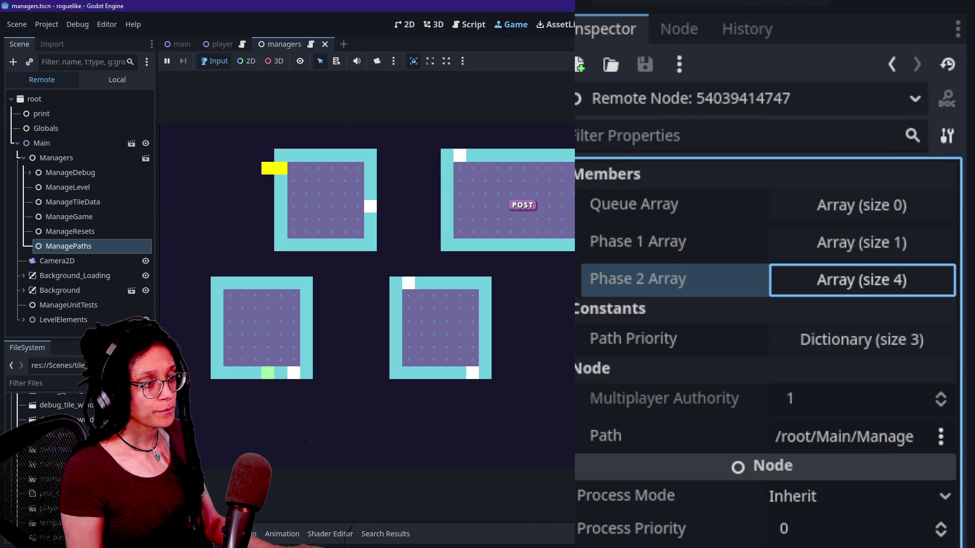
left_click(869, 209)
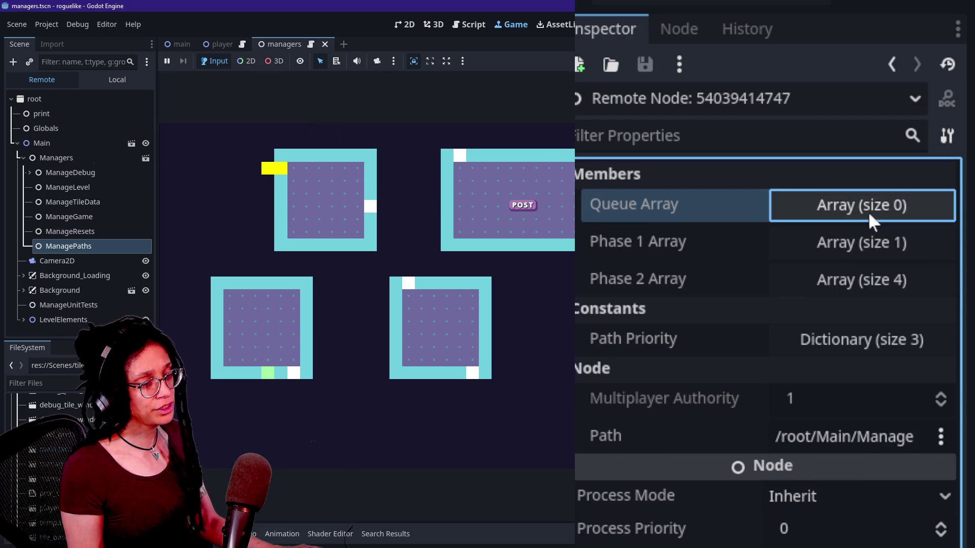
left_click(864, 241)
left_click(865, 241)
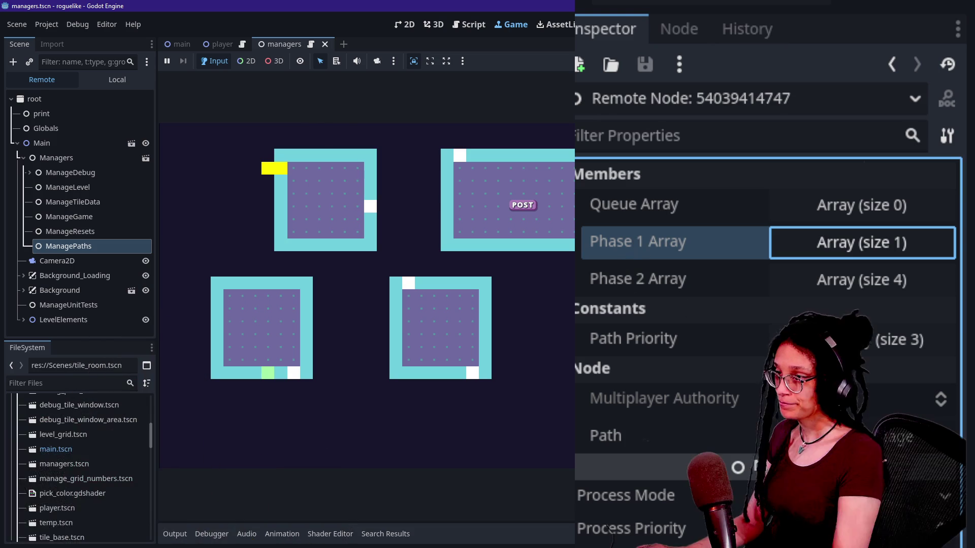
- Stop the game with F8 and hide the Output panel to enlarge the code
key("F8")
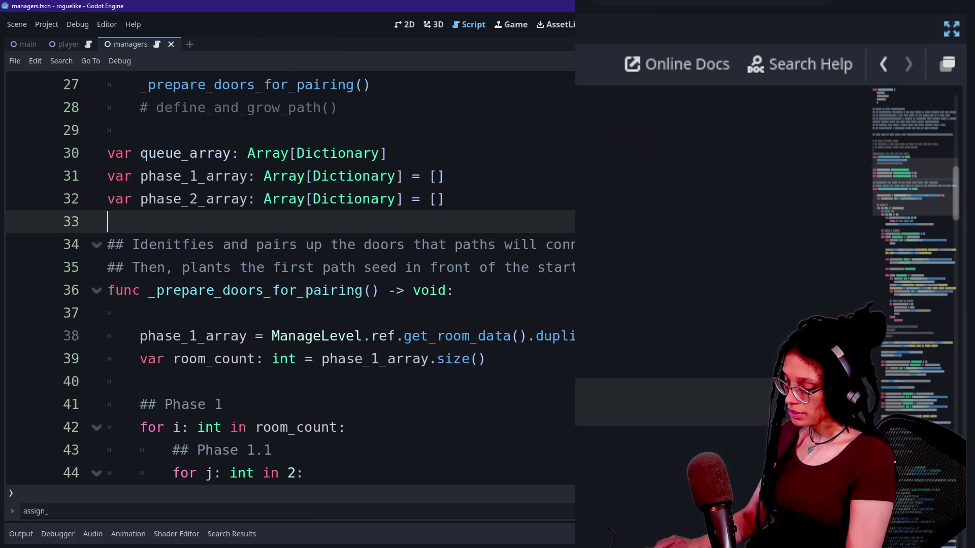
key("ctrl+j")
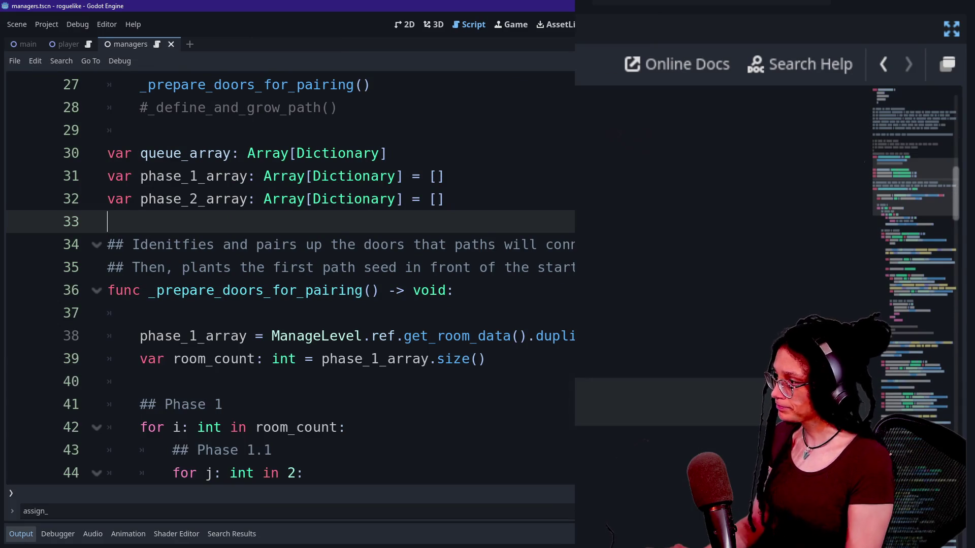
scroll(102, 136, "down", 4)
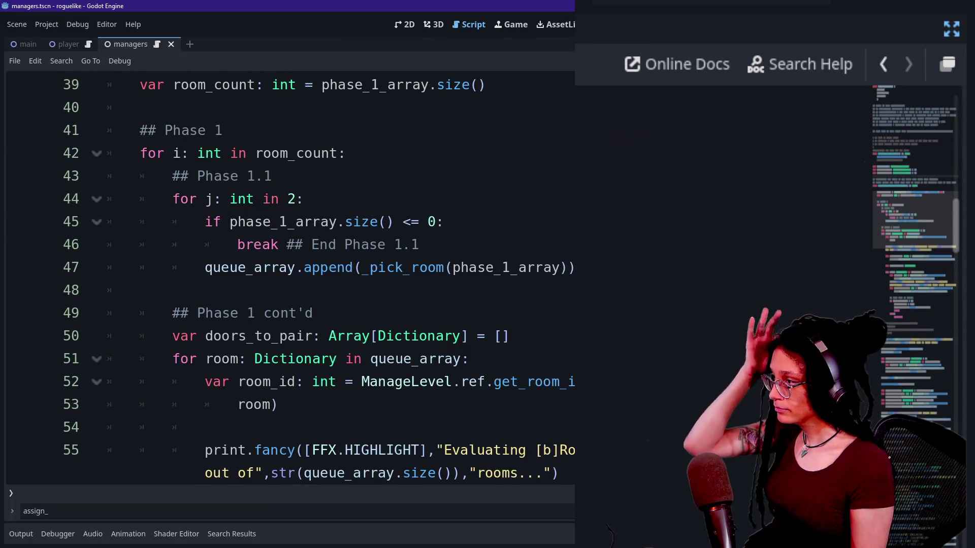
- Change the '## Phase 1' comment on line 41 to '#region Phase 1'
left_click(141, 130)
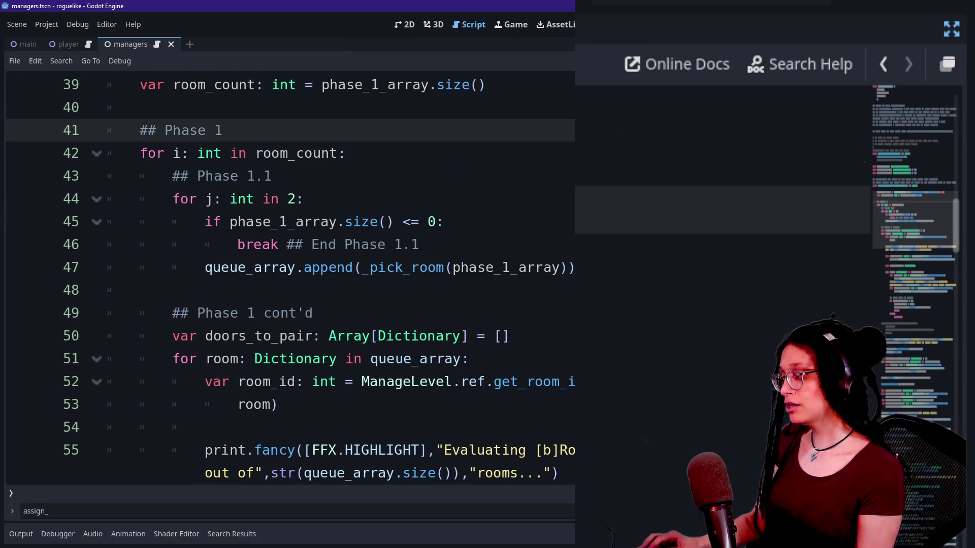
type("code_")
key("BackSpace")
key("BackSpace")
key("BackSpace")
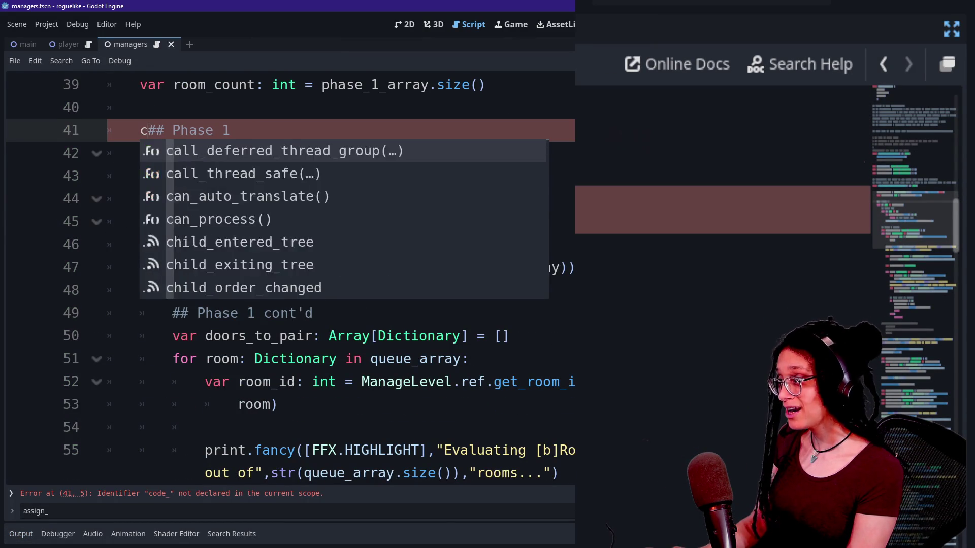
type("#region")
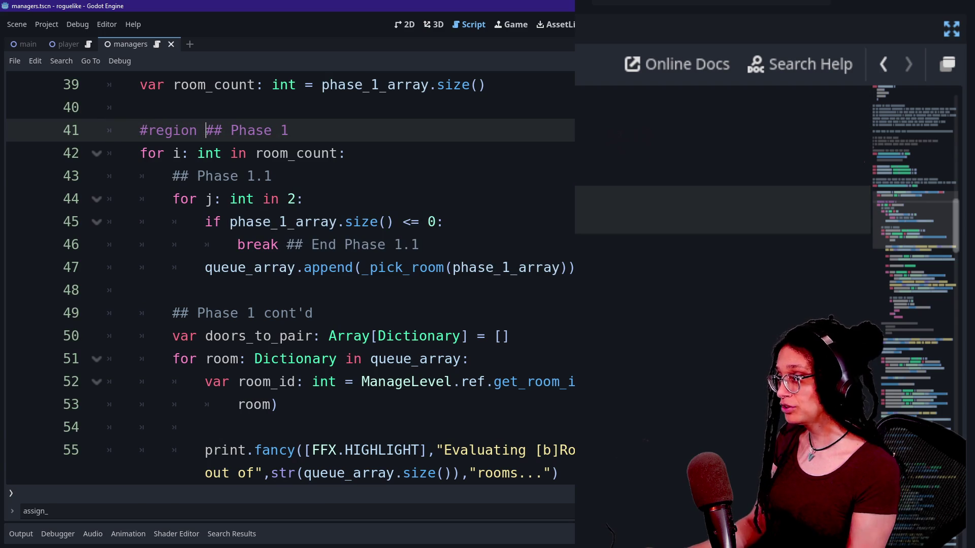
key("Delete")
key("Delete")
key("Delete")
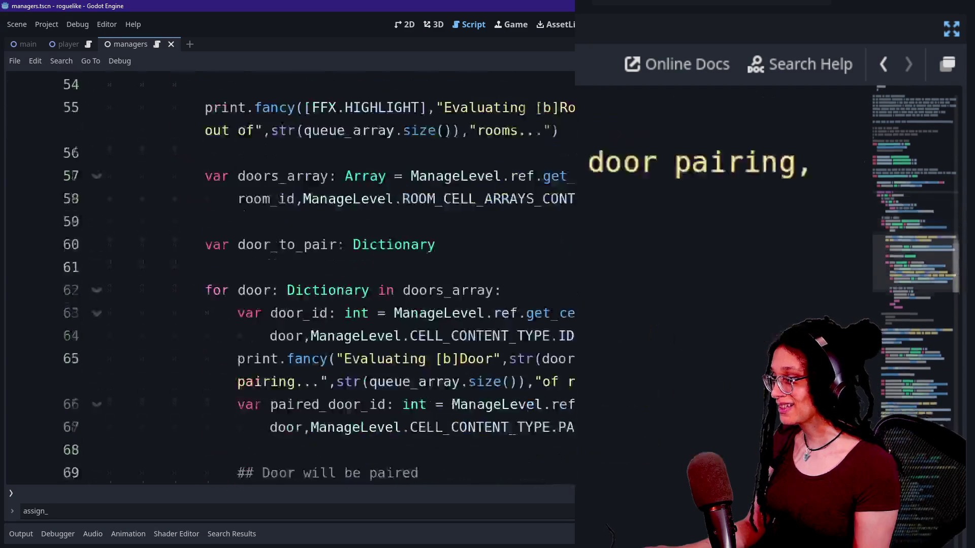
scroll(289, 279, "down", 4)
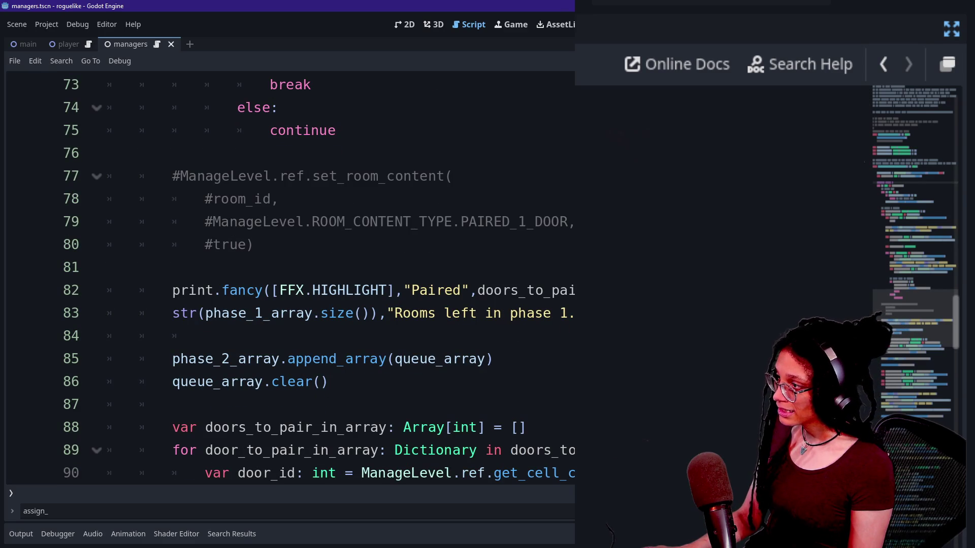
- Select the commented set_room_content block and lines 76–80 while scanning down the script
mouse_move(254, 244)
left_mouse_down()
mouse_move(172, 177)
mouse_move(181, 176)
left_mouse_up()
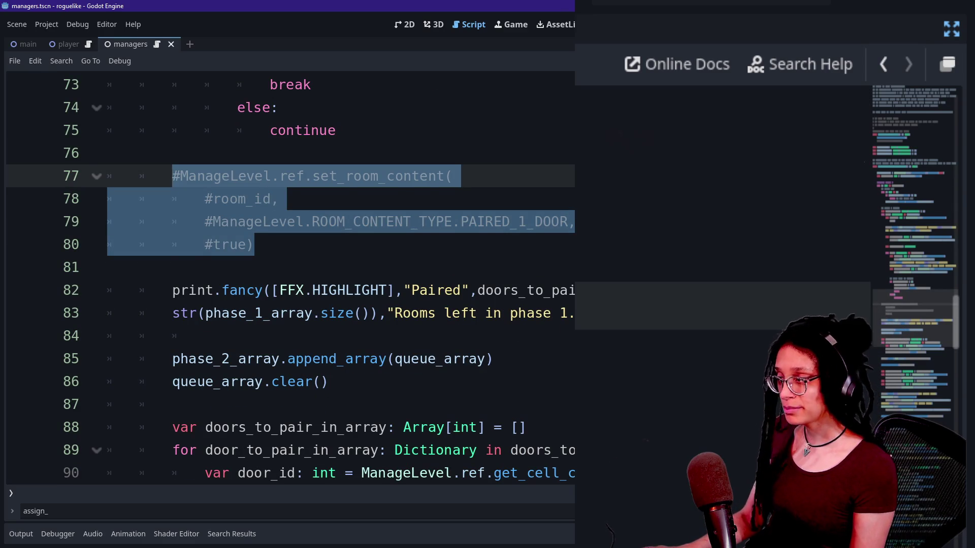
left_click(255, 244)
left_click(109, 153)
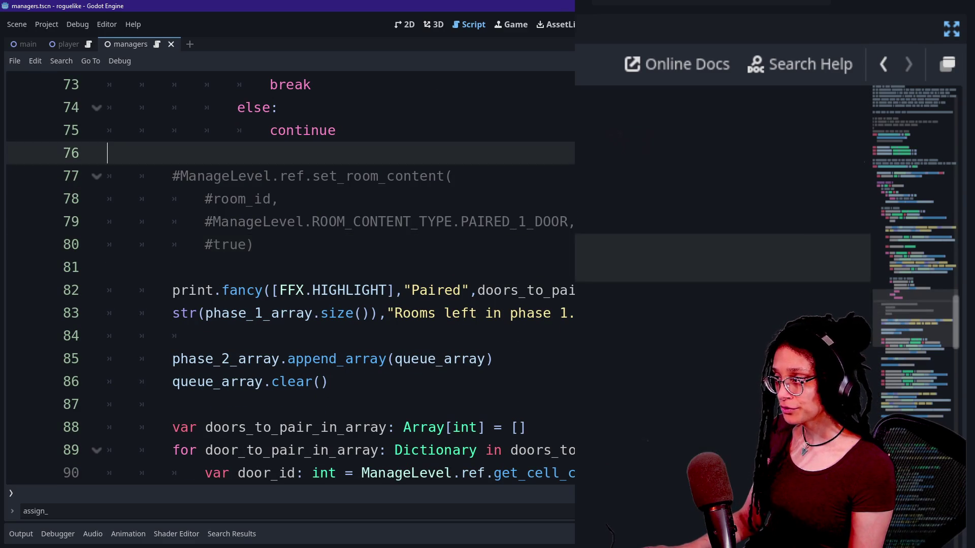
left_click(255, 244, "shift")
scroll(290, 279, "down", 1)
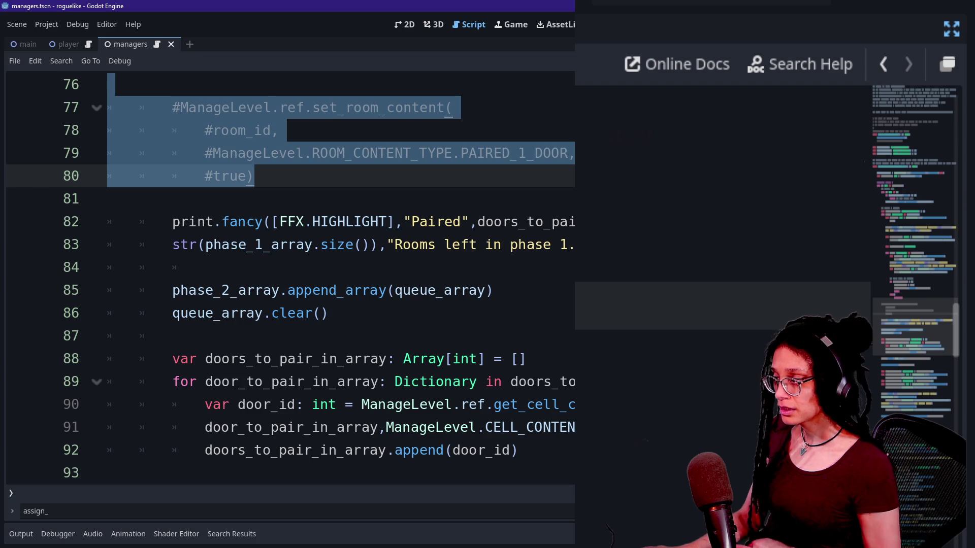
left_click_drag(172, 313, 173, 336)
scroll(289, 279, "down", 2)
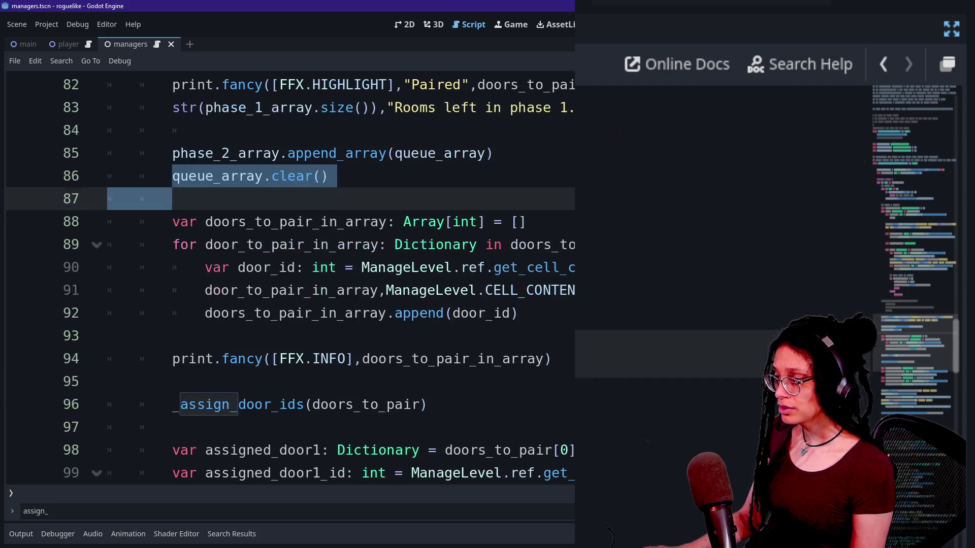
left_click_drag(254, 221, 107, 336)
scroll(290, 279, "down", 2)
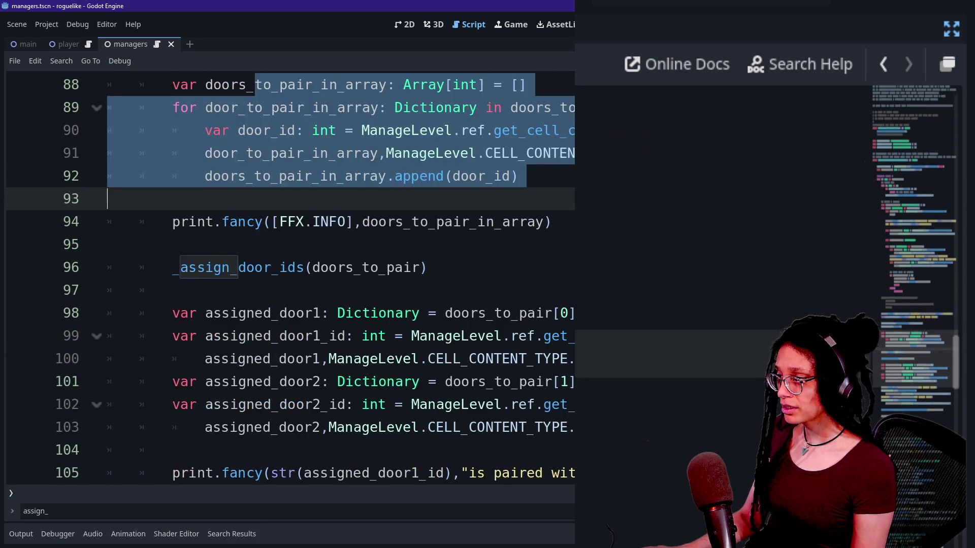
left_click_drag(172, 268, 428, 267)
left_click(428, 268)
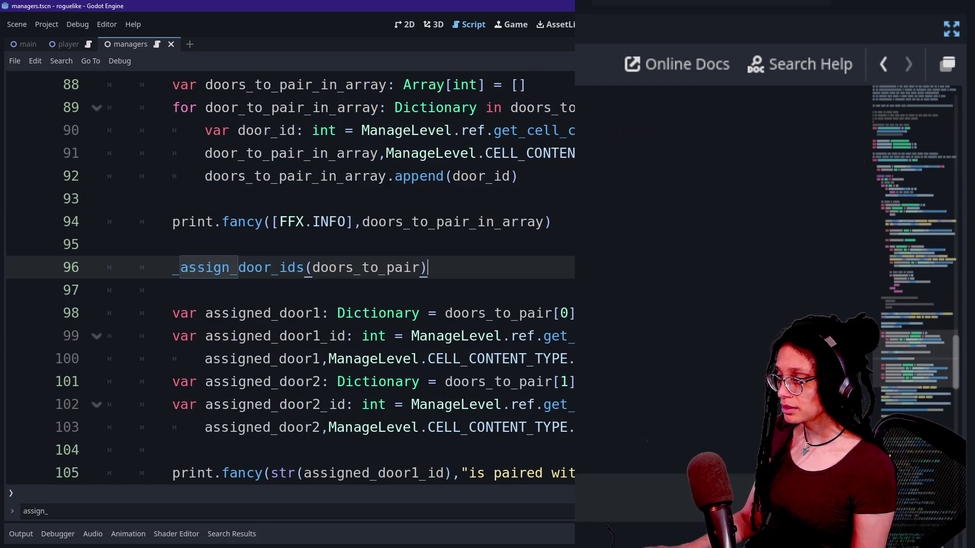
- Delete the assigned_door variable declarations (lines 97–104) and the broken print block below them
scroll(290, 279, "down", 2)
mouse_move(173, 152)
left_mouse_down()
mouse_move(370, 359)
mouse_move(395, 267)
left_mouse_up()
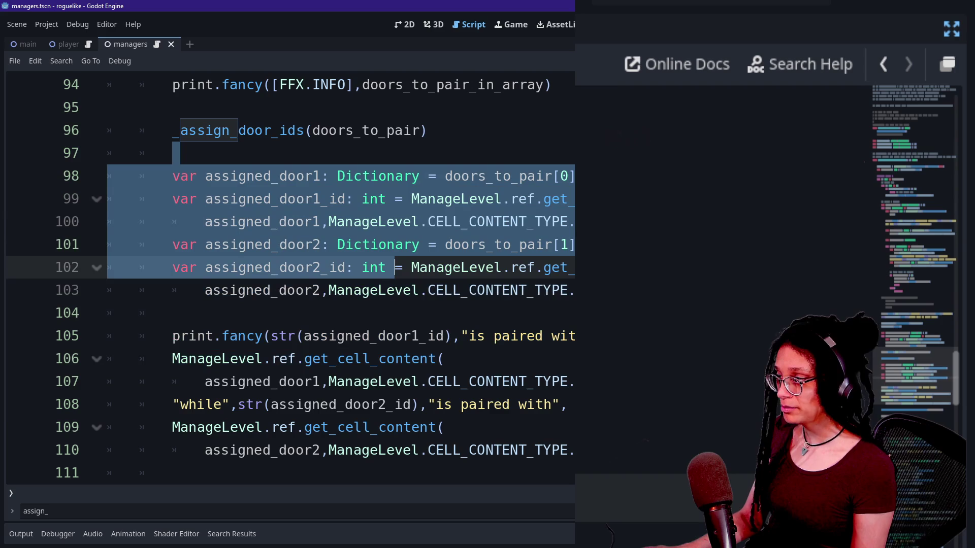
left_click(173, 312)
left_click_drag(172, 313, 172, 153)
key("BackSpace")
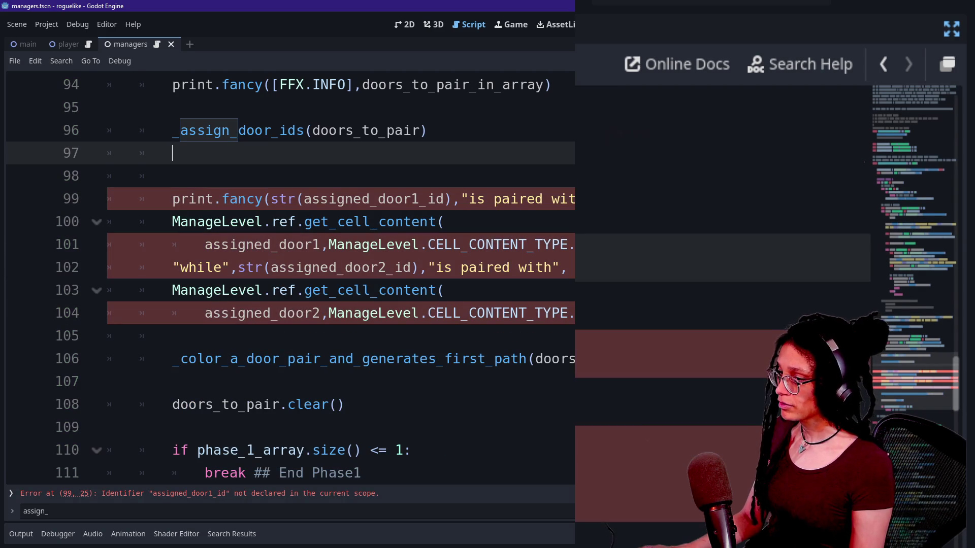
key("shift+Down")
key("shift+Down")
key("shift+Down")
key("BackSpace")
key("BackSpace")
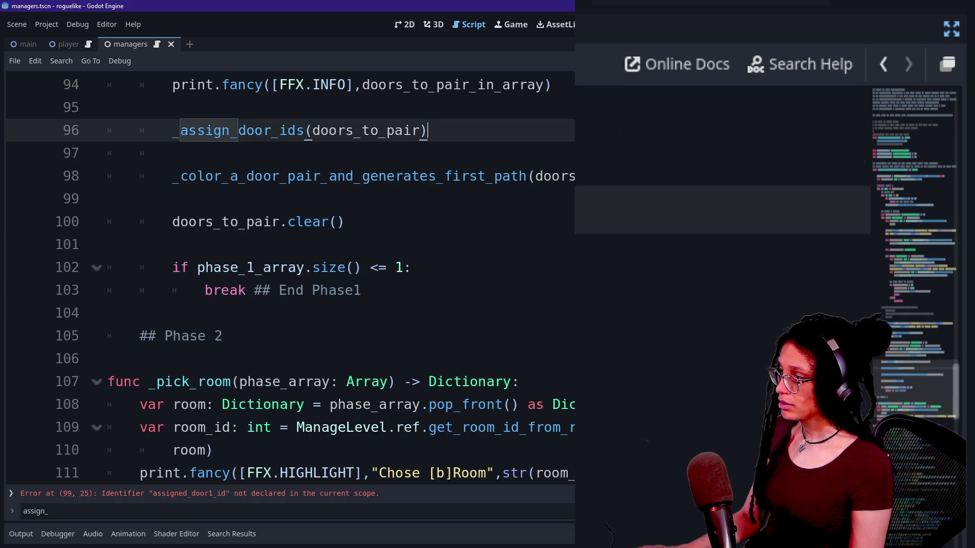
- Cut the doors_to_pair_in_array loop (lines 88–92) and delete the leftover erroring print line
scroll(289, 274, "up", 3)
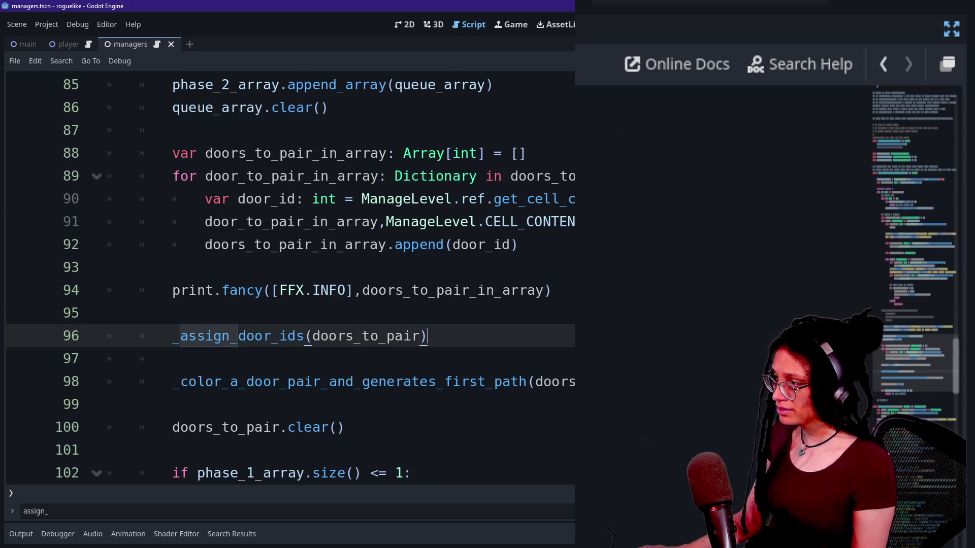
left_click_drag(518, 245, 172, 130)
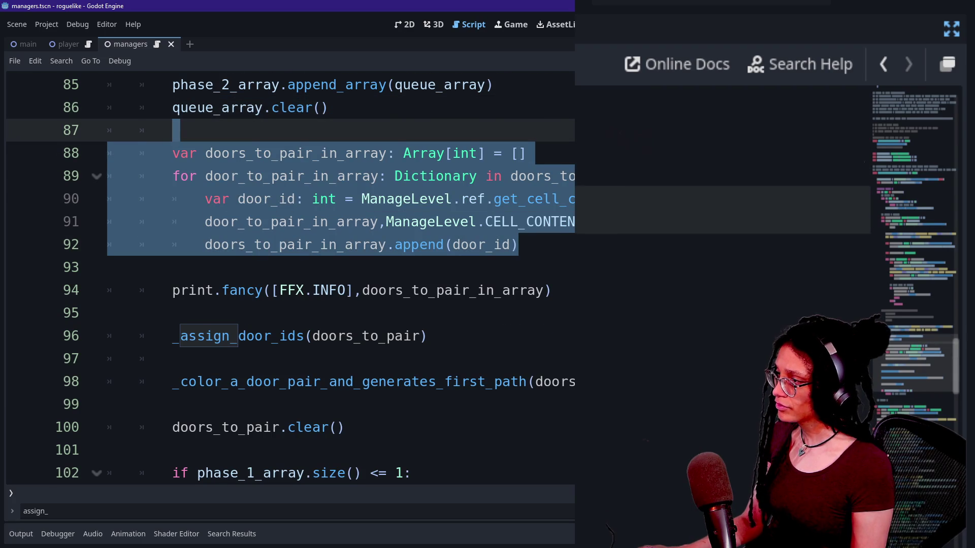
key("ctrl+x")
key("shift+Down")
key("shift+Down")
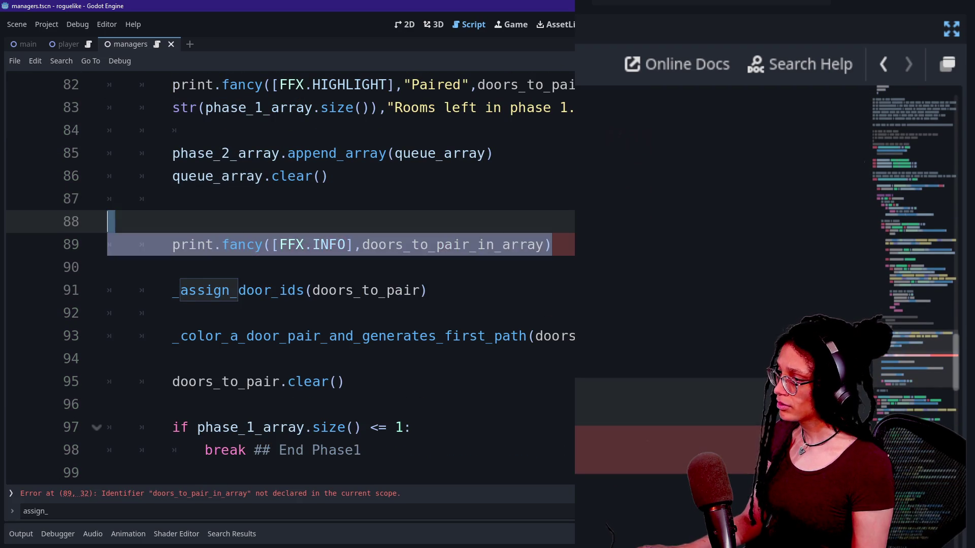
key("BackSpace")
key("BackSpace")
key("BackSpace")
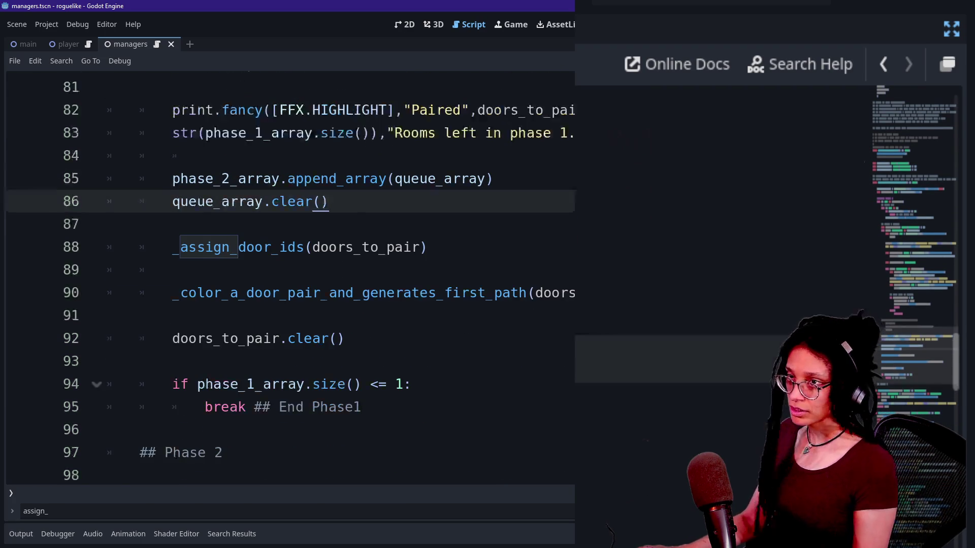
- Delete the commented-out lines that follow the continue statement
scroll(290, 274, "up", 3)
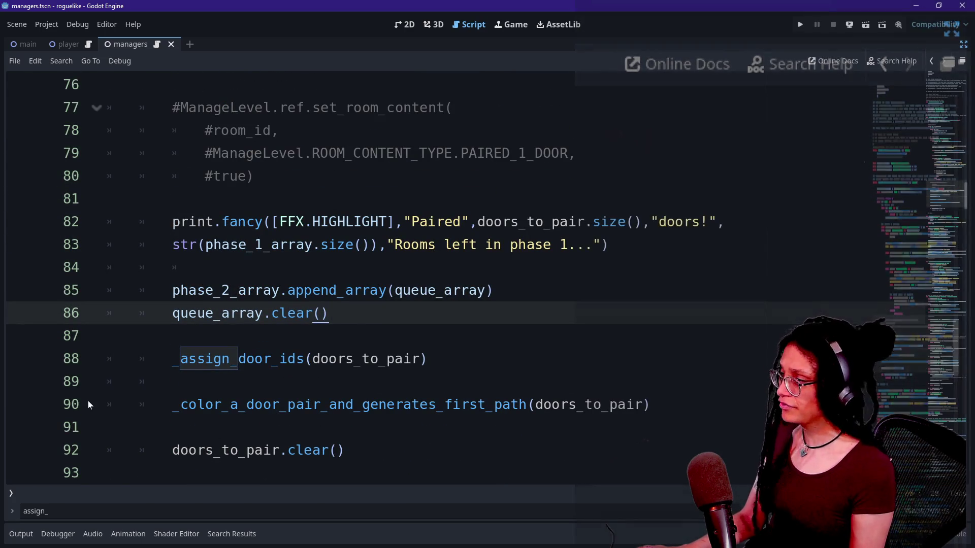
scroll(87, 400, "up", 3)
left_click_drag(253, 313, 336, 199)
key("BackSpace")
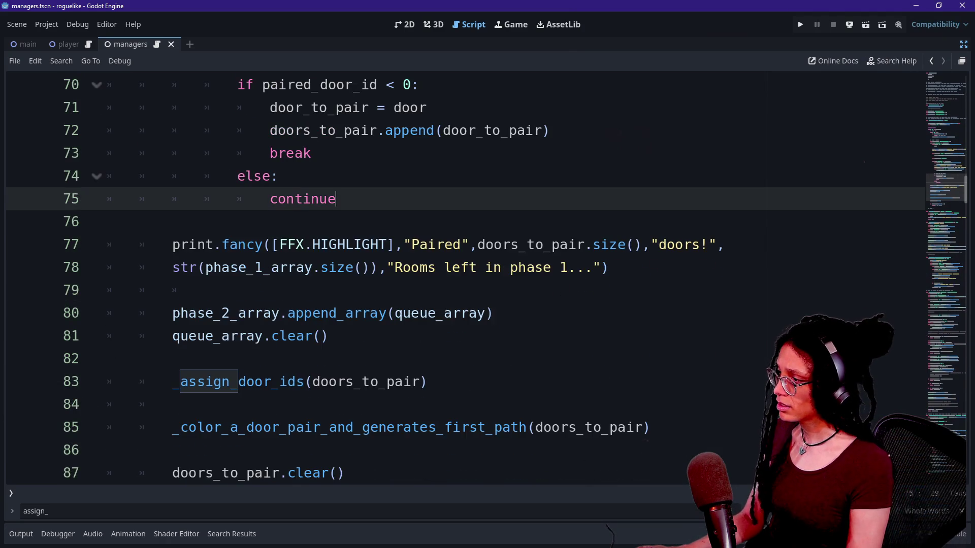
- Place the caret just above the ## Phase 2 comment
scroll(457, 274, "down", 2)
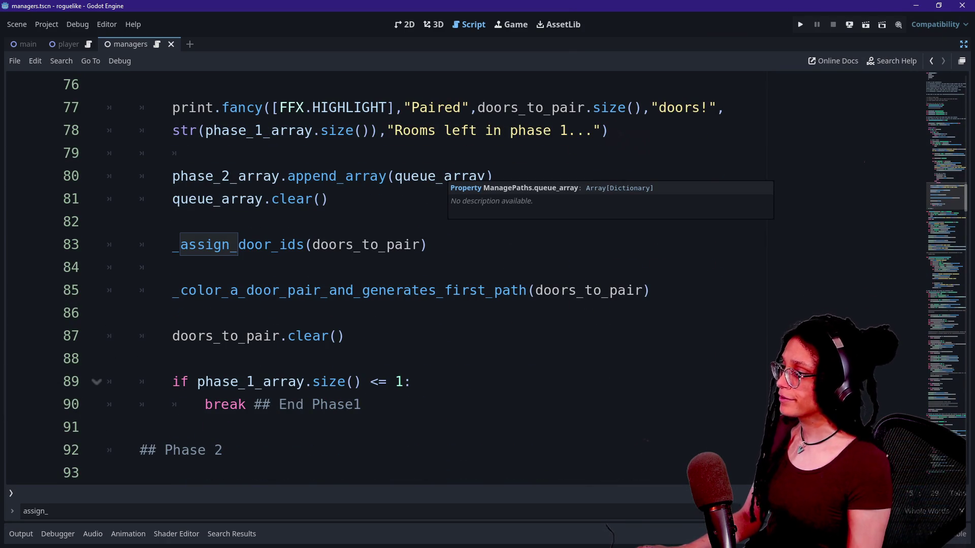
scroll(457, 275, "down", 1)
left_click(233, 381)
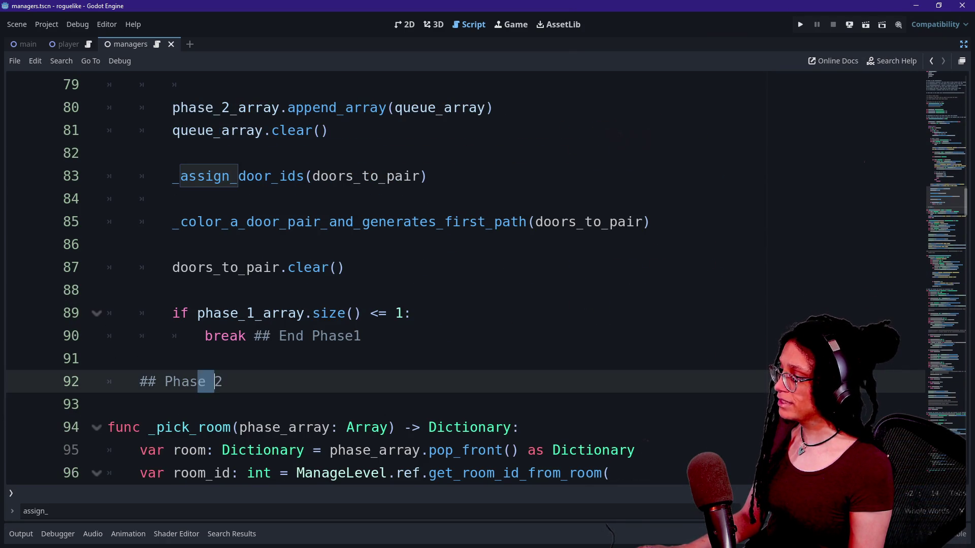
left_click(223, 358)
scroll(228, 355, "up", 8)
- Add print.fancy([FFX.HIGHLIGHT_GREEN], "Phase 2 begun!") inside the Phase 2 region and run the project
scroll(486, 278, "down", 10)
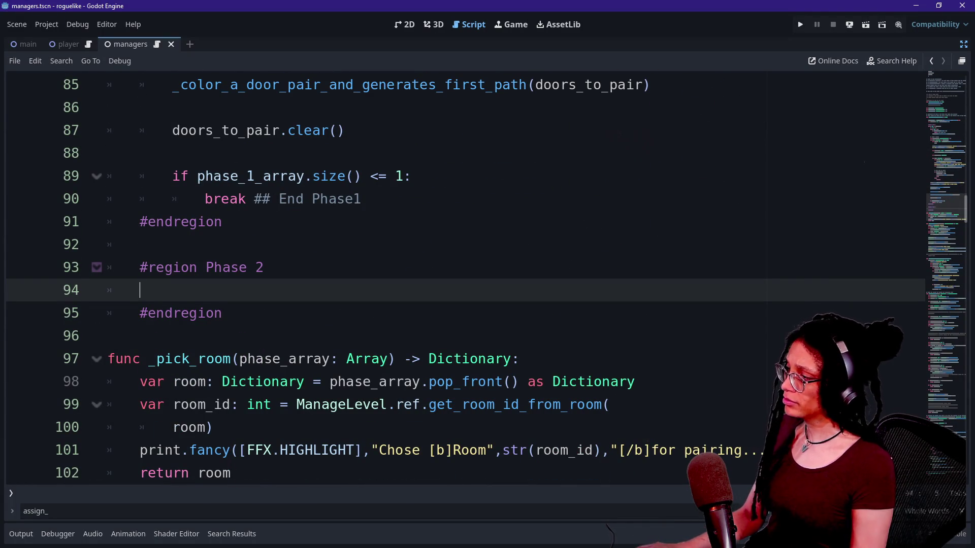
type("print(\"")
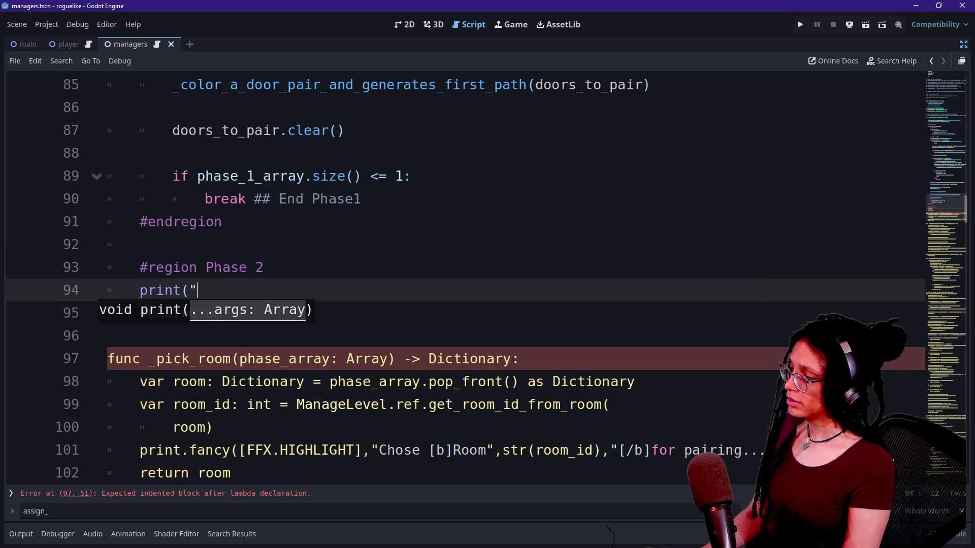
key("BackSpace")
key("BackSpace")
type(".fancy")
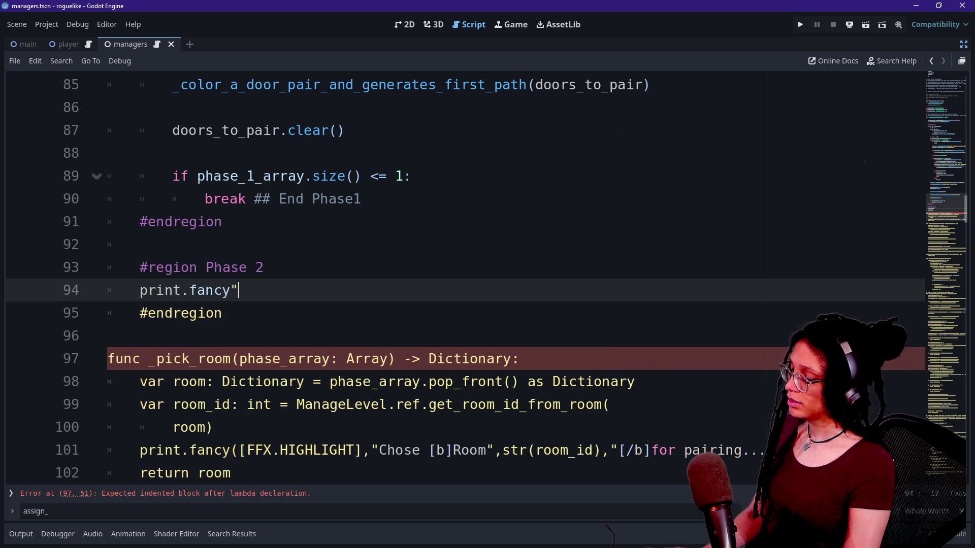
type("(\"")
key("BackSpace")
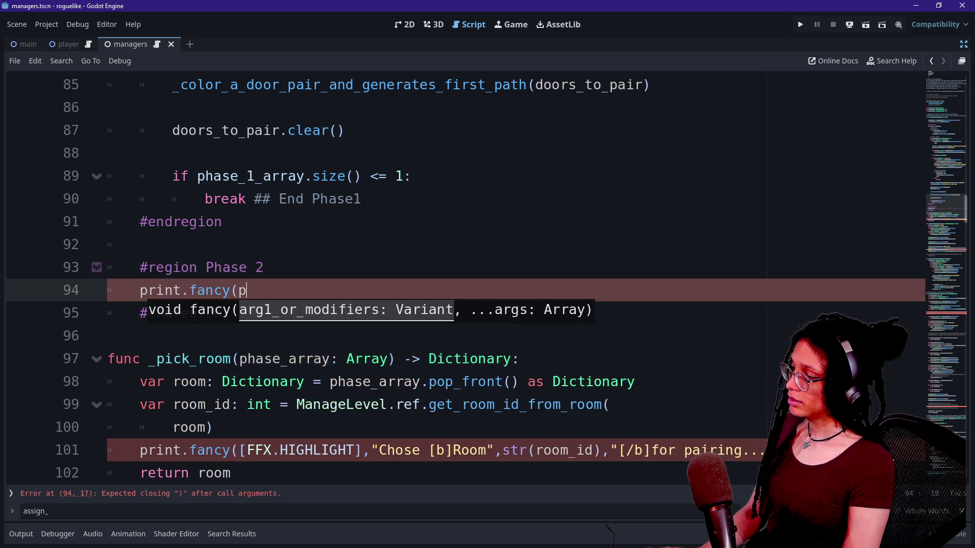
type("F")
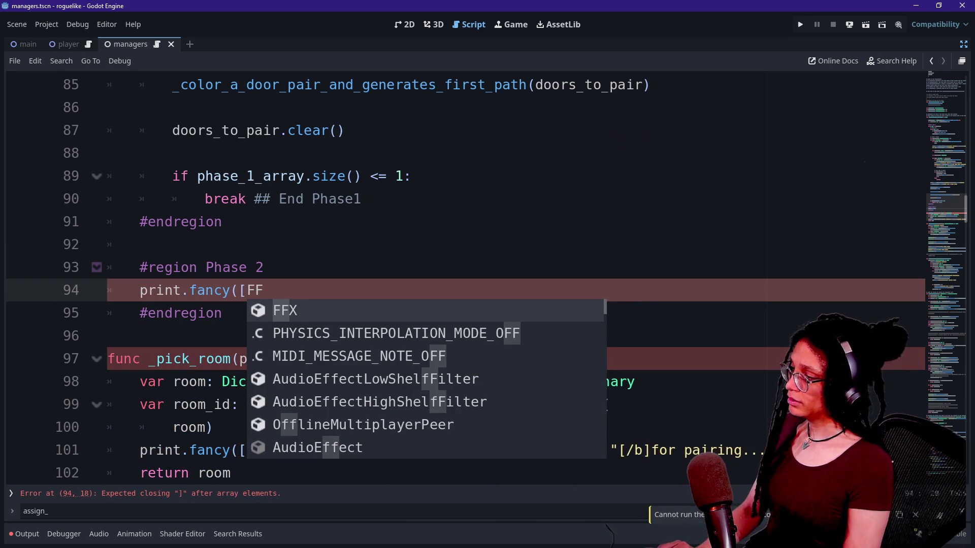
type("X.HI")
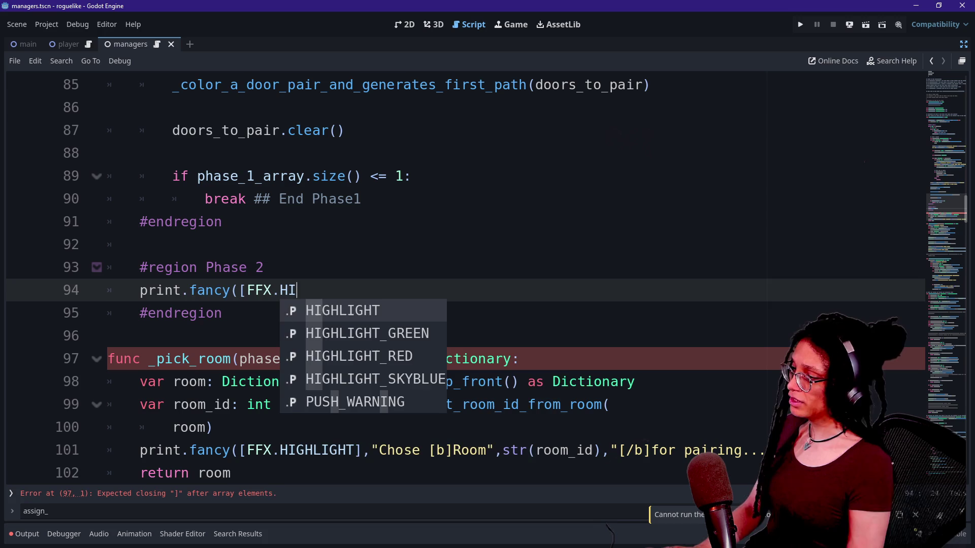
key("Down")
key("Return")
type(",\"Phase 2 b")
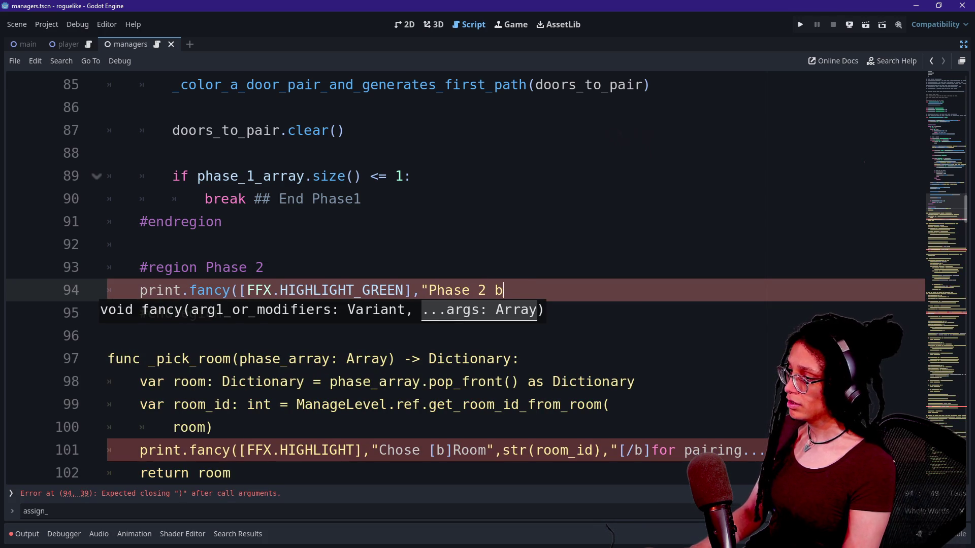
type("\"")
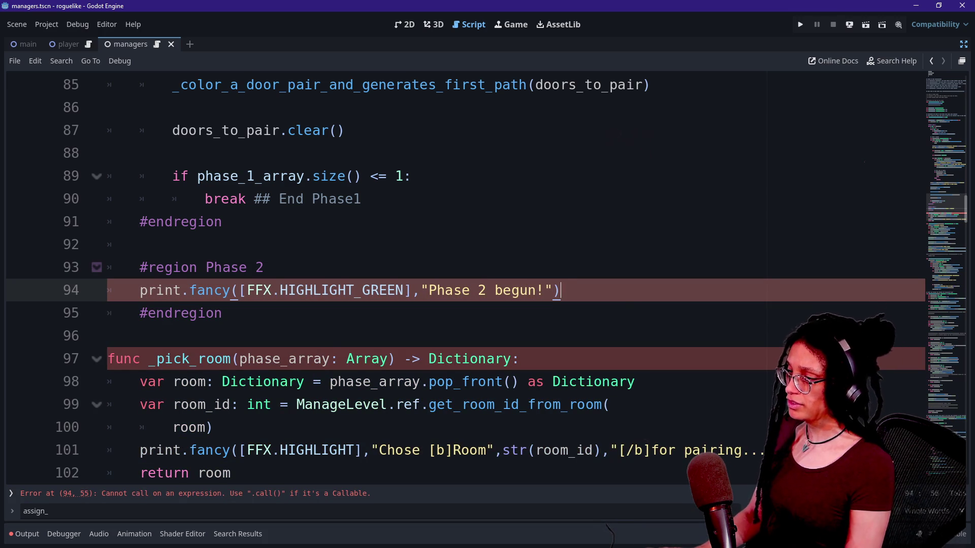
left_click(801, 25)
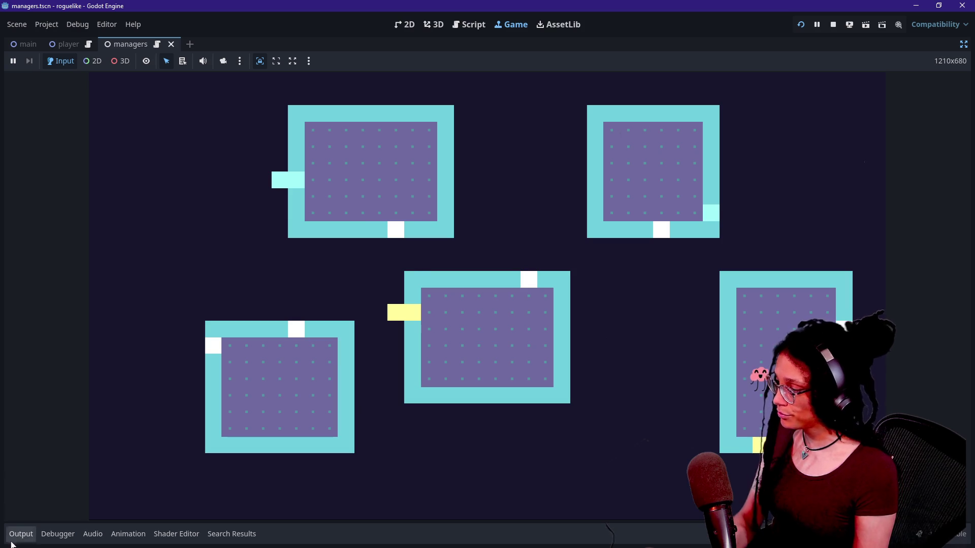
- Confirm "Phase 2 begun!" in the Output log, stop the game, and return to line 90
left_click(22, 537)
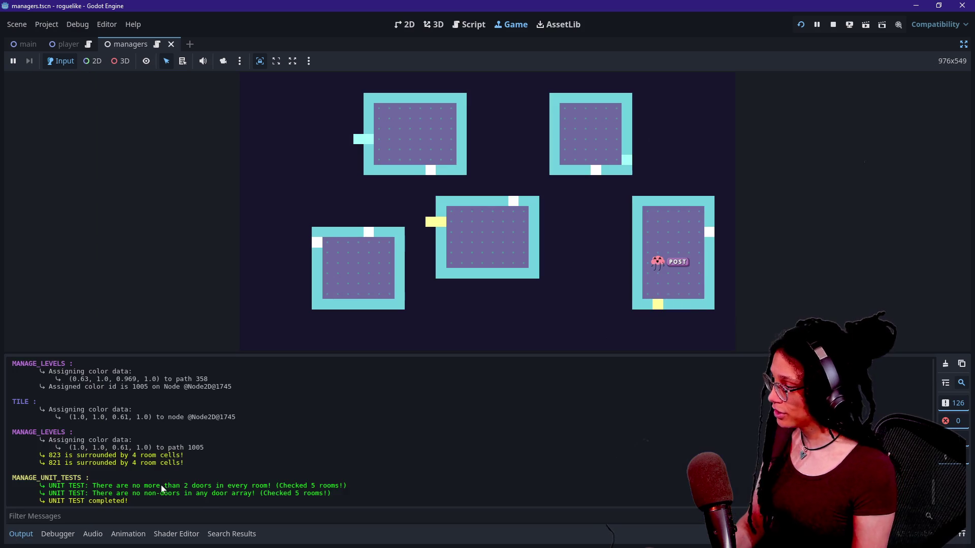
scroll(161, 486, "up", 5)
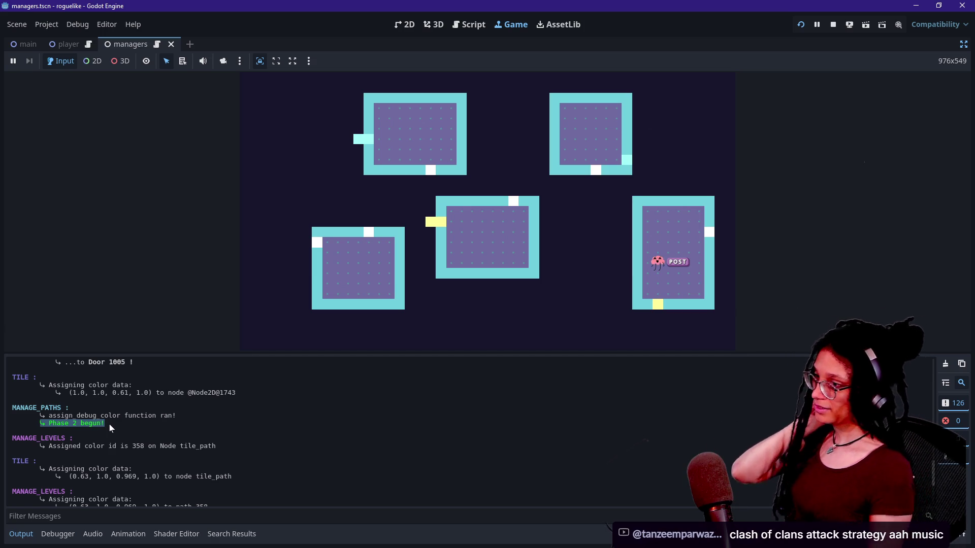
left_click(834, 27)
left_click(362, 198)
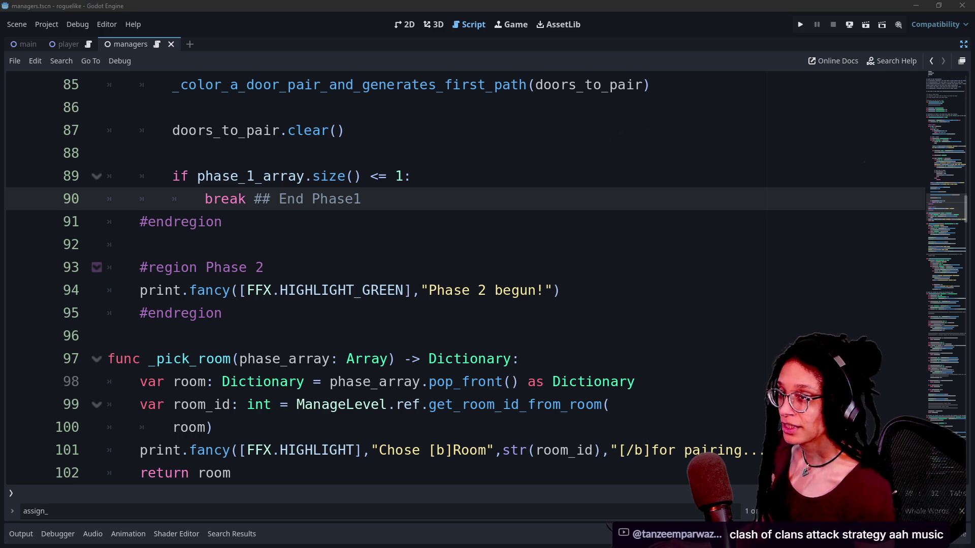
- Step through the Phase 2 print and _pick_room lines, then switch to the Excalidraw diagram
left_click(412, 176)
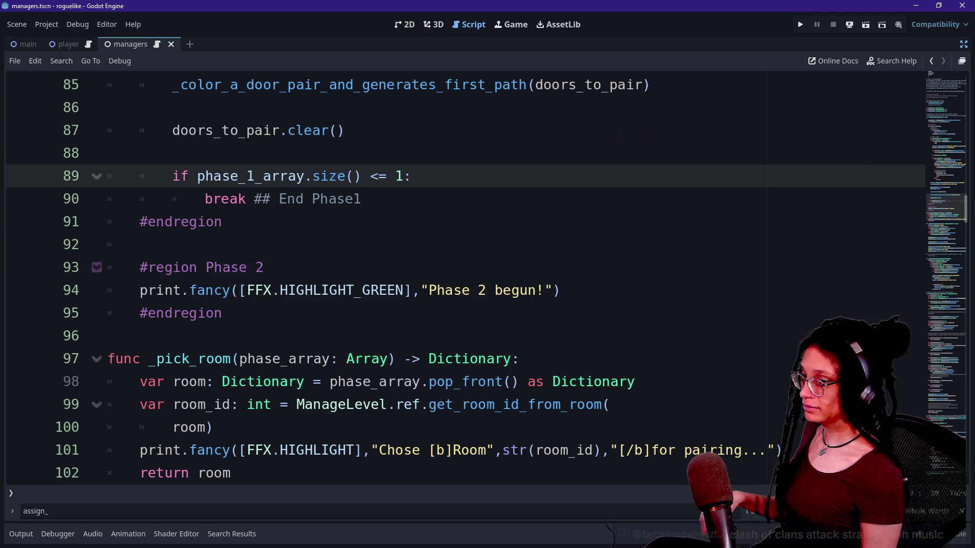
left_click(559, 290)
left_click(222, 313)
key("Up")
key("Up")
key("Up")
left_click(412, 358)
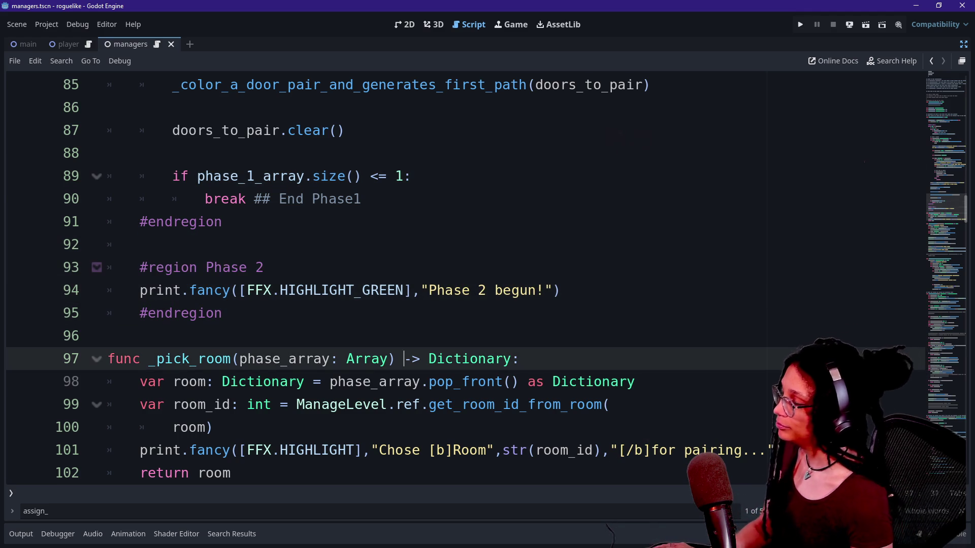
key("Down")
key("Down")
key("Down")
key("Down")
key("Down")
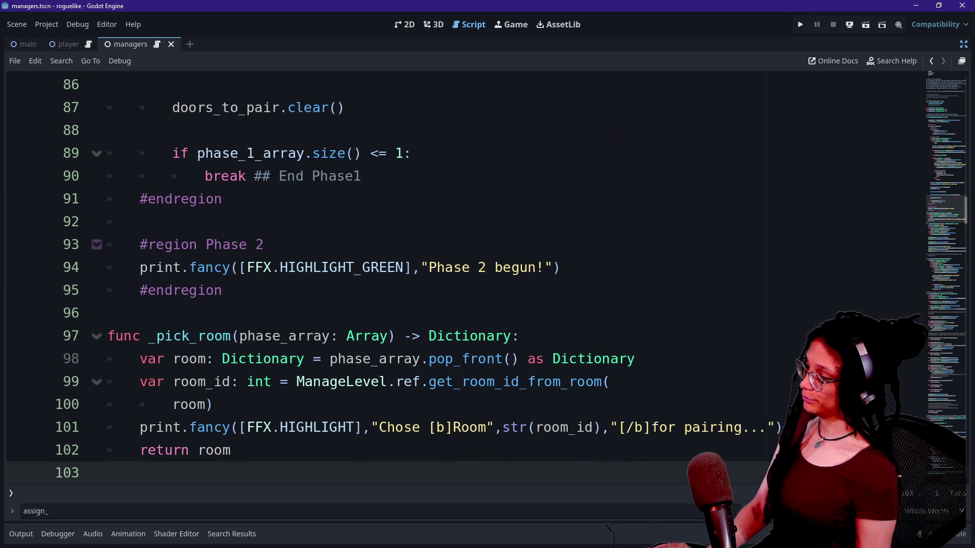
mouse_move(356, 358)
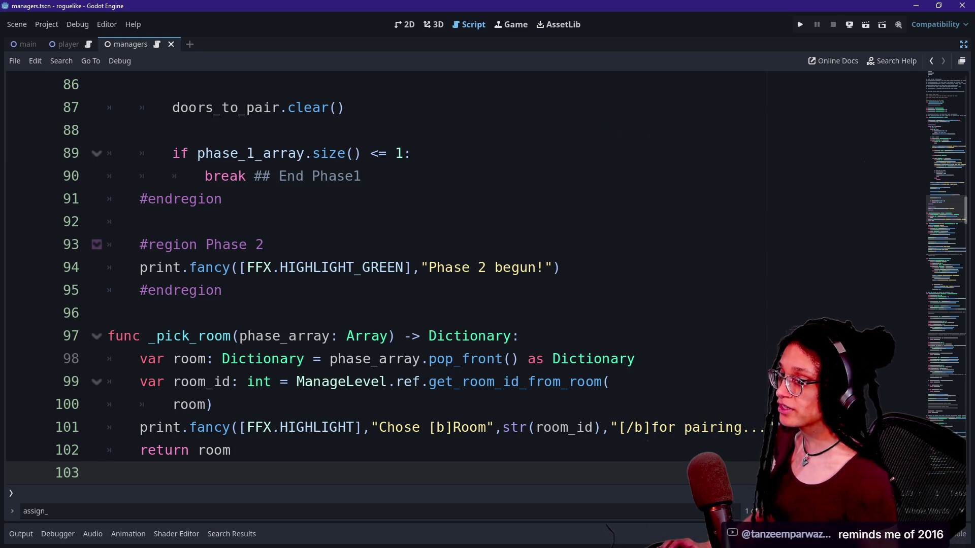
key("alt+Tab")
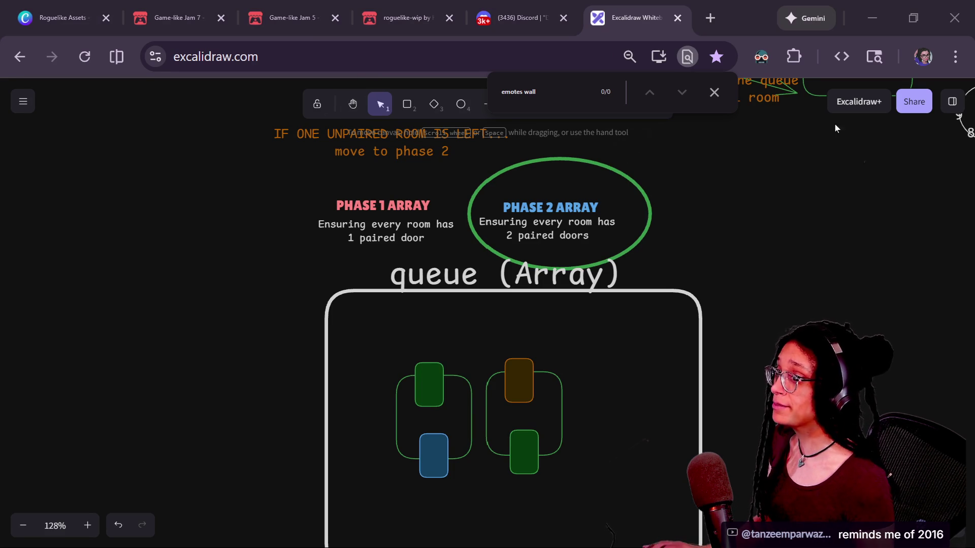
- Move the VLC window over the canvas and search 'alternate by vibe tracks' in a new tab
mouse_move(974, 62)
left_mouse_down()
mouse_move(938, 62)
mouse_move(330, 254)
left_mouse_up()
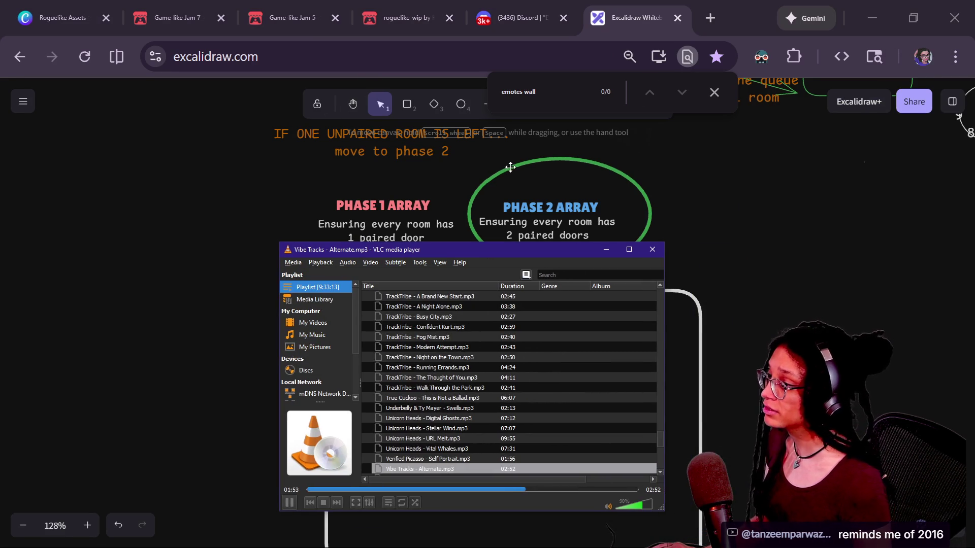
left_click(710, 17)
type("al")
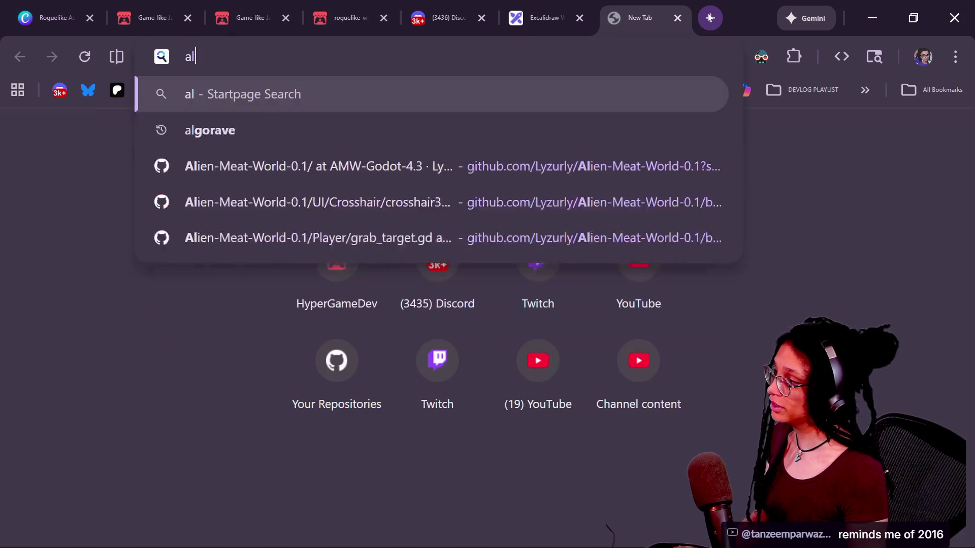
type("ternate by v")
key("BackSpace")
key("BackSpace")
type("y ")
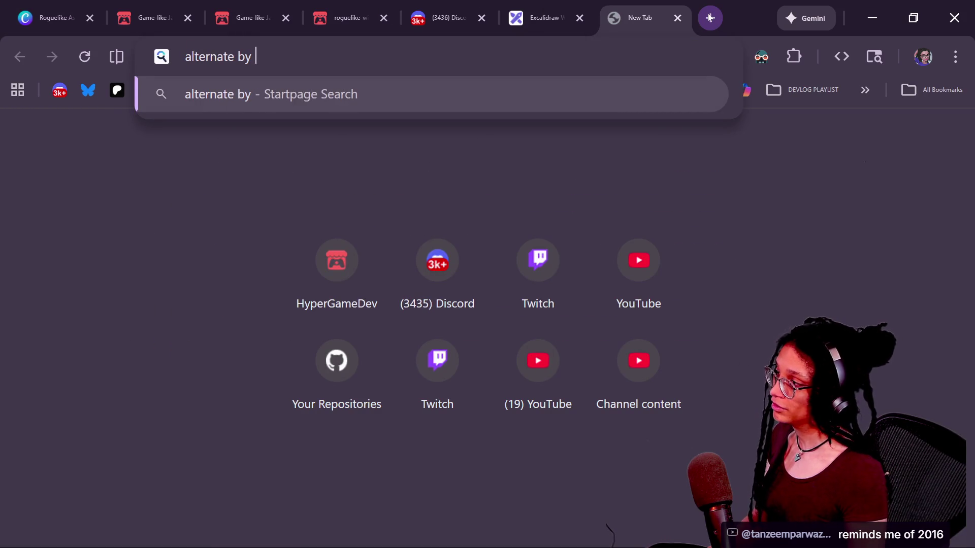
type("vibe tracks")
key("Return")
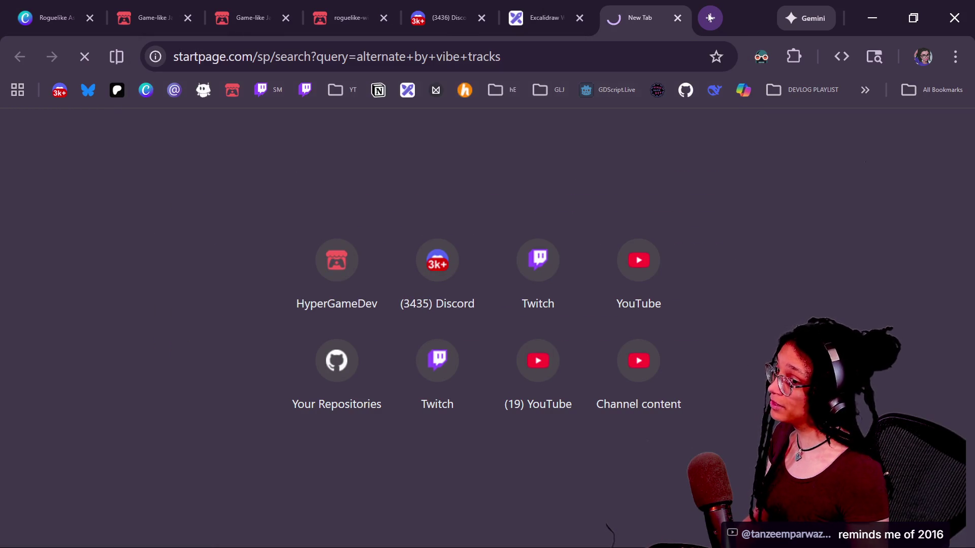
scroll(398, 169, "down", 4)
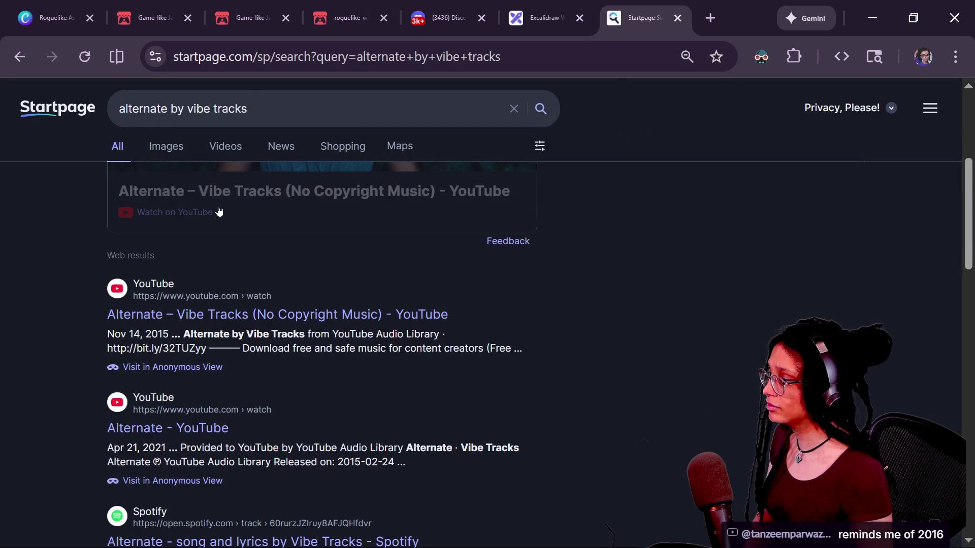
- Open the Alternate – Vibe Tracks video, check its Nov 14, 2015 date, pause it, and minimize the browser
left_click(187, 315)
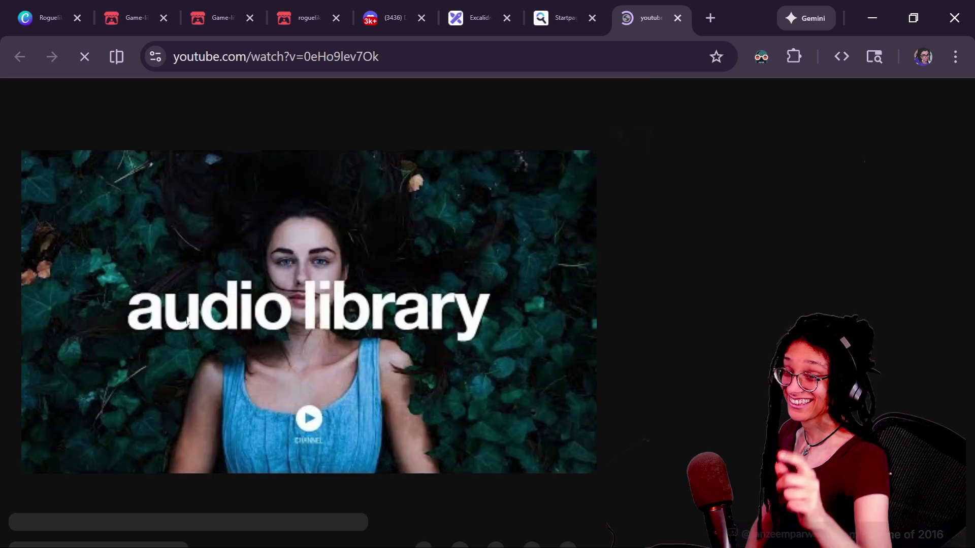
scroll(141, 472, "down", 3)
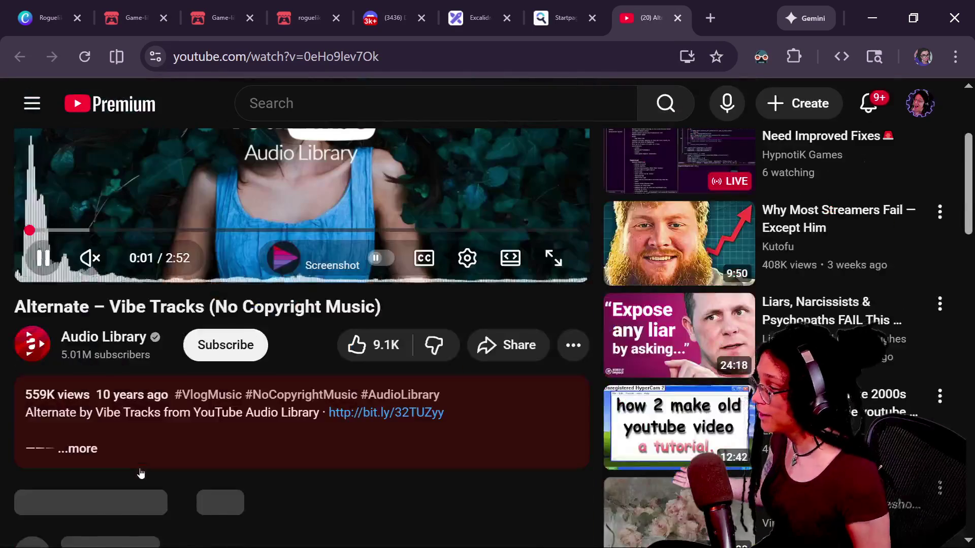
left_click(140, 472)
left_click_drag(112, 395, 187, 394)
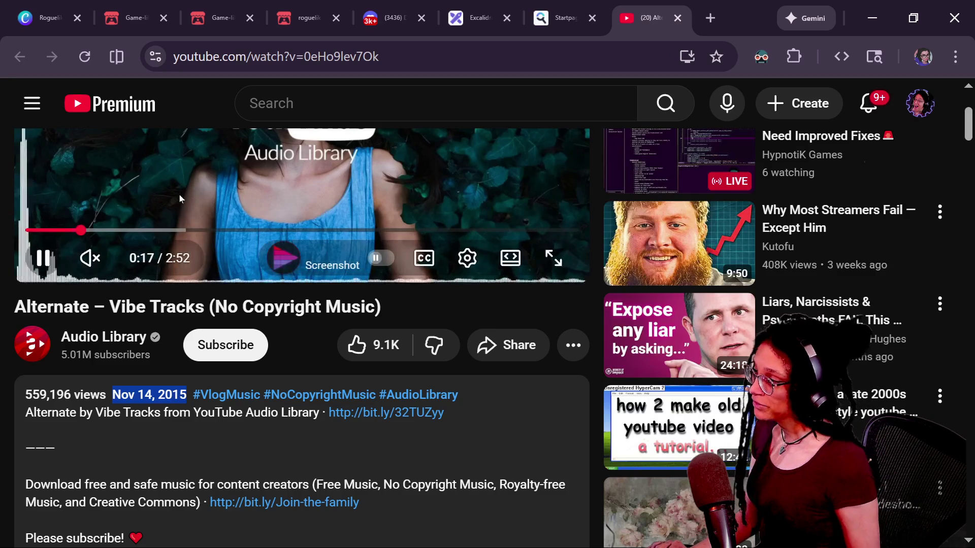
left_click(44, 258)
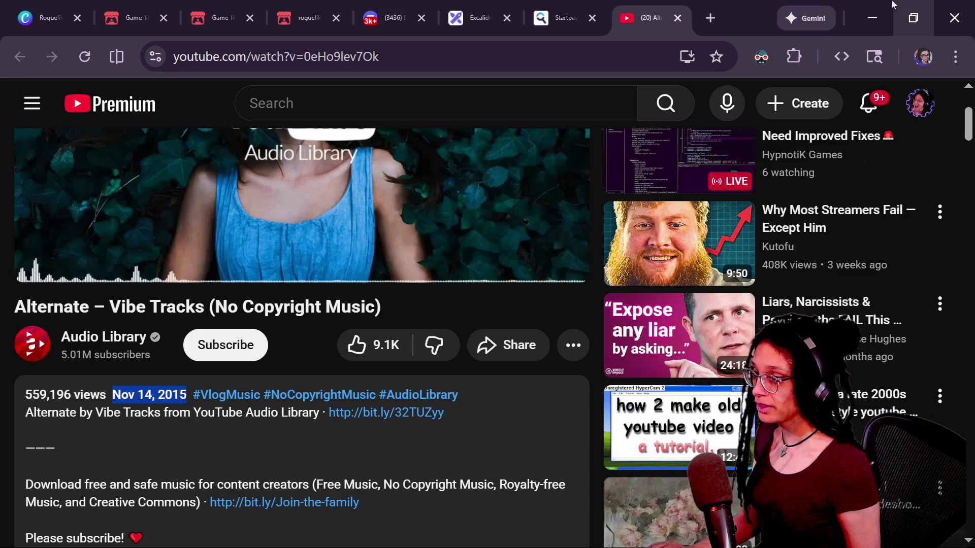
key("ctrl+l")
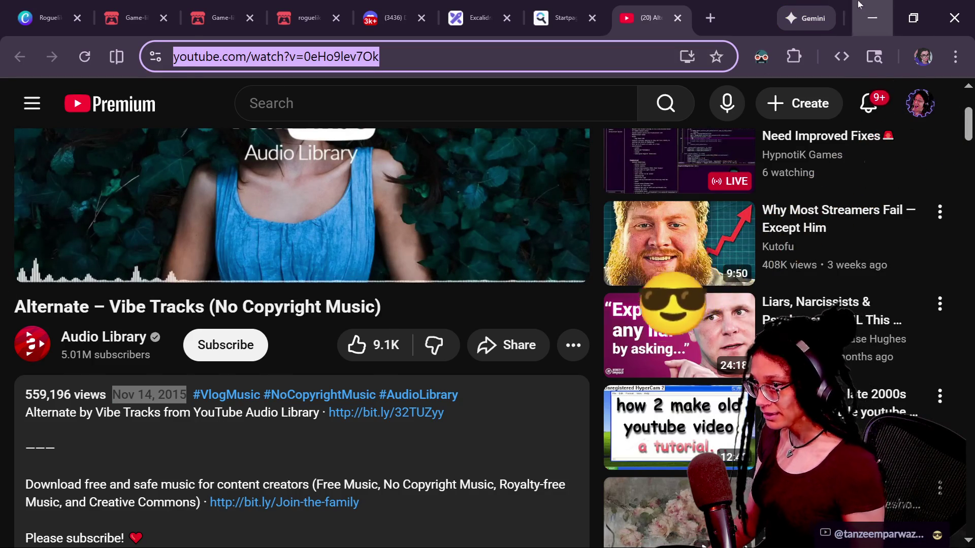
left_click(873, 18)
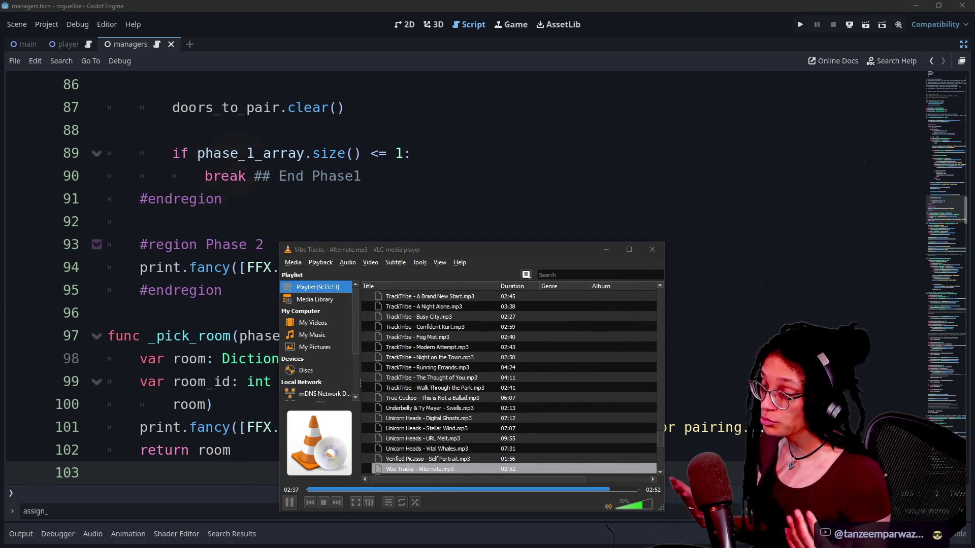
- Review the _pick_room and _assign_door_ids functions line by line in the script editor
left_click(223, 199)
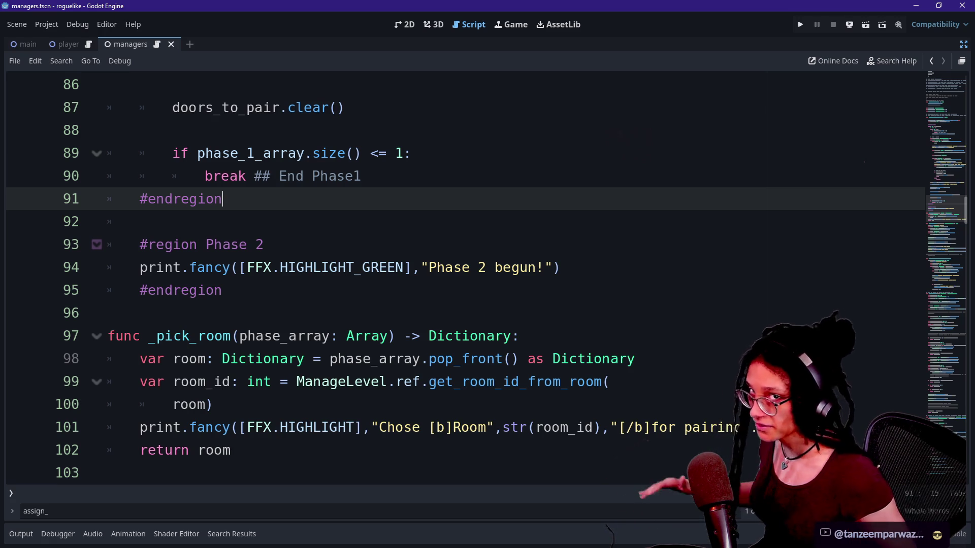
key("Down")
key("Down")
key("Down")
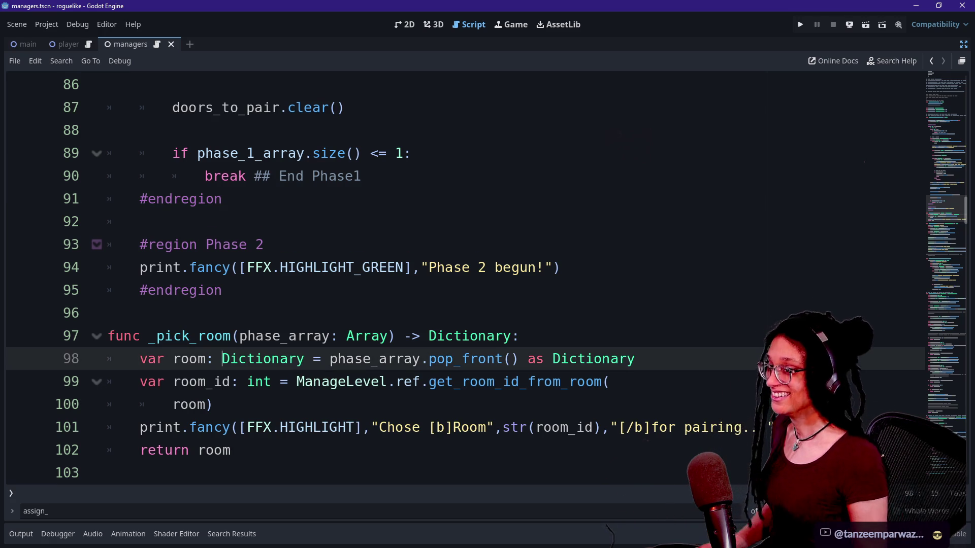
key("Down")
key("Up")
key("Down")
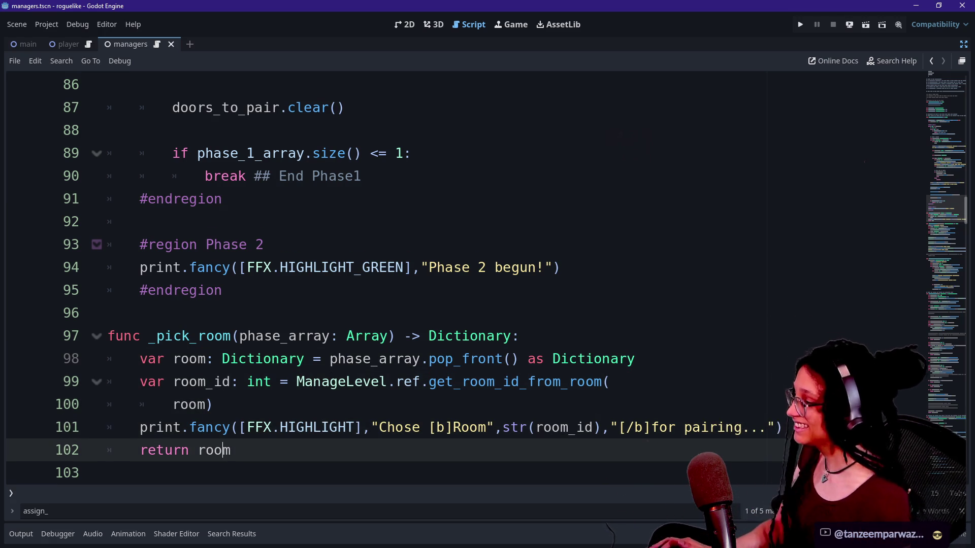
key("Down")
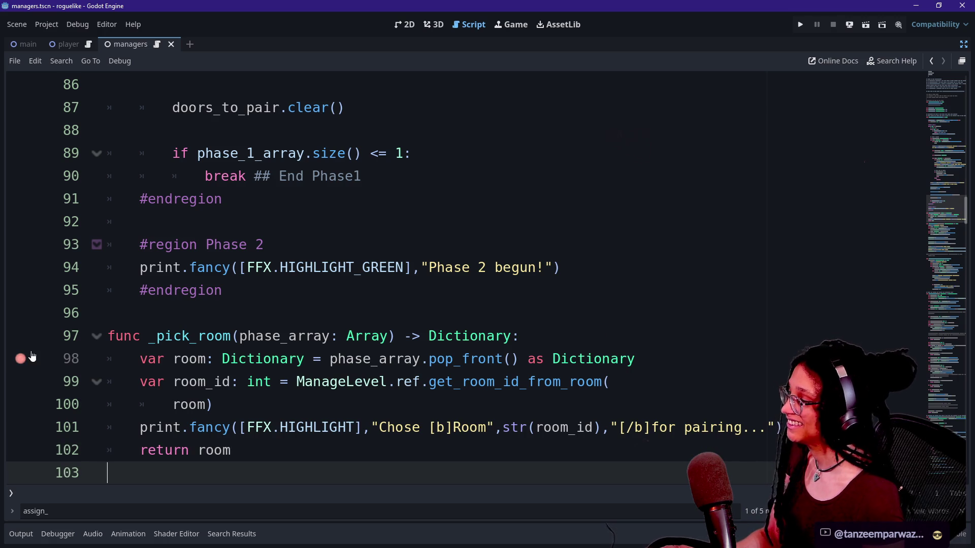
left_click_drag(222, 359, 108, 359)
key("Up")
key("Up")
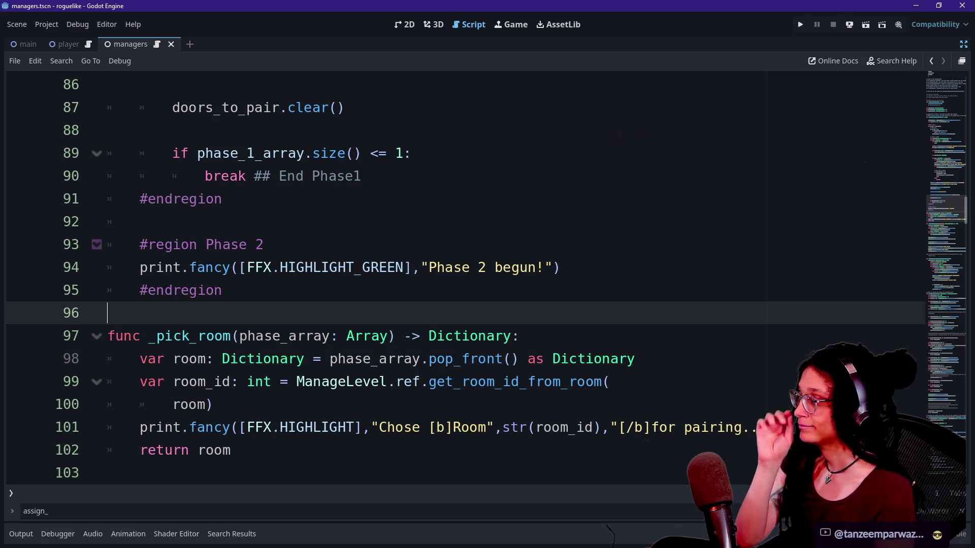
key("Down")
key("Down")
key("Down")
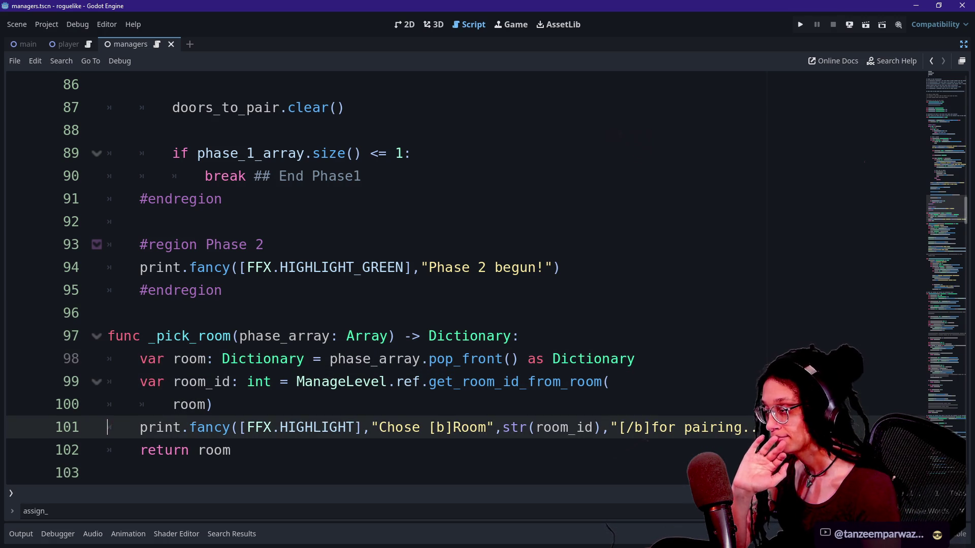
key("Down")
key("Down")
key("Down")
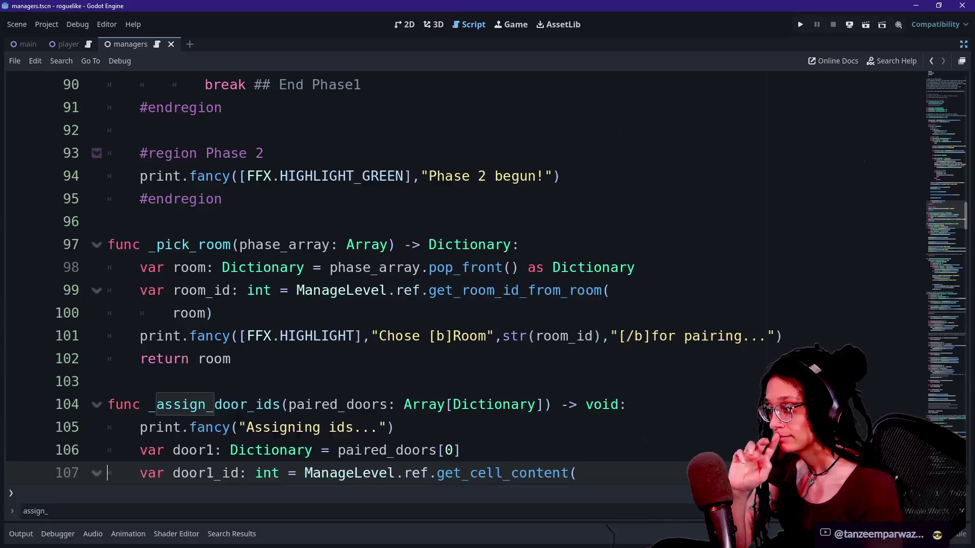
key("Up")
key("Up")
key("Up")
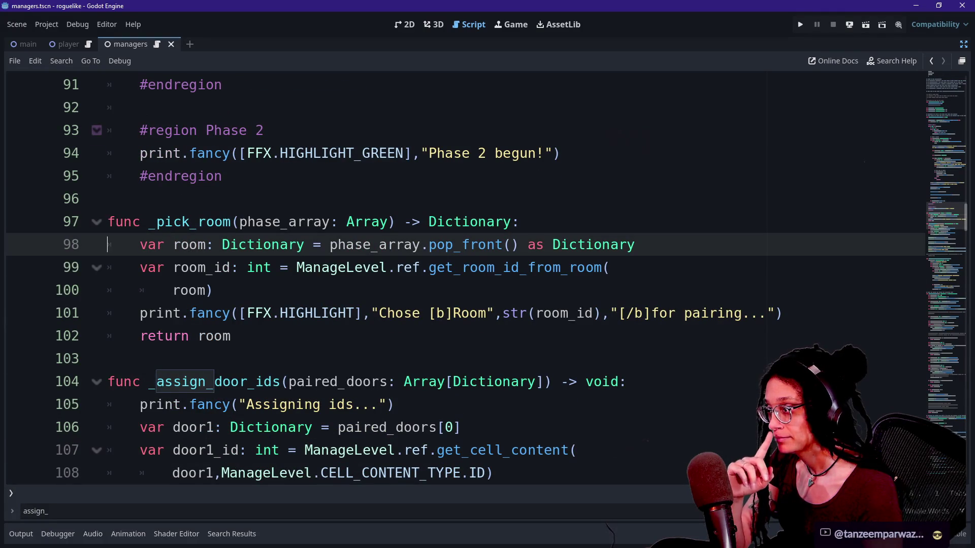
key("Down")
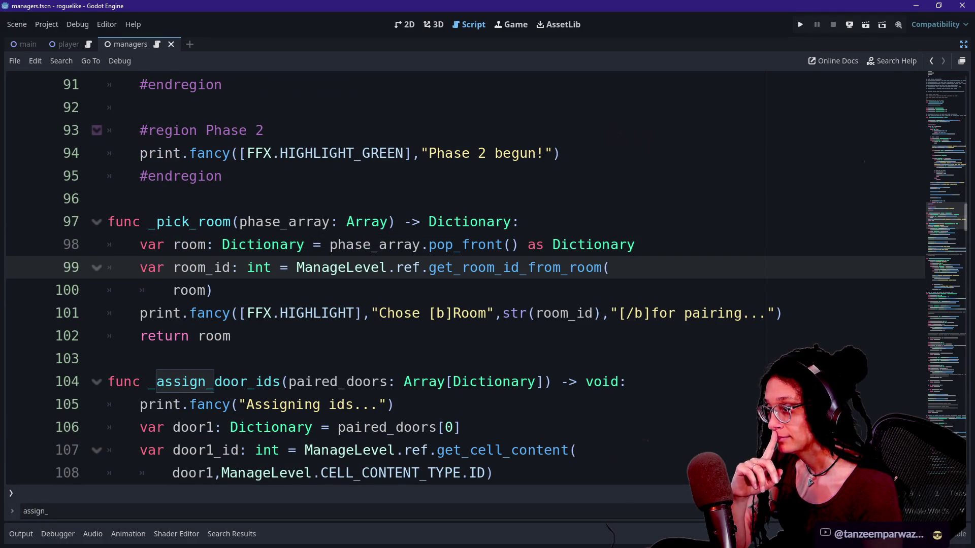
key("Down")
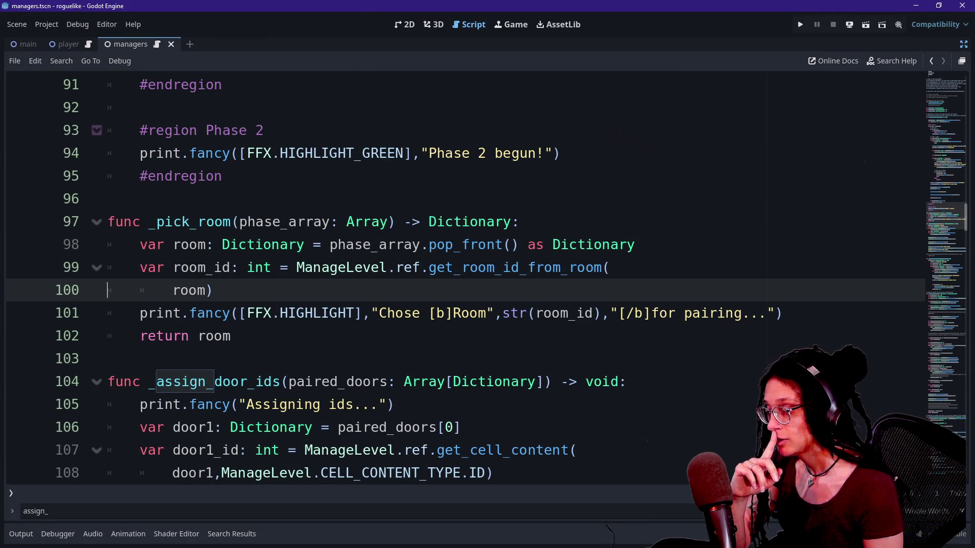
- Insert a new line after the "Phase 2 begun!" print statement
scroll(457, 274, "up", 2)
key("Up")
key("Up")
key("Up")
key("End")
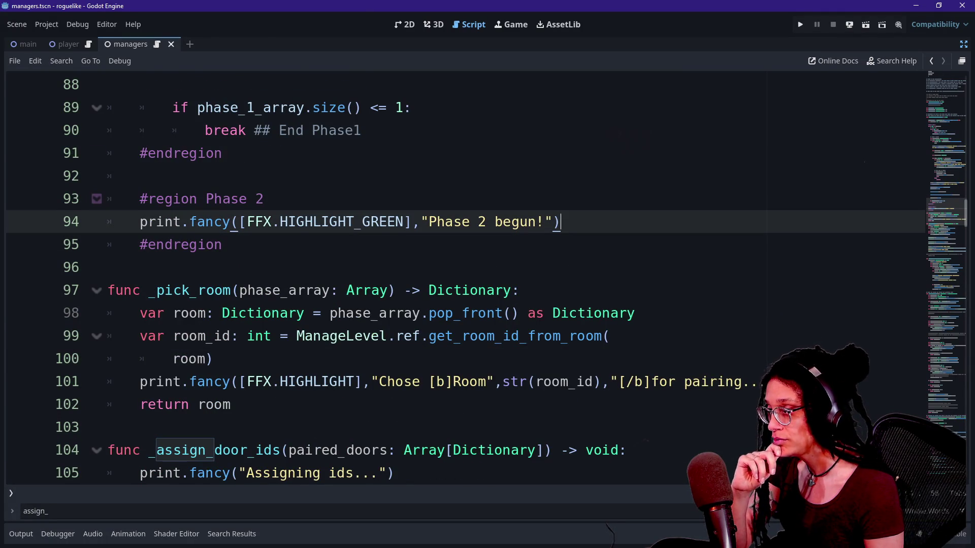
key("Return")
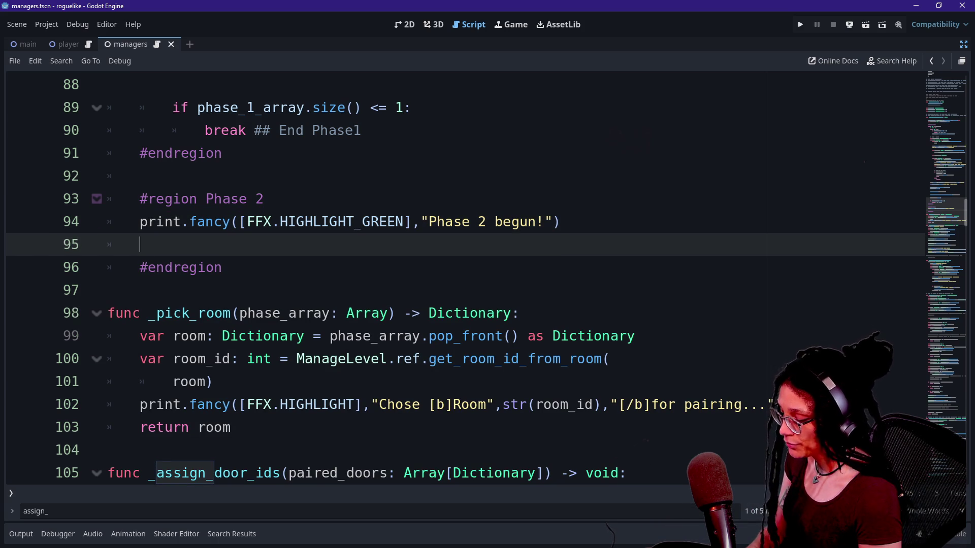
- Add an if phase_1_array: block calling queue_array.append_array(phase_1_array)
type("if ")
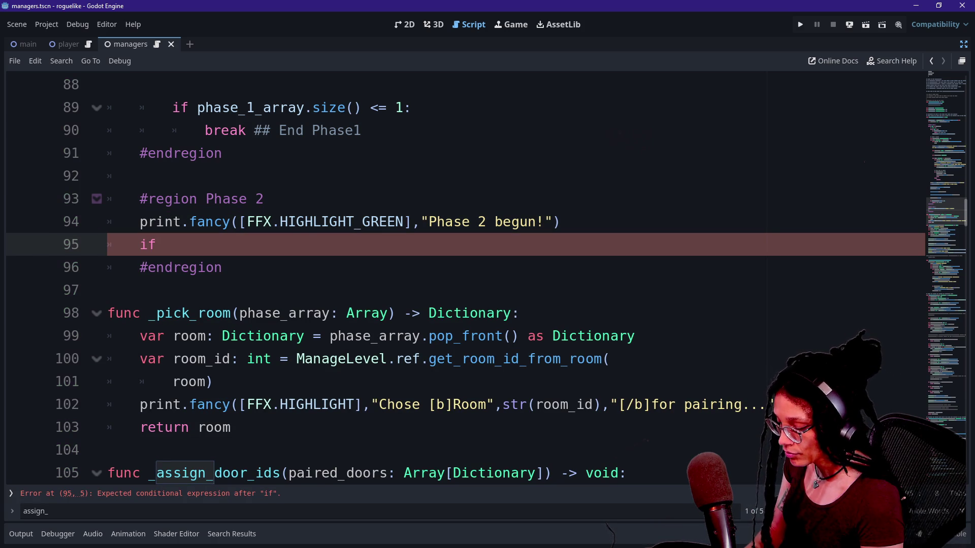
type("phas")
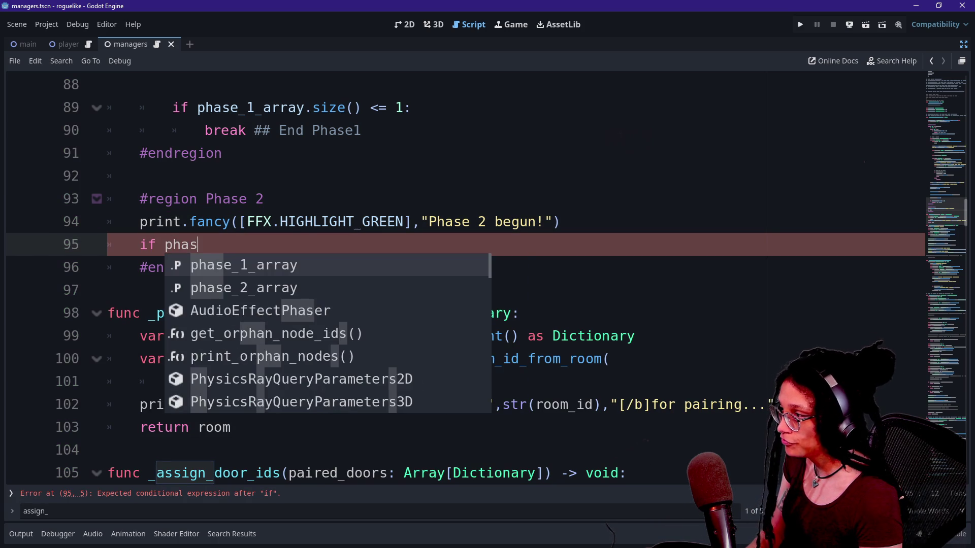
key("Return")
key("Return")
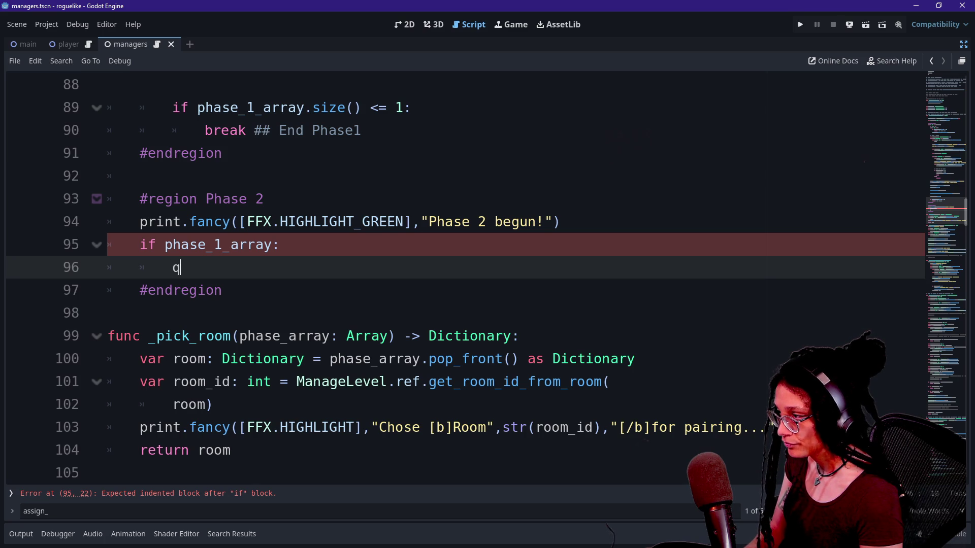
type("u")
key("Return")
type("append")
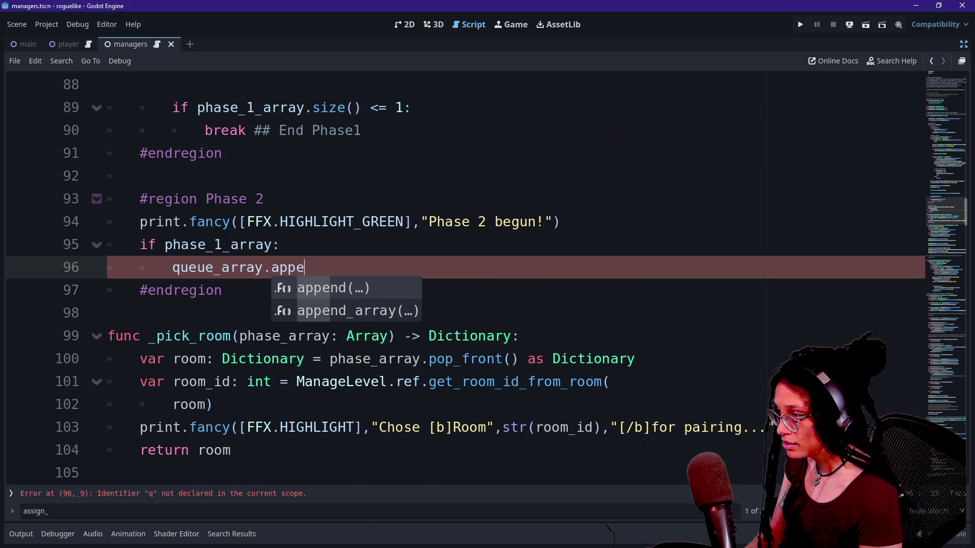
key("Down")
key("Return")
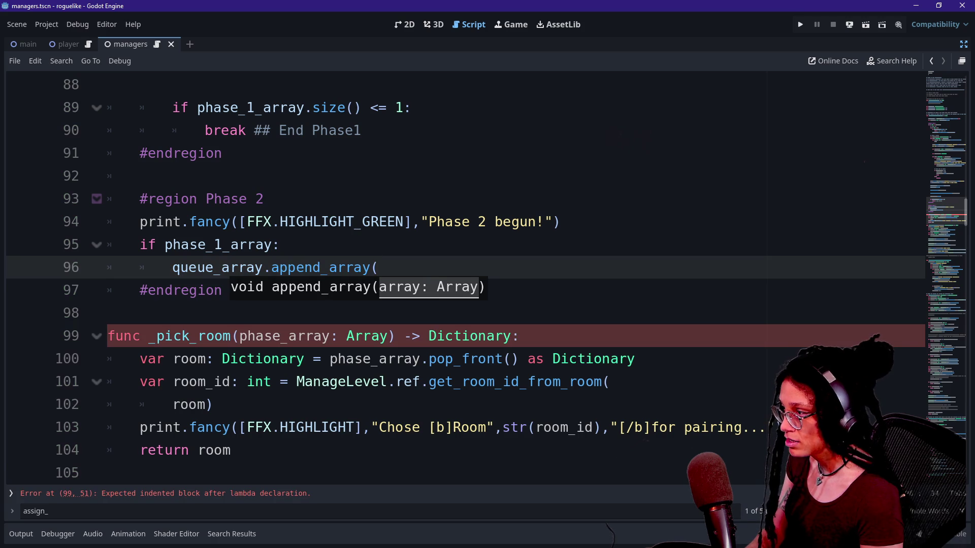
type("pha")
key("Return")
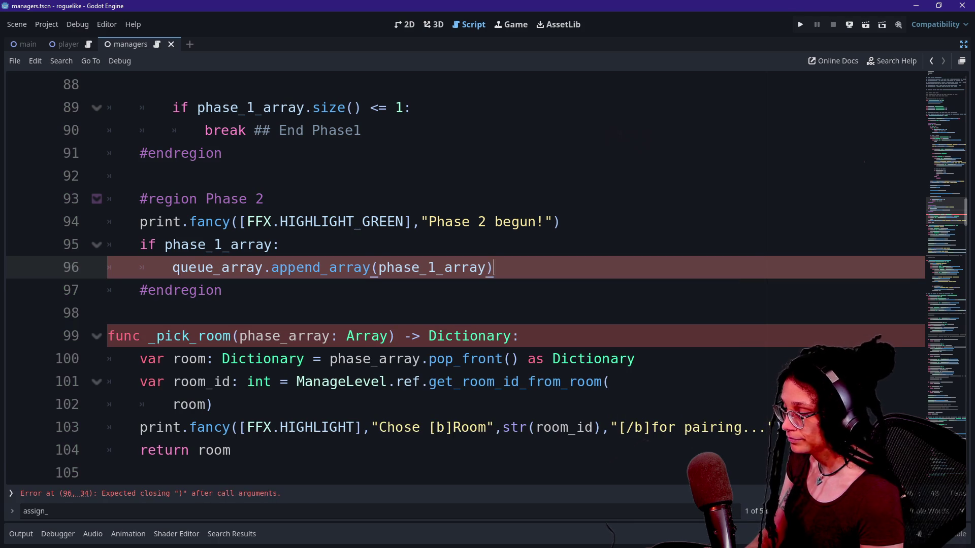
key("Return")
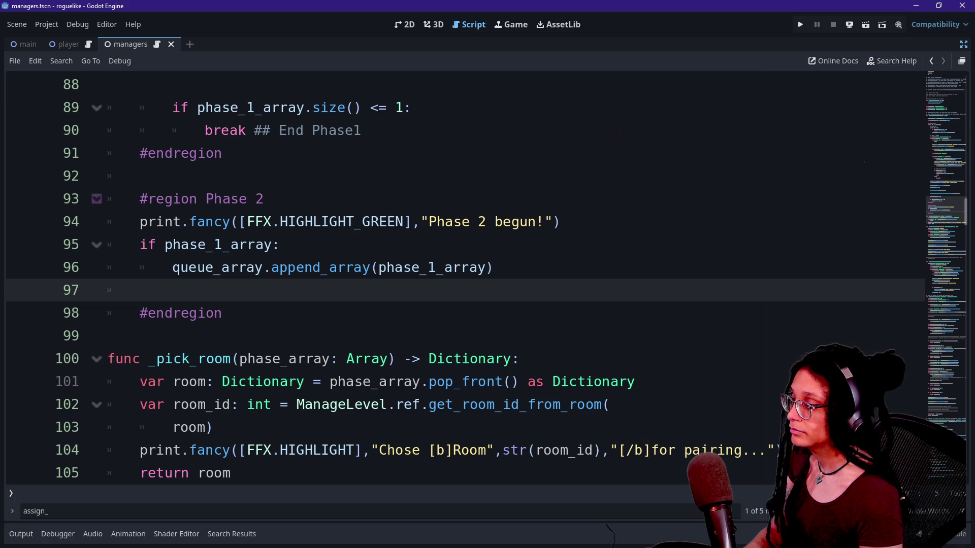
- Start an "if queue_array < 2:" check with an indented line beneath it
type("ifq")
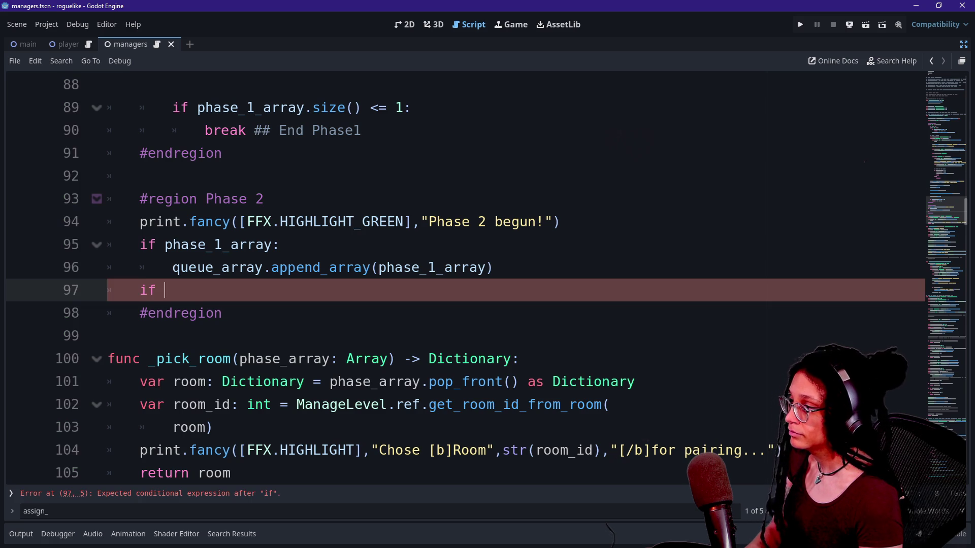
type("ueue")
key("Return")
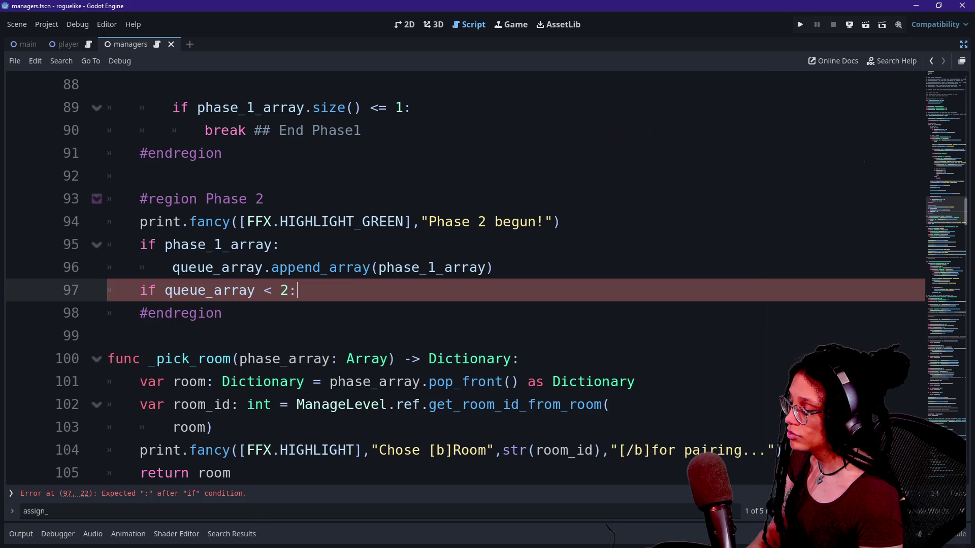
key("Return")
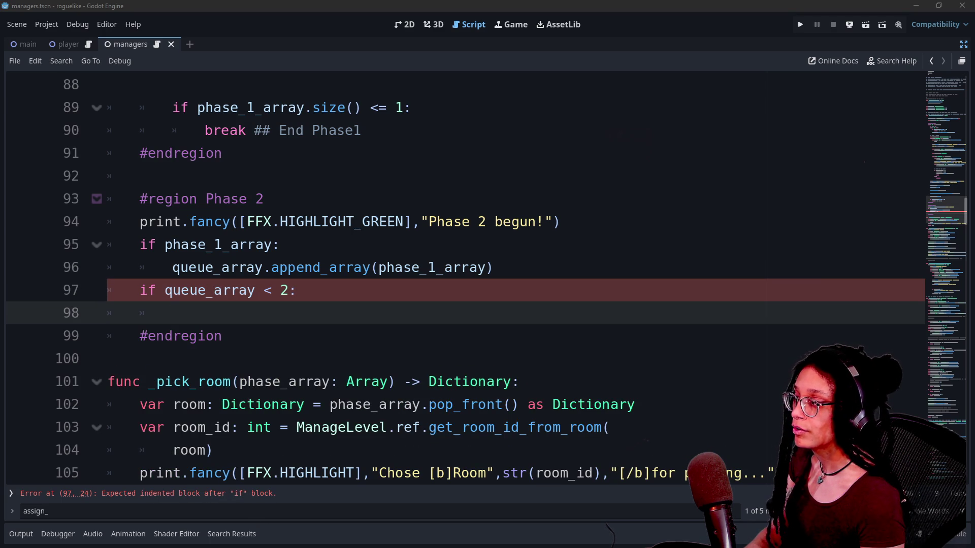
key("alt+Tab")
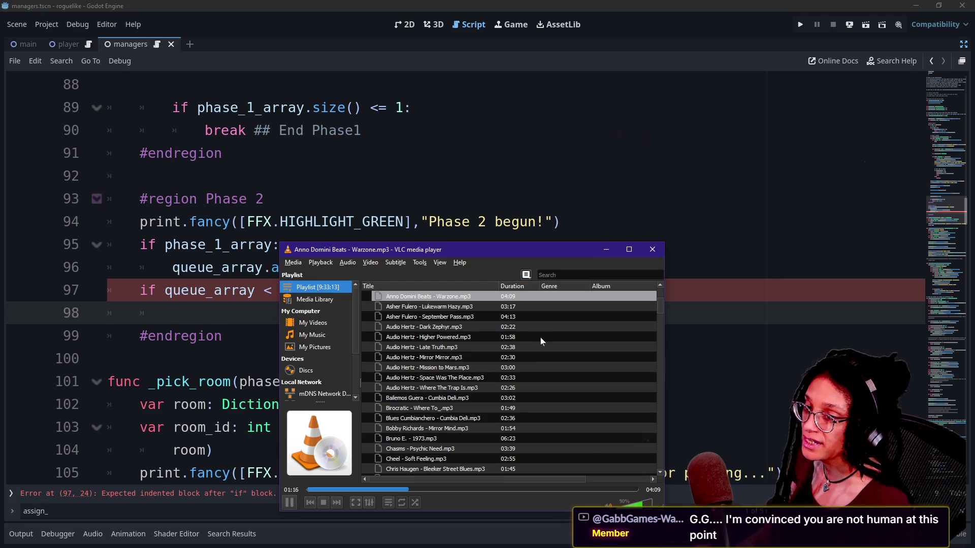
- Read the newest Twitch and YouTube live chat messages and bring up moderation options on one
key("alt+Tab")
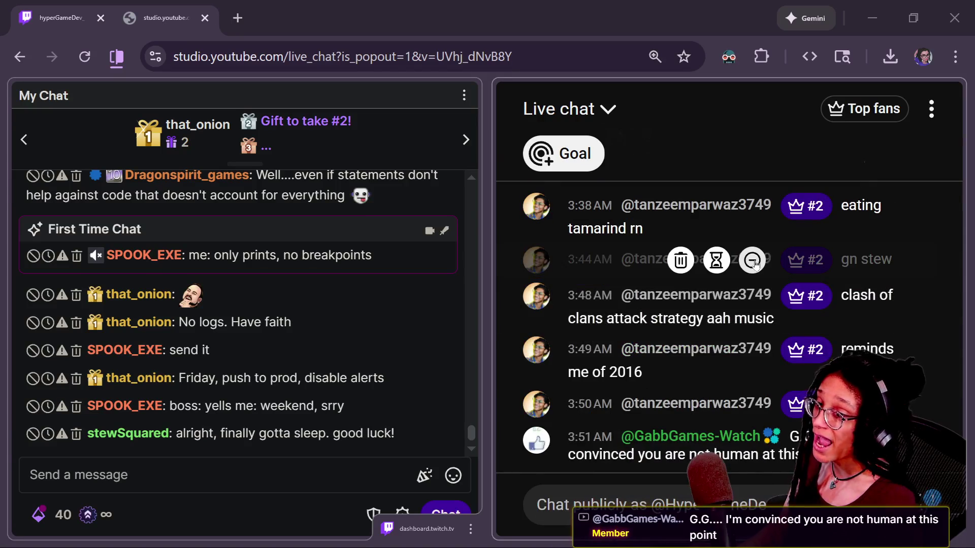
key("alt+Tab")
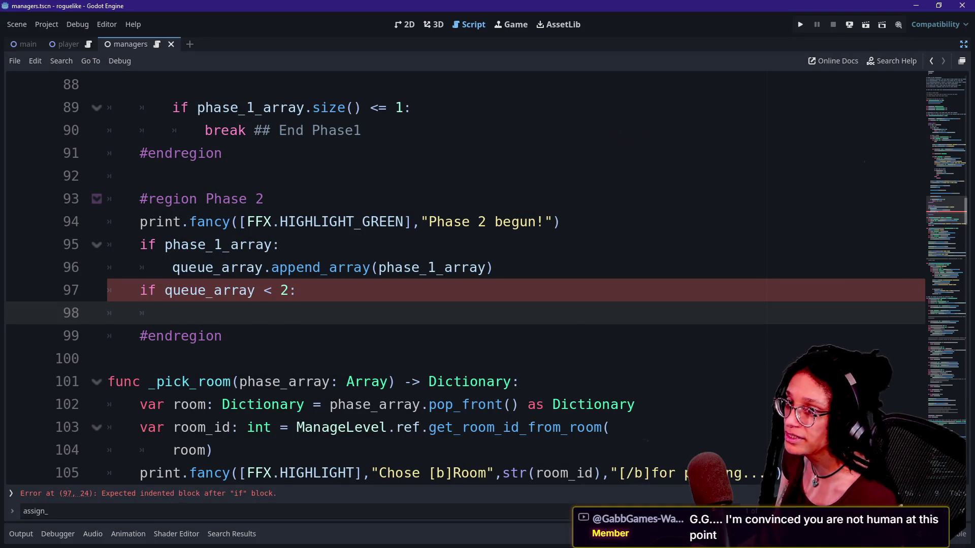
key("alt+Tab")
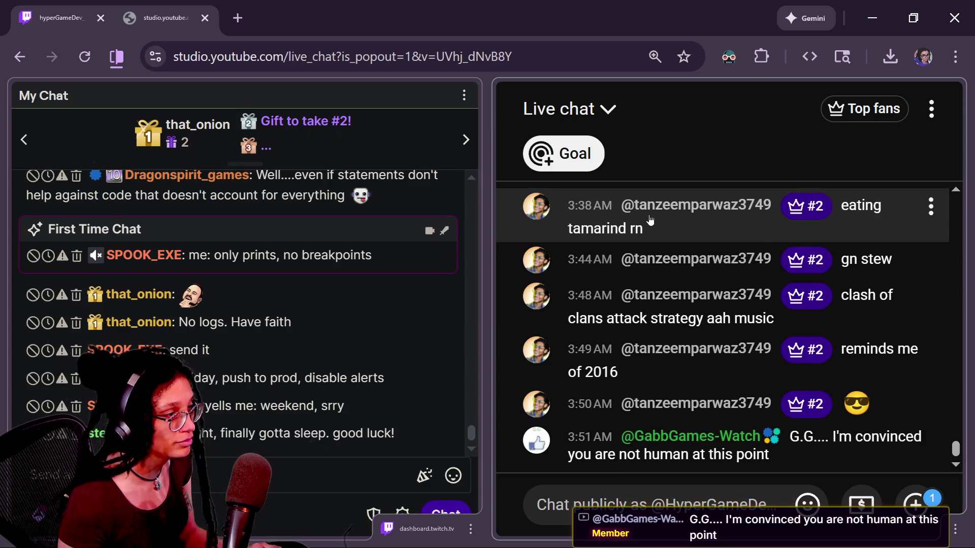
left_click(650, 219)
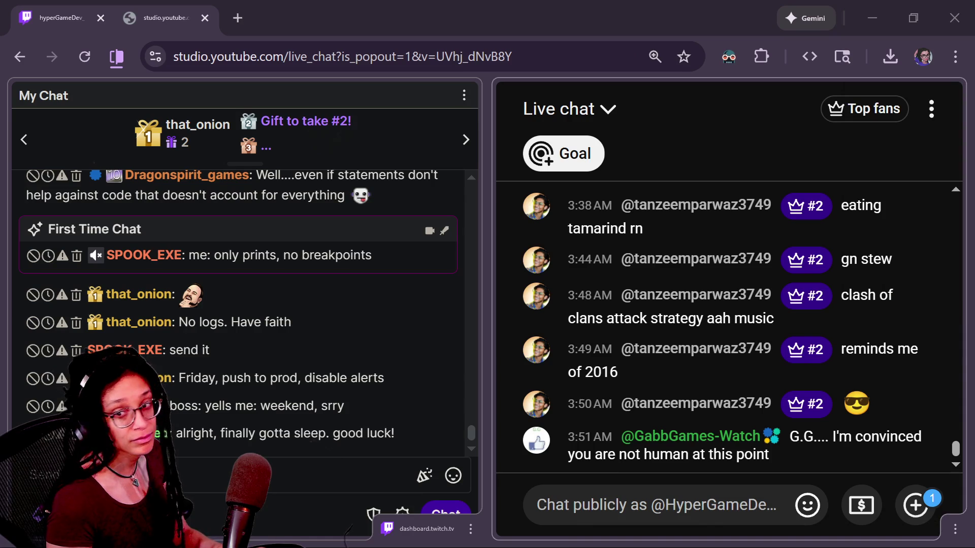
mouse_move(885, 255)
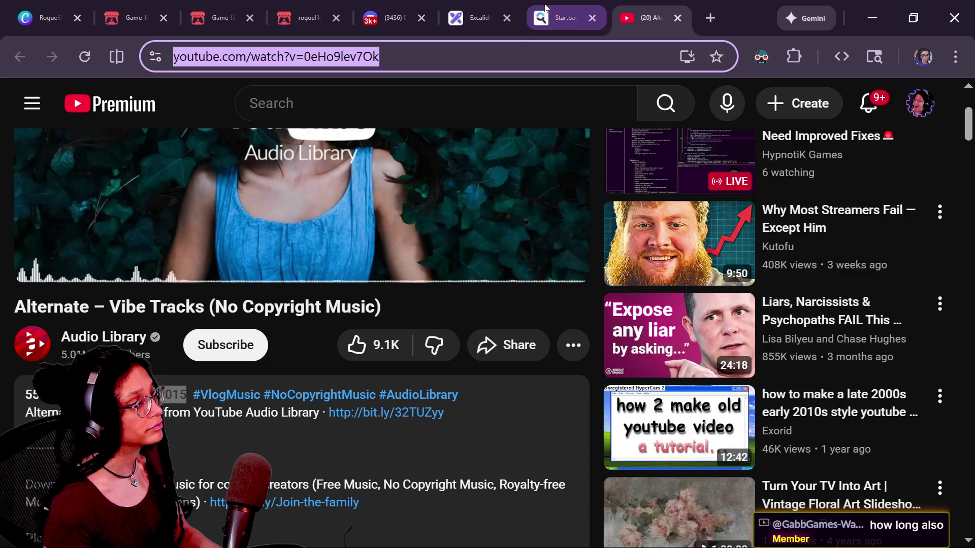
- Search Startpage for 'hyperfocus definition' in a new tab and open the Hyperfocus Wikipedia article
left_click(694, 18)
type("hyperfocus")
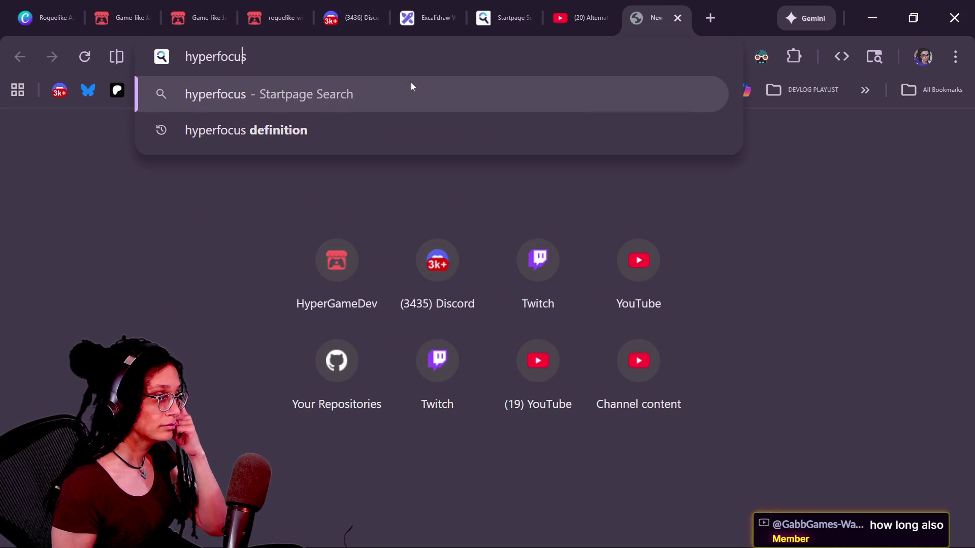
key("Down")
key("Return")
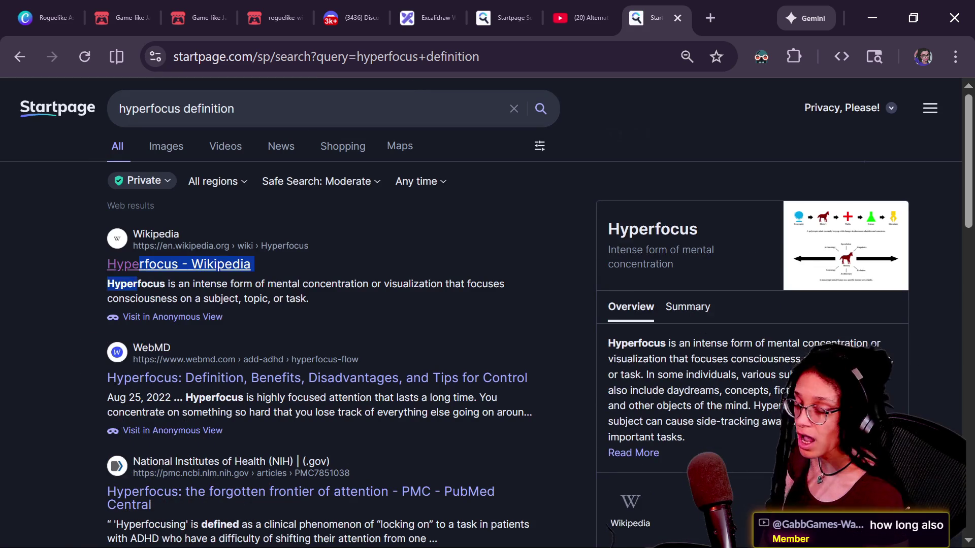
left_click(137, 265)
scroll(229, 288, "down", 6)
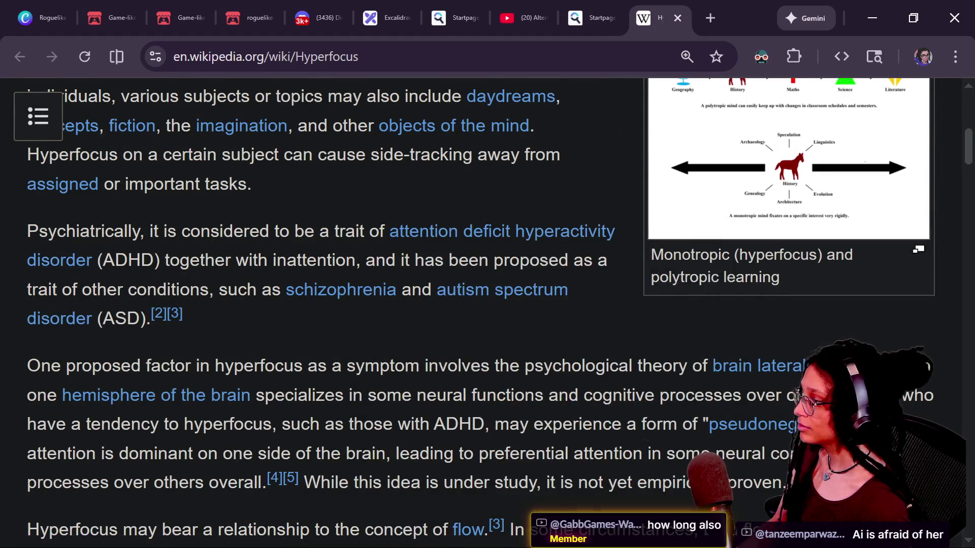
- Scroll to the ADHD section and highlight lines on long-winded speech, inattentive symptoms and the 2019 Consensus Statement
scroll(94, 253, "down", 10)
scroll(97, 255, "down", 5)
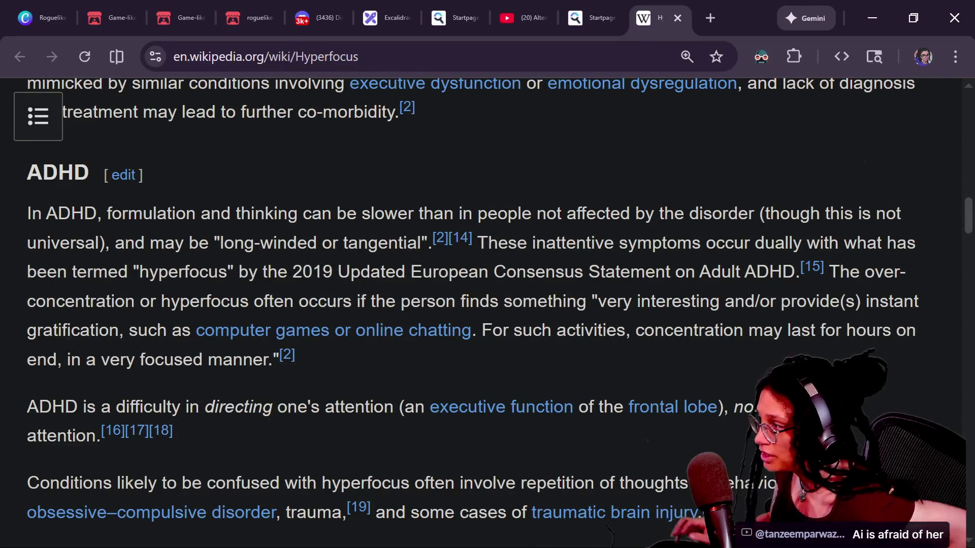
left_click_drag(28, 213, 167, 213)
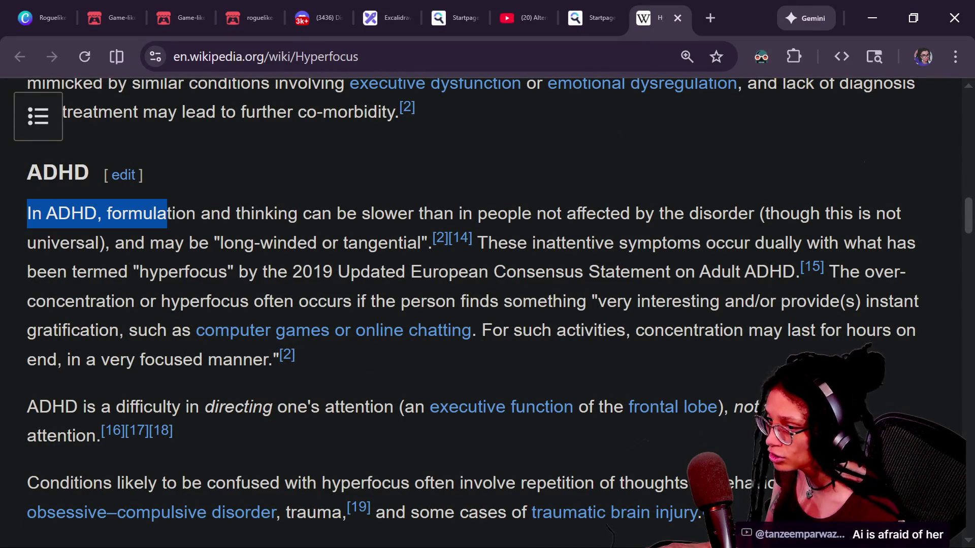
left_click_drag(493, 213, 660, 213)
left_click(725, 213)
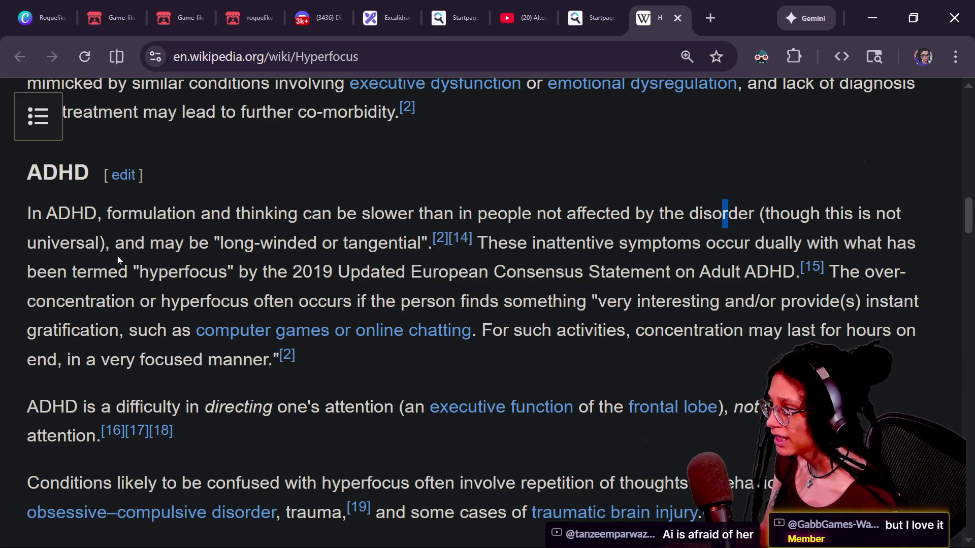
mouse_move(125, 243)
left_mouse_down()
mouse_move(383, 213)
mouse_move(424, 213)
mouse_move(437, 243)
left_mouse_up()
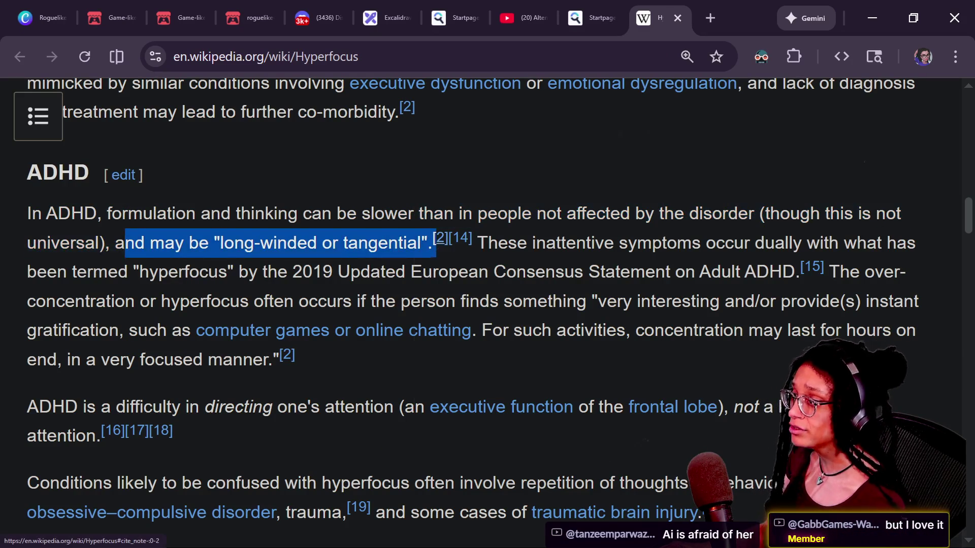
left_click(447, 259)
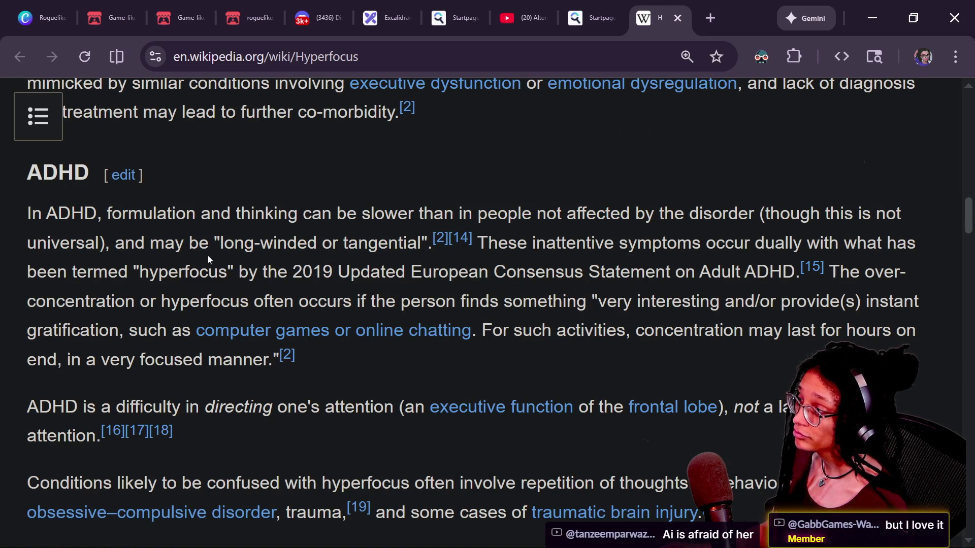
left_click_drag(208, 251, 416, 243)
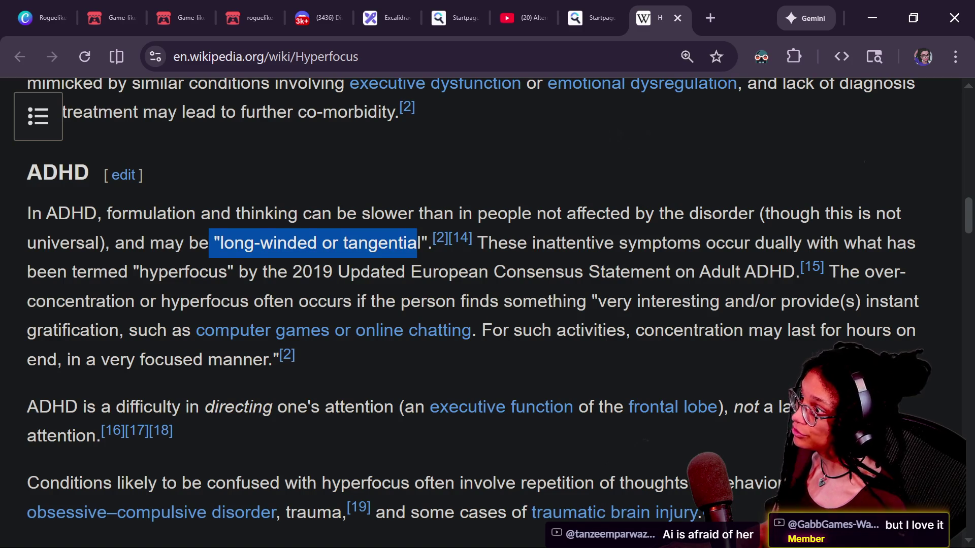
left_click(583, 213)
mouse_move(620, 213)
left_mouse_down()
mouse_move(498, 243)
mouse_move(886, 244)
left_mouse_up()
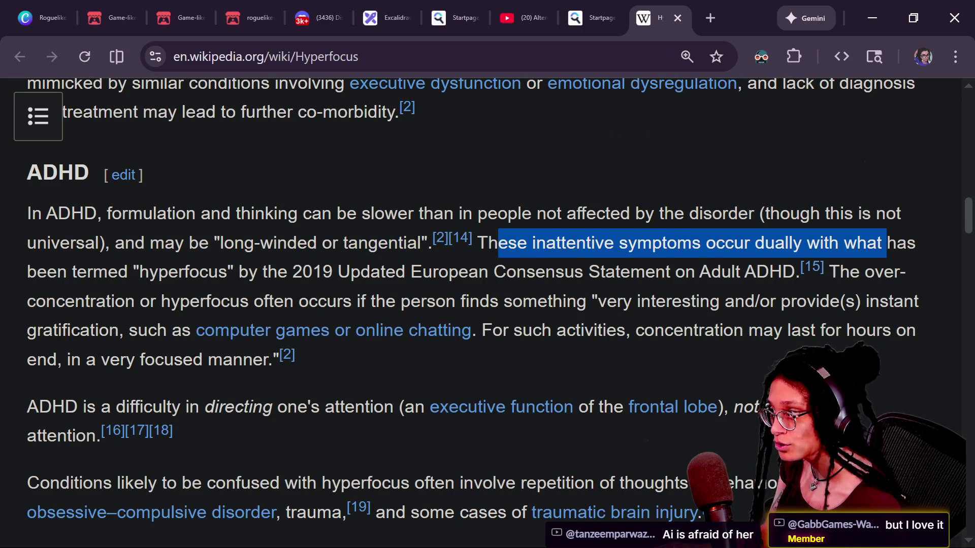
left_click_drag(87, 271, 506, 271)
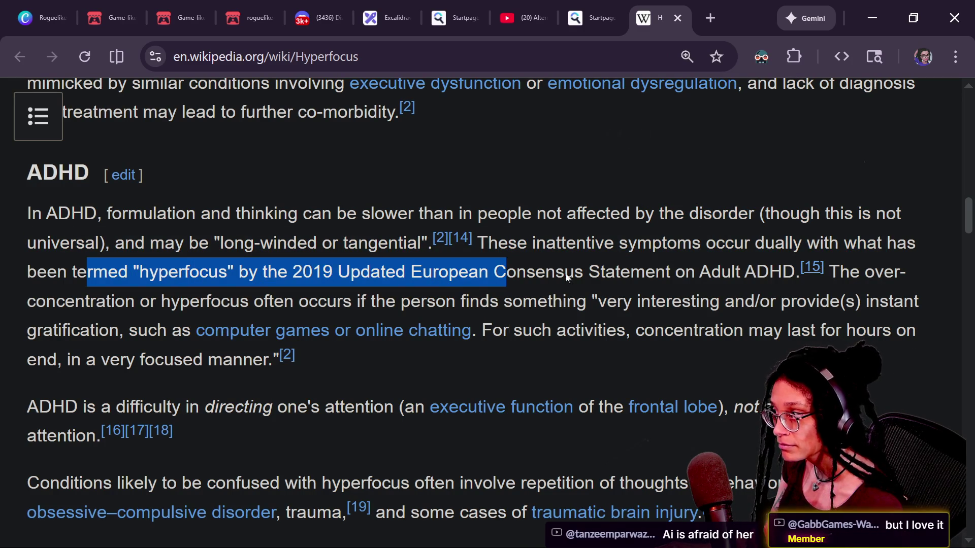
- Highlight the over-concentration passage and its examples: computer games, online chatting, focusing for hours
left_click_drag(90, 302, 904, 302)
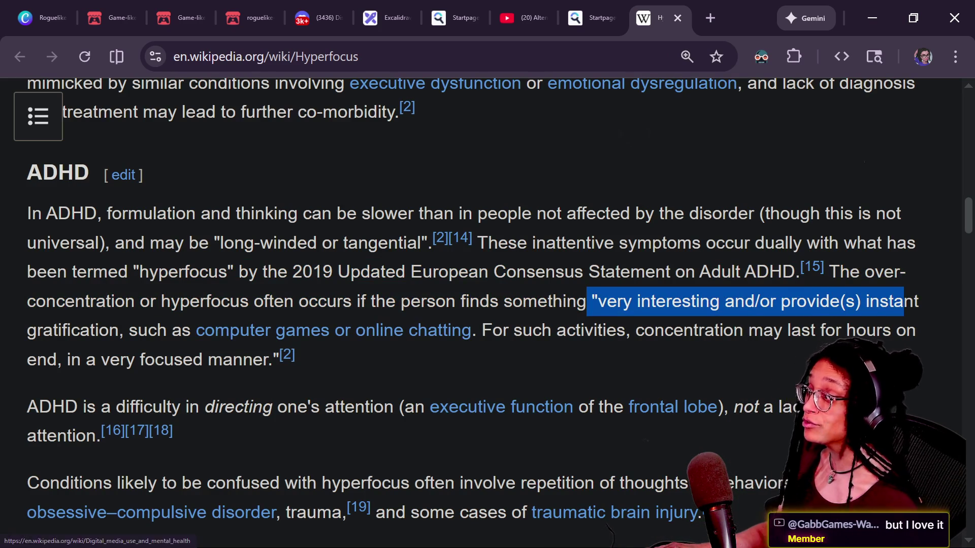
mouse_move(190, 330)
left_mouse_down()
mouse_move(36, 330)
mouse_move(334, 330)
left_mouse_up()
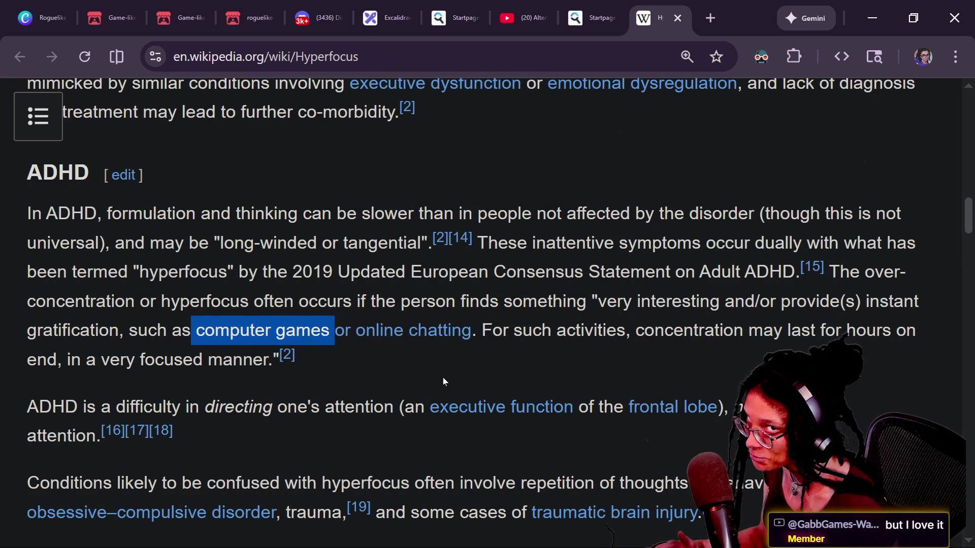
left_click(465, 346)
left_click_drag(346, 339, 333, 341)
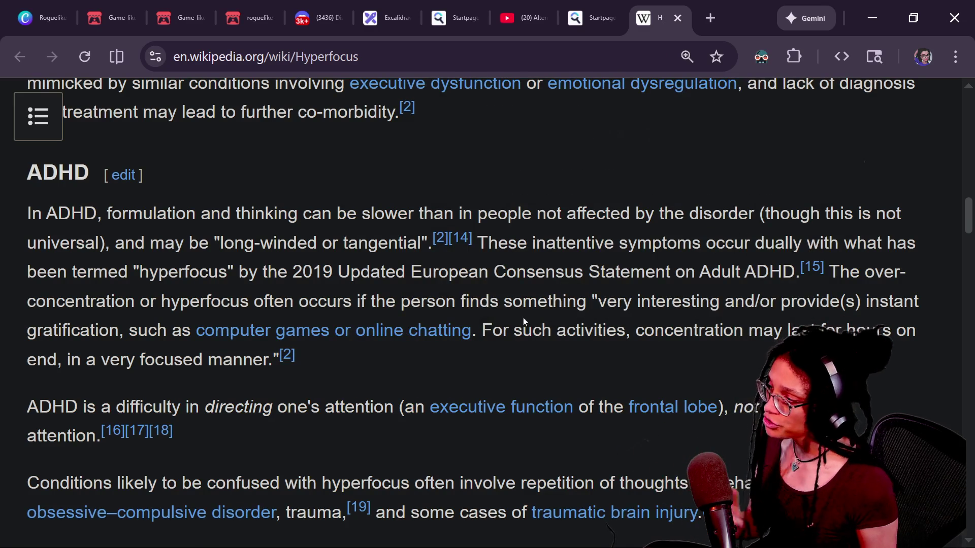
left_click_drag(481, 330, 496, 353)
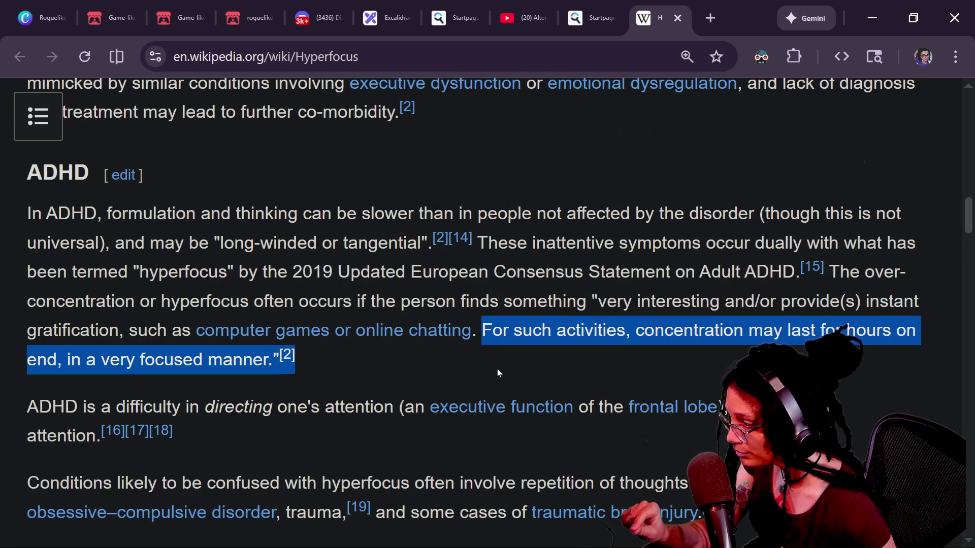
scroll(497, 373, "down", 1)
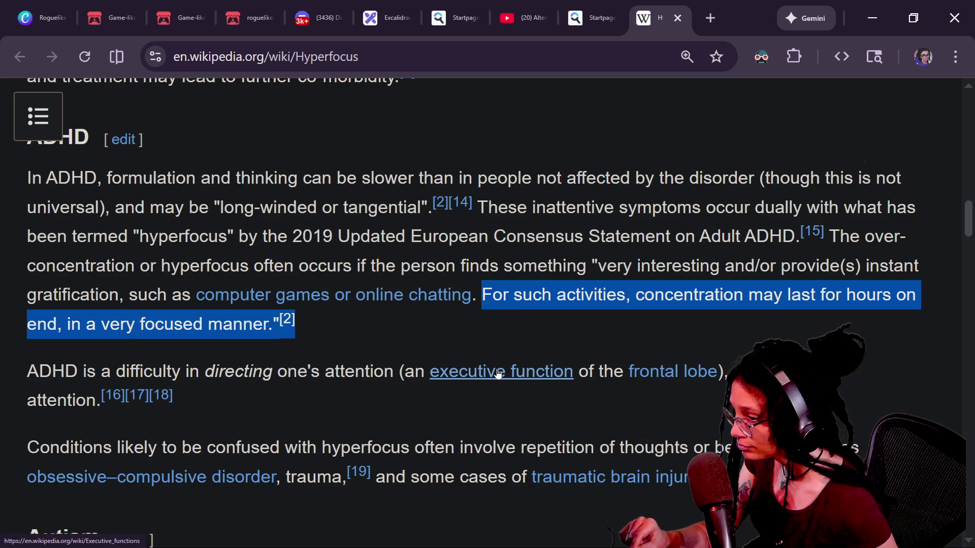
left_click(312, 391)
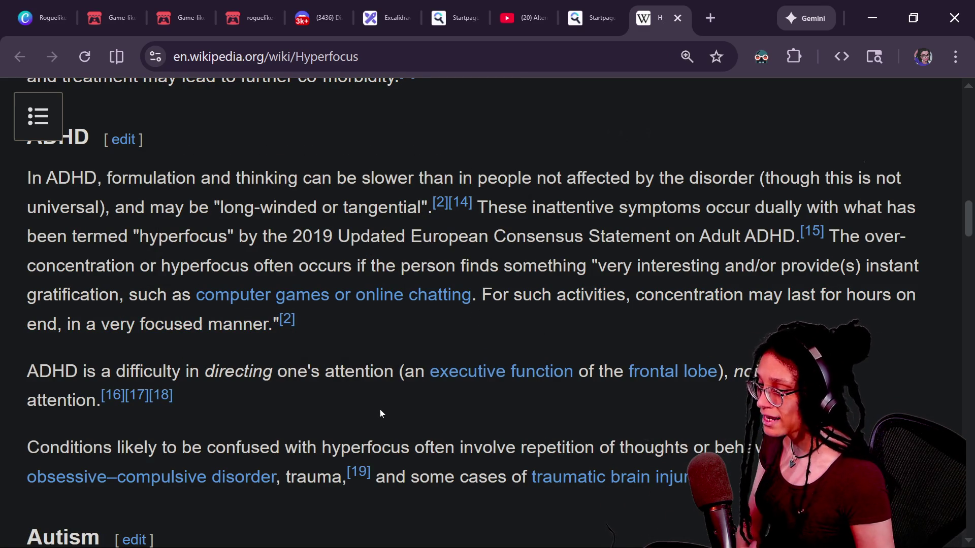
scroll(380, 412, "down", 3)
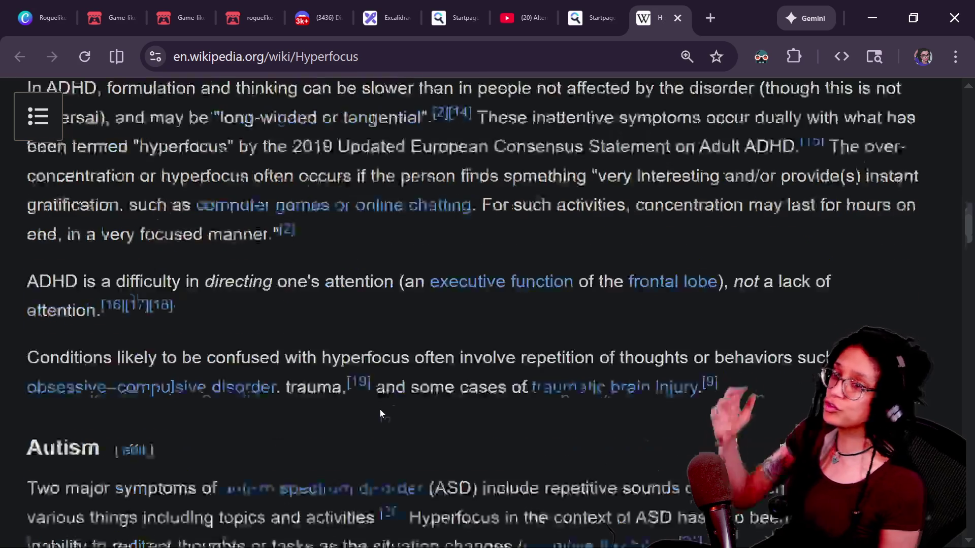
scroll(465, 410, "up", 2)
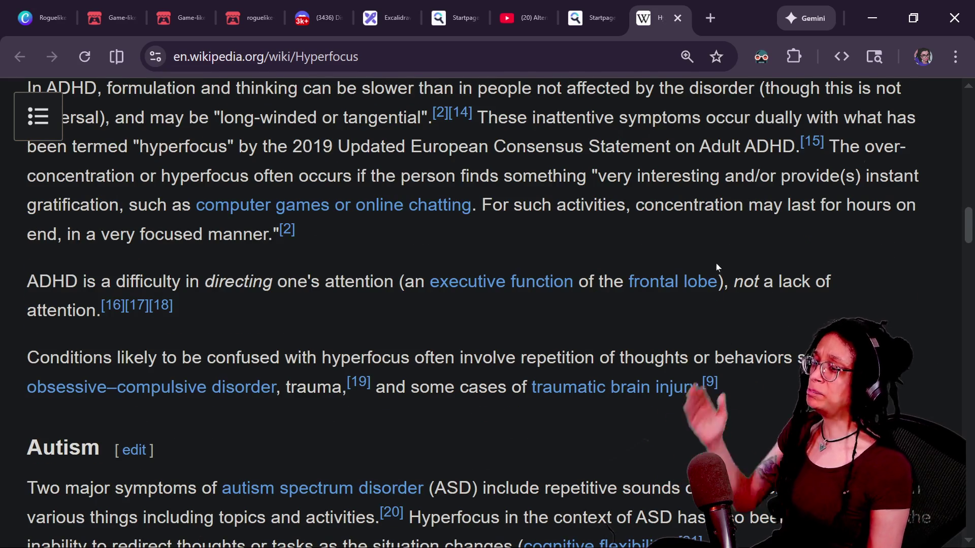
left_click_drag(753, 282, 760, 318)
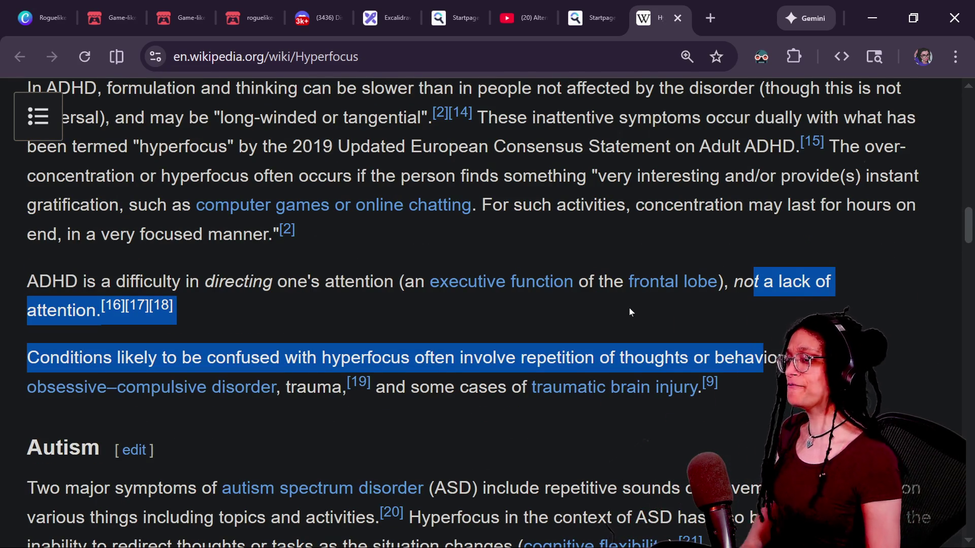
scroll(629, 307, "up", 1)
scroll(629, 307, "up", 3)
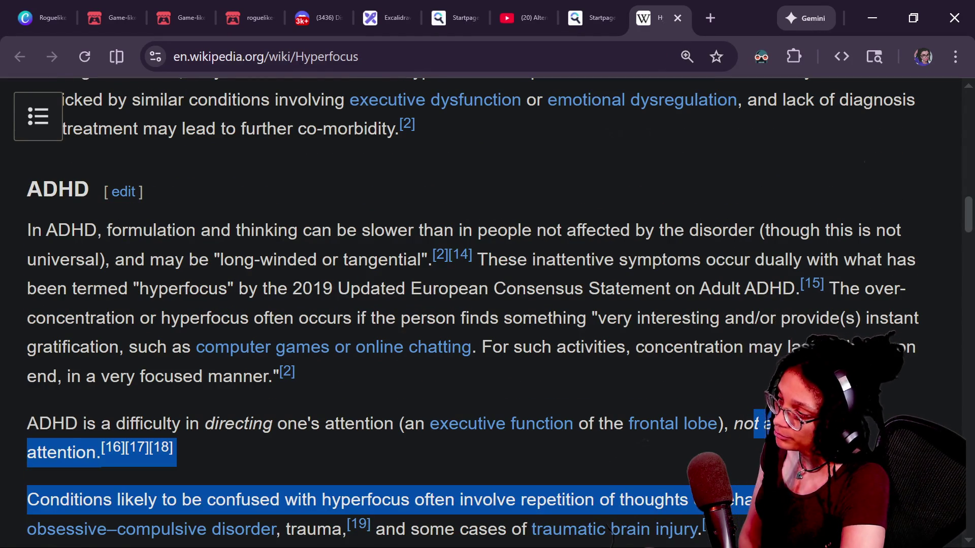
left_click_drag(517, 230, 546, 259)
left_click(546, 259)
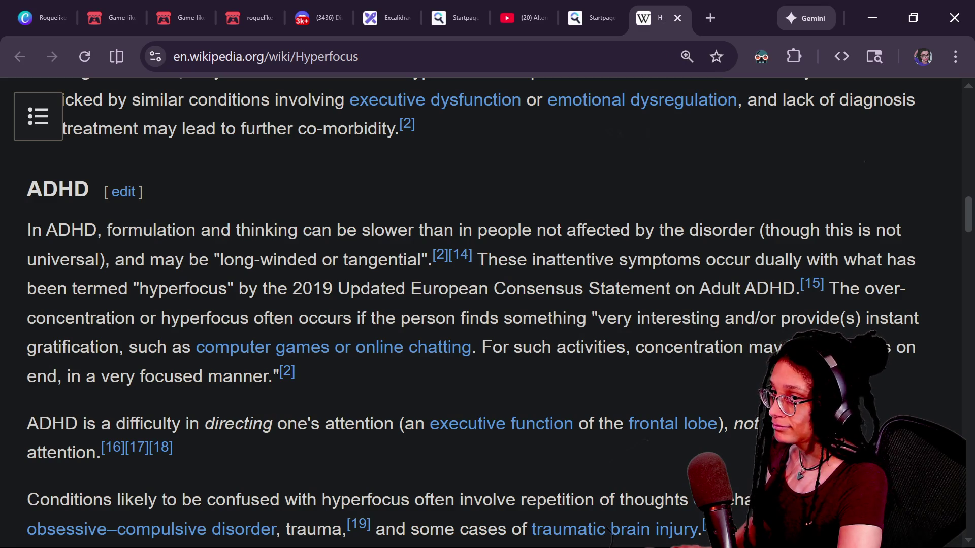
- In Godot's Phase 2 code, add an indented blank line below 'if queue_array < 2:', then return to the browser
key("alt+Tab")
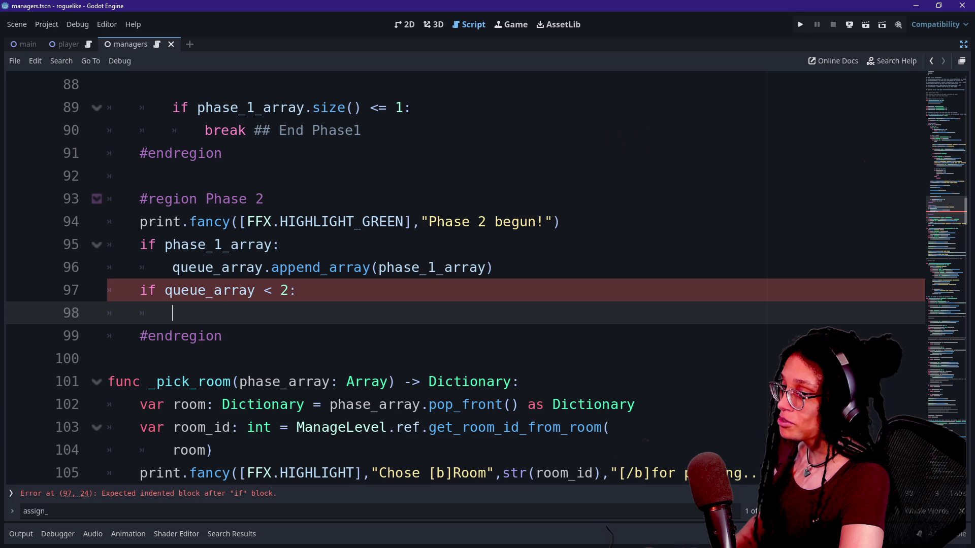
left_click(474, 221)
left_click(478, 267)
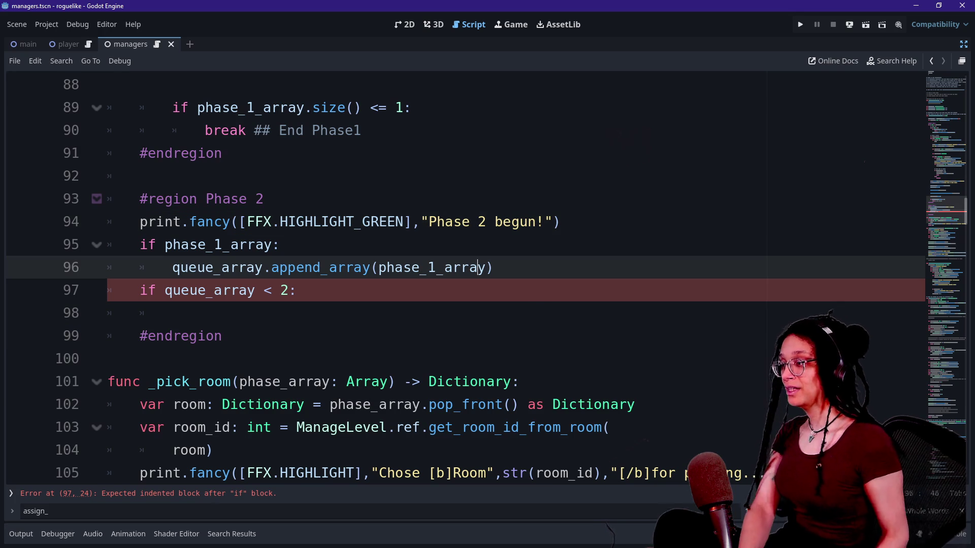
key("Down")
key("Down")
key("Up")
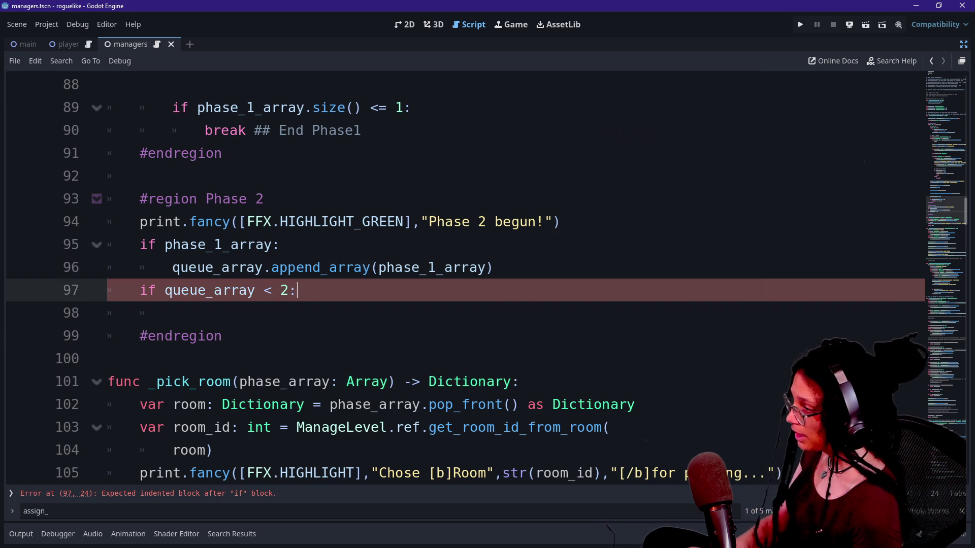
key("Return")
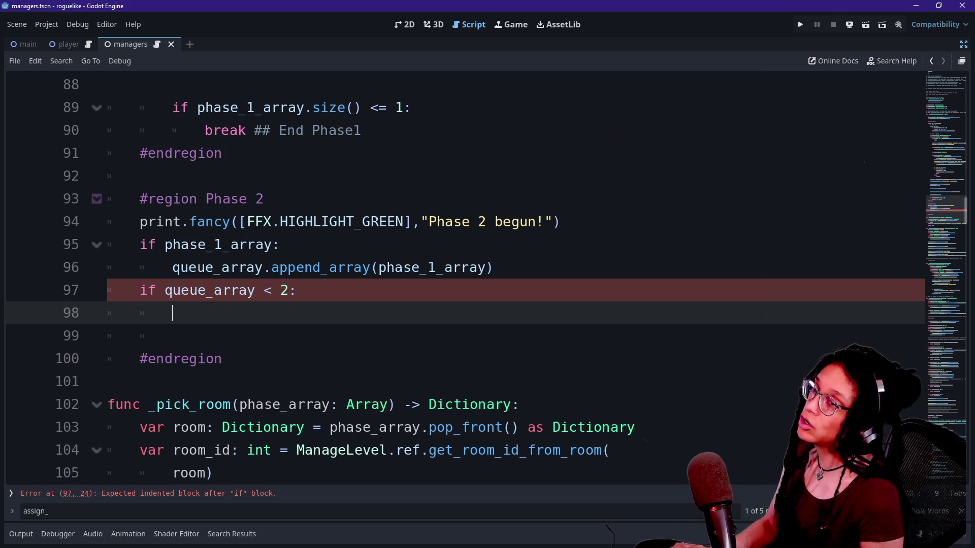
key("alt+Tab")
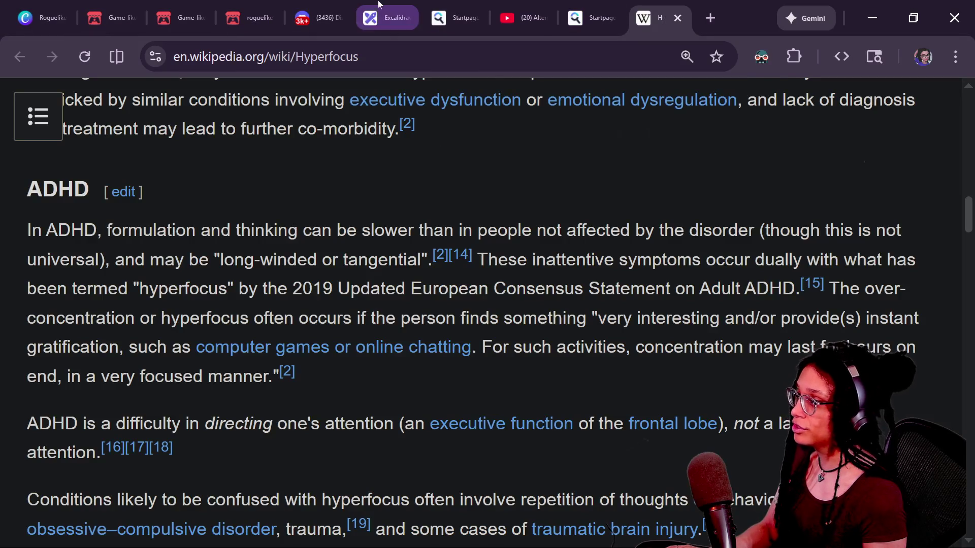
- Back in Excalidraw, undo the stray door move and the green and blue door recolourings
left_click(370, 18)
mouse_move(531, 394)
left_mouse_down()
mouse_move(757, 287)
mouse_move(638, 306)
left_mouse_up()
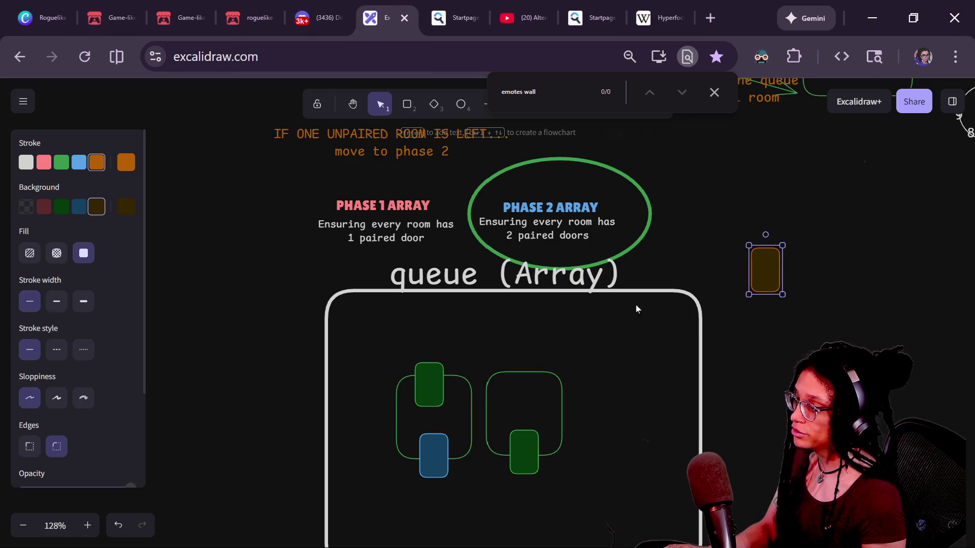
key("ctrl+z")
key("ctrl+z")
key("ctrl+z")
key("ctrl+z")
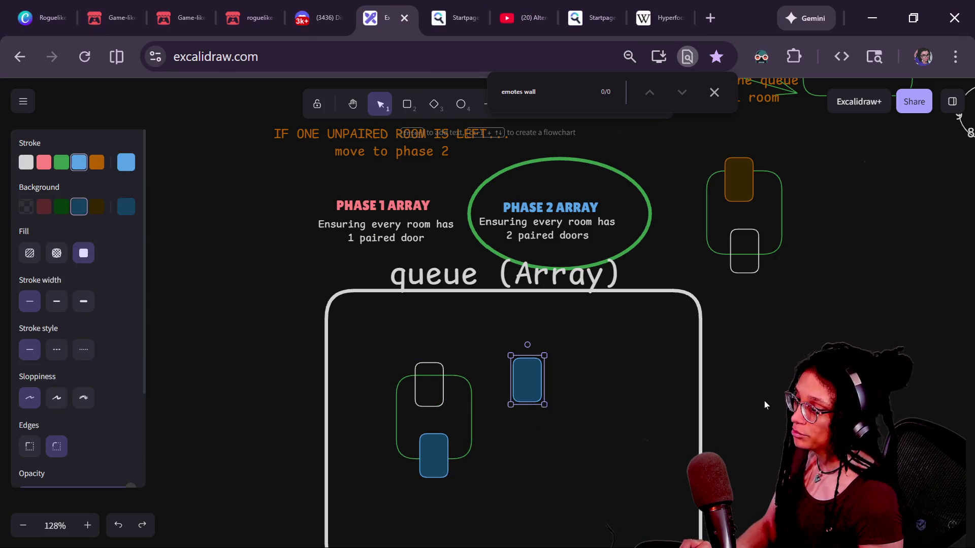
key("ctrl+z")
key("ctrl+z")
key("ctrl+z")
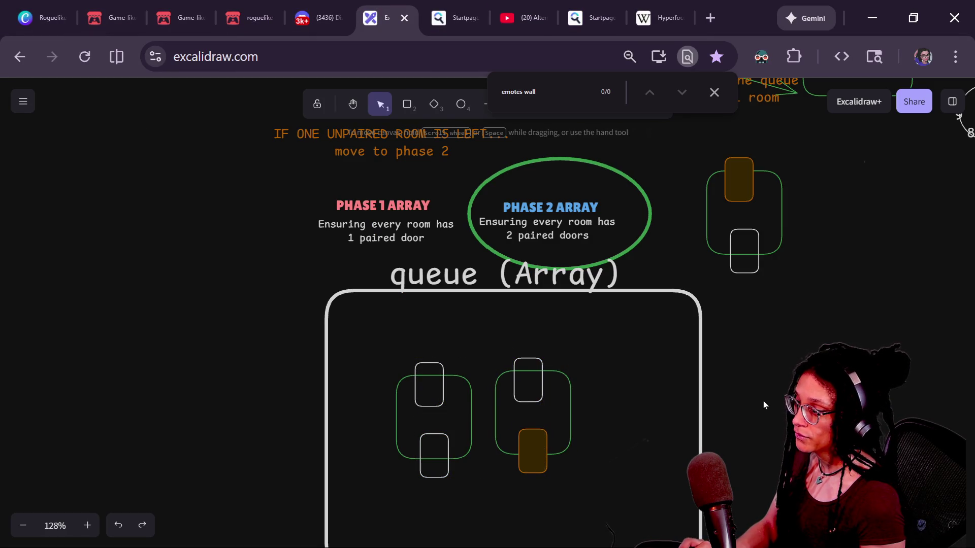
key("ctrl+z")
key("ctrl+z")
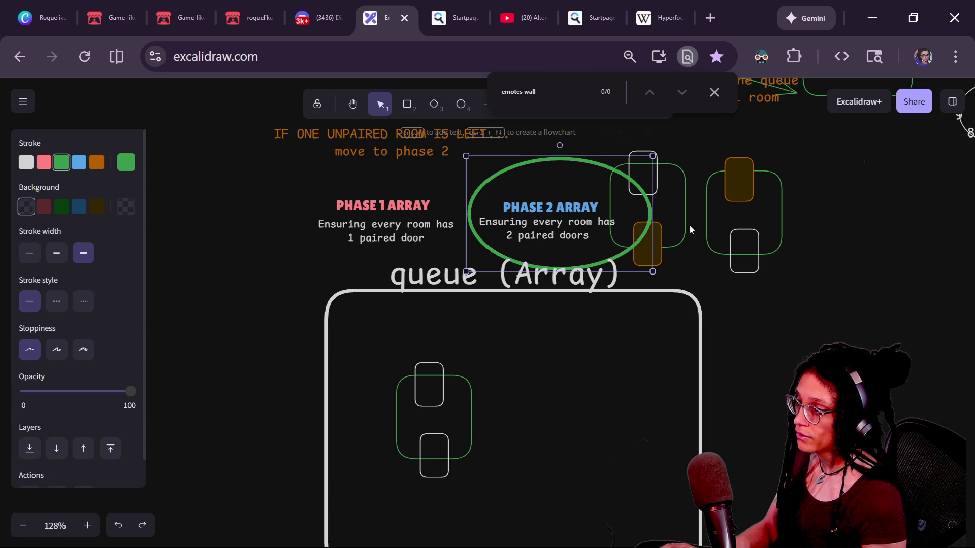
key("ctrl+shift+z")
key("ctrl+shift+z")
key("ctrl+shift+z")
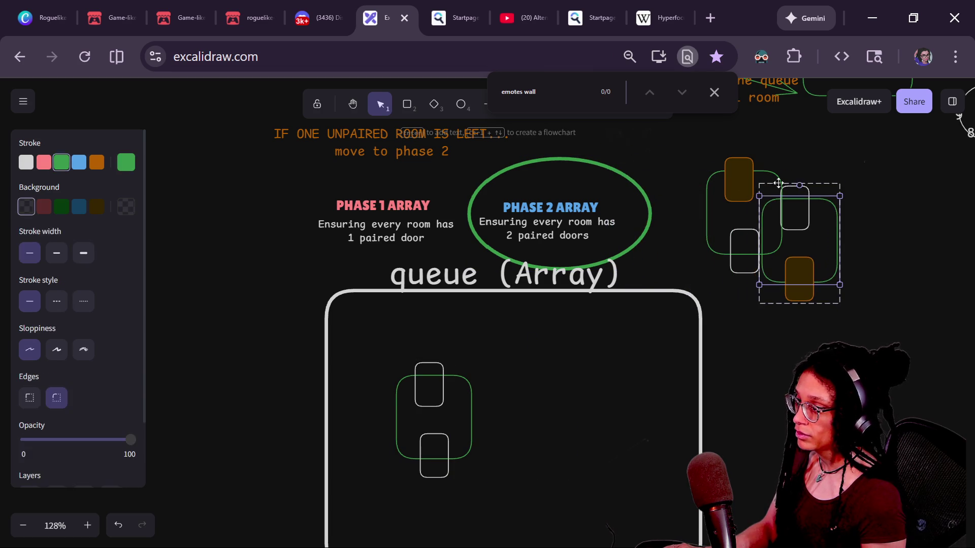
- Rearrange the two upper rooms and duplicate a room twice, placing the copies below them
left_click_drag(719, 188, 690, 185)
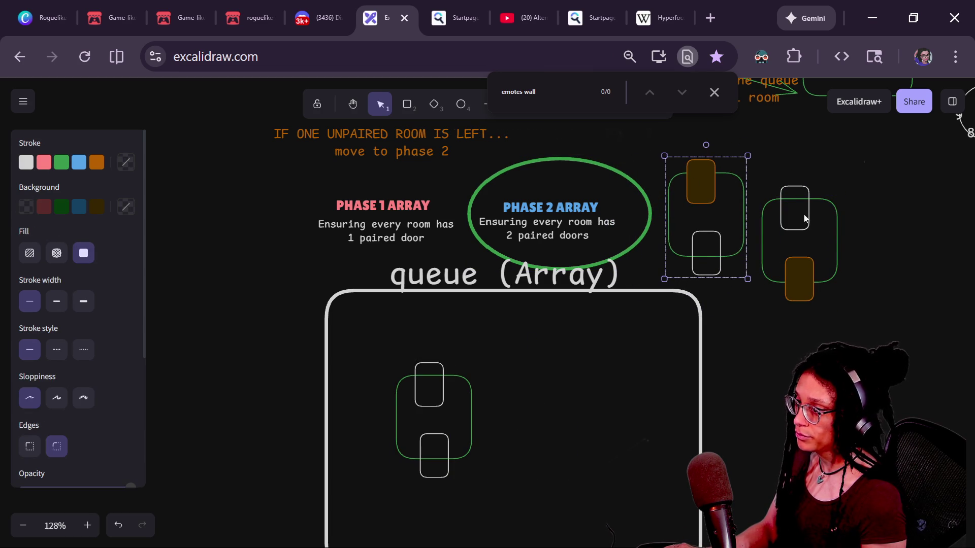
left_click_drag(814, 200, 825, 178)
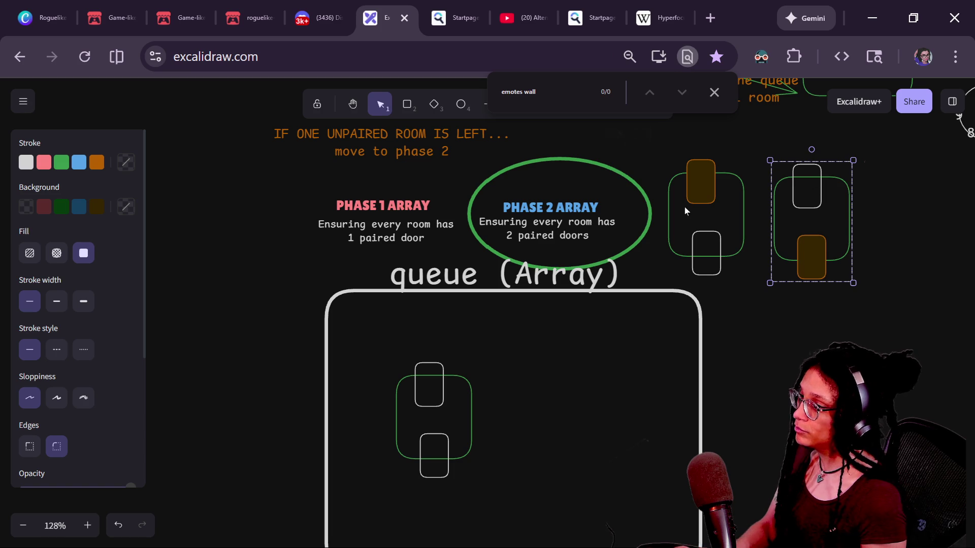
key("ctrl+d")
mouse_move(853, 236)
left_mouse_down()
mouse_move(858, 322)
mouse_move(888, 337)
left_mouse_up()
mouse_move(842, 364)
left_mouse_down()
mouse_move(741, 380)
mouse_move(751, 384)
left_mouse_up()
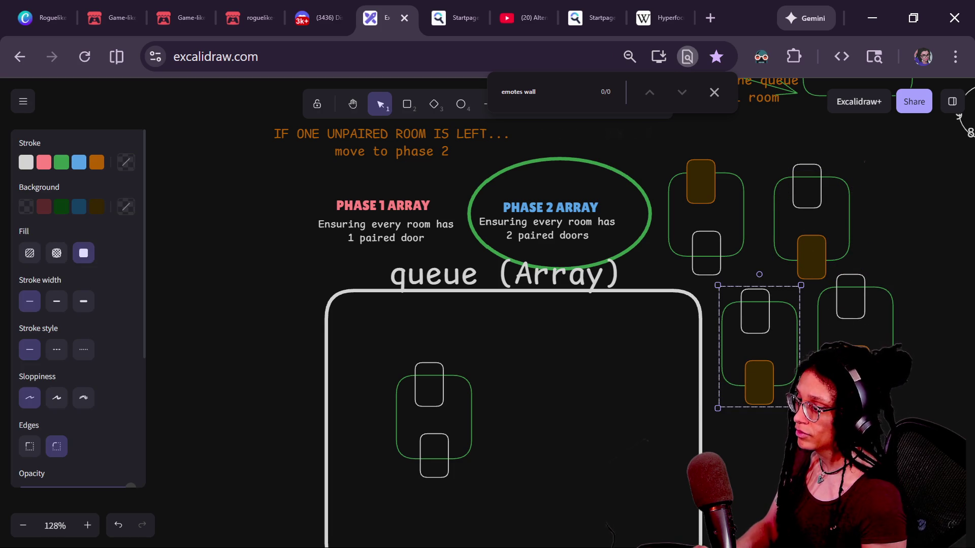
- Select the lower rooms' doors, group the lower-right room, and nudge both lower rooms down
left_click(853, 315, "shift")
left_click(756, 456)
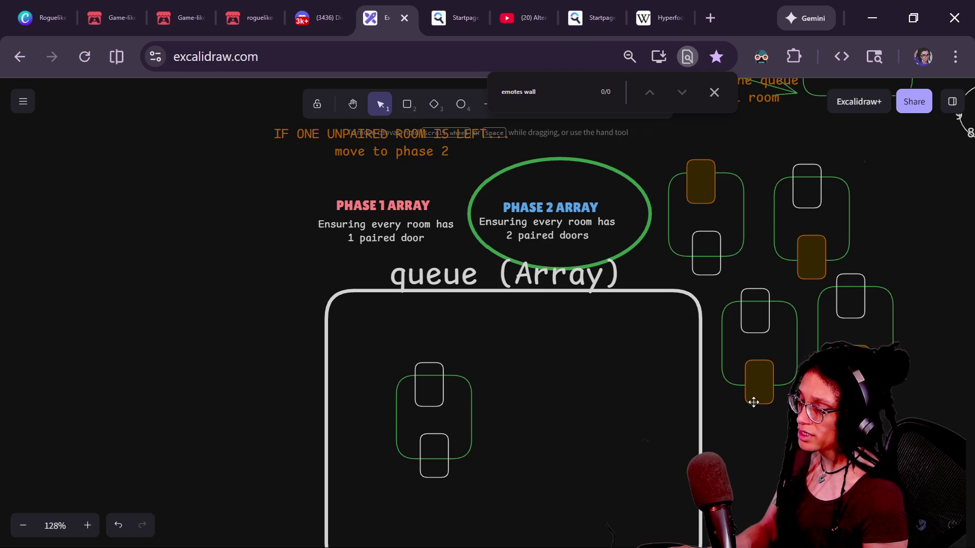
left_click(754, 405)
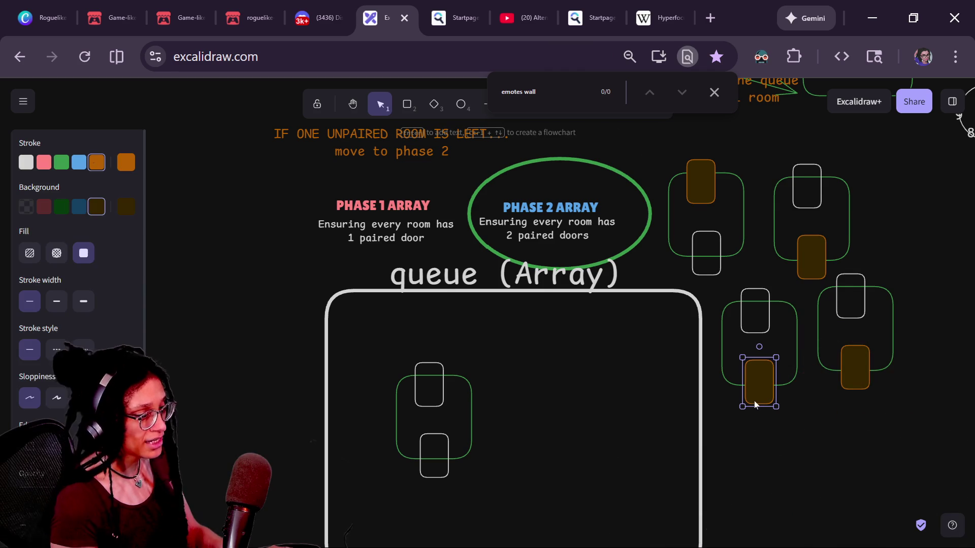
left_click(846, 375, "shift")
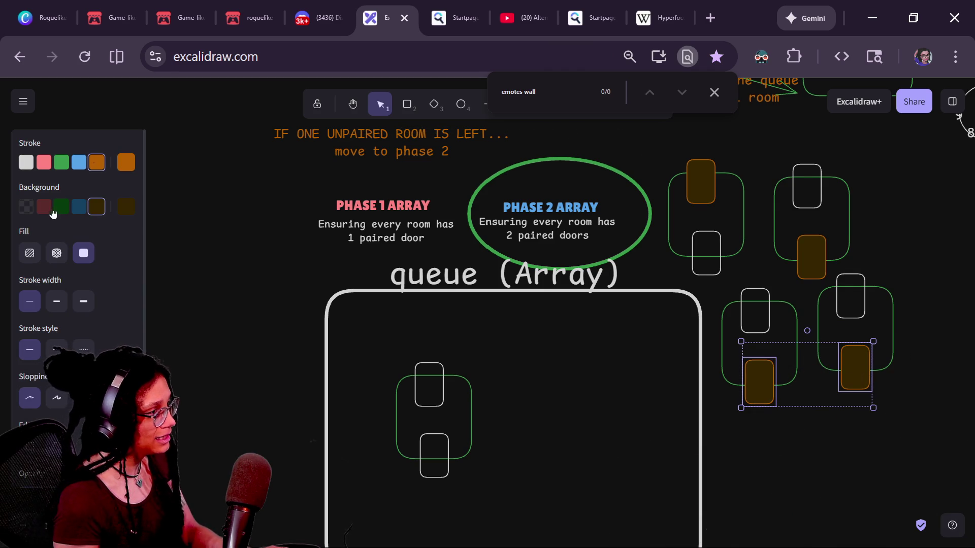
left_click(252, 243)
left_click_drag(912, 288, 805, 398)
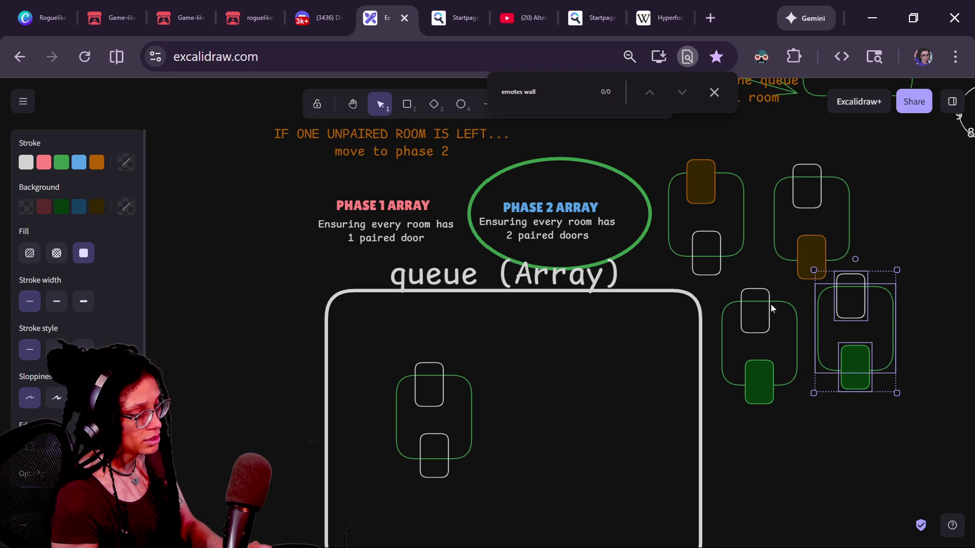
key("ctrl+g")
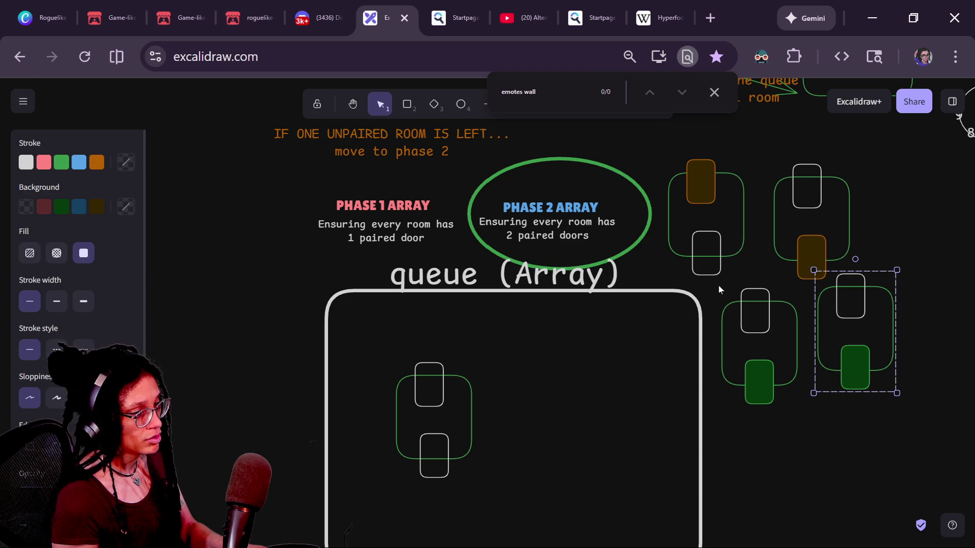
mouse_move(718, 289)
left_mouse_down()
mouse_move(840, 446)
mouse_move(816, 442)
mouse_move(839, 330)
mouse_move(909, 282)
left_mouse_up()
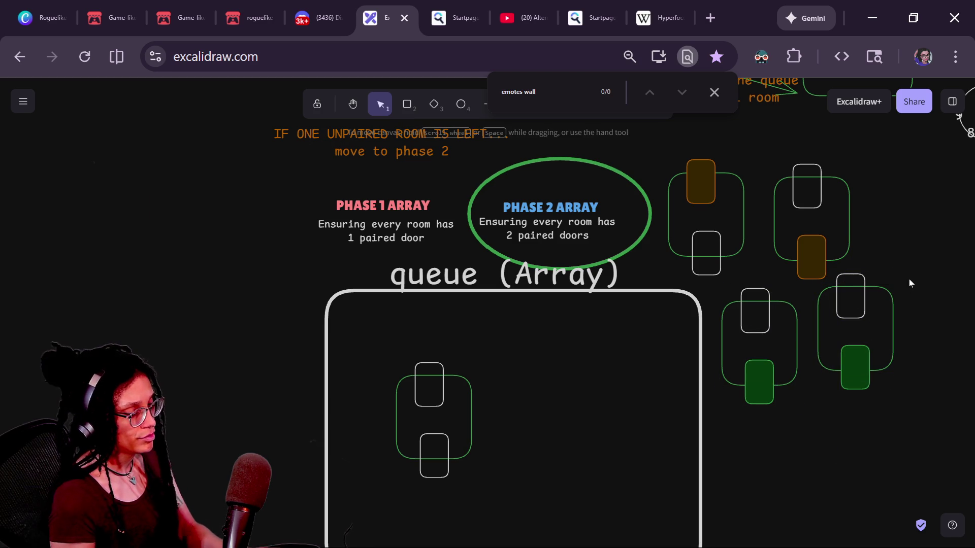
mouse_move(862, 321)
left_mouse_down()
mouse_move(635, 337)
mouse_move(576, 355)
mouse_move(867, 319)
mouse_move(867, 355)
left_mouse_up()
left_click_drag(790, 311, 790, 349)
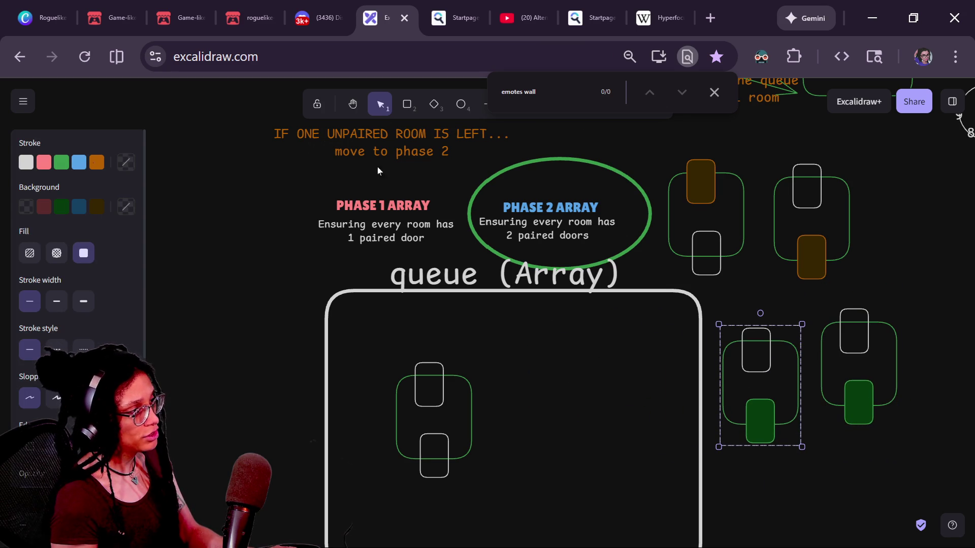
- Close the find bar and freehand-draw a green link between the two green doors
left_click(715, 92)
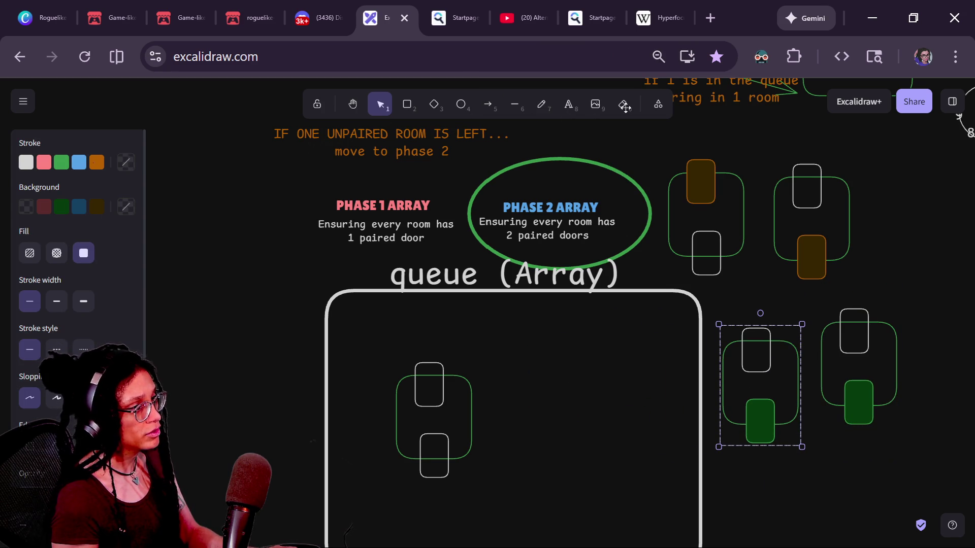
left_click(540, 110)
left_click_drag(746, 334, 781, 301)
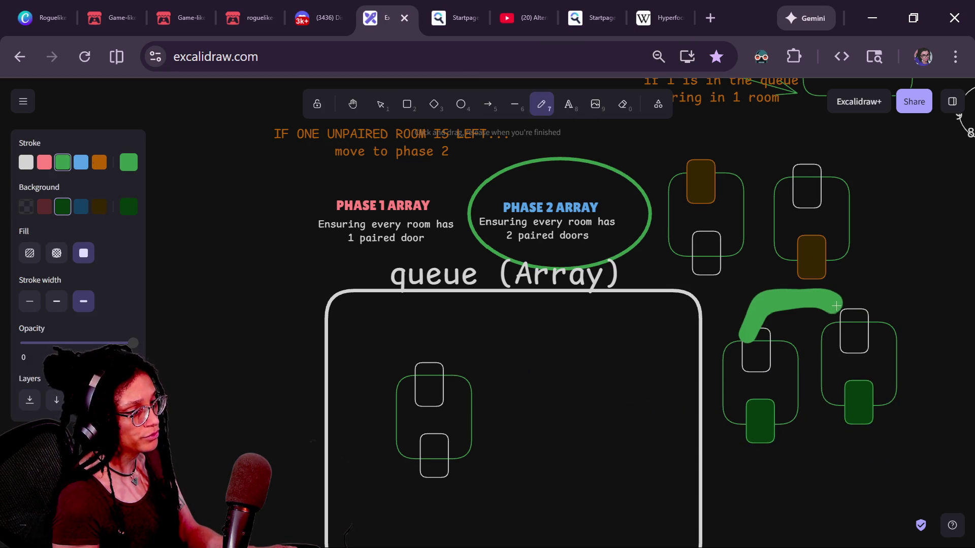
key("ctrl+z")
mouse_move(757, 424)
left_mouse_down()
mouse_move(767, 469)
mouse_move(833, 429)
left_mouse_up()
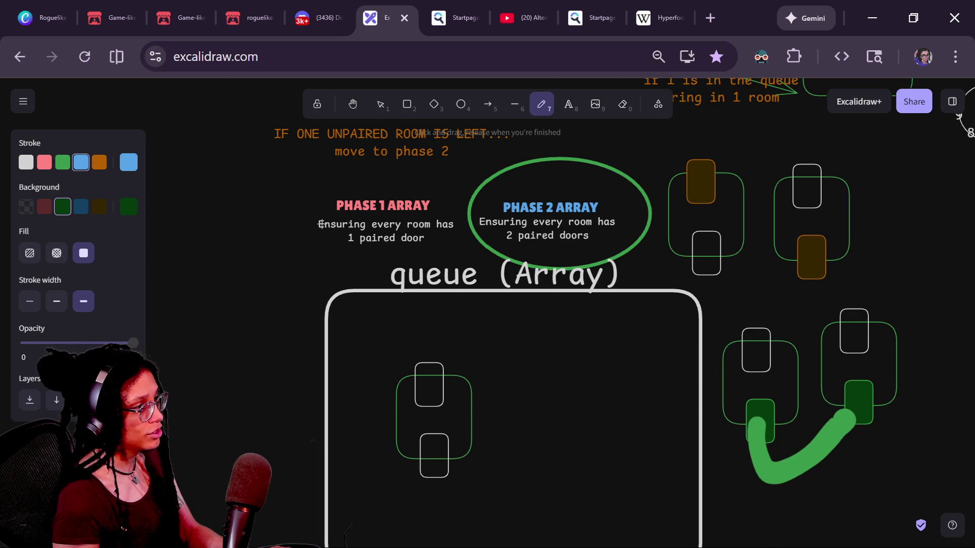
left_click_drag(780, 313, 857, 319)
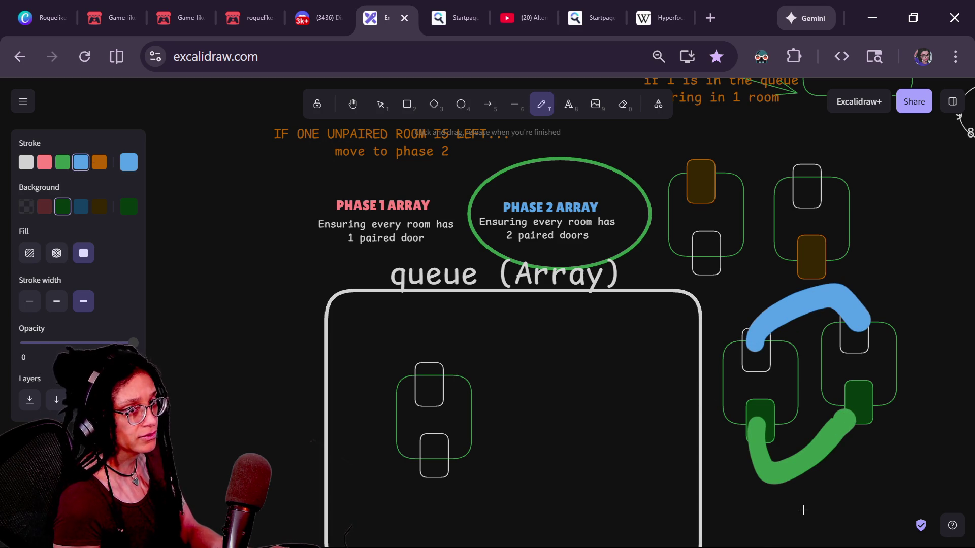
key("ctrl+z")
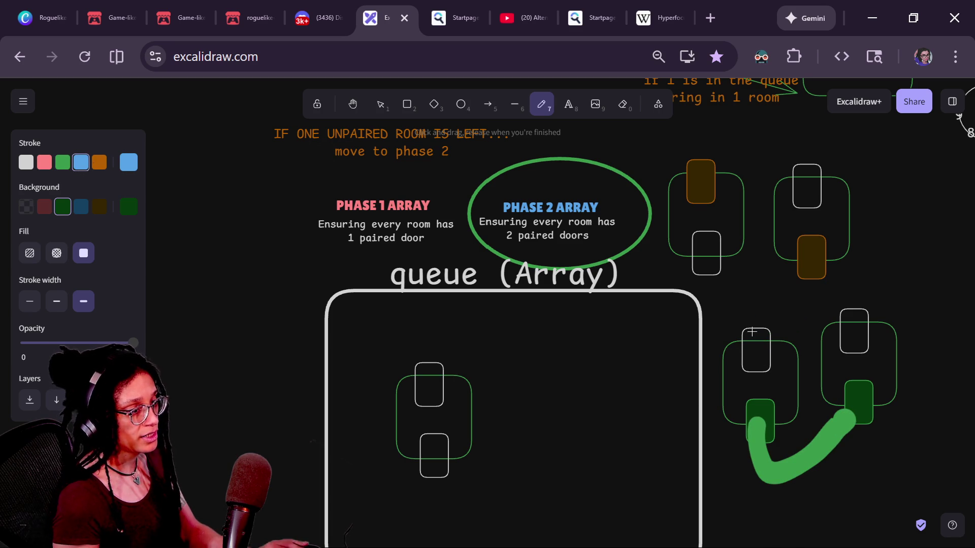
- Sketch blue, orange, pink and white links between rooms and the queue, then undo all strokes
left_click_drag(755, 332, 721, 287)
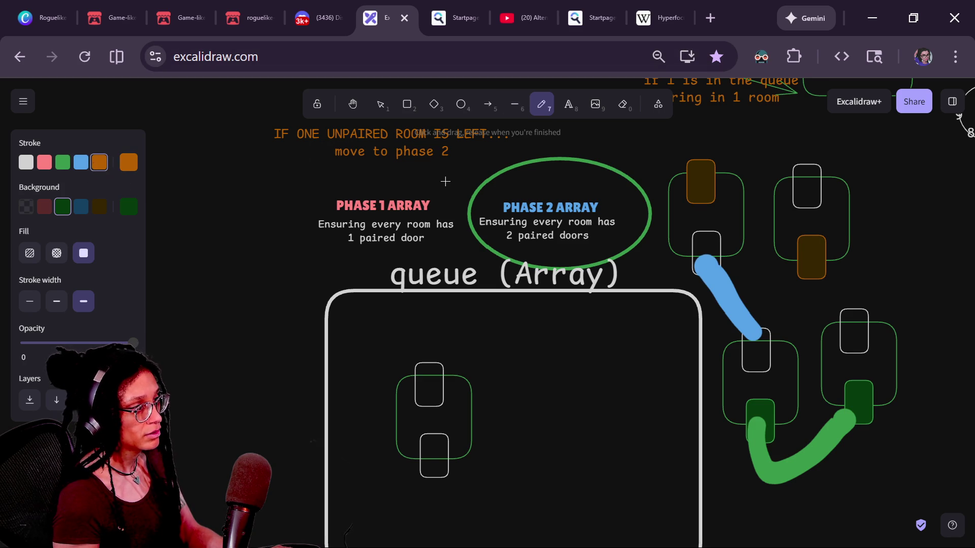
mouse_move(707, 183)
left_mouse_down()
mouse_move(759, 212)
mouse_move(793, 254)
left_mouse_up()
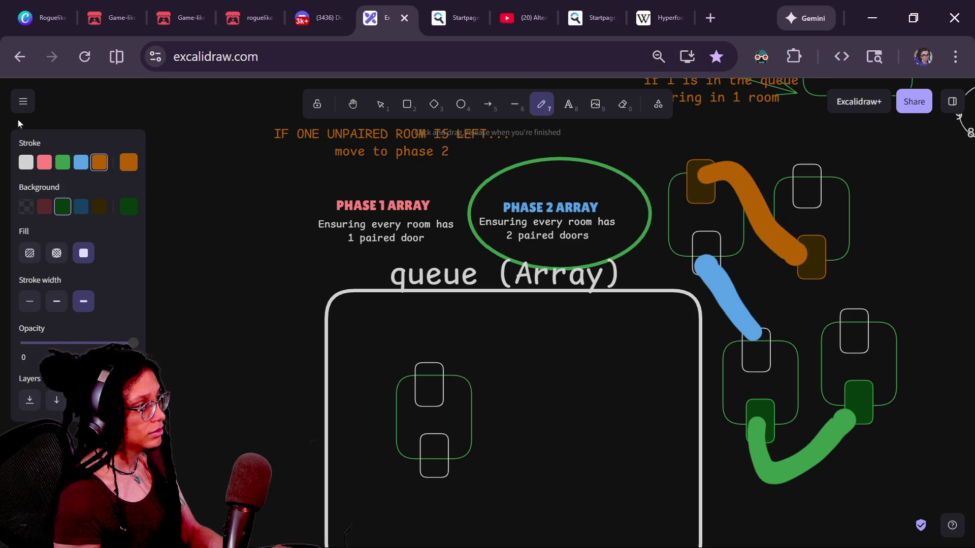
mouse_move(815, 169)
left_mouse_down()
mouse_move(918, 218)
mouse_move(885, 276)
left_mouse_up()
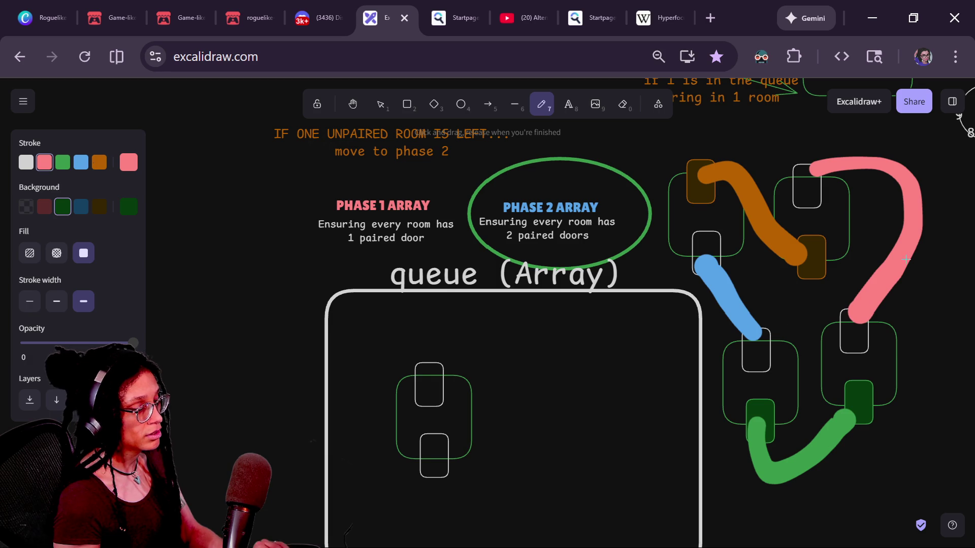
key("ctrl+z")
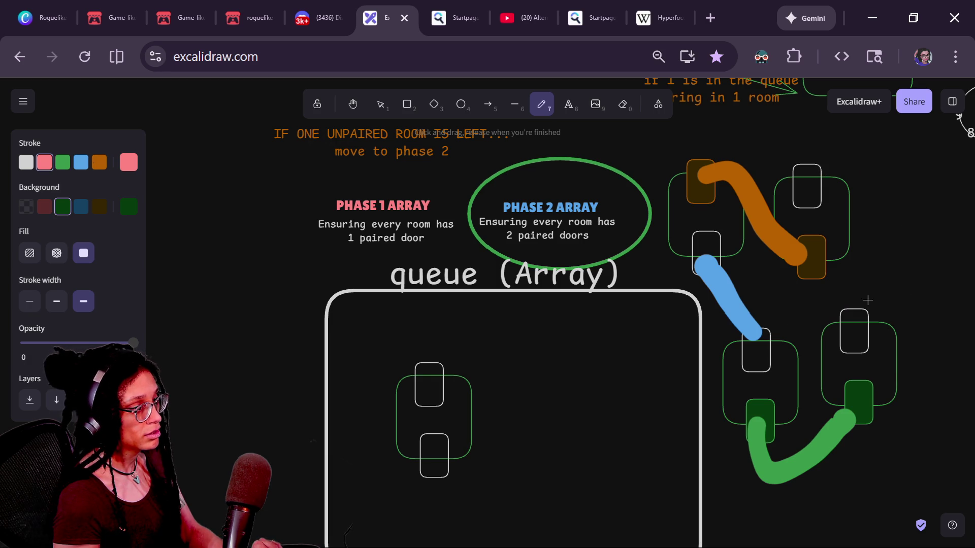
mouse_move(902, 346)
left_mouse_down()
mouse_move(802, 542)
mouse_move(541, 505)
mouse_move(418, 461)
left_mouse_up()
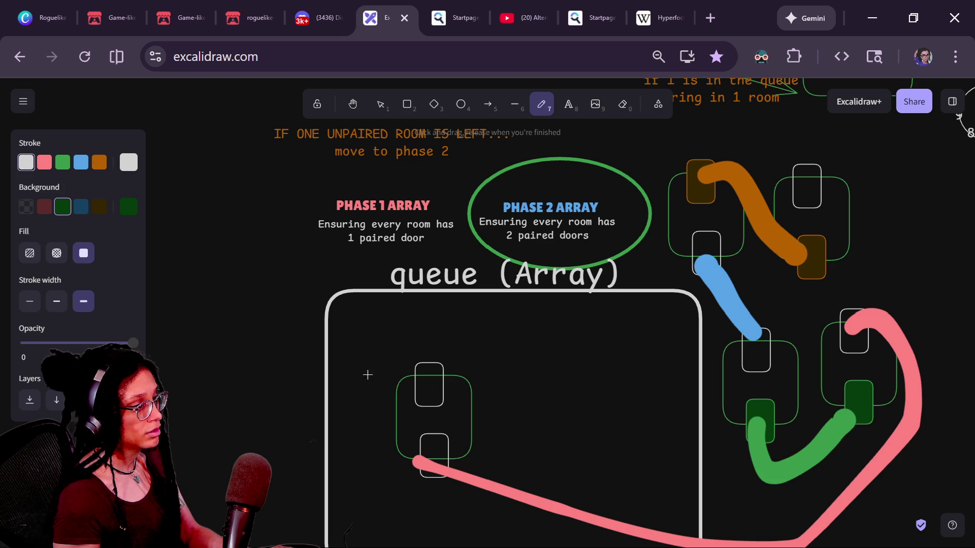
mouse_move(434, 364)
left_mouse_down()
mouse_move(571, 309)
mouse_move(655, 260)
mouse_move(657, 143)
mouse_move(800, 160)
left_mouse_up()
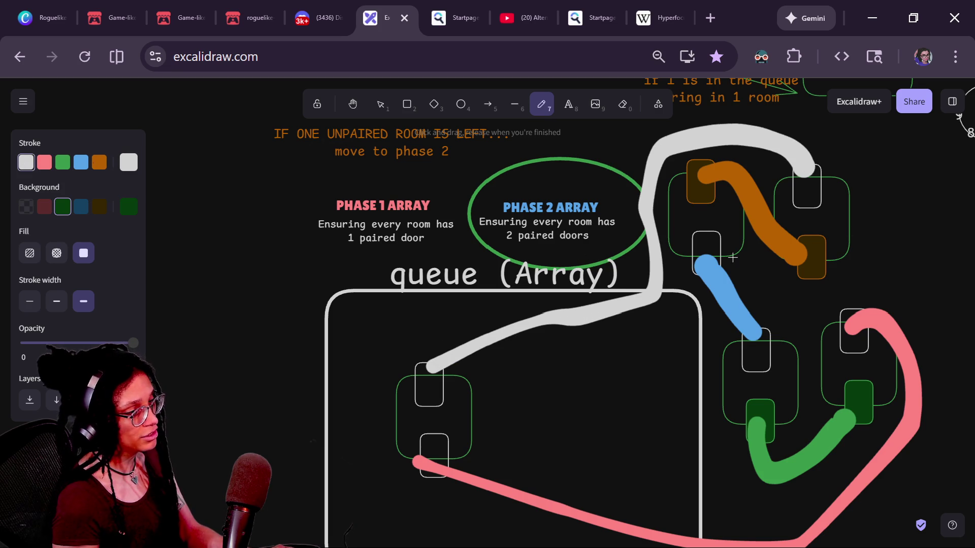
key("ctrl+z")
key("ctrl+z")
key("ctrl+z")
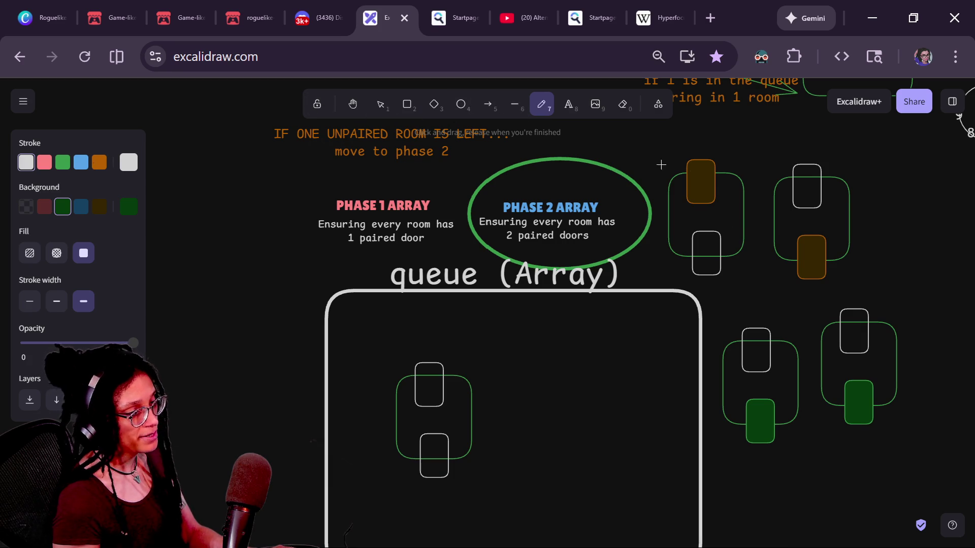
- Move the top-left orange-door room into the queue box
left_click(390, 111)
left_click(689, 245)
mouse_move(705, 196)
left_mouse_down()
mouse_move(717, 198)
mouse_move(699, 202)
mouse_move(653, 333)
mouse_move(720, 218)
mouse_move(712, 205)
mouse_move(595, 355)
mouse_move(763, 178)
mouse_move(698, 265)
mouse_move(696, 241)
mouse_move(576, 424)
mouse_move(555, 410)
left_mouse_up()
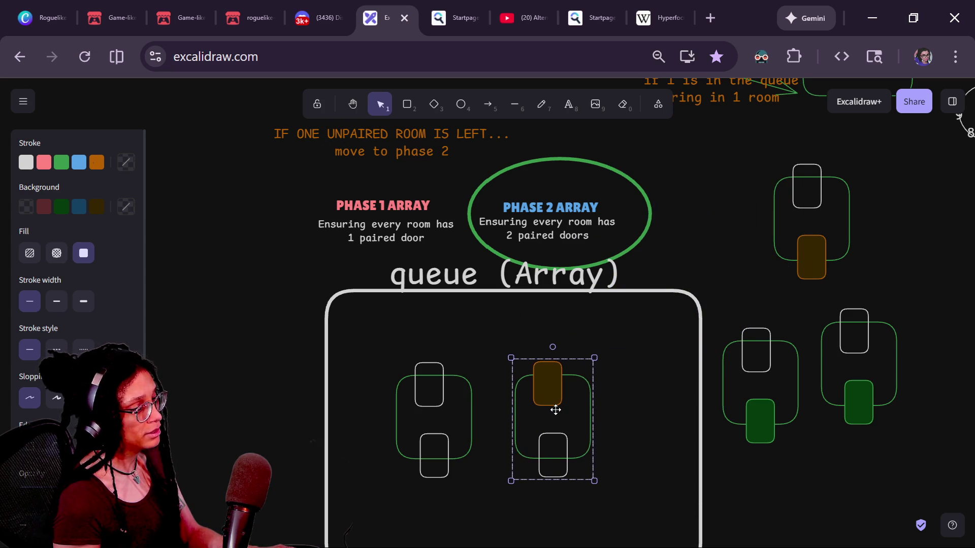
- Colour the left queue room's top door and the right room's bottom door blue
left_click(456, 376, "shift")
left_click(381, 352)
double_click(442, 373)
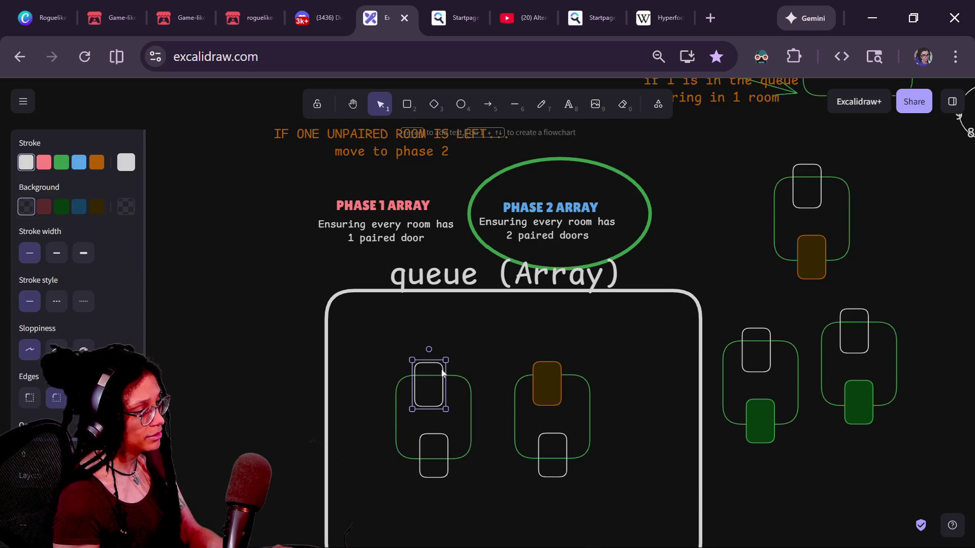
left_click(562, 441, "shift")
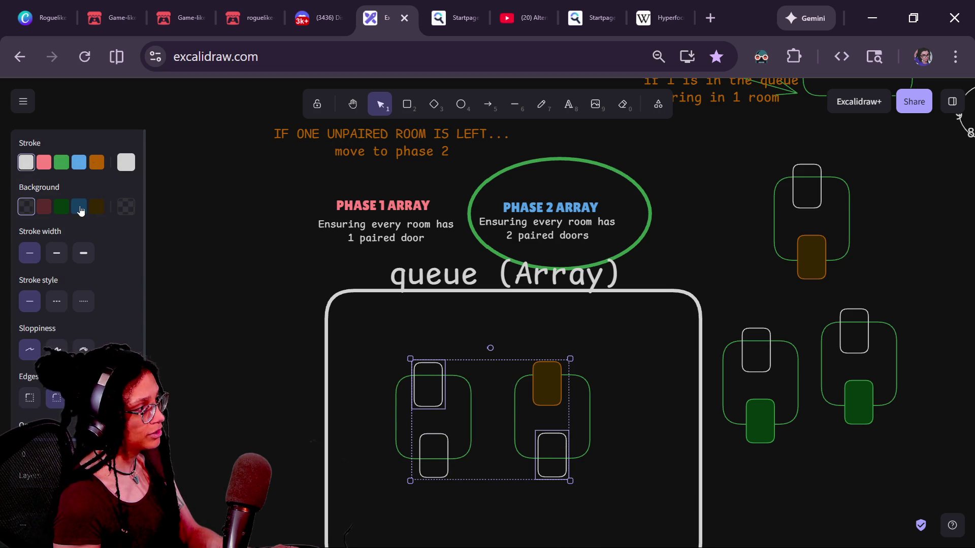
left_click(78, 206)
left_click(79, 162)
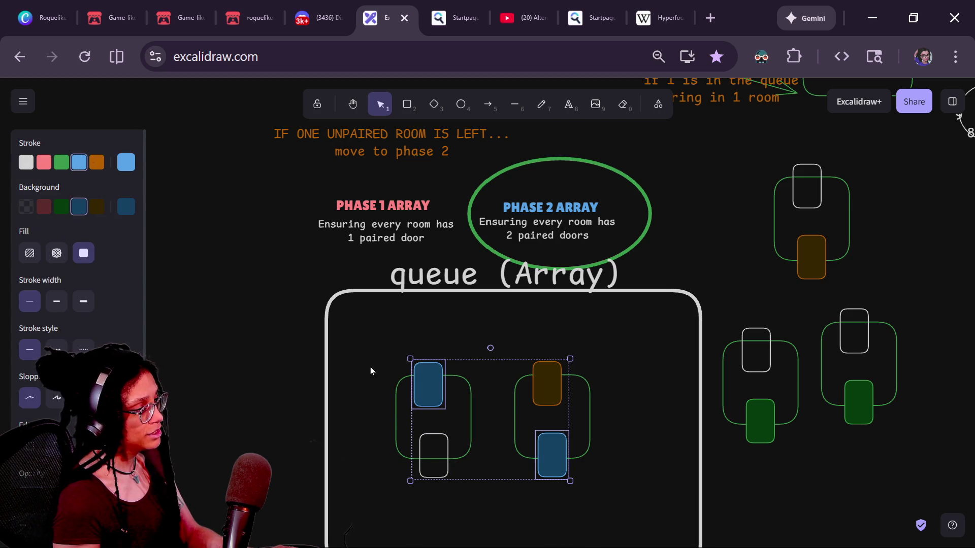
- Move the blue-bottom-door room out to the left and bring the top-right orange-door room into the queue
left_click_drag(365, 344, 490, 543)
key("ctrl+f")
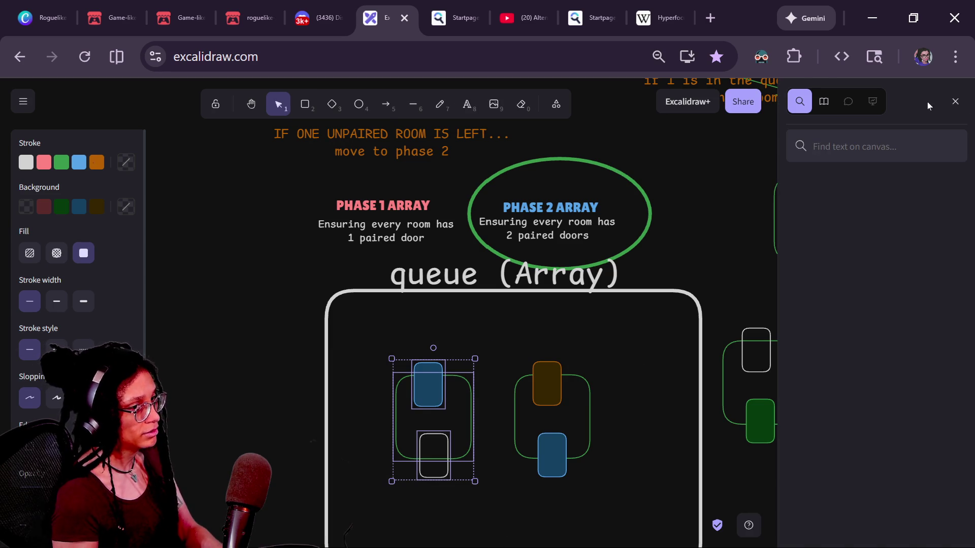
left_click(955, 101)
mouse_move(631, 337)
left_mouse_down()
mouse_move(611, 348)
mouse_move(508, 545)
mouse_move(559, 401)
left_mouse_up()
left_click_drag(593, 357, 472, 521)
mouse_move(542, 412)
left_mouse_down()
mouse_move(862, 490)
mouse_move(492, 459)
mouse_move(218, 466)
mouse_move(239, 404)
mouse_move(206, 414)
left_mouse_up()
left_click_drag(434, 396, 458, 390)
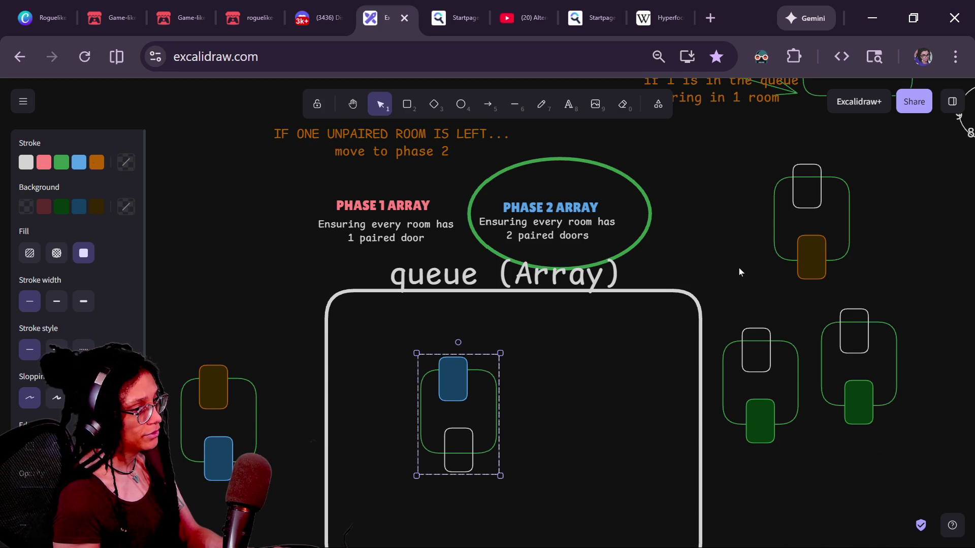
mouse_move(814, 253)
left_mouse_down()
mouse_move(537, 453)
mouse_move(578, 423)
mouse_move(548, 449)
left_mouse_up()
left_click_drag(462, 471, 464, 466)
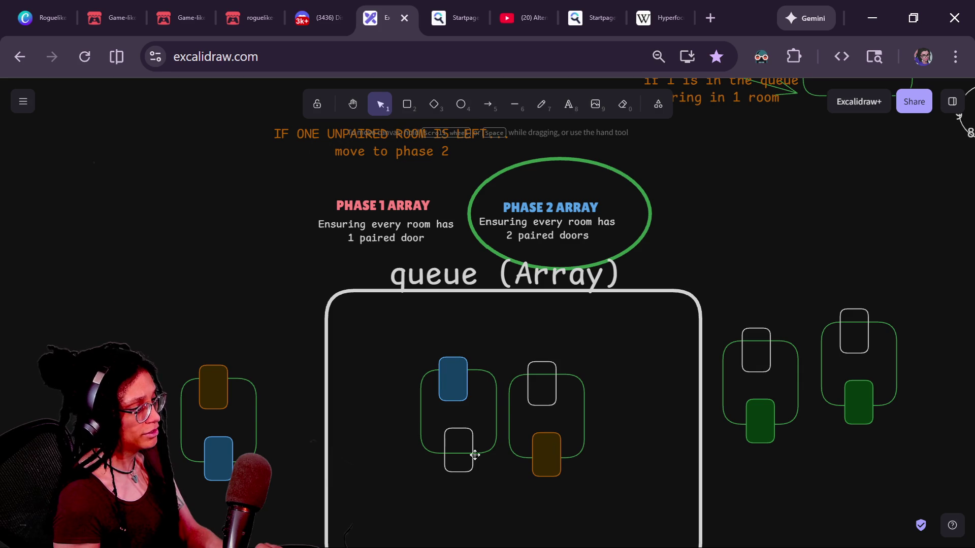
left_click(475, 455)
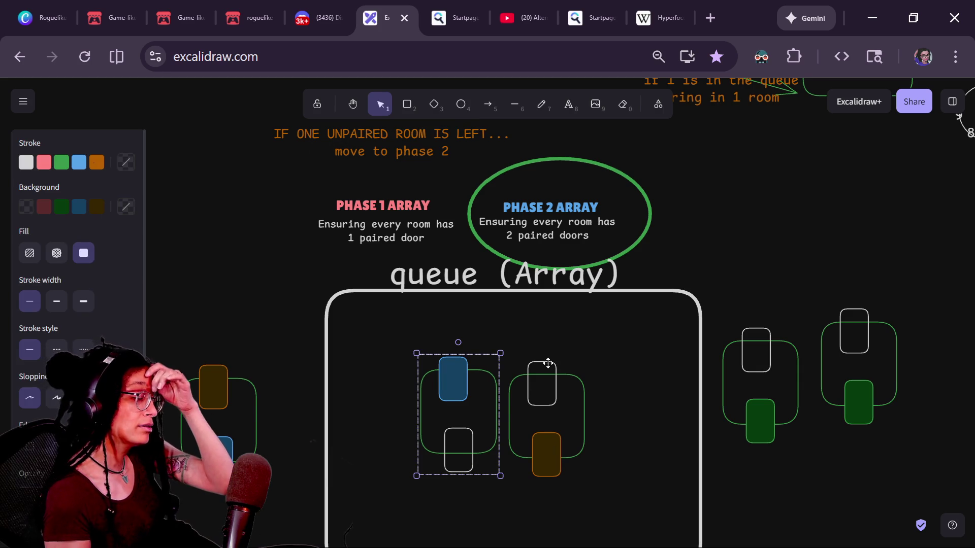
- Undo the last two moves, move the orange/blue-door room upper left, and make both its door backgrounds transparent
key("ctrl+z")
key("ctrl+z")
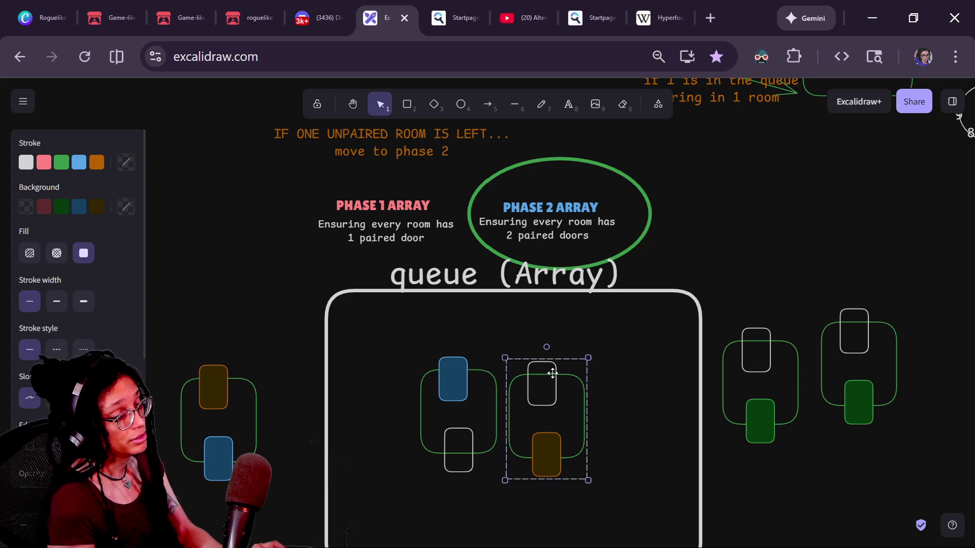
key("ctrl+z")
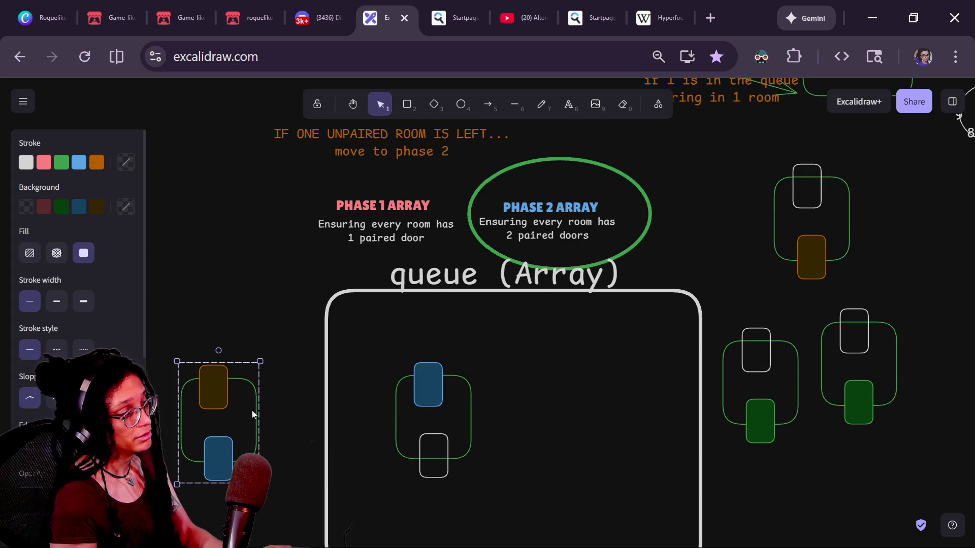
mouse_move(243, 401)
left_mouse_down()
mouse_move(279, 246)
mouse_move(235, 221)
left_mouse_up()
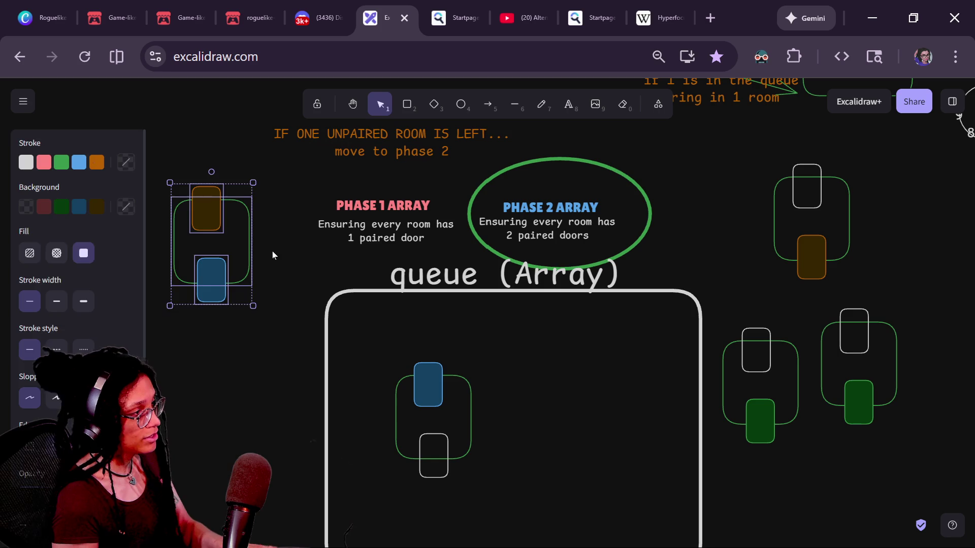
double_click(195, 188)
left_click(224, 270, "shift")
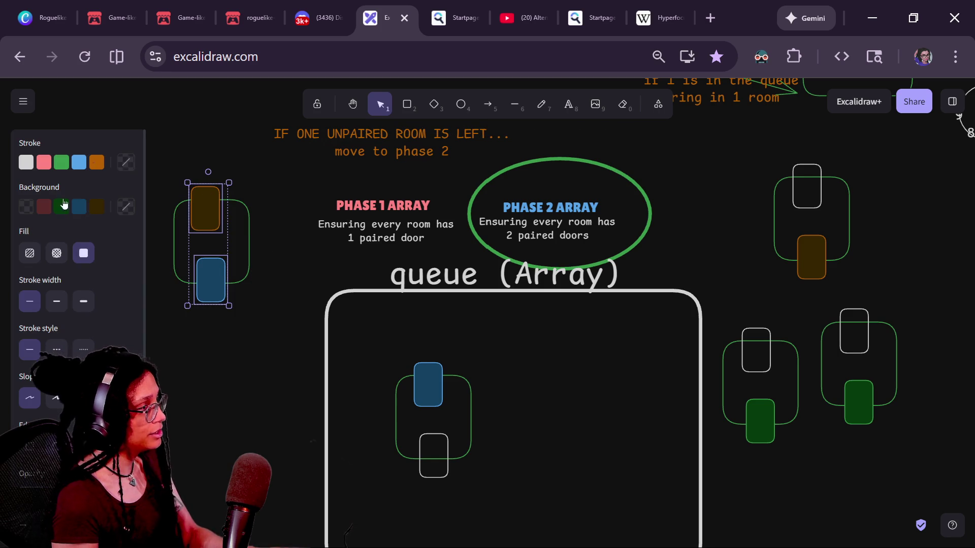
left_click(26, 205)
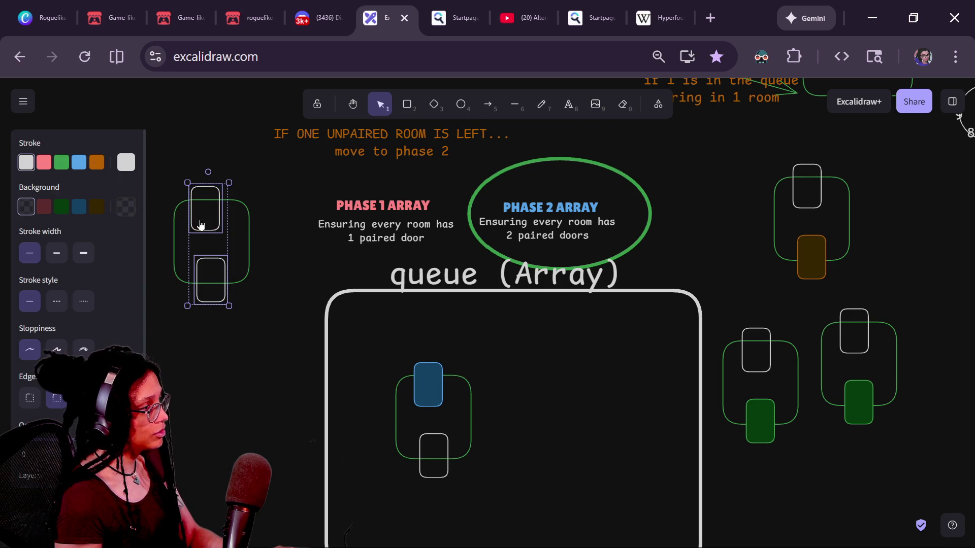
- Delete the right-hand rooms, the green-door room, and the blue-door room inside the queue
left_click_drag(751, 179, 960, 441)
key("Delete")
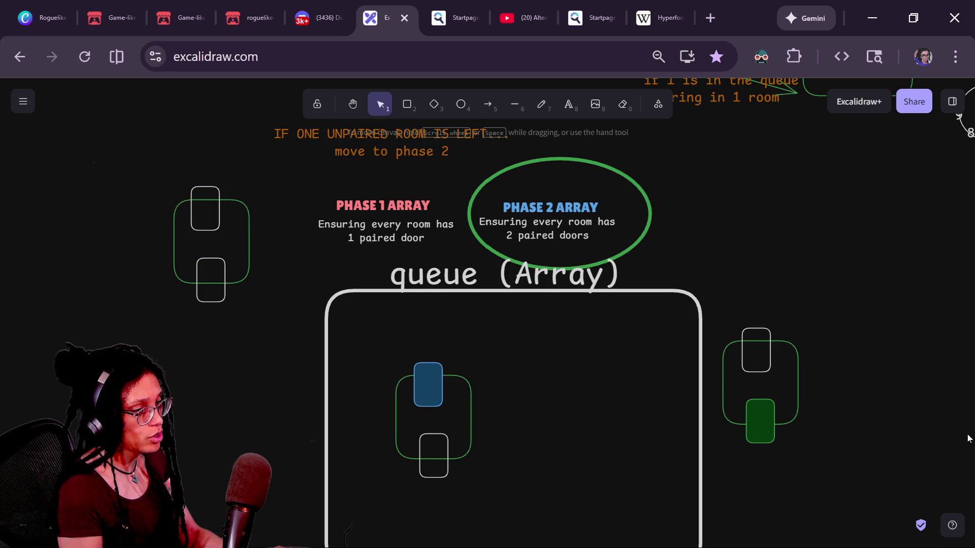
left_click_drag(887, 352, 815, 420)
left_click_drag(648, 431, 637, 433)
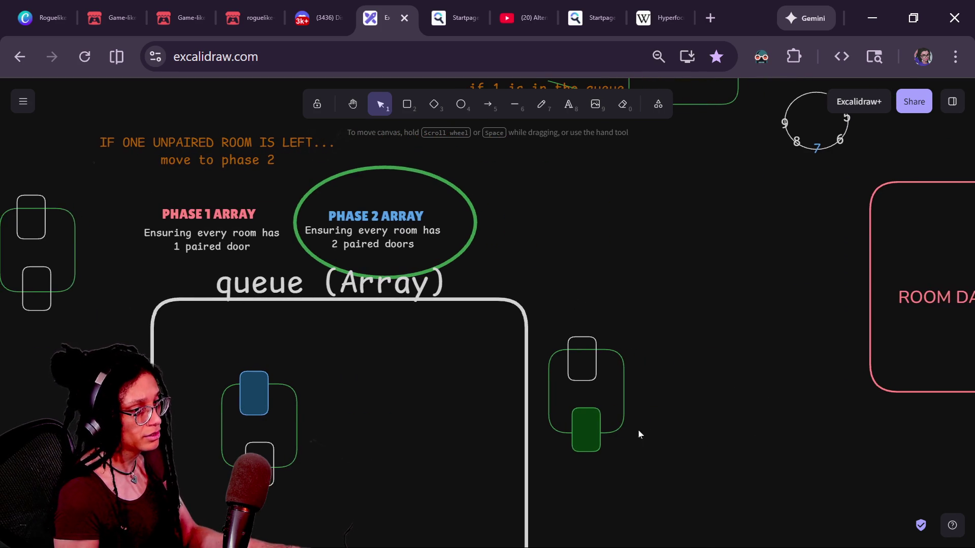
key("ctrl+z")
key("ctrl+z")
key("ctrl+z")
left_click(587, 404)
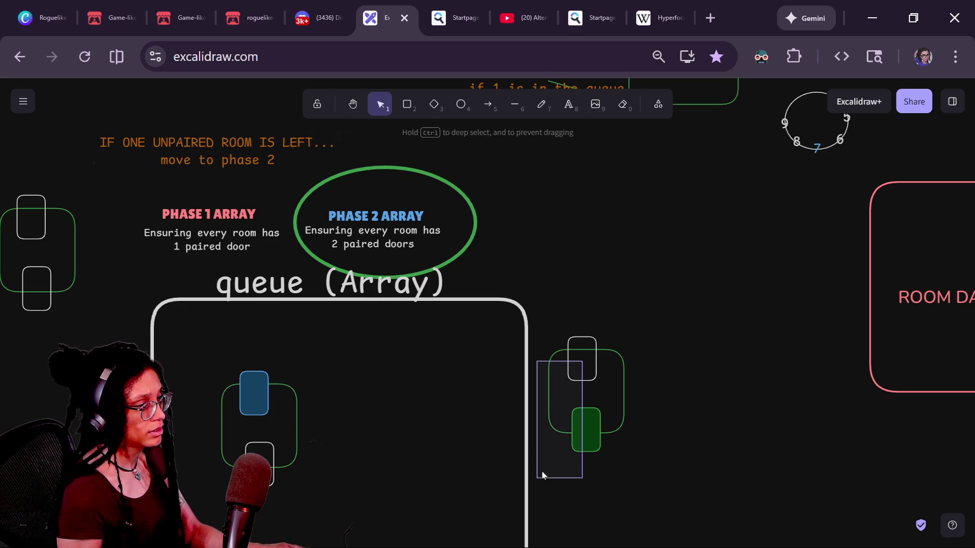
key("Delete")
scroll(522, 389, "down", 1)
scroll(521, 389, "left", 2)
left_click(324, 376)
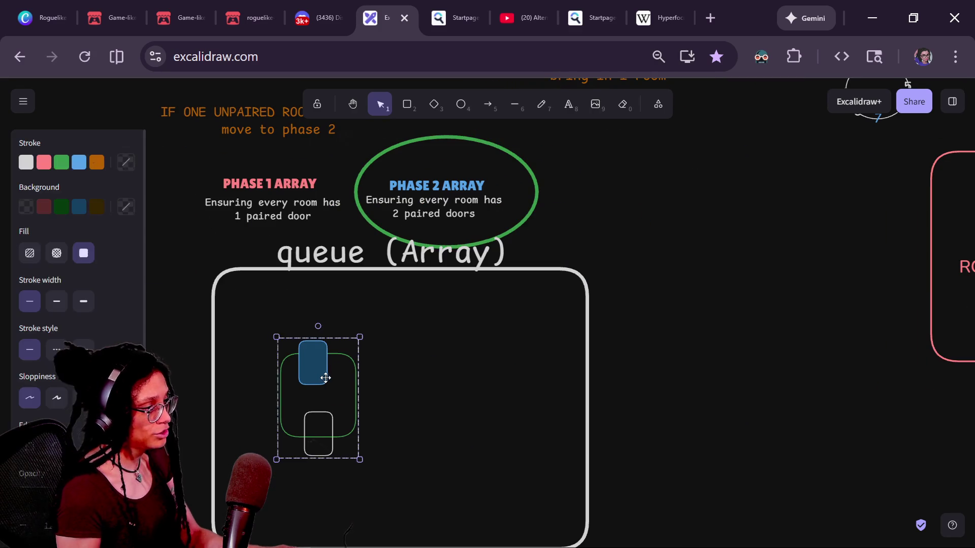
key("Delete")
- Duplicate the plain room into a stack and drag one copy into the queue box
scroll(161, 276, "left", 2)
left_click(184, 175)
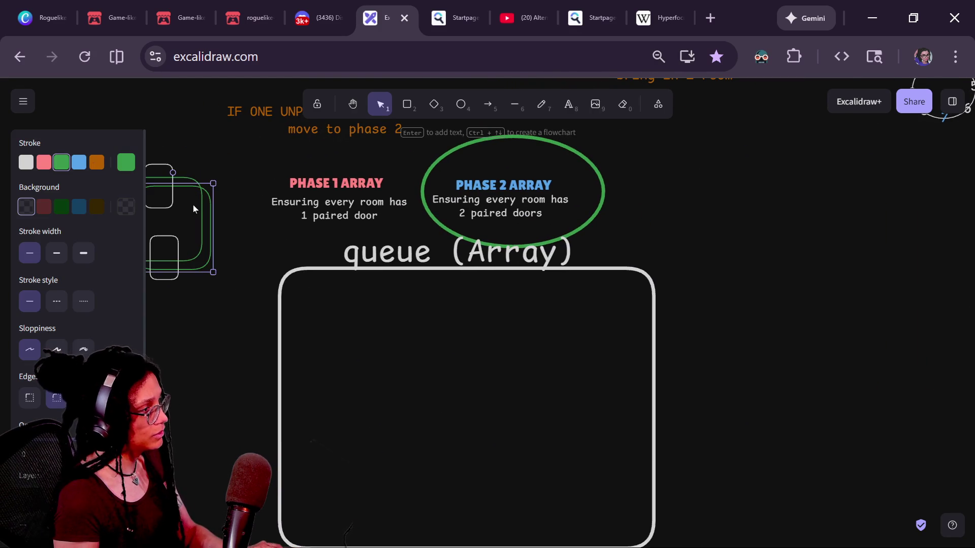
left_click(250, 297)
scroll(250, 297, "left", 2)
mouse_move(305, 309)
left_mouse_down()
mouse_move(174, 199)
mouse_move(182, 163)
left_mouse_up()
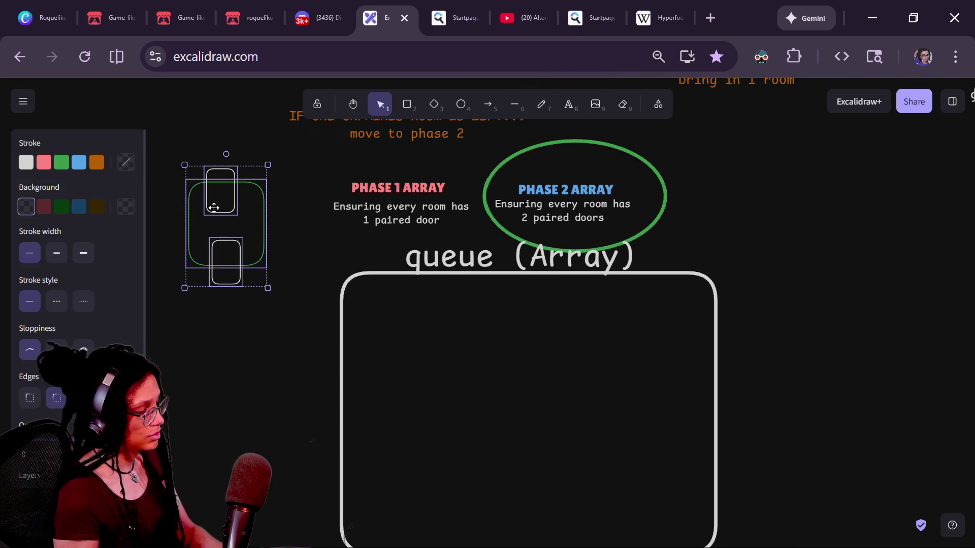
key("ctrl+d")
key("ctrl+d")
key("ctrl+d")
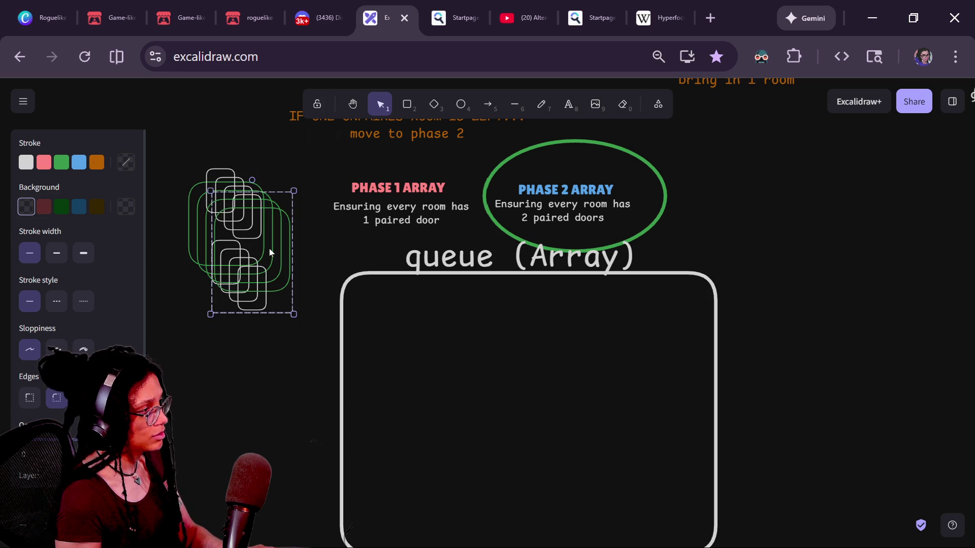
key("ctrl+z")
key("ctrl+z")
key("ctrl+z")
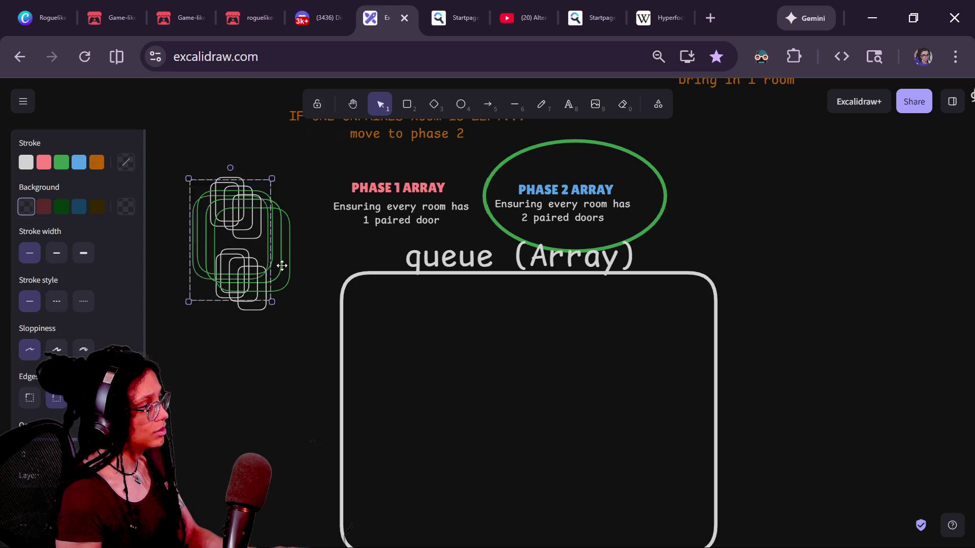
left_click_drag(282, 265, 459, 383)
mouse_move(321, 298)
left_mouse_down()
mouse_move(579, 372)
mouse_move(355, 343)
mouse_move(303, 381)
left_mouse_up()
left_click(275, 224)
left_click(258, 210)
key("ctrl+d")
key("Delete")
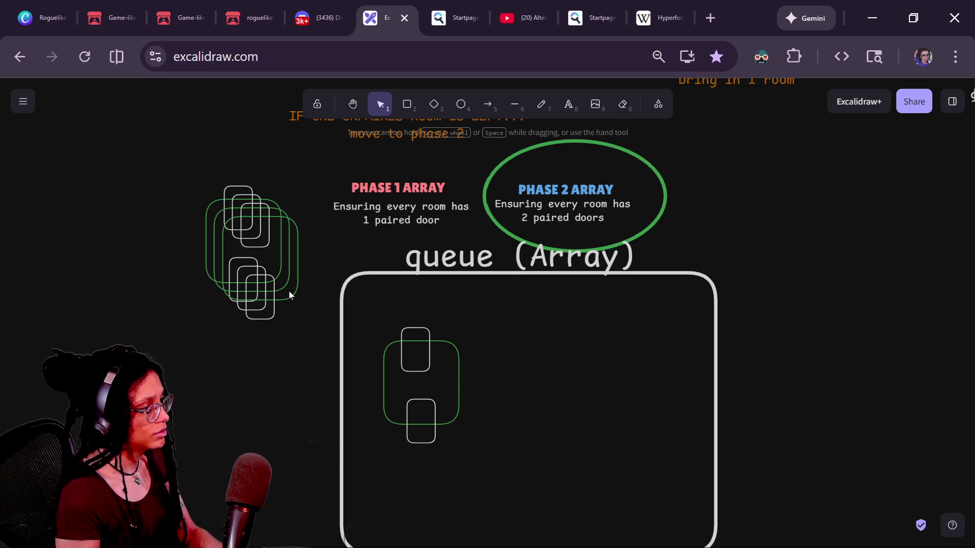
- Duplicate a plain room into the queue beside the first, then ungroup both rooms
left_click(292, 296)
key("ctrl+d")
mouse_move(300, 296)
left_mouse_down()
mouse_move(588, 398)
mouse_move(562, 401)
mouse_move(562, 411)
left_mouse_up()
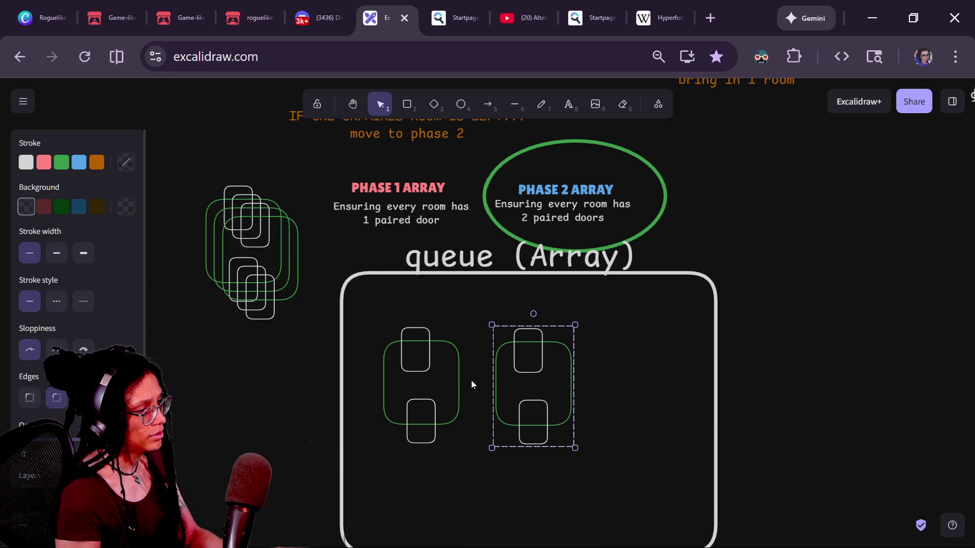
left_click(454, 355, "shift")
key("ctrl+shift+g")
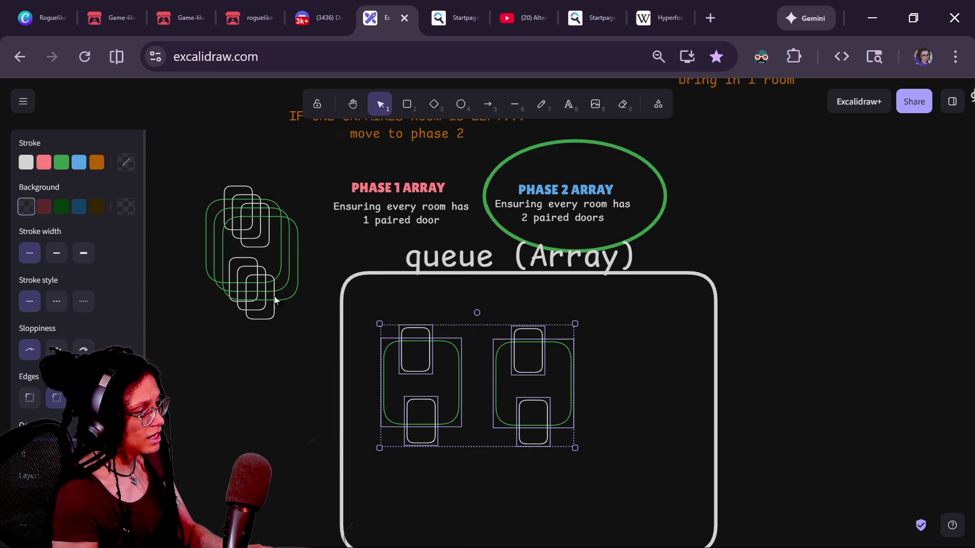
- Give the left room's top door and the right room's bottom door a blue stroke and dark-blue fill
left_click(416, 330)
left_click(547, 403, "shift")
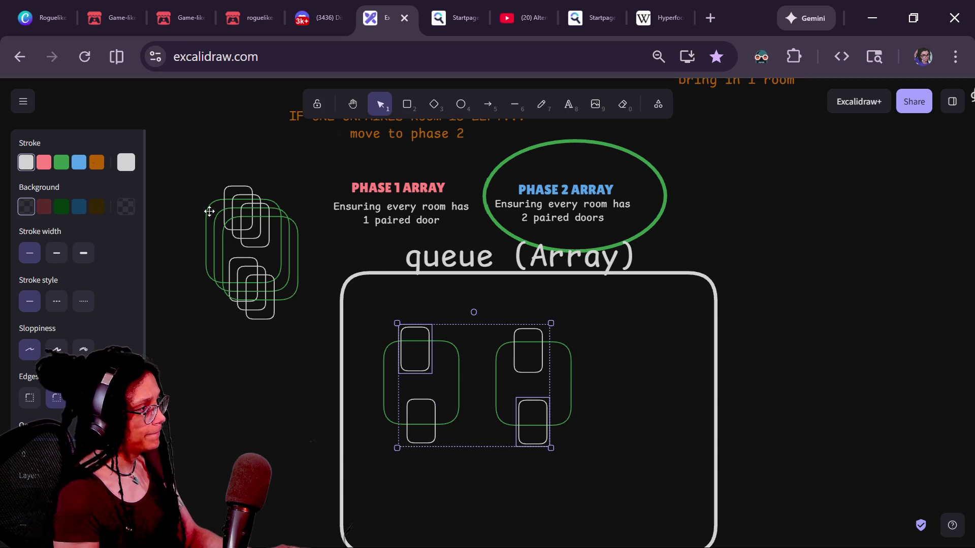
left_click(79, 161)
left_click(79, 206)
left_click(329, 314)
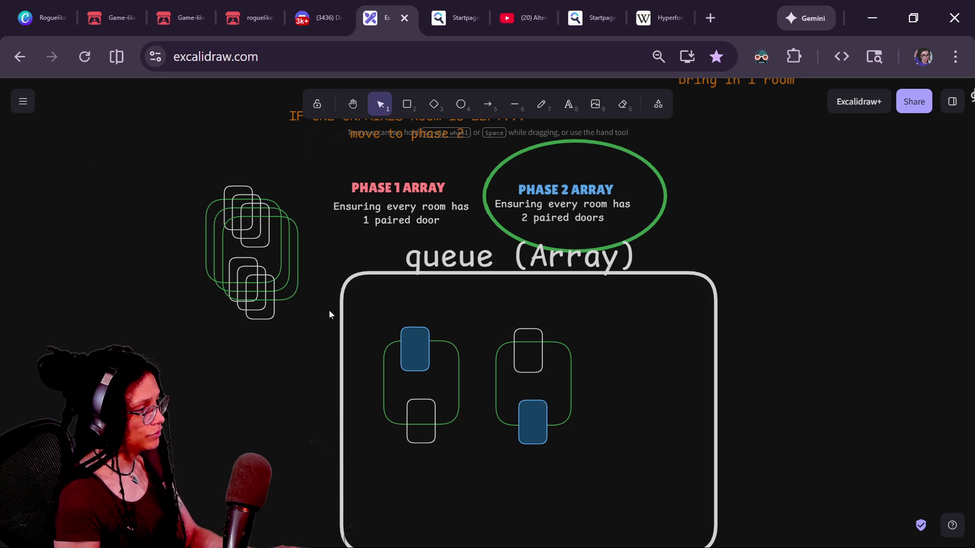
- Move both blue-door rooms out to the upper right and bring a plain room from the pile into the queue
left_click_drag(382, 311, 471, 472)
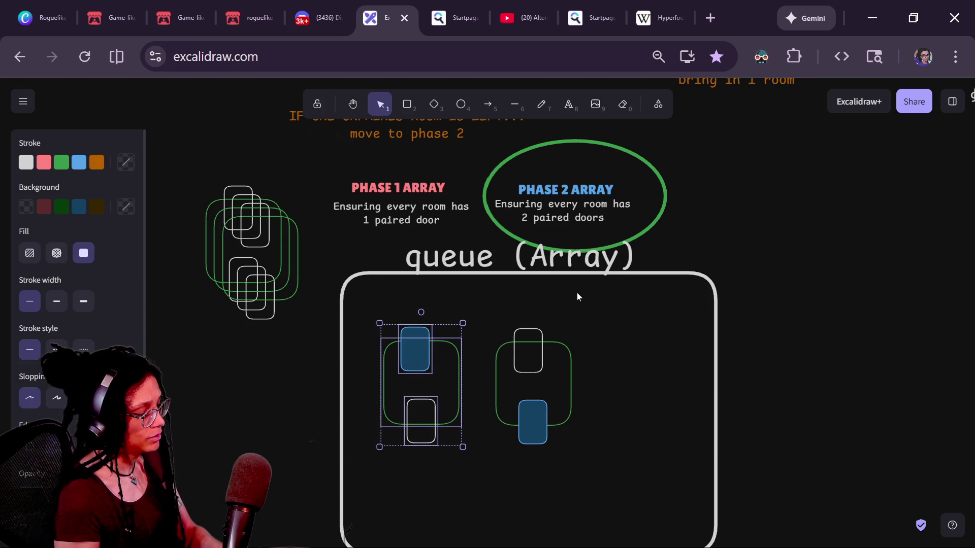
left_click_drag(577, 294, 450, 499)
left_click(447, 373)
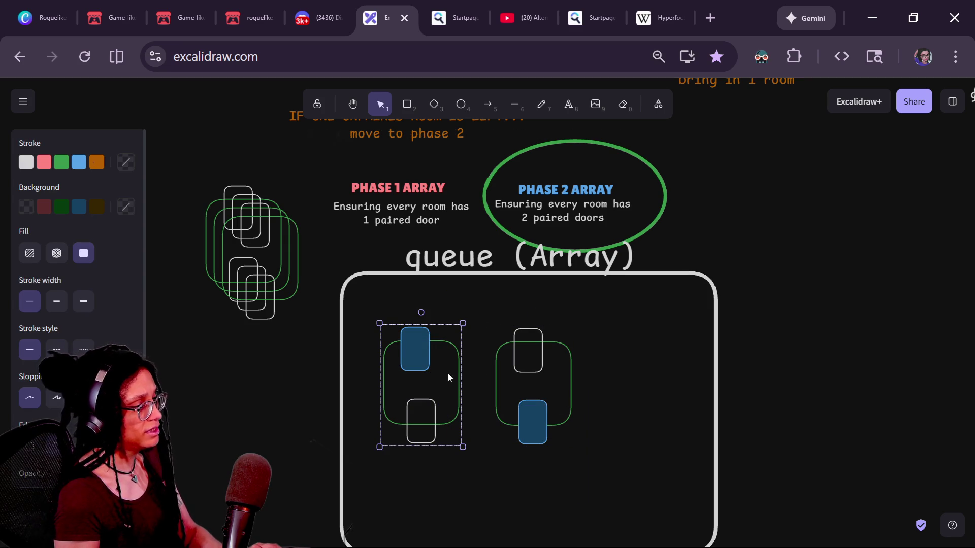
left_click_drag(425, 356, 203, 254)
key("ctrl+z")
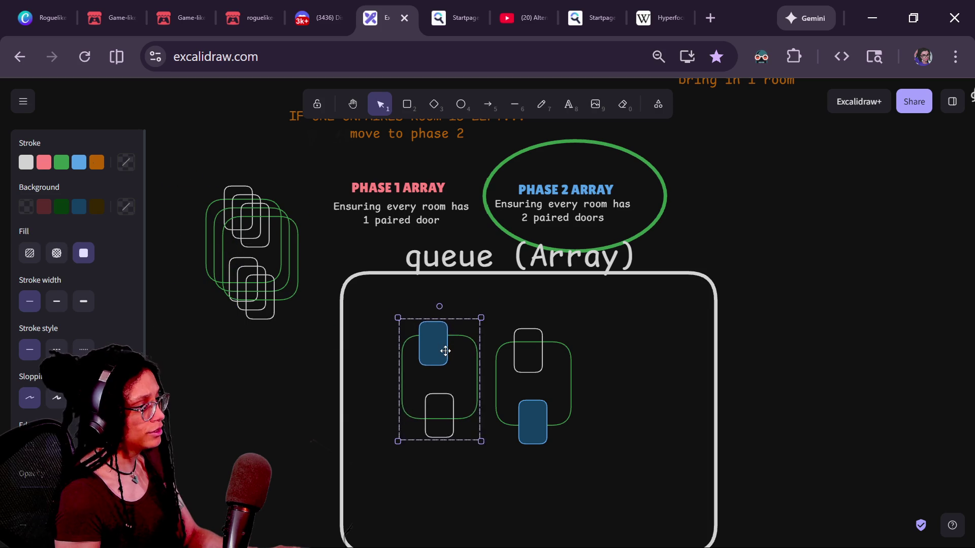
mouse_move(592, 323)
left_mouse_down()
mouse_move(470, 475)
mouse_move(481, 450)
left_mouse_up()
mouse_move(529, 424)
left_mouse_down()
mouse_move(819, 281)
mouse_move(809, 263)
mouse_move(762, 273)
mouse_move(777, 266)
left_mouse_up()
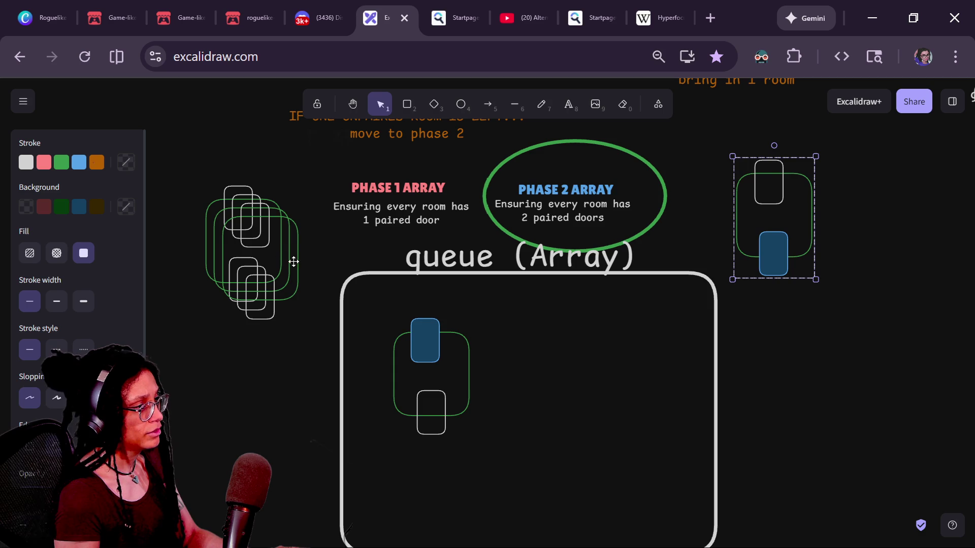
mouse_move(418, 358)
left_mouse_down()
mouse_move(771, 294)
mouse_move(854, 184)
mouse_move(852, 200)
left_mouse_up()
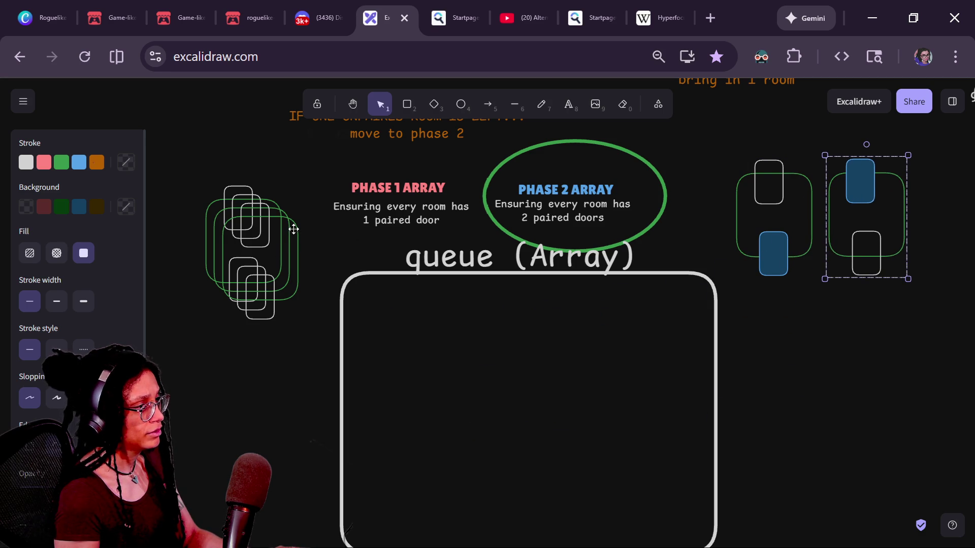
left_click_drag(294, 230, 491, 355)
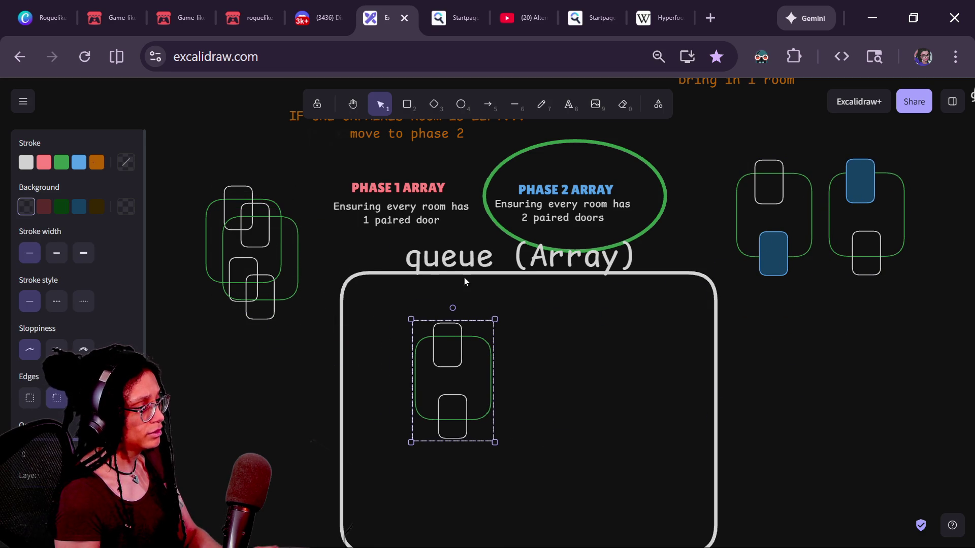
- Bring another plain room into the queue and colour one room's top door and the other's bottom door dark red
left_click_drag(260, 235, 539, 362)
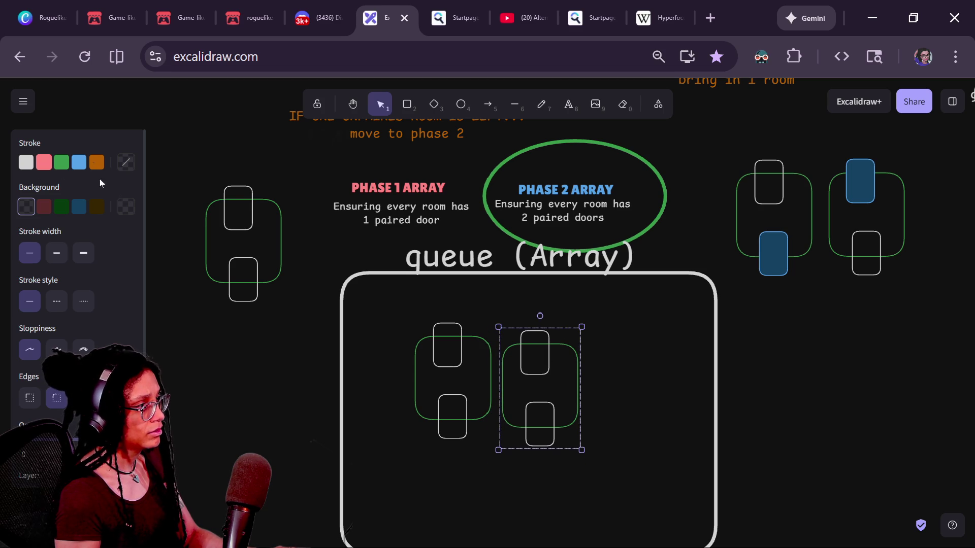
left_click(454, 347, "shift")
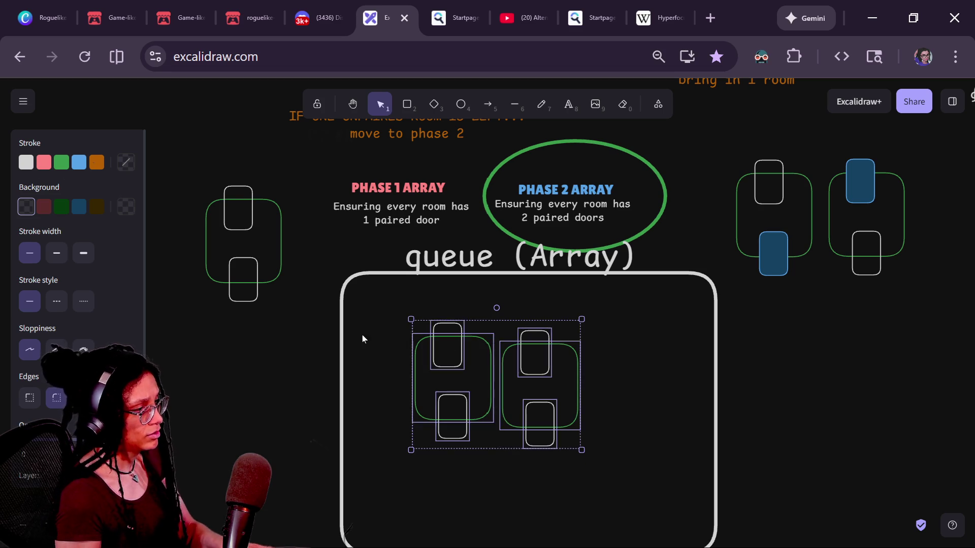
left_click(362, 334)
double_click(442, 330)
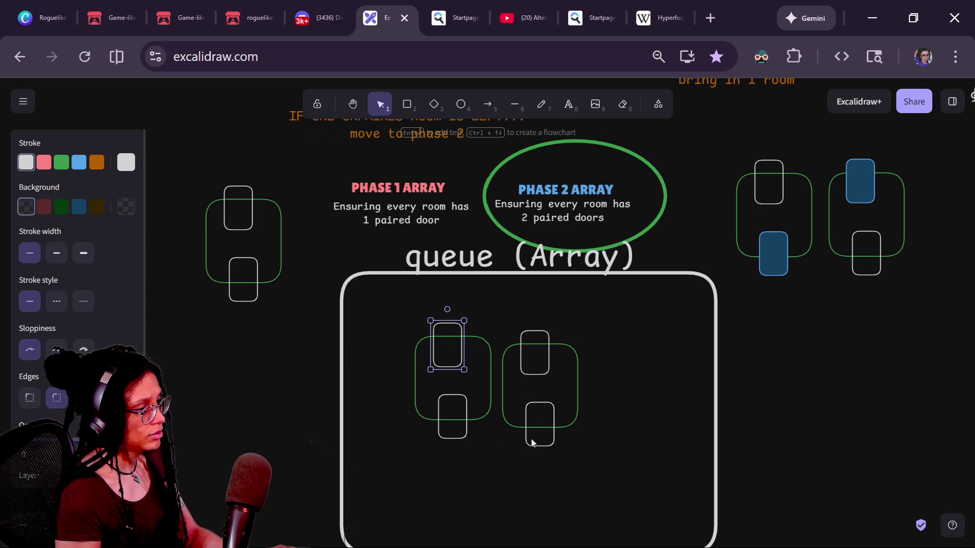
left_click(534, 409, "shift")
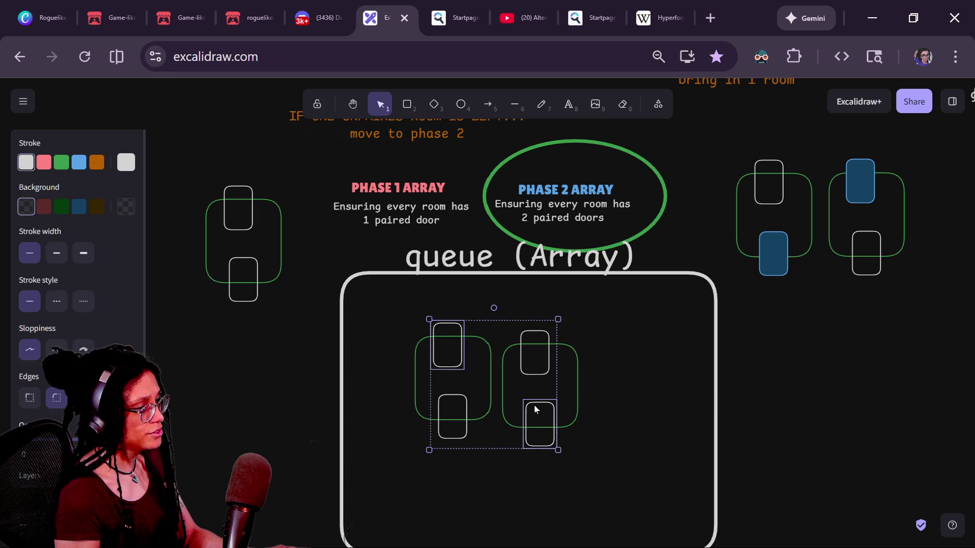
left_click(44, 162)
left_click(44, 207)
- Group each red-door room with its doors and move both out to the right of the queue
left_click_drag(638, 310, 497, 490)
mouse_move(388, 305)
left_mouse_down()
mouse_move(407, 381)
mouse_move(472, 446)
mouse_move(420, 306)
mouse_move(400, 315)
left_mouse_up()
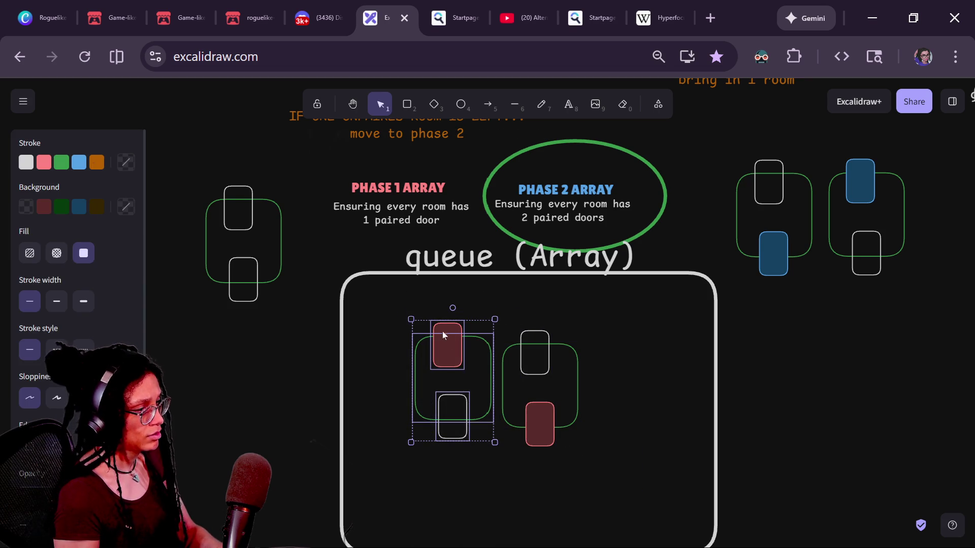
key("ctrl+g")
mouse_move(527, 346)
left_mouse_down()
mouse_move(831, 287)
mouse_move(813, 289)
mouse_move(538, 340)
mouse_move(897, 286)
mouse_move(857, 312)
left_mouse_up()
left_click(483, 335)
mouse_move(458, 335)
left_mouse_down()
mouse_move(794, 316)
mouse_move(788, 308)
left_mouse_up()
- Place the white-door room and the white-and-blue room side by side in the queue box
scroll(576, 337, "down", 1)
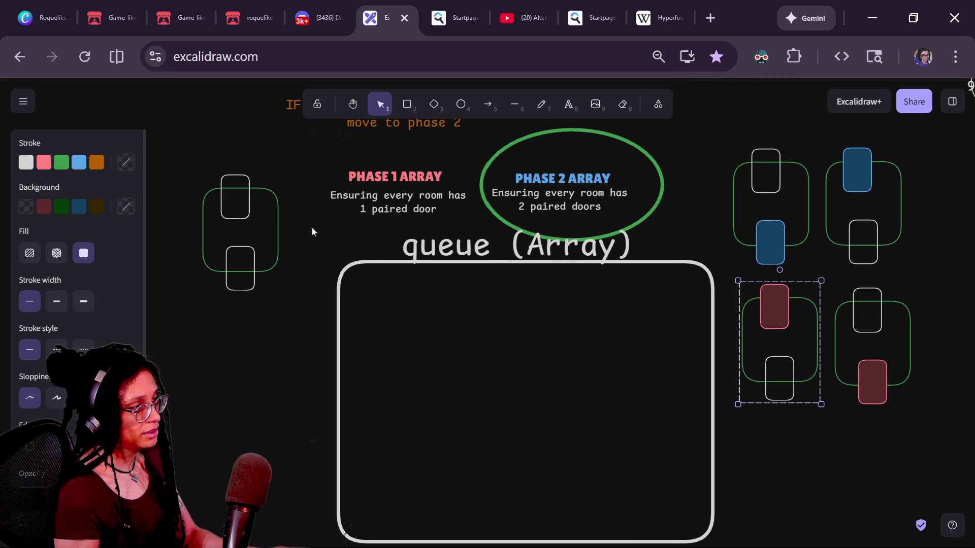
mouse_move(276, 204)
left_mouse_down()
mouse_move(485, 332)
mouse_move(494, 351)
left_mouse_up()
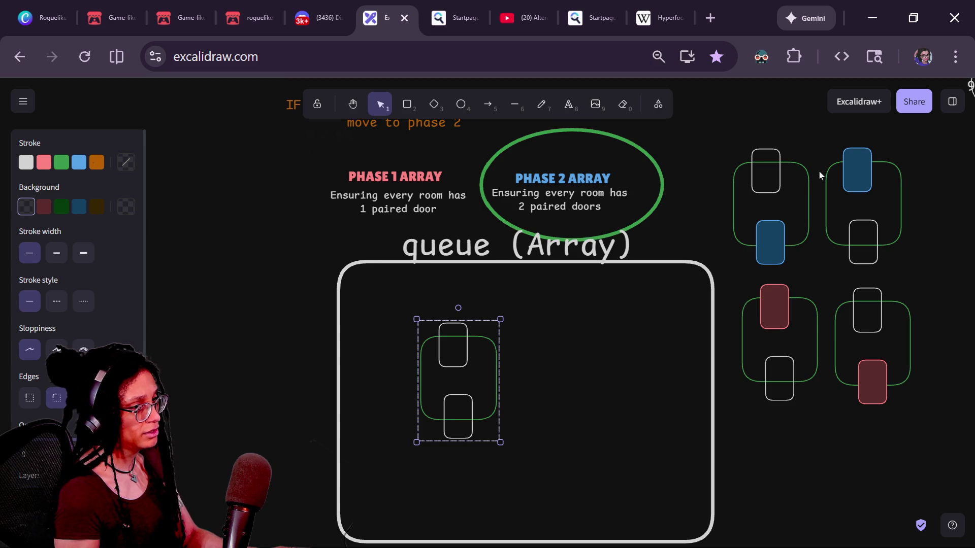
mouse_move(779, 184)
left_mouse_down()
mouse_move(545, 335)
mouse_move(552, 361)
left_mouse_up()
- Give both queued rooms' top doors a green outline and green fill
left_click(493, 340, "shift")
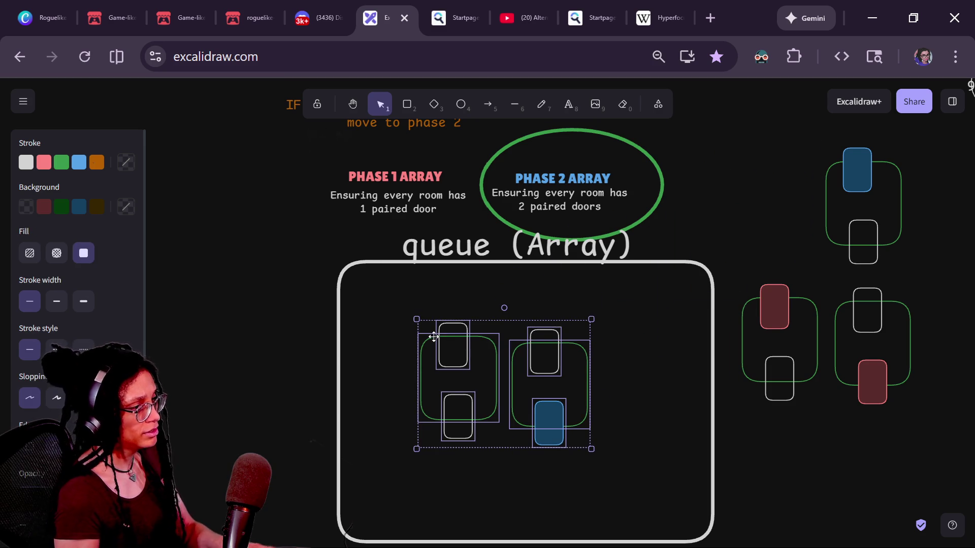
key("Escape")
left_click(459, 320)
left_click(535, 326, "shift")
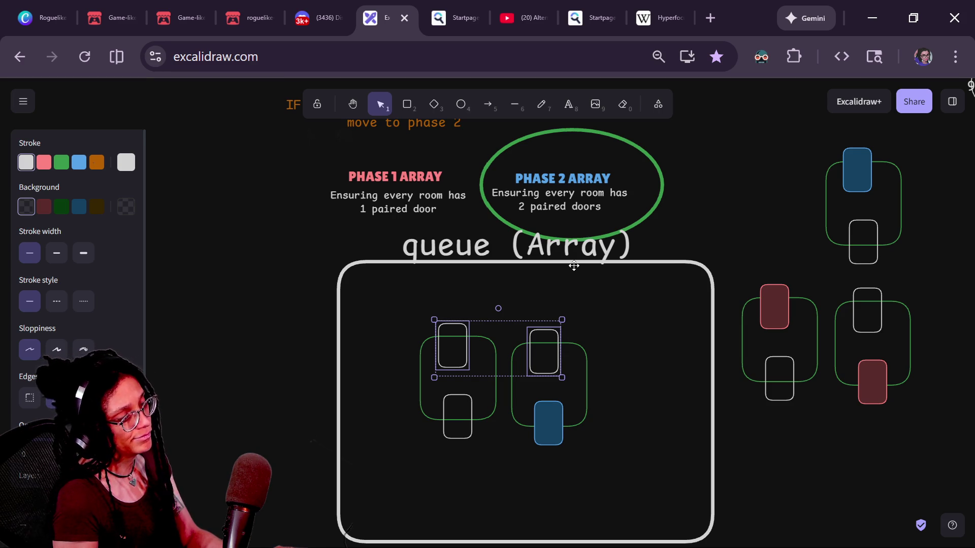
left_click(61, 162)
left_click(61, 206)
left_click(242, 324)
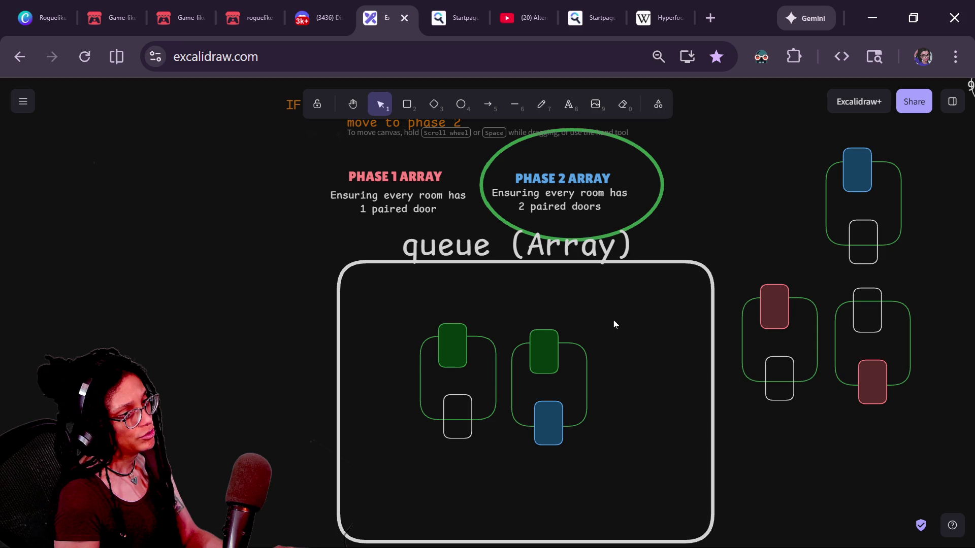
- Swap the green-and-blue room out of the queue for the blue-top-door room
mouse_move(842, 163)
left_mouse_down()
mouse_move(490, 381)
mouse_move(533, 351)
mouse_move(515, 355)
mouse_move(593, 341)
mouse_move(827, 230)
mouse_move(855, 166)
left_mouse_up()
left_click(549, 355)
left_click_drag(687, 312, 487, 487)
left_click_drag(541, 415, 538, 415)
left_click_drag(544, 353, 239, 364)
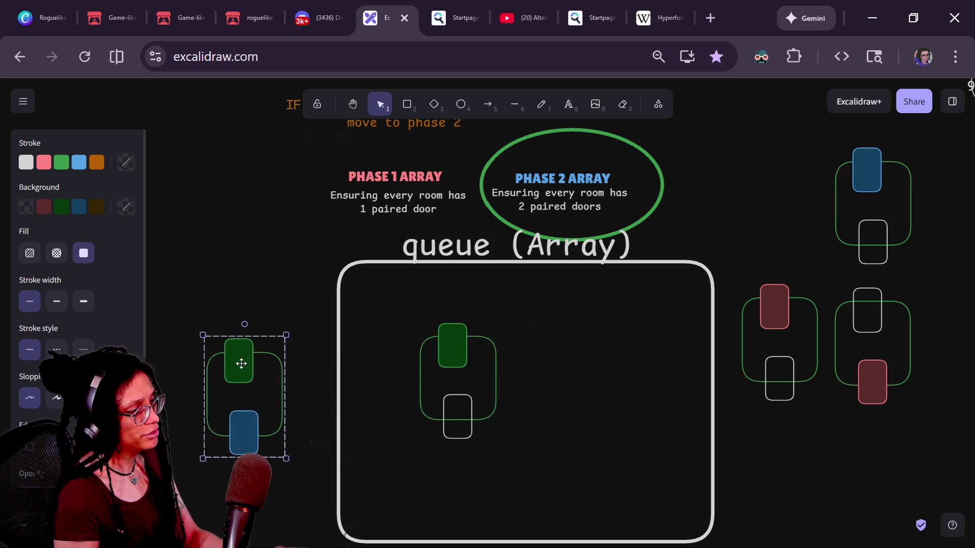
left_click_drag(851, 171, 523, 349)
left_click(422, 427)
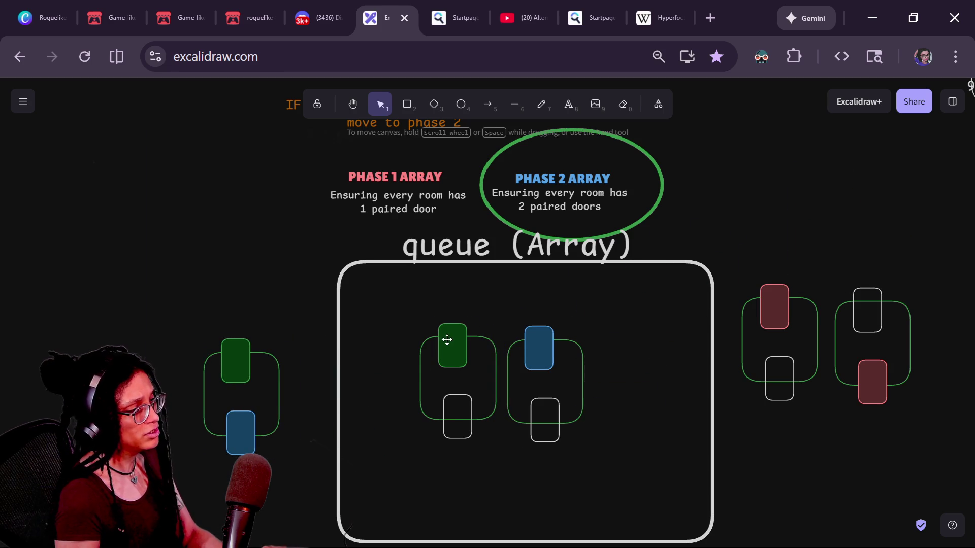
- Colour both queued rooms' white bottom doors with an orange outline and dark orange fill
left_click(447, 337)
left_click(572, 339, "shift")
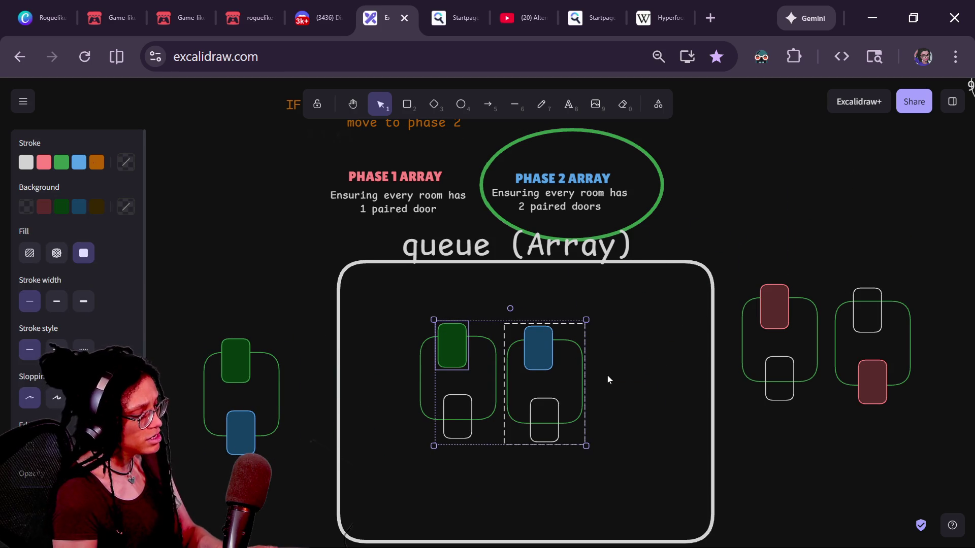
left_click(498, 402)
left_click(468, 402)
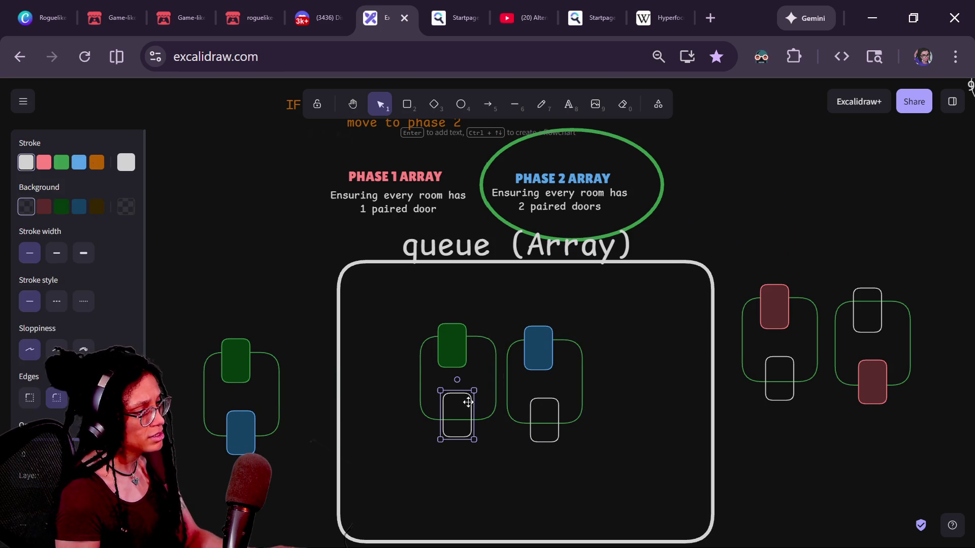
left_click(537, 403, "shift")
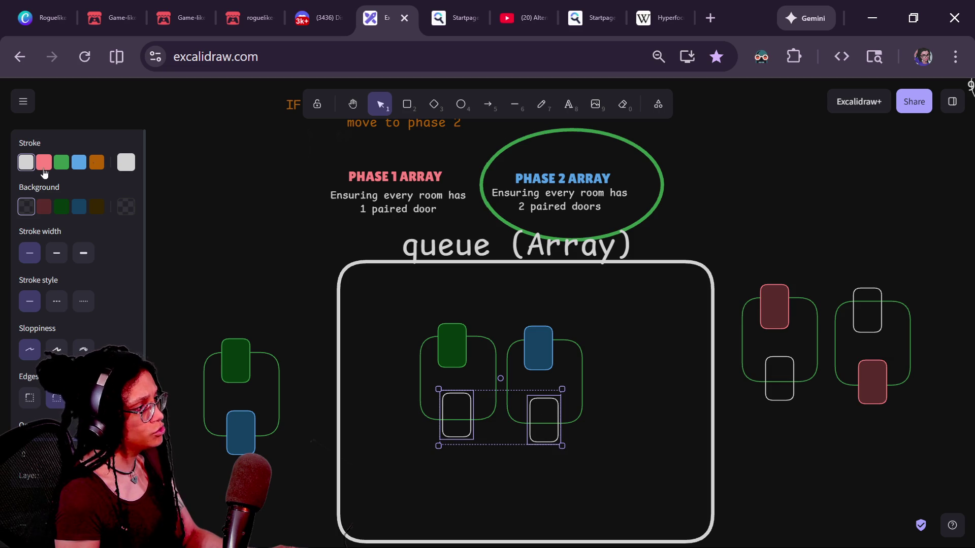
left_click(96, 162)
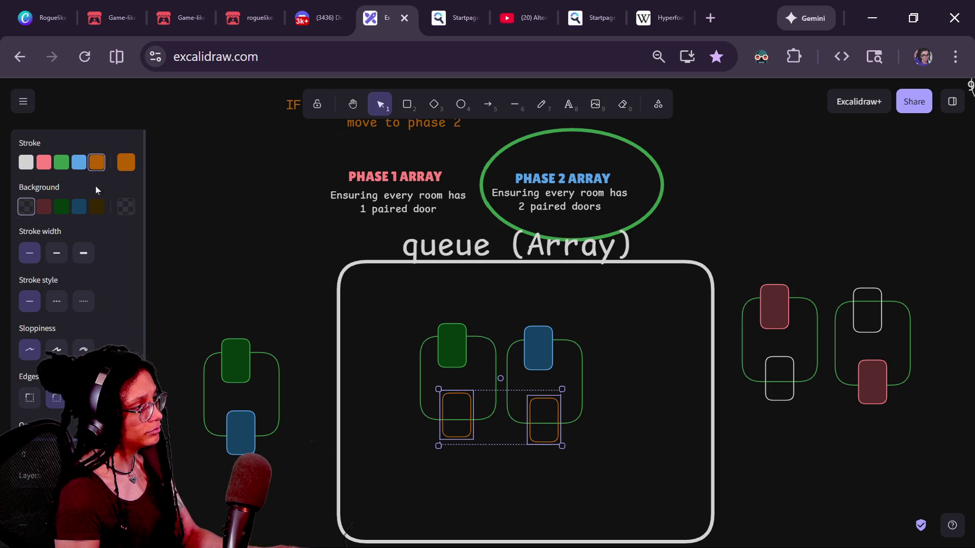
left_click(96, 206)
left_click(244, 272)
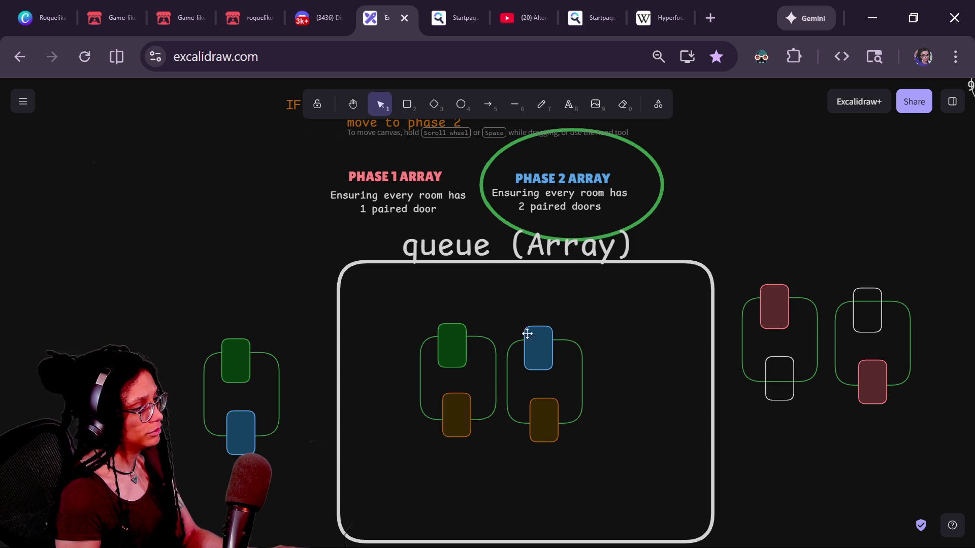
- Move the blue-and-orange room out of the queue and arrange it beside the green-and-blue room
mouse_move(664, 307)
left_mouse_down()
mouse_move(467, 505)
mouse_move(457, 489)
mouse_move(572, 472)
mouse_move(427, 493)
mouse_move(482, 485)
left_mouse_up()
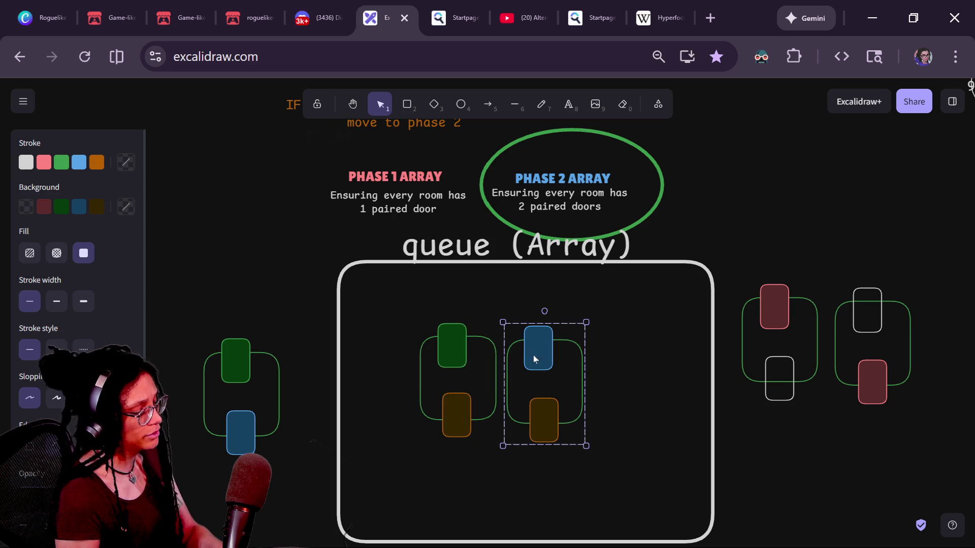
left_click_drag(436, 325, 437, 325)
left_click_drag(385, 304, 522, 476)
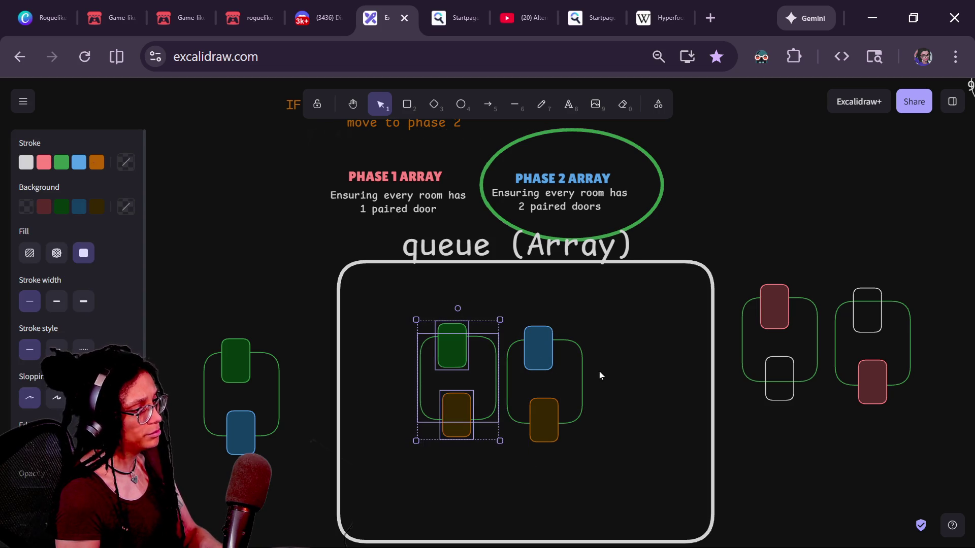
left_click(603, 383)
mouse_move(544, 349)
left_mouse_down()
mouse_move(497, 342)
mouse_move(300, 375)
left_mouse_up()
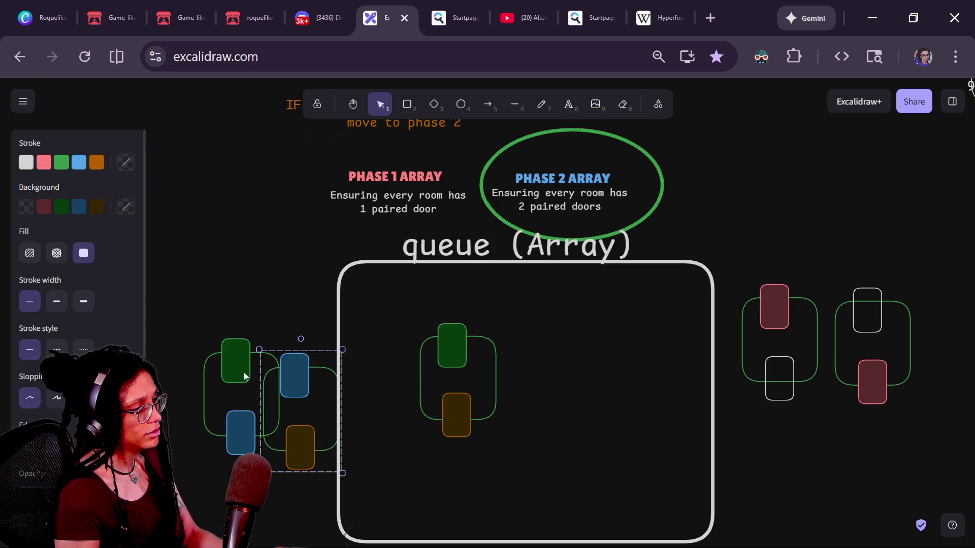
left_click_drag(239, 366, 210, 358)
left_click_drag(287, 378, 280, 353)
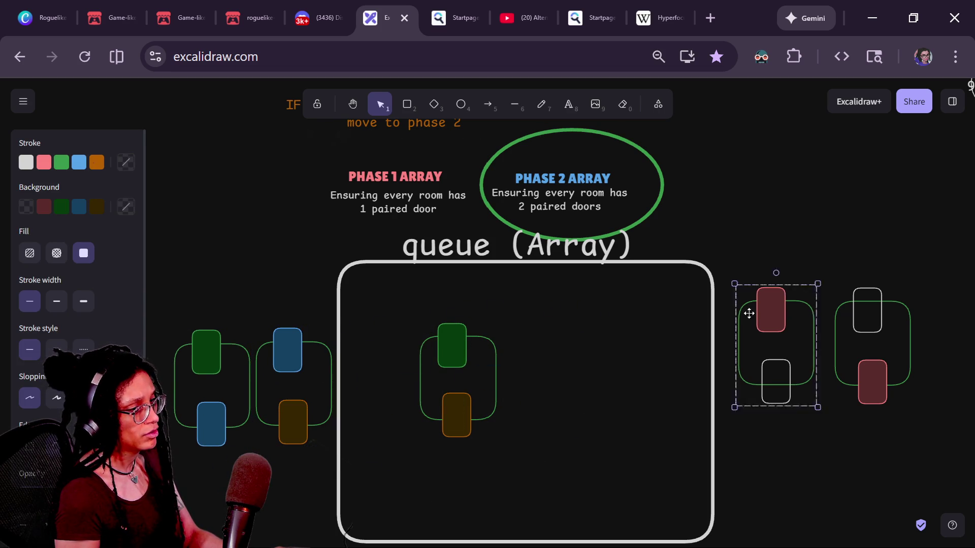
- Place the red-top-door and red-bottom-door rooms side by side in the queue, moving the green-and-orange room out
mouse_move(776, 290)
left_mouse_down()
mouse_move(564, 343)
mouse_move(549, 333)
left_mouse_up()
left_click(491, 342)
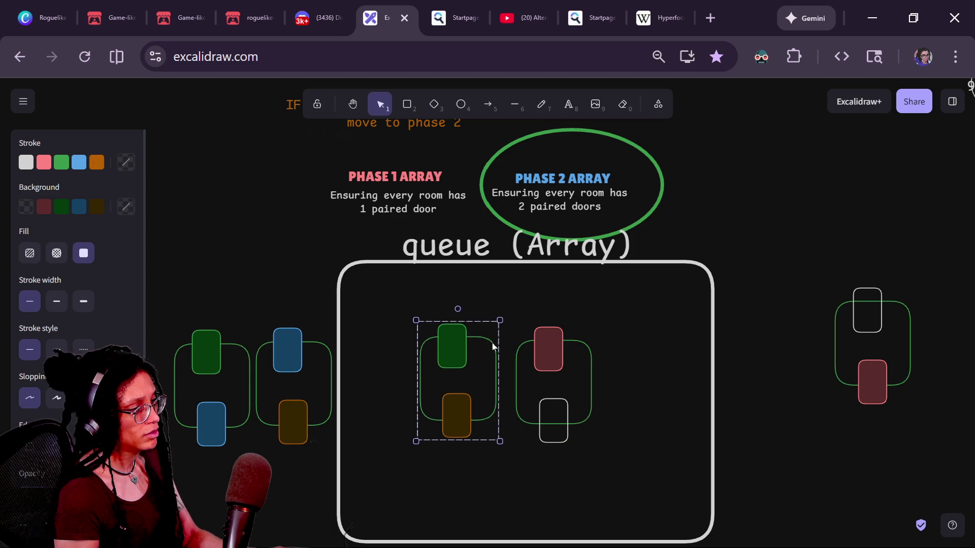
mouse_move(492, 342)
left_mouse_down()
mouse_move(311, 346)
mouse_move(300, 473)
left_mouse_up()
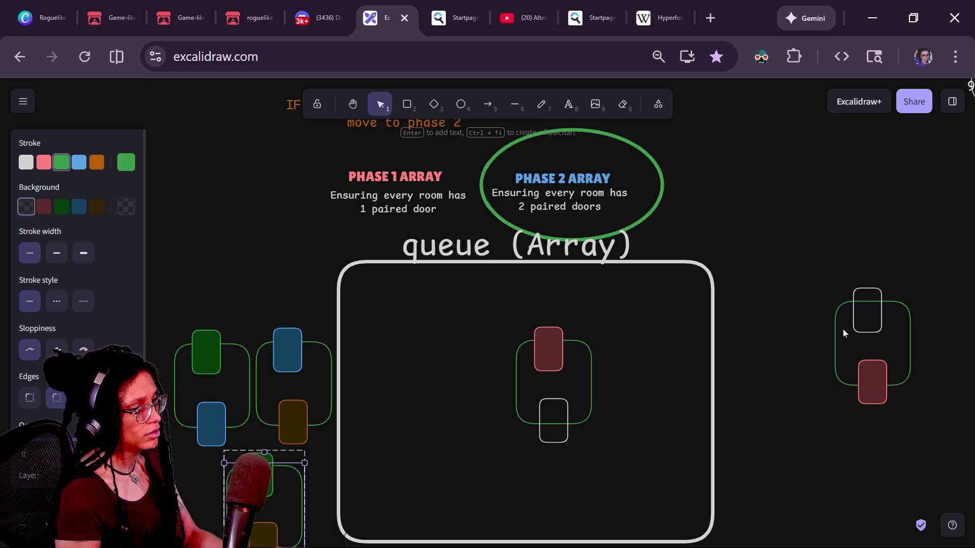
left_click_drag(844, 333, 622, 364)
left_click(541, 345)
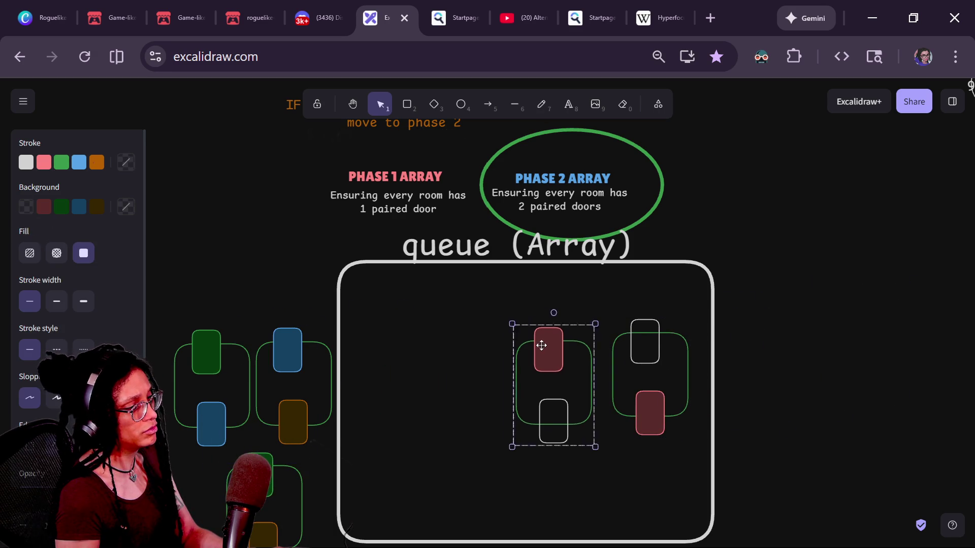
left_click_drag(541, 345, 435, 343)
left_click_drag(628, 342, 524, 357)
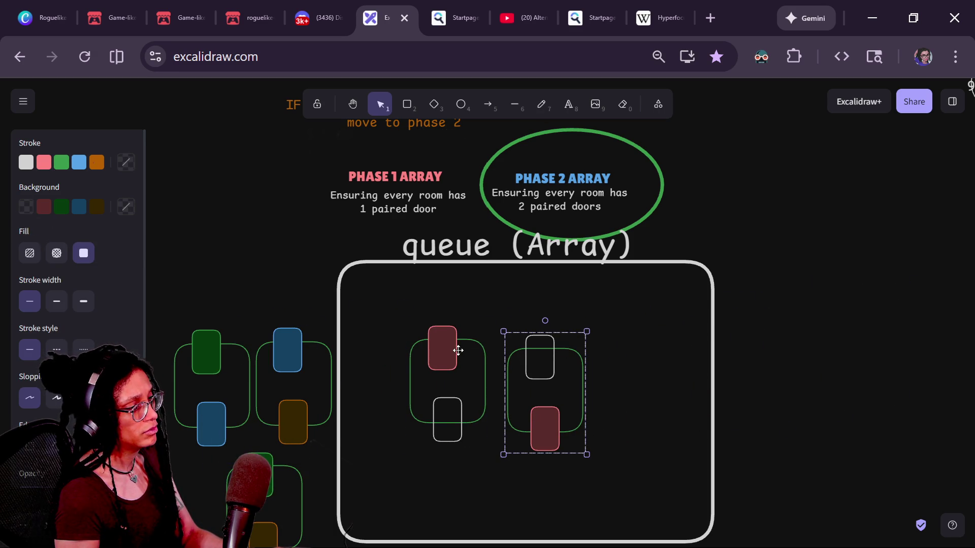
left_click_drag(458, 350, 477, 342)
left_click_drag(530, 368, 538, 347)
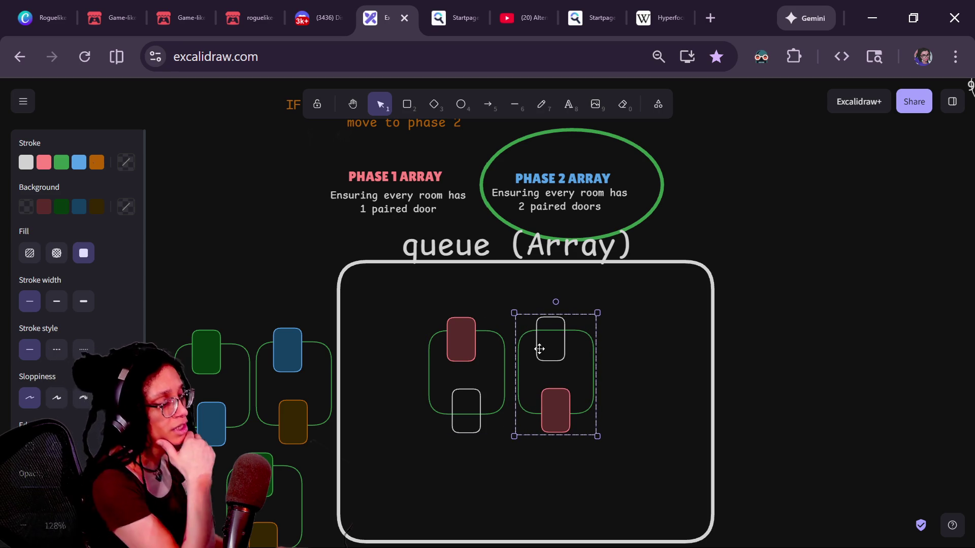
- Swap the green-and-orange room back into the queue in place of the red-bottom-door room
mouse_move(266, 464)
left_mouse_down()
mouse_move(561, 431)
mouse_move(513, 437)
left_mouse_up()
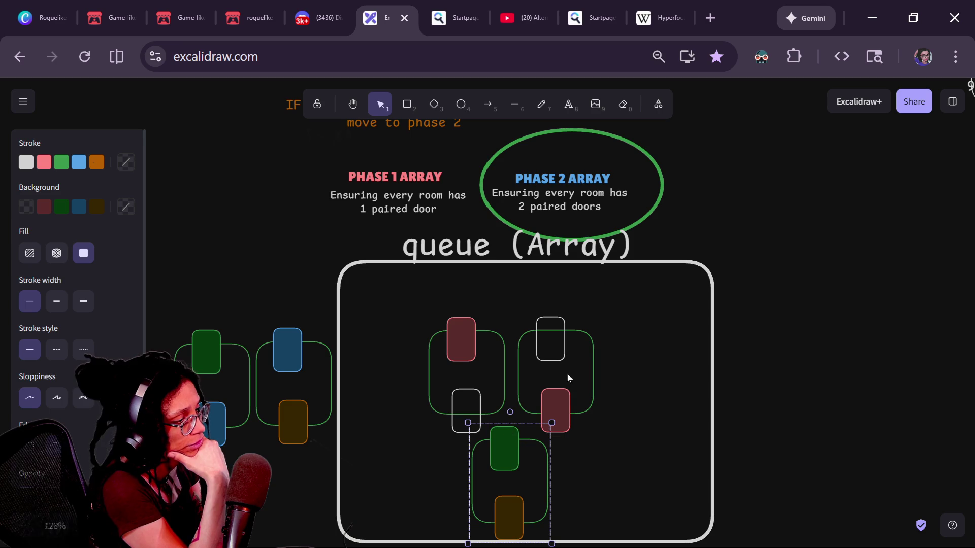
left_click_drag(562, 397, 840, 377)
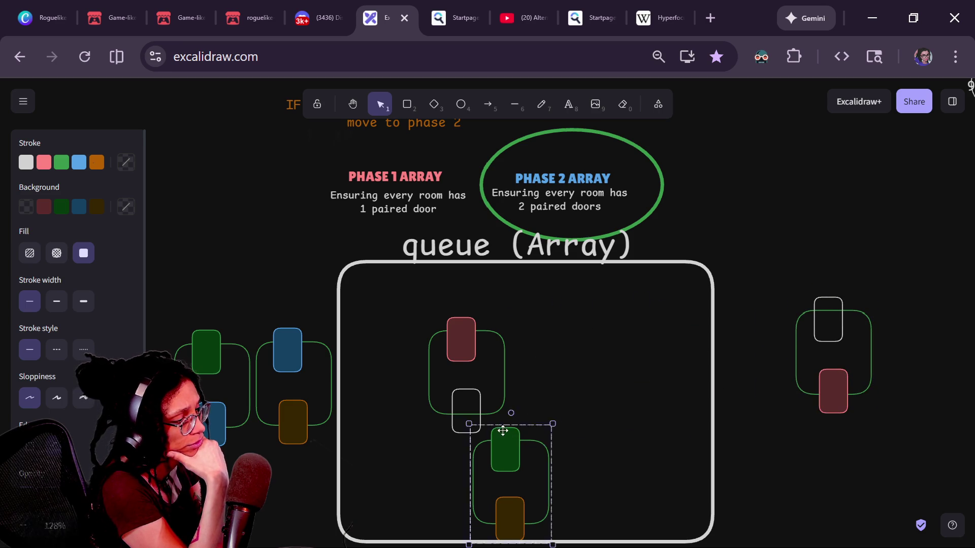
left_click_drag(500, 429, 622, 366)
- Step back through the undo history to revert the recent door recolouring and room moves
key("ctrl+z")
key("ctrl+z")
key("ctrl+z")
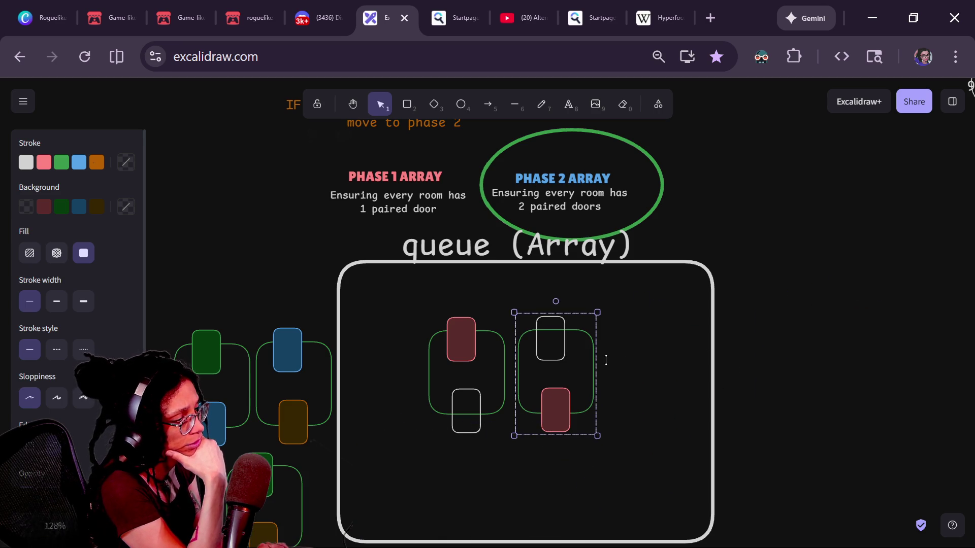
key("ctrl+shift+z")
key("ctrl+shift+z")
key("ctrl+shift+z")
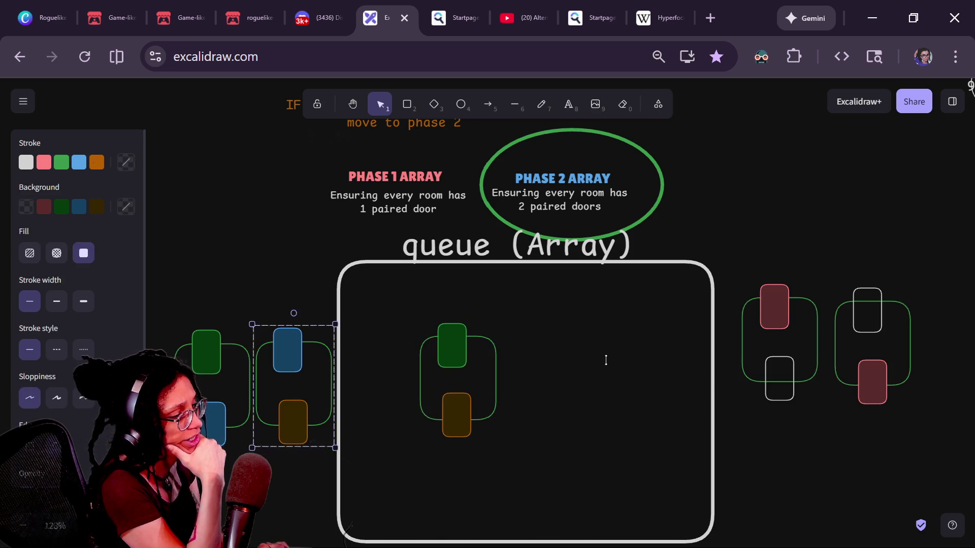
key("ctrl+shift+z")
key("ctrl+shift+z")
key("ctrl+shift+z")
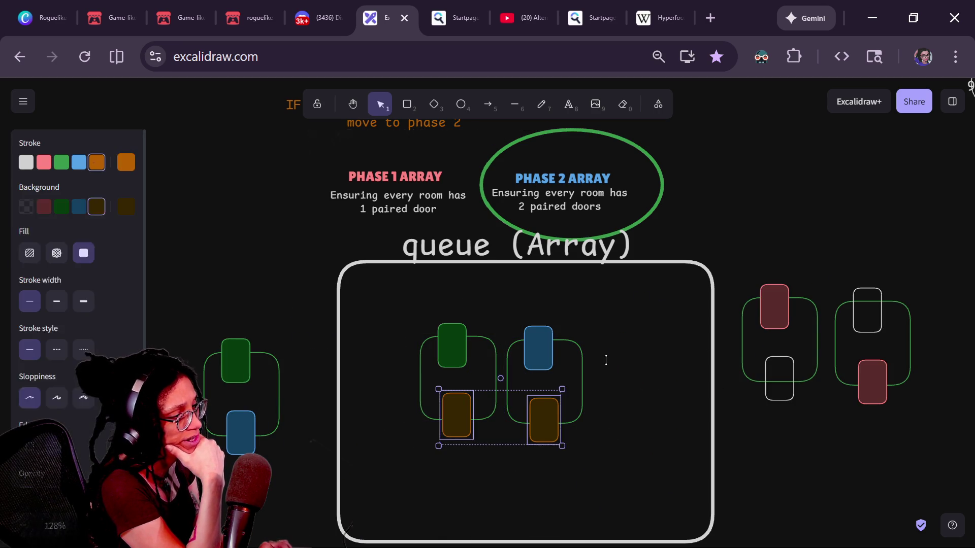
key("ctrl+shift+z")
key("ctrl+shift+z")
key("ctrl+shift+z")
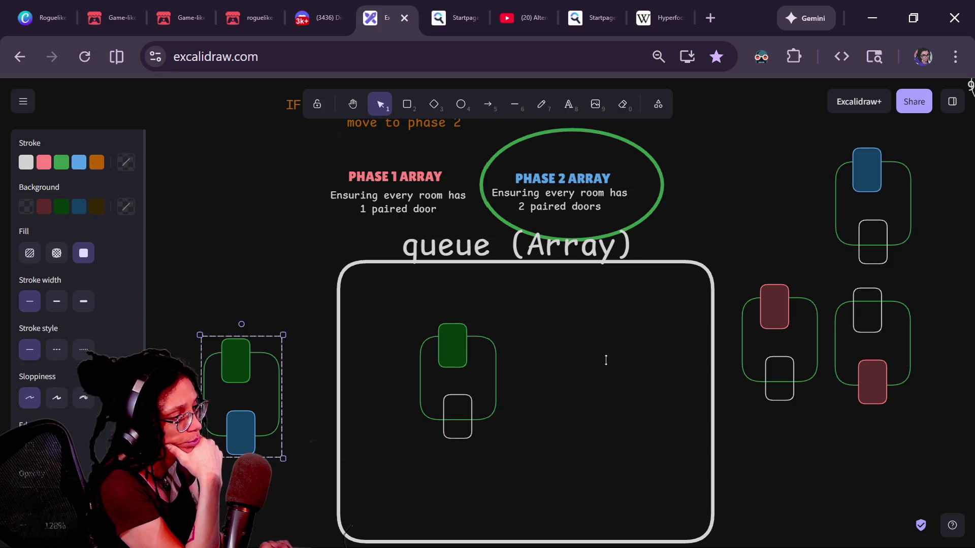
key("ctrl+shift+z")
key("ctrl+shift+z")
key("ctrl+shift+z")
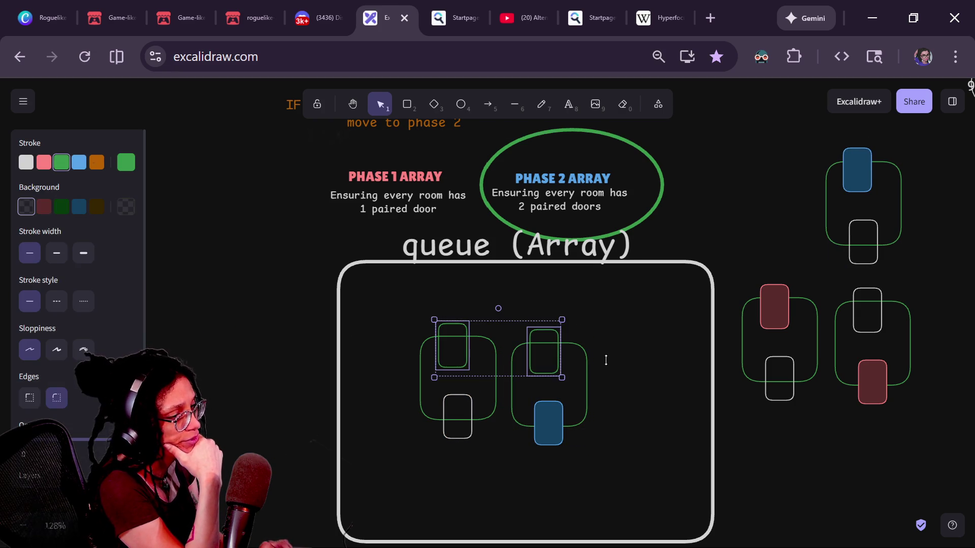
key("ctrl+shift+z")
key("ctrl+shift+z")
key("ctrl+shift+z")
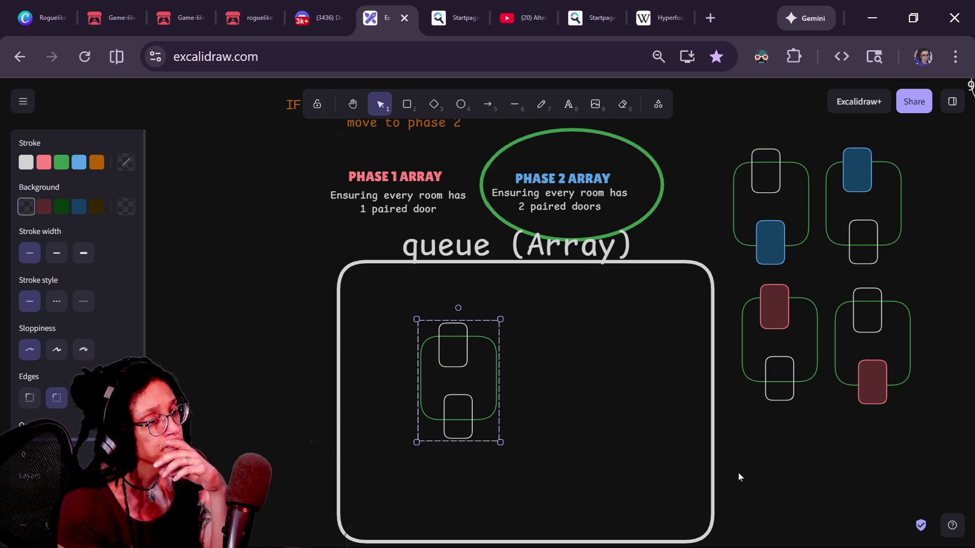
- Tidy the waiting rooms at the upper right, shifting the blue-top-door pair slightly left
left_click(827, 428)
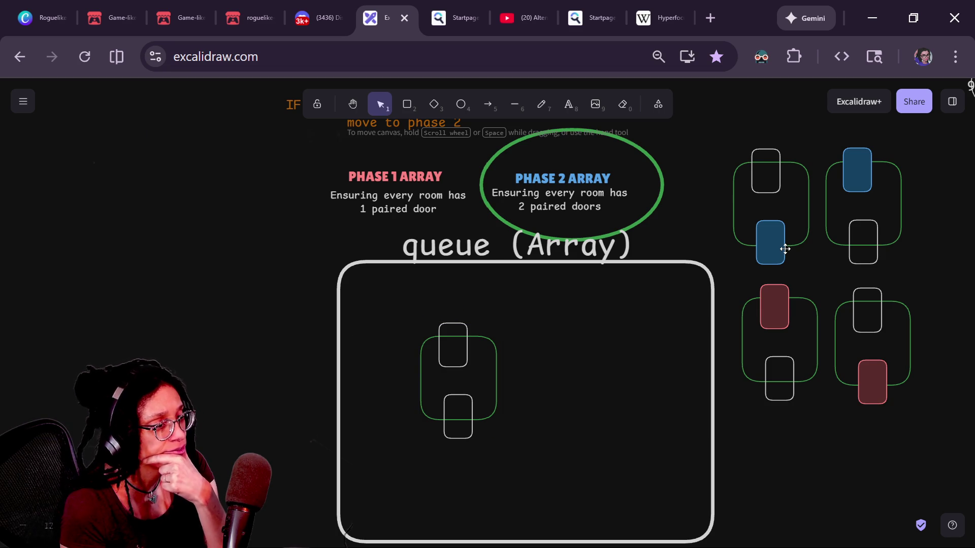
mouse_move(784, 243)
left_mouse_down()
mouse_move(566, 402)
mouse_move(542, 441)
mouse_move(727, 310)
mouse_move(779, 248)
mouse_move(775, 237)
left_mouse_up()
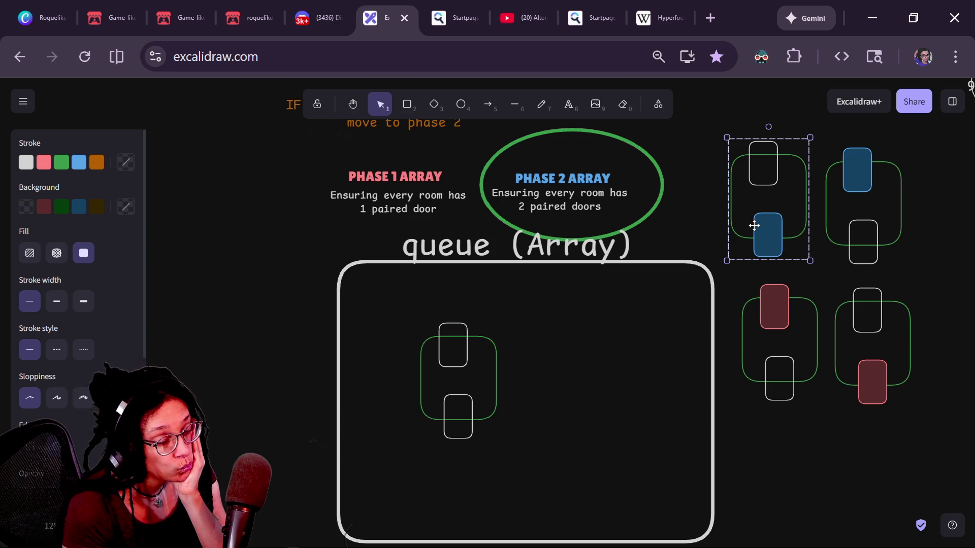
left_click(843, 199)
left_click_drag(847, 187, 851, 183)
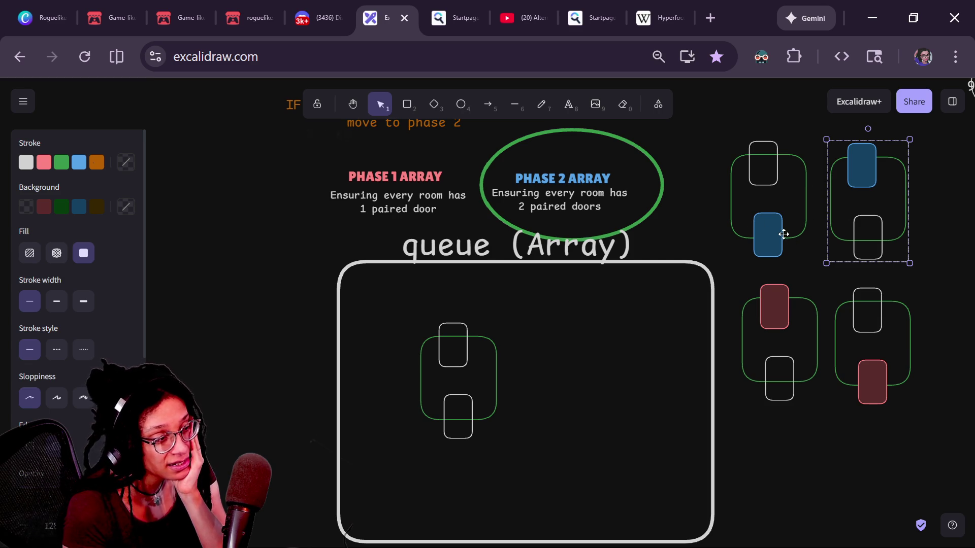
left_click_drag(745, 122, 872, 254)
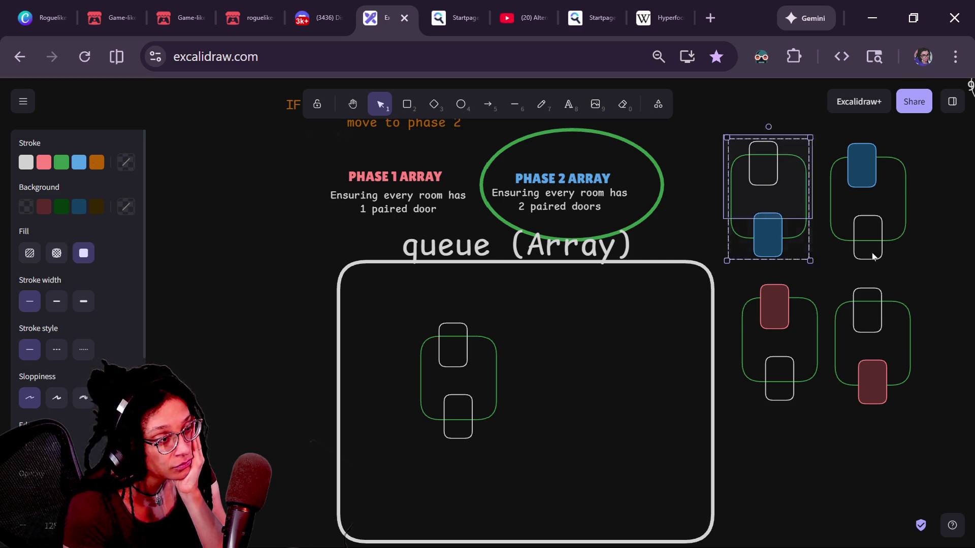
mouse_move(841, 167)
left_mouse_down()
mouse_move(812, 198)
mouse_move(809, 152)
mouse_move(820, 143)
mouse_move(826, 154)
left_mouse_up()
left_click(730, 445)
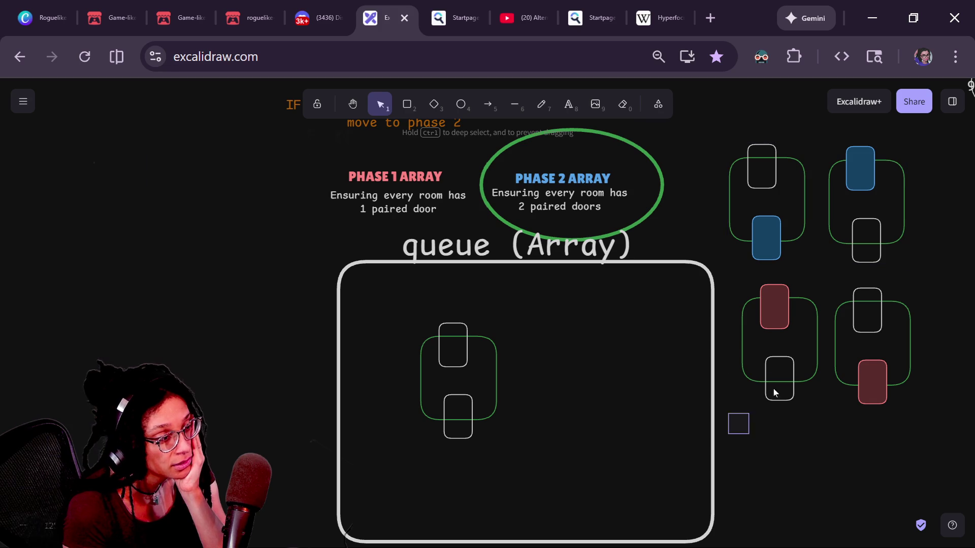
- Drag the blue-lower-door room into the queue box and line it up beside the plain room
mouse_move(764, 226)
left_mouse_down()
mouse_move(646, 345)
mouse_move(653, 329)
left_mouse_up()
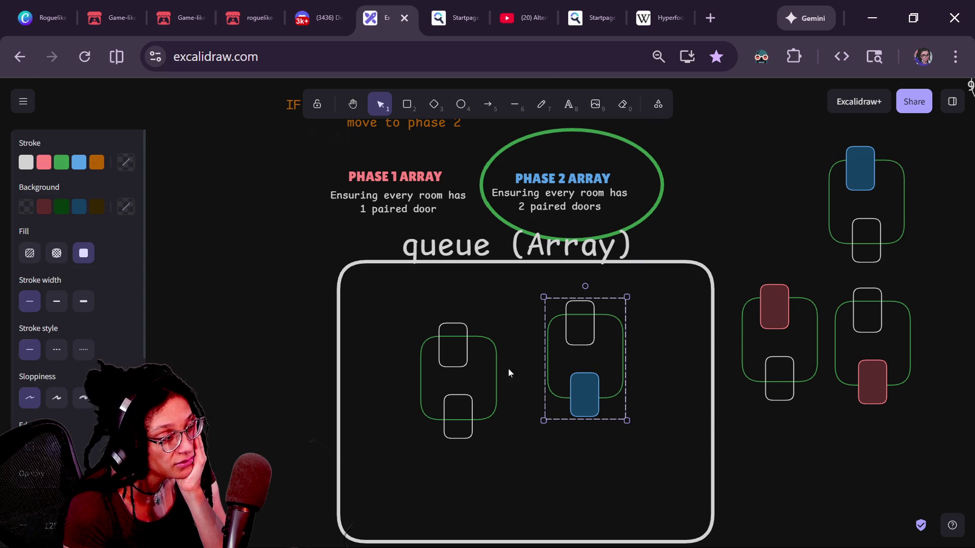
left_click(822, 316)
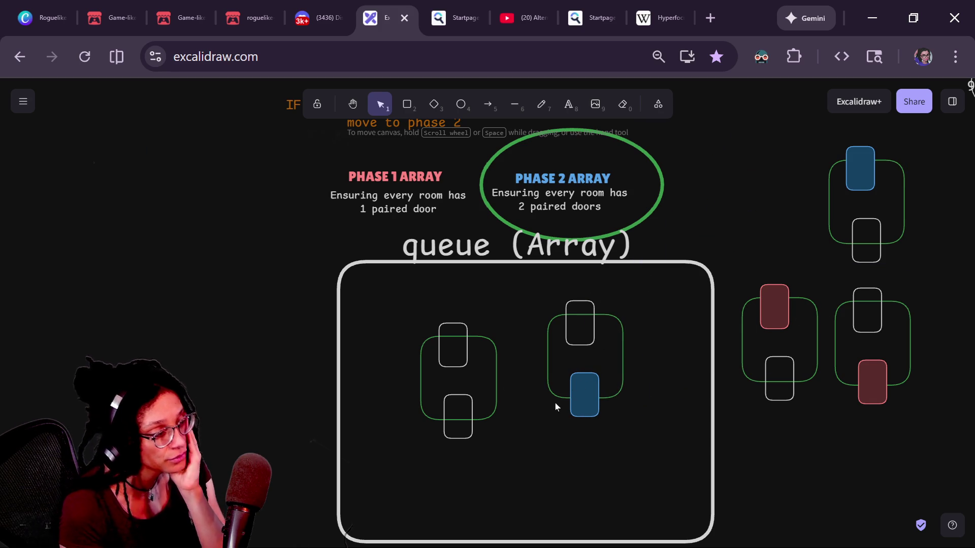
left_click(570, 397)
left_click_drag(570, 398, 552, 413)
left_click(456, 337, "shift")
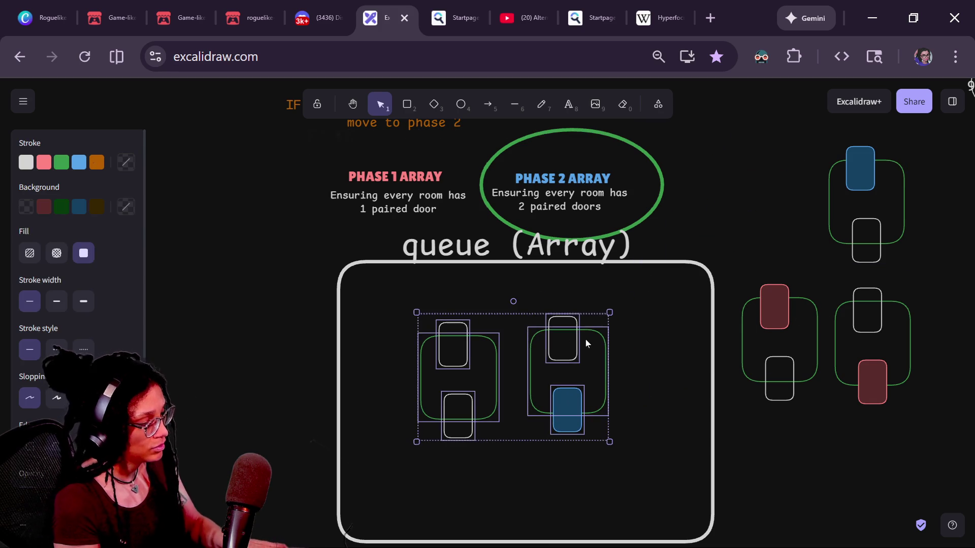
- Give both queued rooms' top doors a green outline and green fill
left_click(576, 310)
double_click(560, 319)
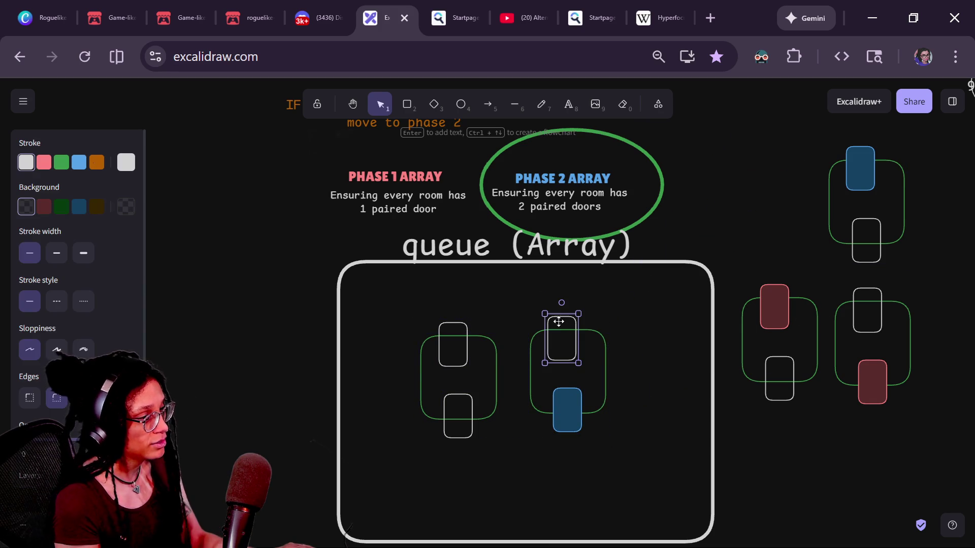
left_click(462, 332, "shift")
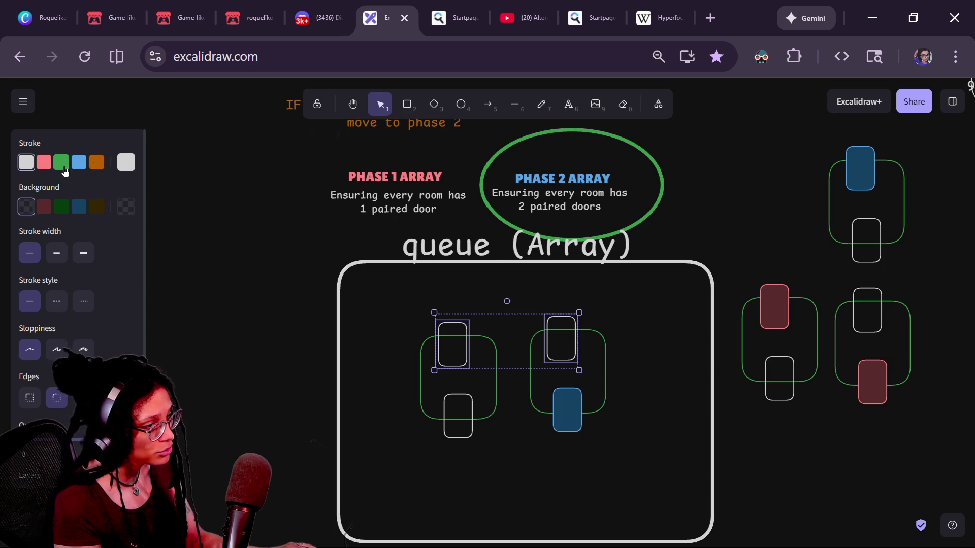
left_click(61, 162)
left_click(61, 206)
left_click(411, 327)
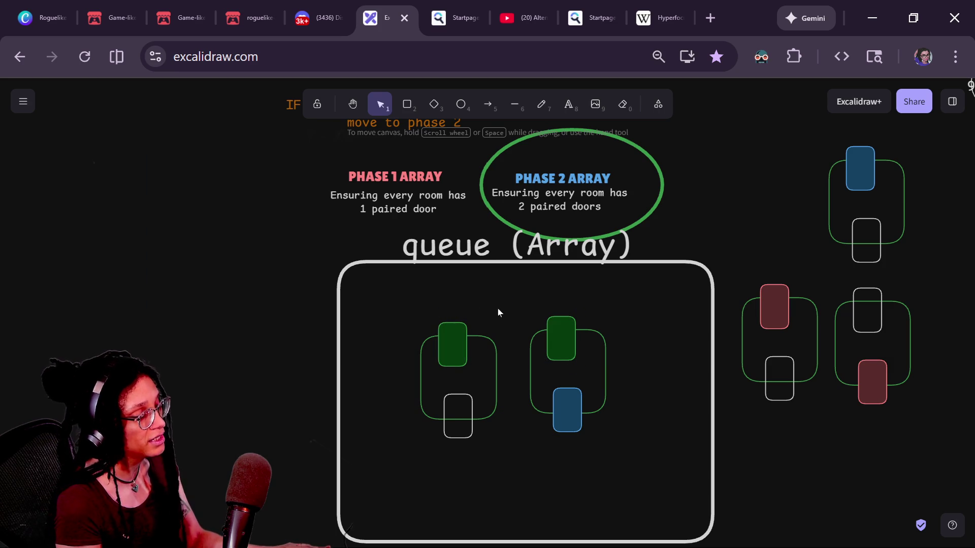
- Move the green-and-blue room left of the queue and bring the red-topped room in beside the remaining room
left_click_drag(514, 294, 614, 452)
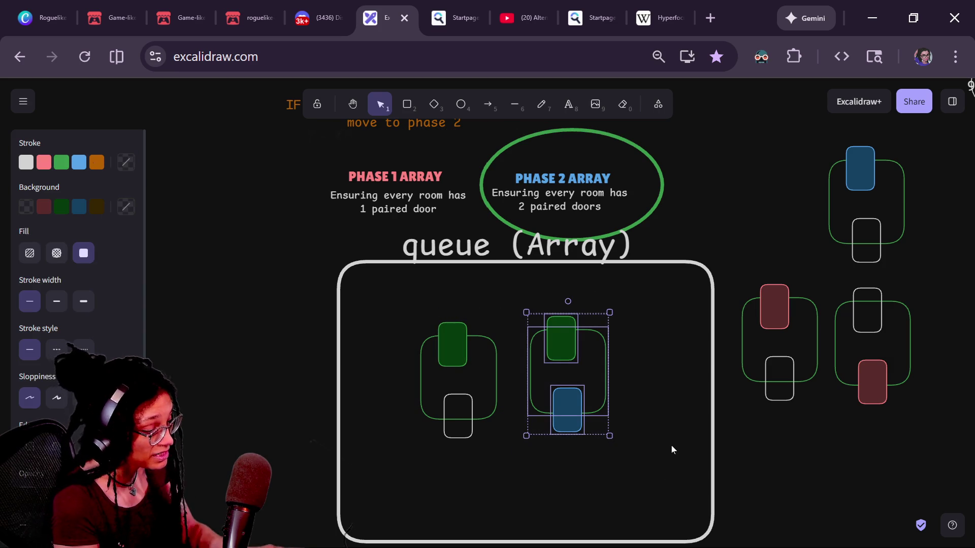
left_click_drag(549, 343, 330, 364)
left_click_drag(215, 327, 224, 343)
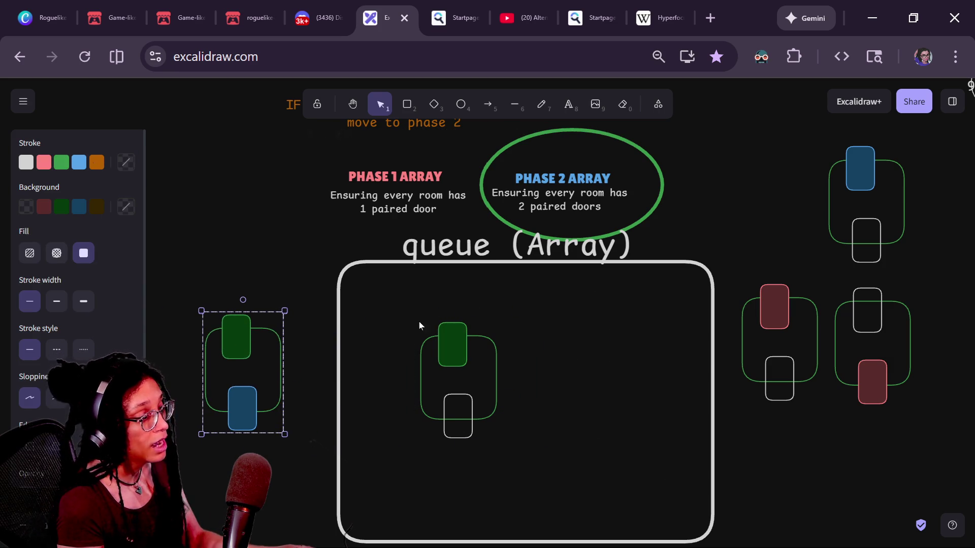
left_click(470, 331)
left_click_drag(550, 300, 420, 501)
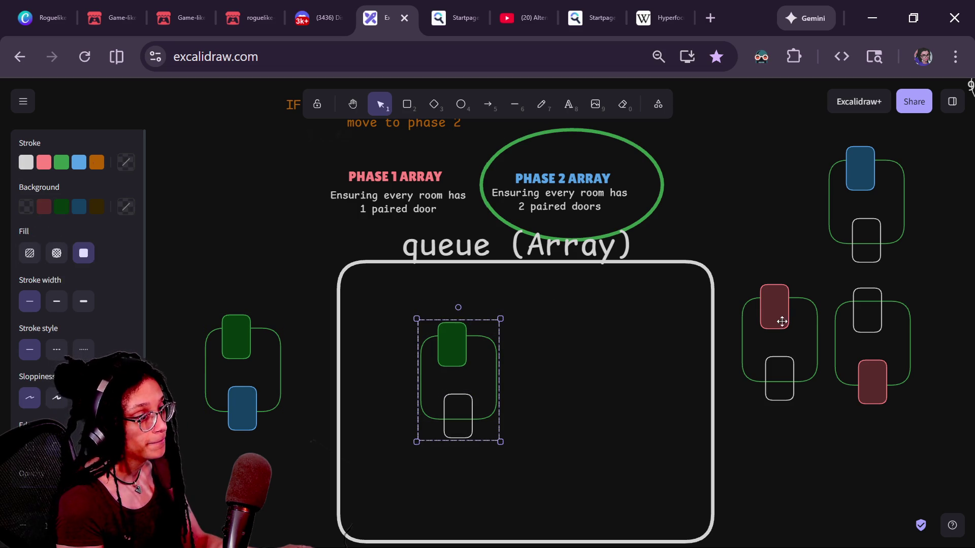
mouse_move(782, 321)
left_mouse_down()
mouse_move(605, 378)
mouse_move(555, 364)
left_mouse_up()
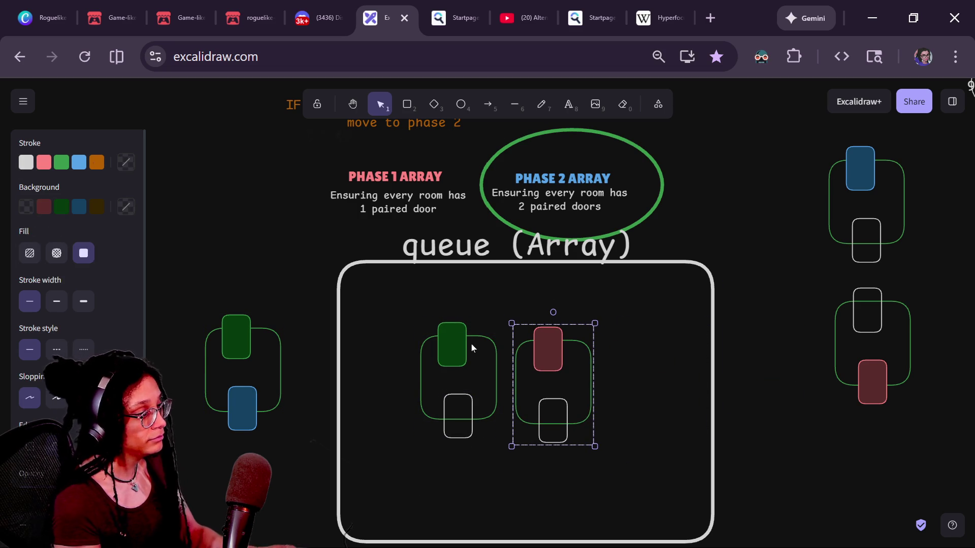
- Colour both queued rooms' white lower doors with an orange outline and dark orange fill
left_click(471, 347, "shift")
left_click(656, 355)
double_click(541, 404)
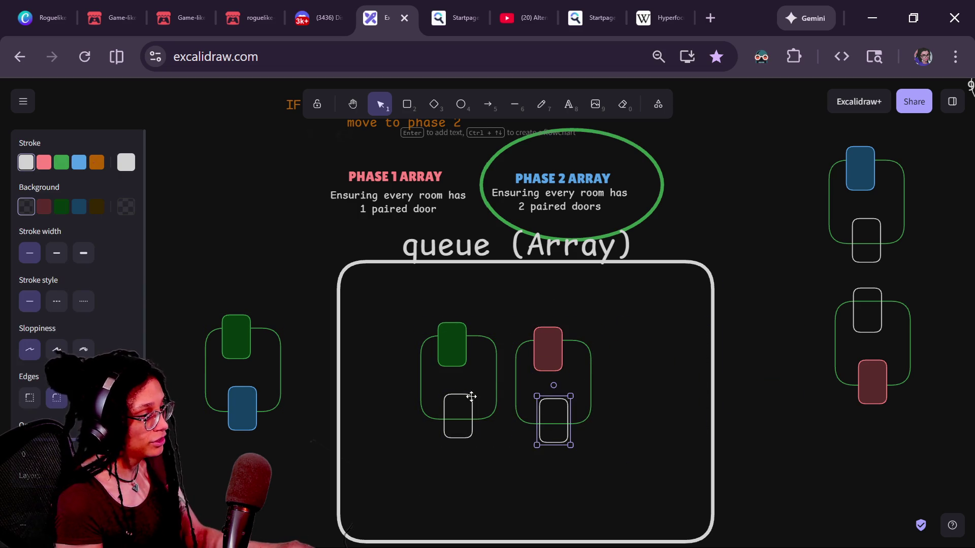
left_click(471, 397, "shift")
left_click(96, 162)
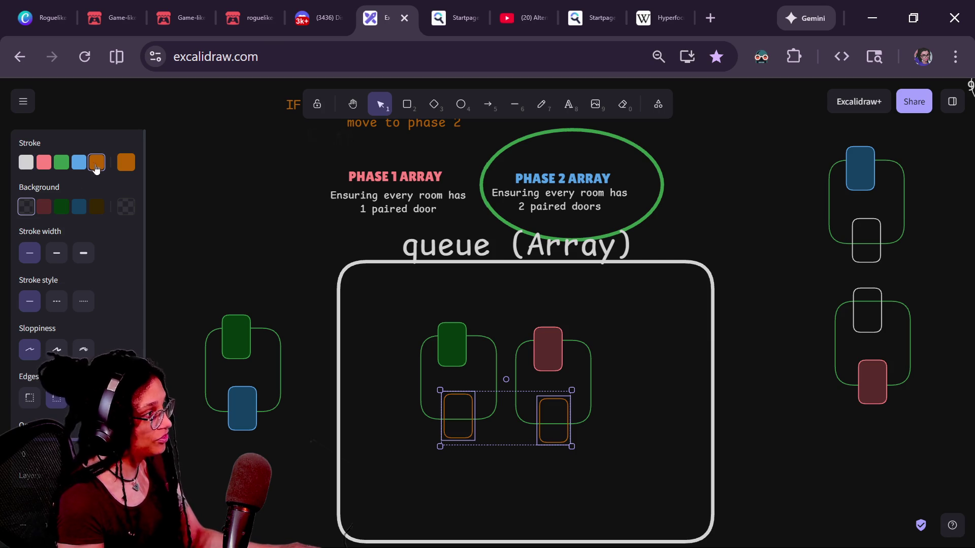
left_click(96, 207)
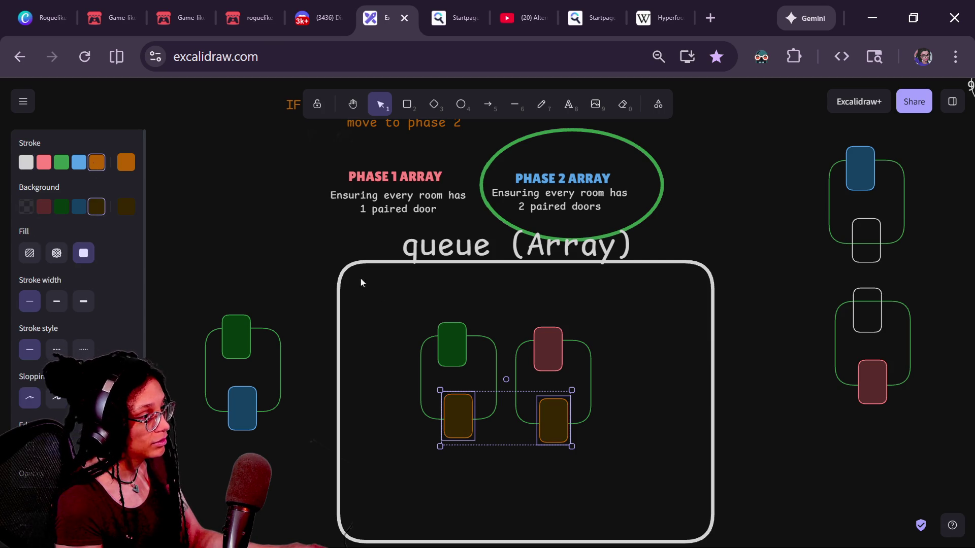
left_click(395, 303)
- Move the green-and-orange room out to the left of the queue
mouse_move(623, 303)
left_mouse_down()
mouse_move(531, 464)
mouse_move(510, 462)
left_mouse_up()
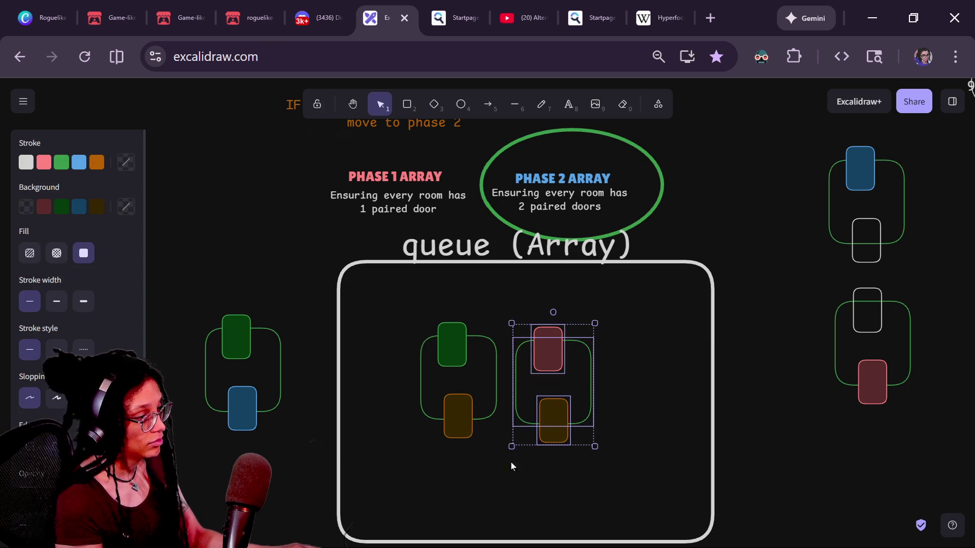
left_click(421, 335)
left_click_drag(407, 315, 518, 471)
left_click(661, 310)
mouse_move(438, 343)
left_mouse_down()
mouse_move(196, 230)
mouse_move(218, 198)
left_mouse_up()
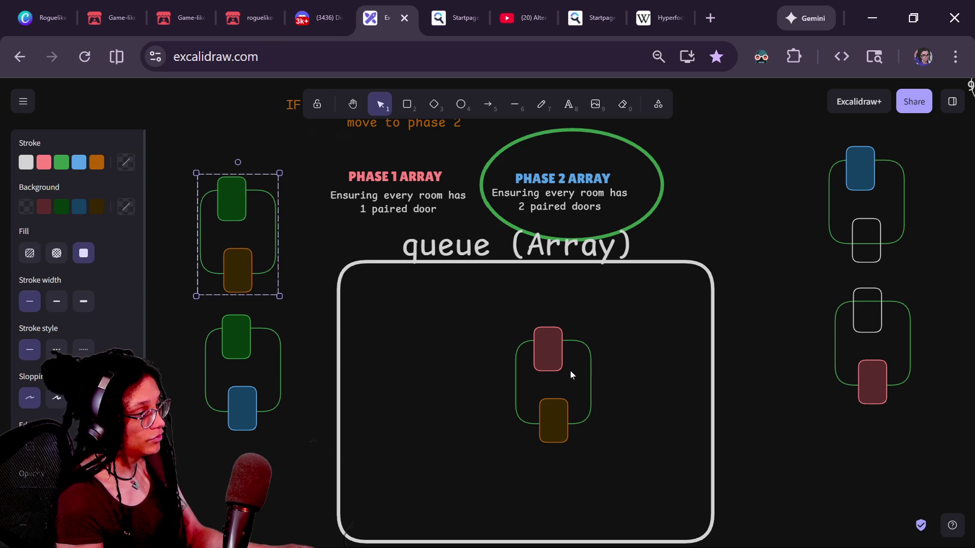
- Move the red-and-orange room to the lower left and place the blue-and-white room inside the queue
mouse_move(542, 351)
left_mouse_down()
mouse_move(334, 441)
mouse_move(219, 467)
mouse_move(231, 464)
left_mouse_up()
scroll(285, 378, "down", 2)
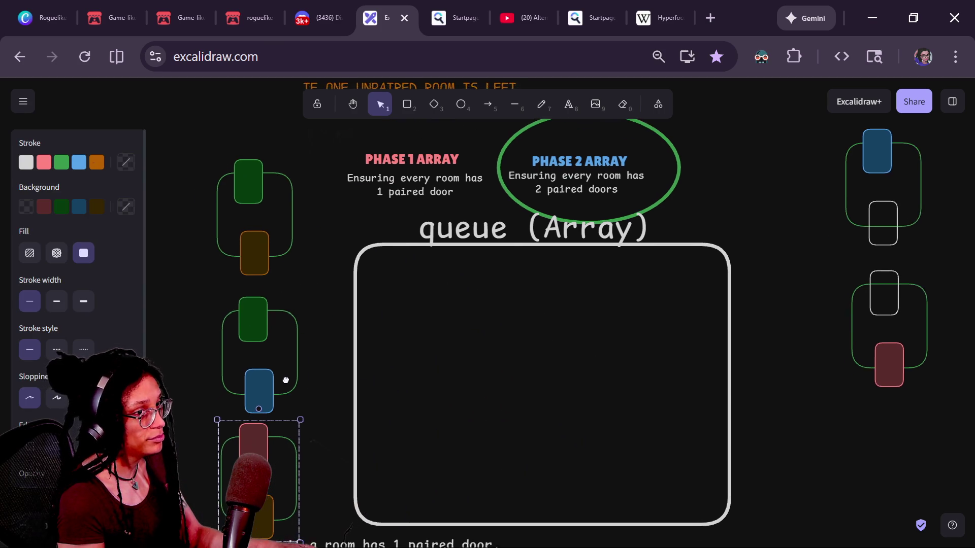
mouse_move(895, 153)
left_mouse_down()
mouse_move(609, 296)
mouse_move(527, 304)
left_mouse_up()
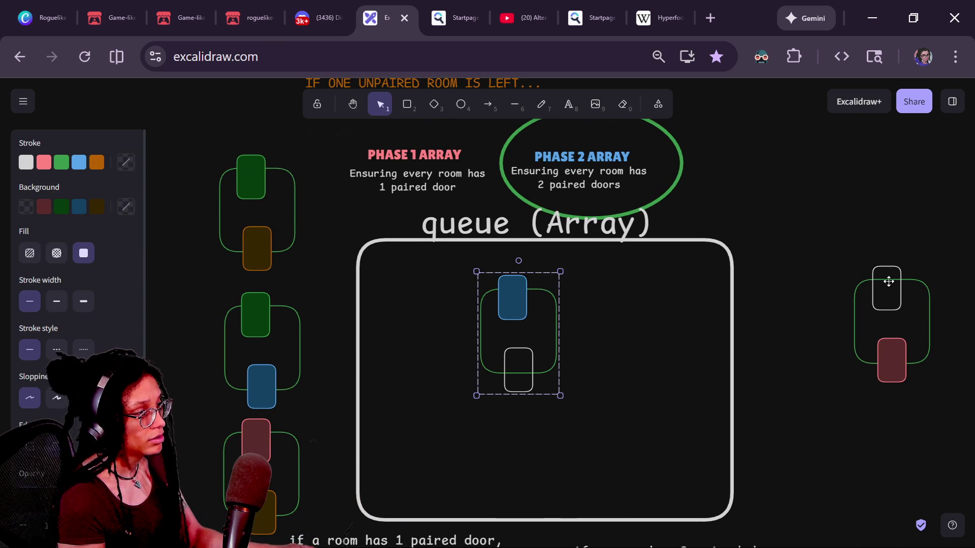
mouse_move(888, 280)
left_mouse_down()
mouse_move(686, 300)
mouse_move(884, 270)
mouse_move(570, 285)
mouse_move(599, 283)
left_mouse_up()
scroll(433, 391, "down", 1)
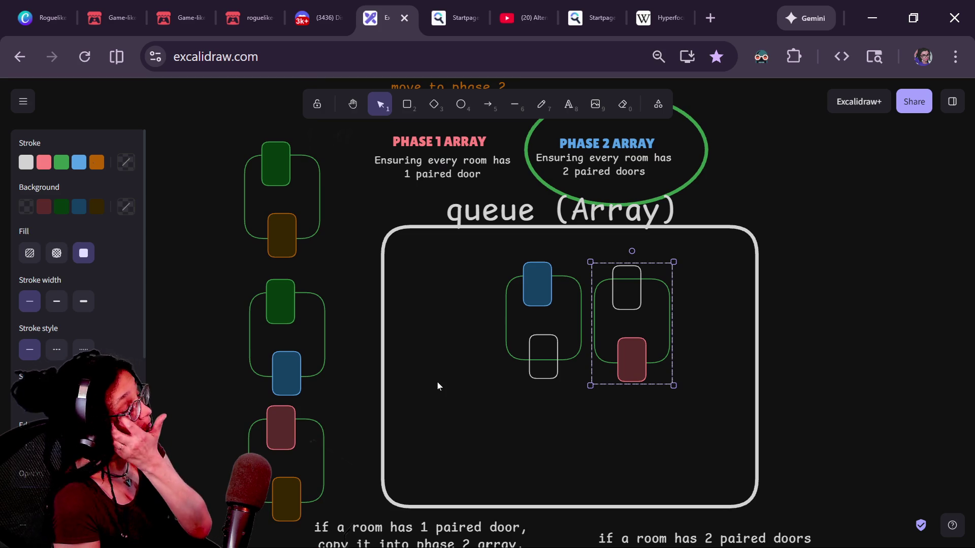
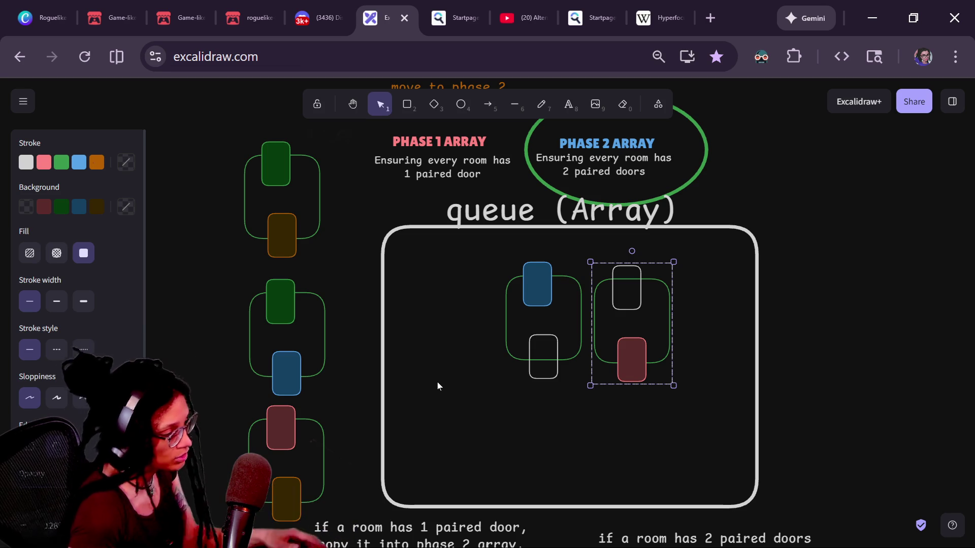
- Pan the view over to the Phase 2 ellipse and the queue box
scroll(519, 333, "right", 5)
scroll(519, 333, "up", 3)
scroll(495, 383, "up", 3)
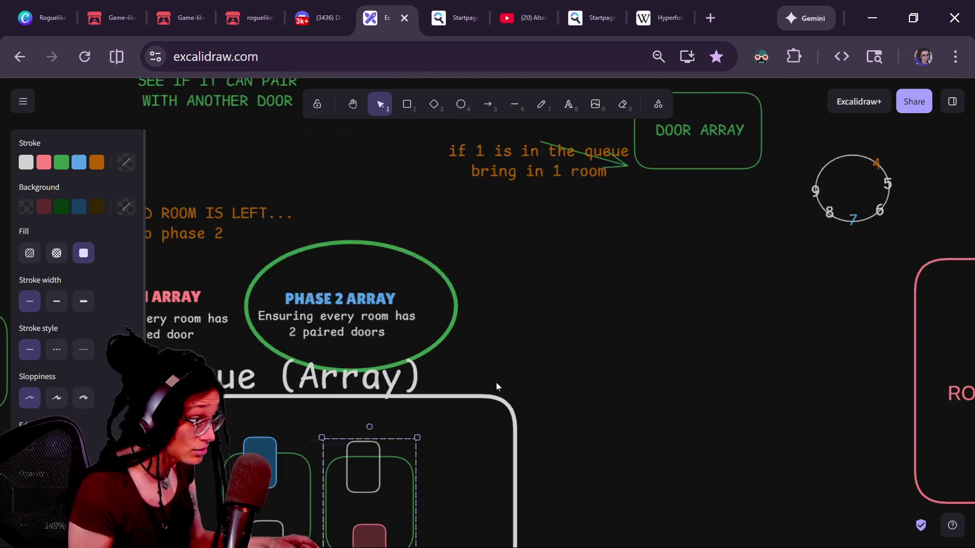
left_click_drag(509, 380, 555, 382)
scroll(302, 256, "left", 1)
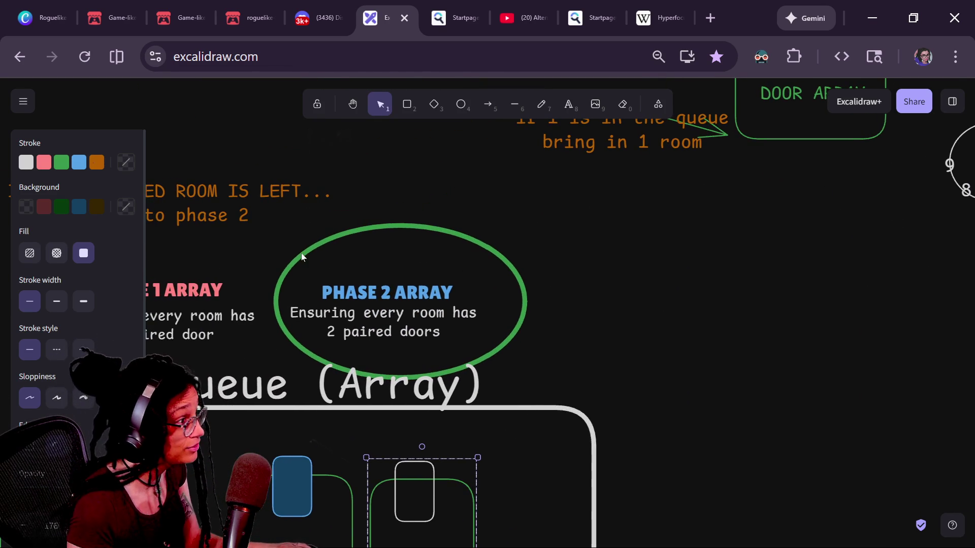
left_click(570, 105)
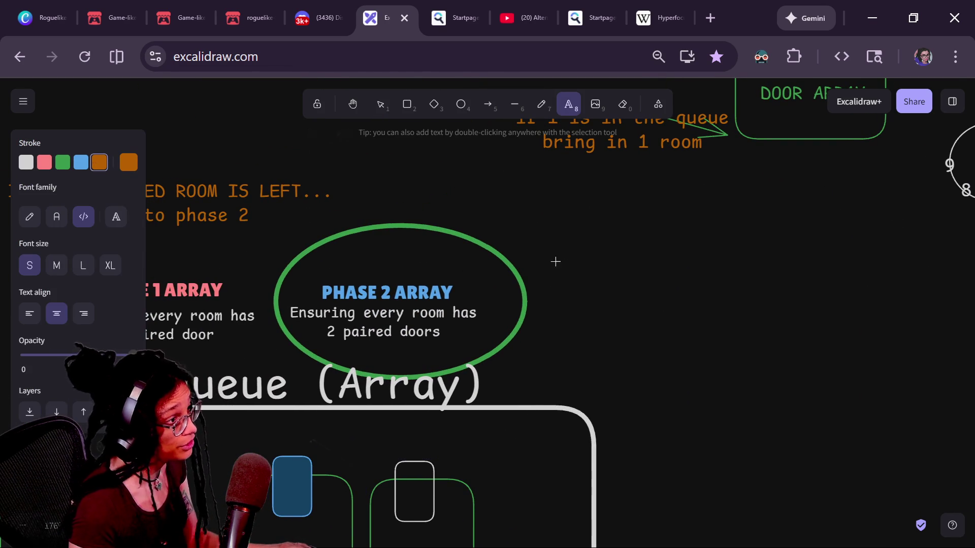
left_click(414, 114)
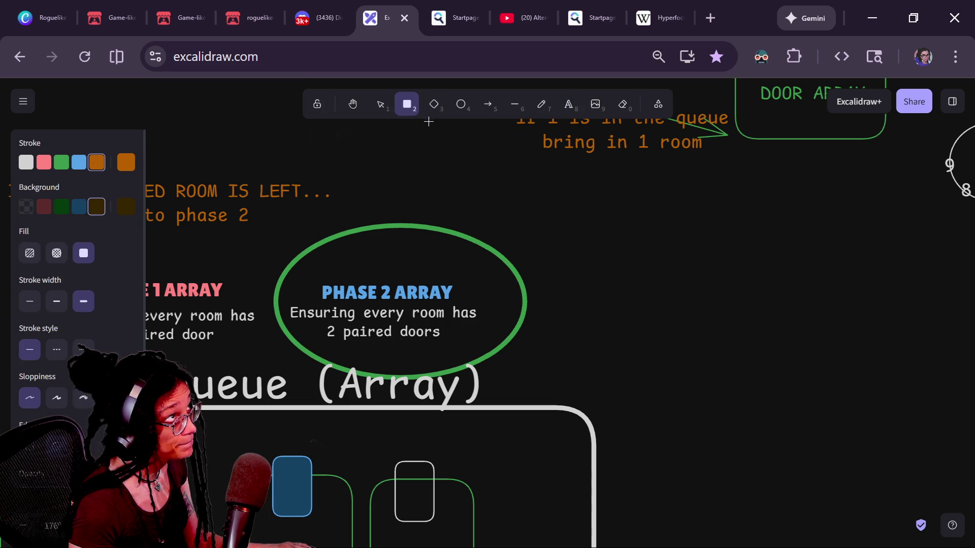
key("Escape")
scroll(554, 210, "down", 5)
scroll(595, 304, "up", 1)
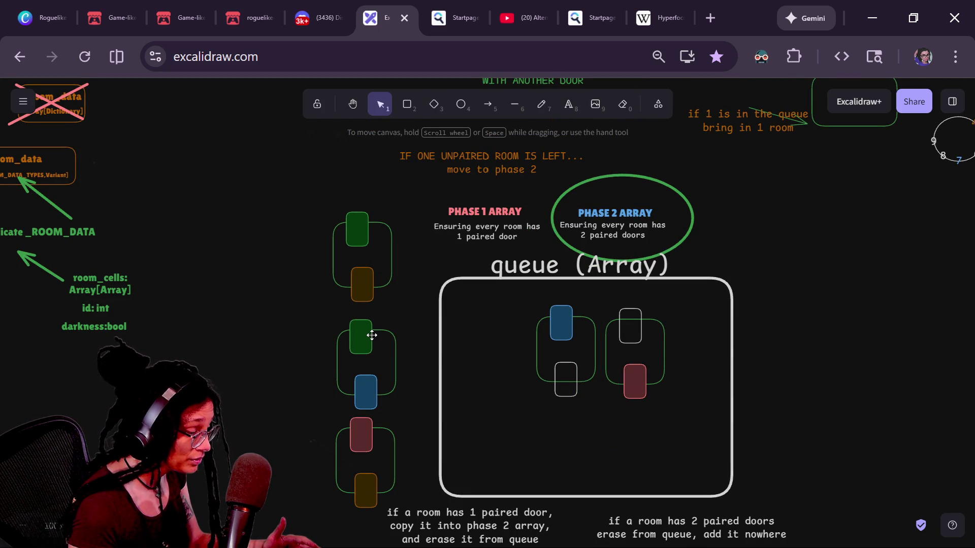
- Delete the three left room groups, including the room with red and orange doors
left_click(372, 335)
key("Delete")
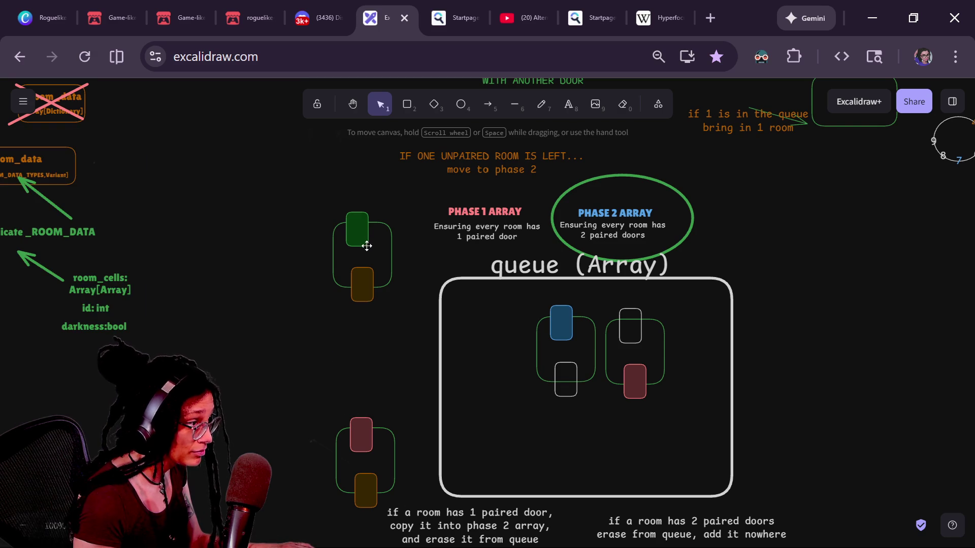
left_click(366, 243)
key("Delete")
left_click(368, 433)
key("Delete")
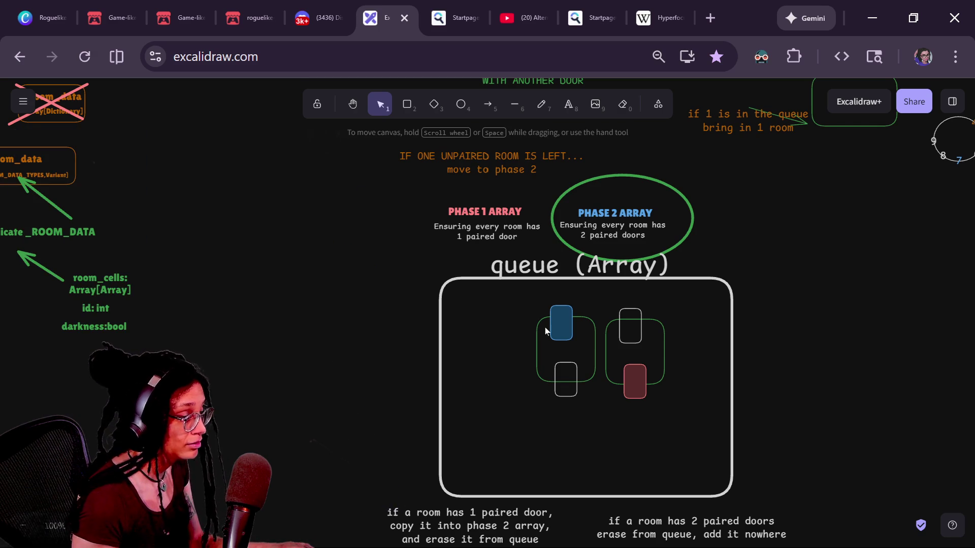
- Move the red-door and blue-door rooms out of the queue to the left, then delete the blue-door room
mouse_move(545, 331)
left_mouse_down()
mouse_move(488, 367)
mouse_move(527, 368)
left_mouse_up()
left_click_drag(654, 340, 372, 278)
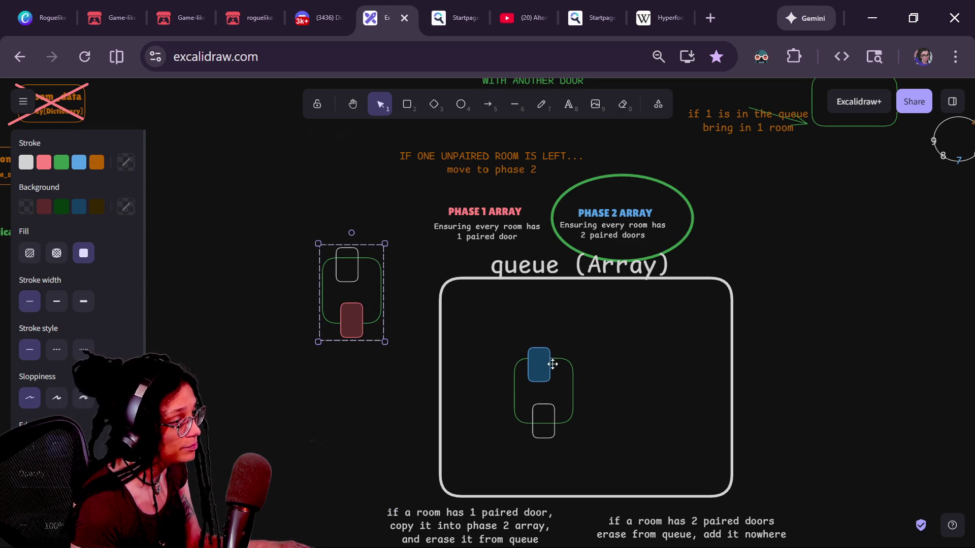
mouse_move(553, 364)
left_mouse_down()
mouse_move(348, 385)
mouse_move(361, 376)
left_mouse_up()
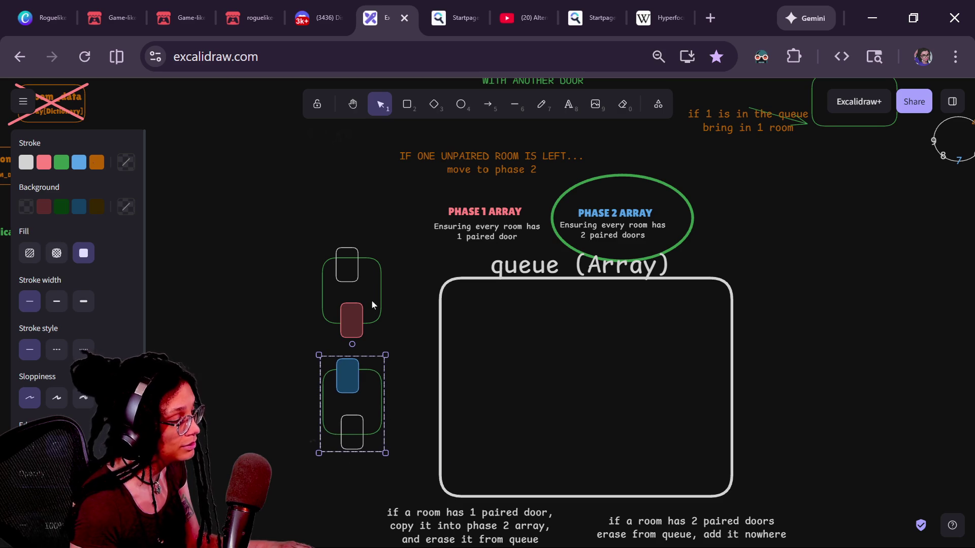
left_click(350, 272, "shift")
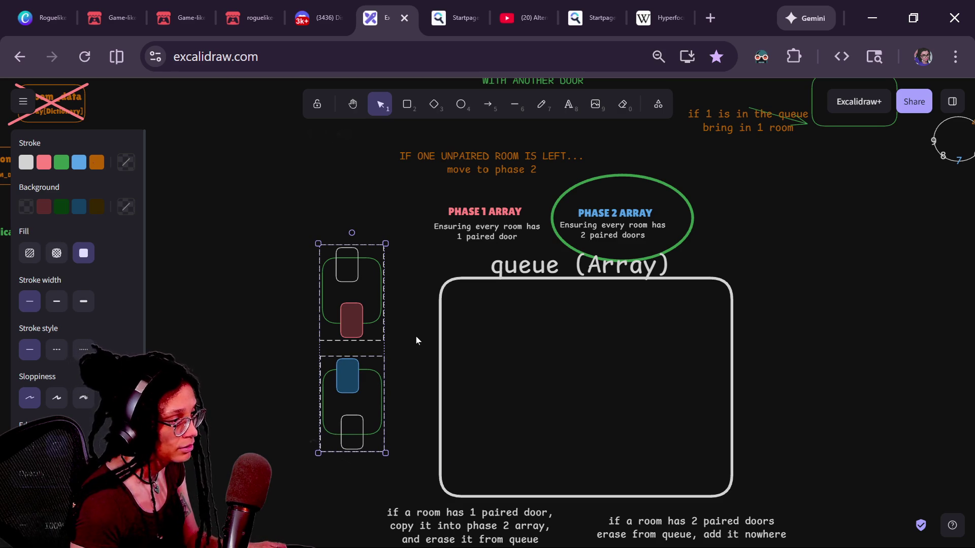
left_click(416, 334)
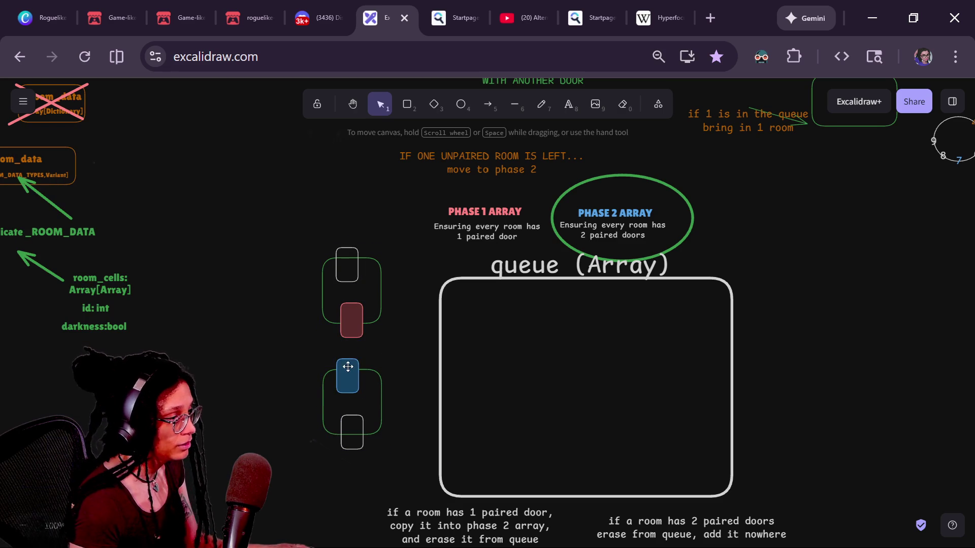
left_click_drag(316, 371, 394, 468)
key("Delete")
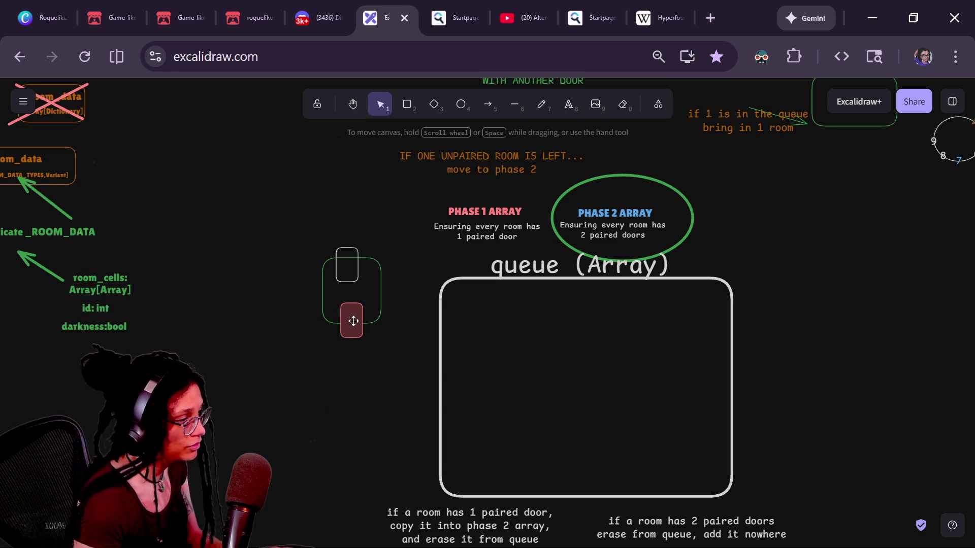
- Make the remaining room's red door white-outlined with a transparent fill
left_click(358, 327)
left_click(26, 161)
left_click(26, 206)
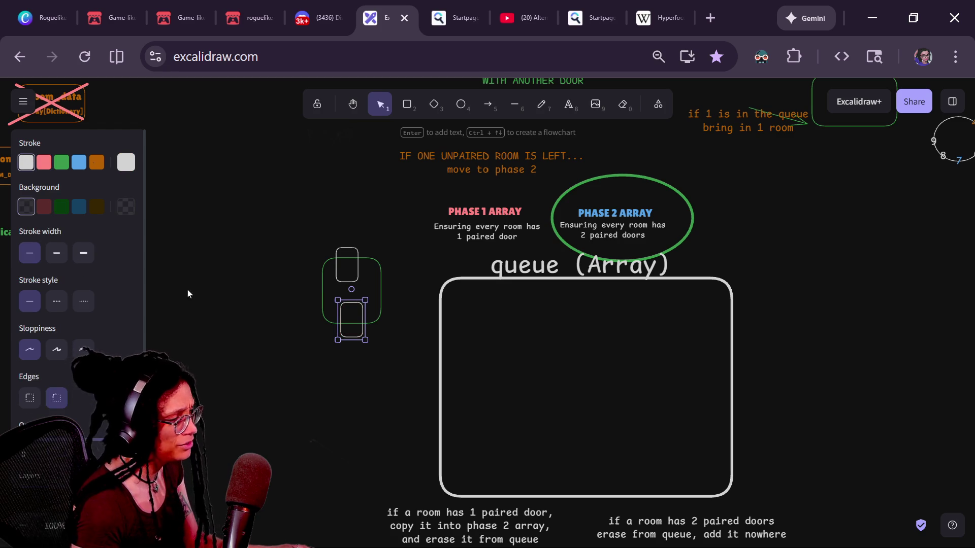
left_click(300, 242)
- Move the whole room into the queue box and duplicate it beside itself
left_click_drag(300, 242, 401, 351)
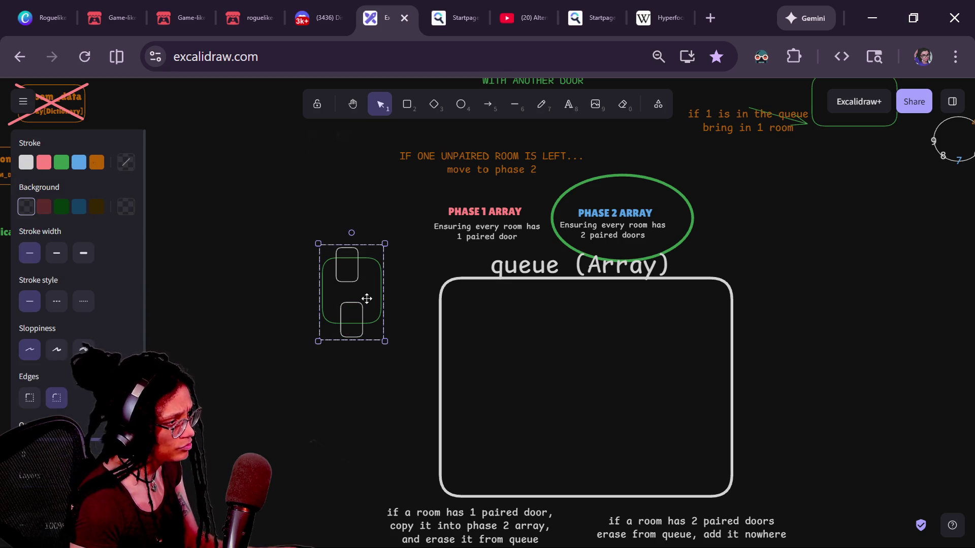
left_click_drag(365, 298, 383, 295)
mouse_move(467, 304)
left_mouse_down()
mouse_move(548, 372)
mouse_move(635, 359)
left_mouse_up()
key("ctrl+d")
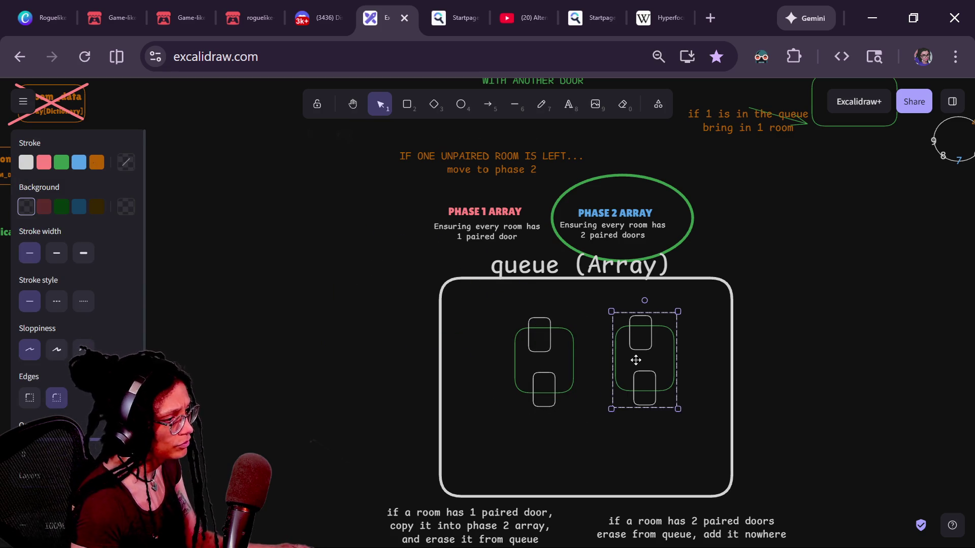
- Colour the left room's top door and the right room's bottom door red with dark red fill
left_click(546, 314)
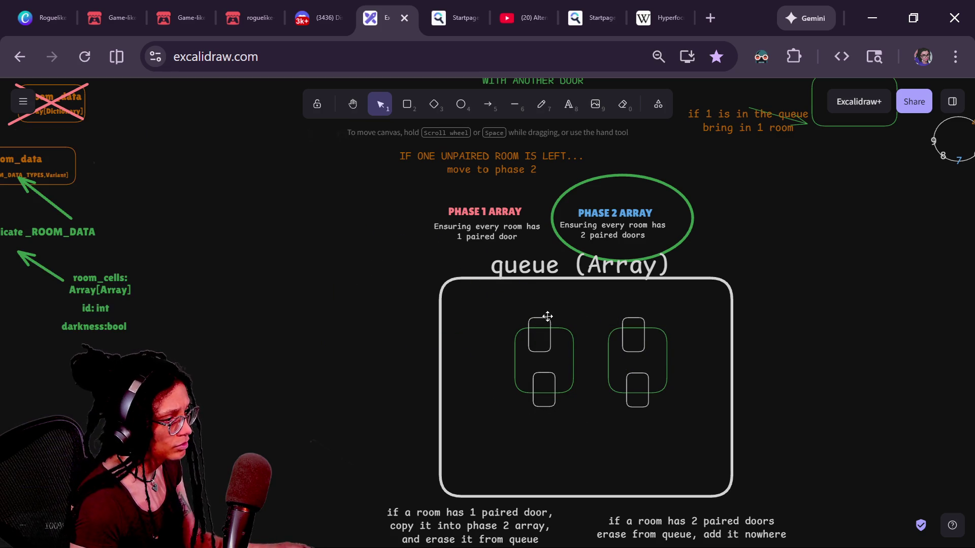
left_click(548, 320)
left_click(546, 314)
left_click(542, 319)
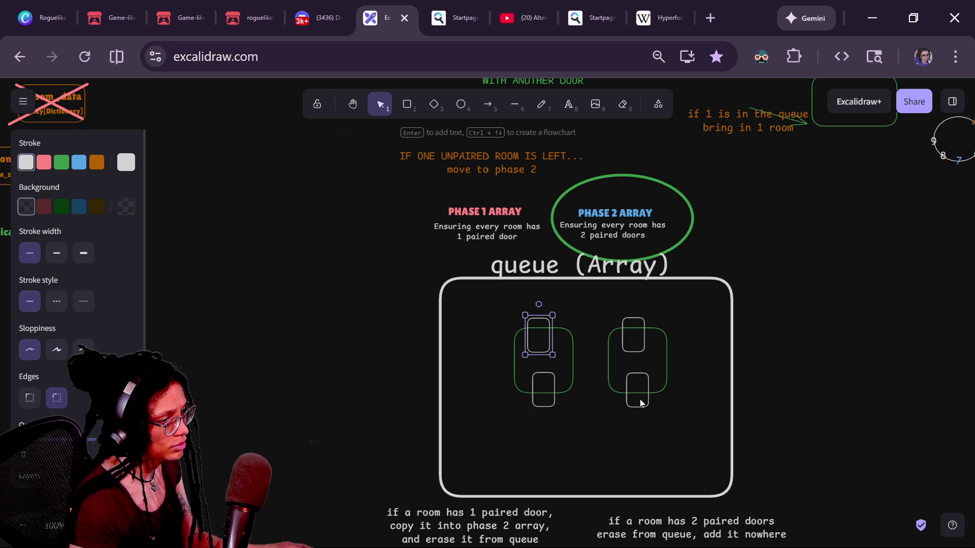
left_click(639, 376, "shift")
left_click(42, 163)
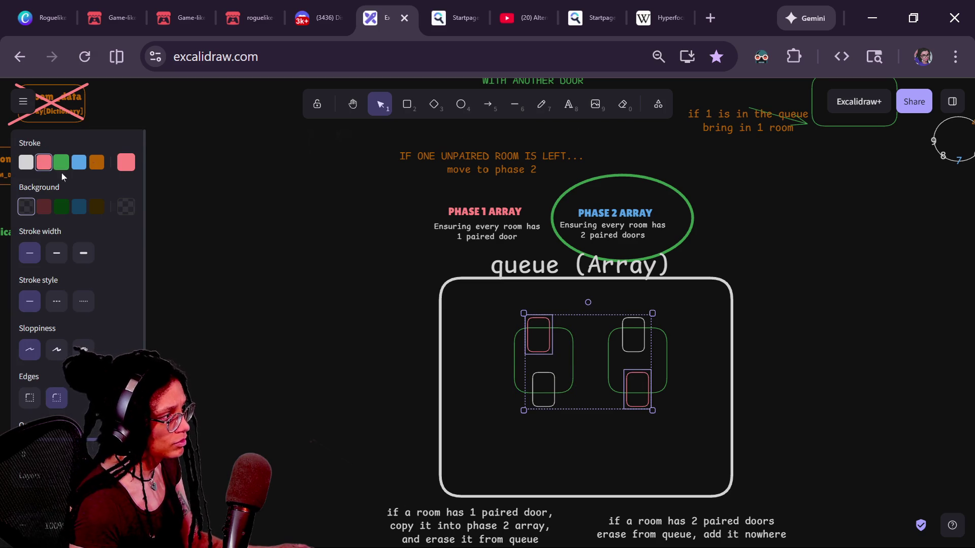
left_click(46, 208)
- Move the room with the red bottom door beside the Phase 2 ellipse
mouse_move(595, 310)
left_mouse_down()
mouse_move(574, 305)
mouse_move(709, 455)
left_mouse_up()
left_click_drag(472, 309, 599, 425)
left_click_drag(635, 394, 789, 263)
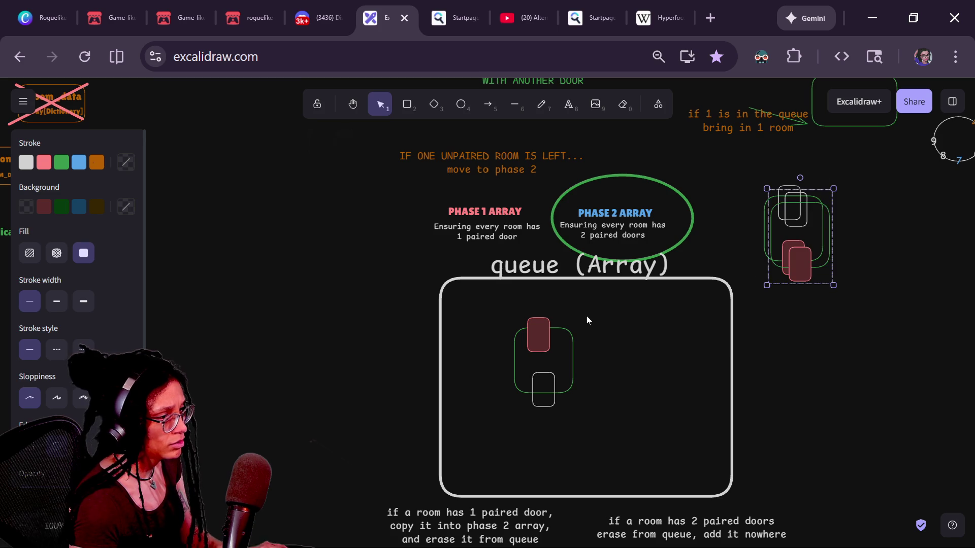
- Copy the red-bottom-door room, make the copy's door white with no fill, and move it into the queue
key("ctrl+c")
key("ctrl+v")
left_click_drag(492, 400, 316, 317)
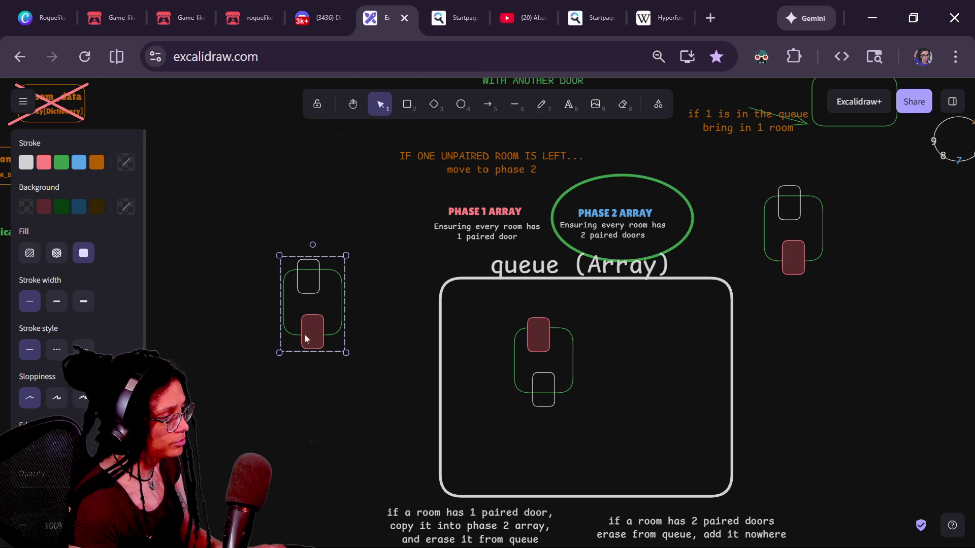
double_click(301, 327)
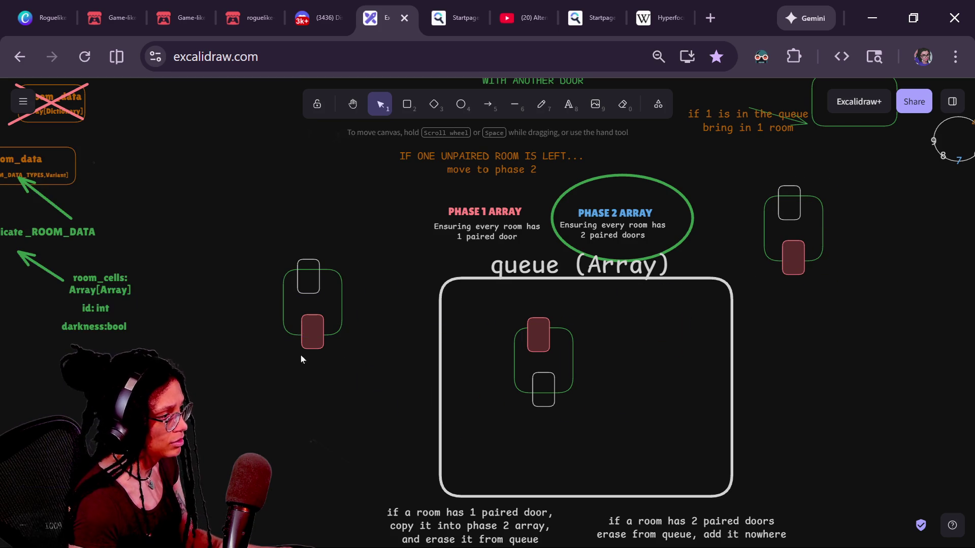
left_click(24, 164)
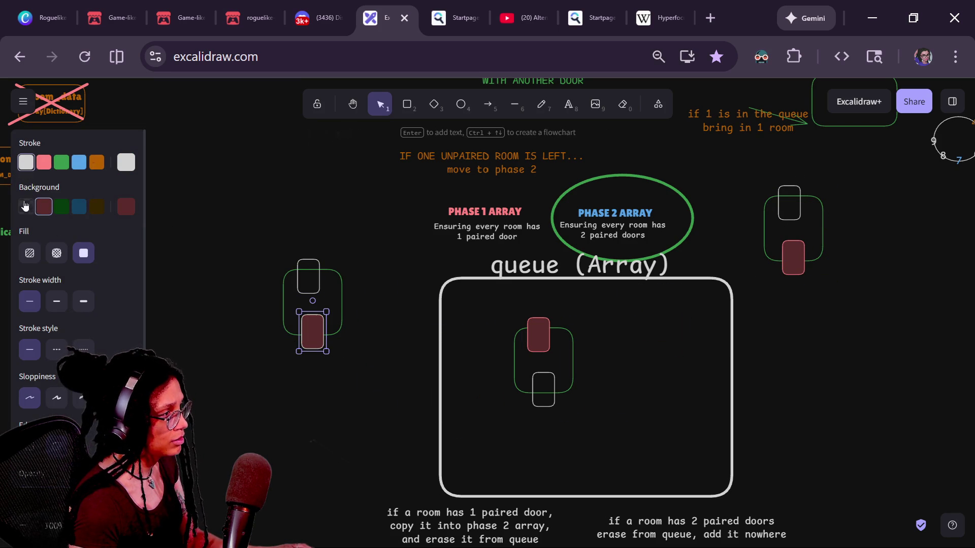
left_click(24, 205)
left_click_drag(215, 190, 361, 357)
mouse_move(327, 312)
left_mouse_down()
mouse_move(651, 355)
mouse_move(647, 376)
left_mouse_up()
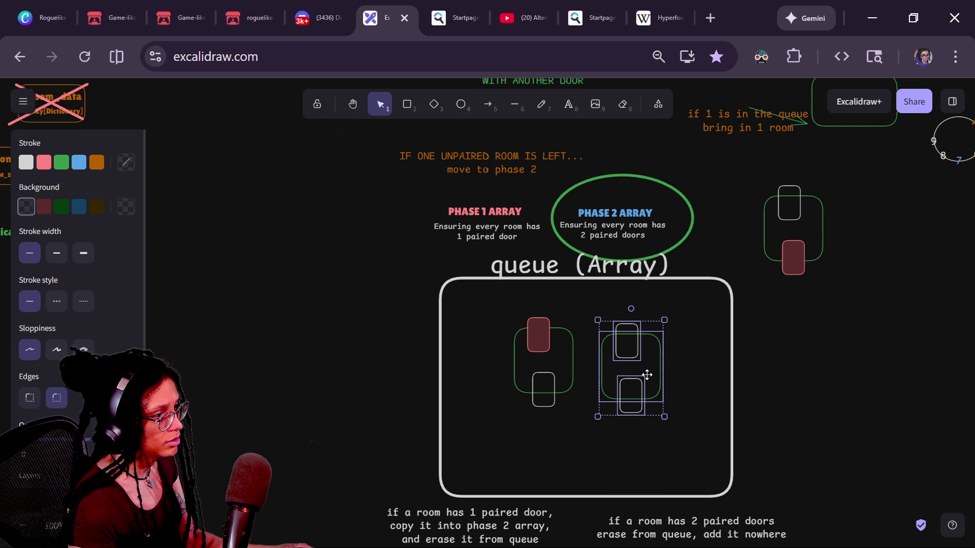
- Move the red-top-door room out right and bring the red-bottom-door room into the queue
mouse_move(523, 336)
left_mouse_down()
mouse_move(849, 299)
mouse_move(863, 268)
left_mouse_up()
left_click_drag(577, 323, 681, 444)
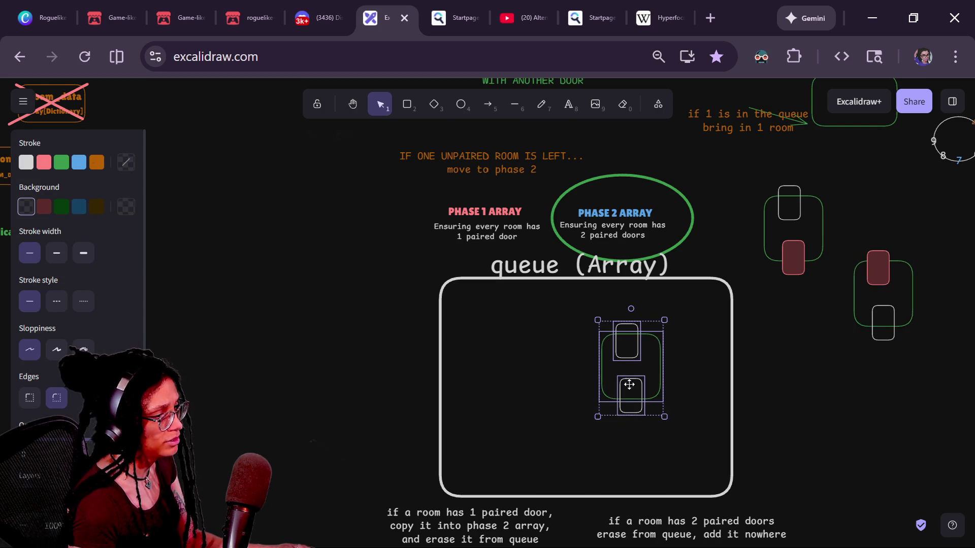
left_click_drag(629, 385, 566, 381)
mouse_move(819, 254)
left_mouse_down()
mouse_move(720, 359)
mouse_move(661, 398)
mouse_move(828, 240)
mouse_move(677, 380)
left_mouse_up()
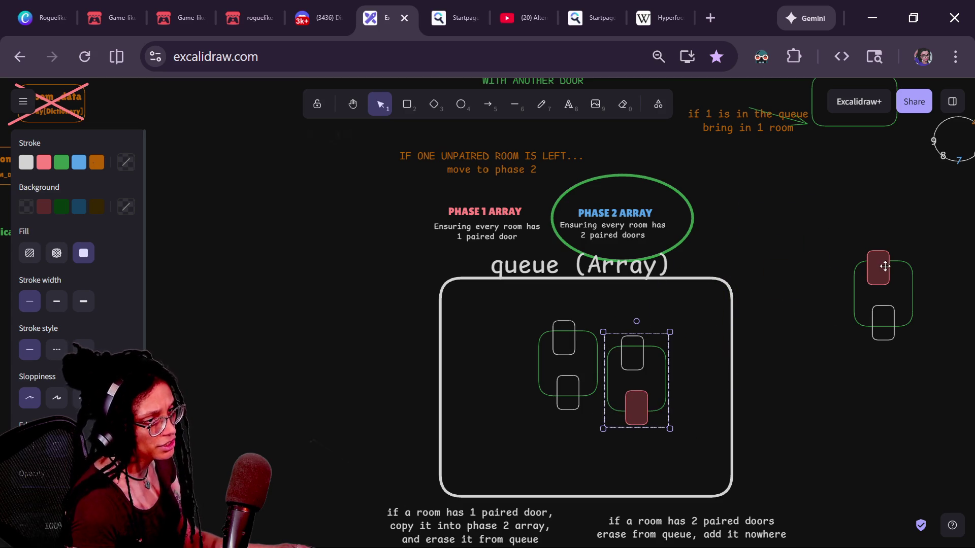
mouse_move(885, 266)
left_mouse_down()
mouse_move(723, 336)
mouse_move(855, 266)
left_mouse_up()
- Realign the white-door room's green outline and place the red-top-door room in the queue
left_click(565, 329)
mouse_move(566, 329)
left_mouse_down()
mouse_move(529, 318)
mouse_move(567, 337)
left_mouse_up()
left_click_drag(528, 310, 601, 461)
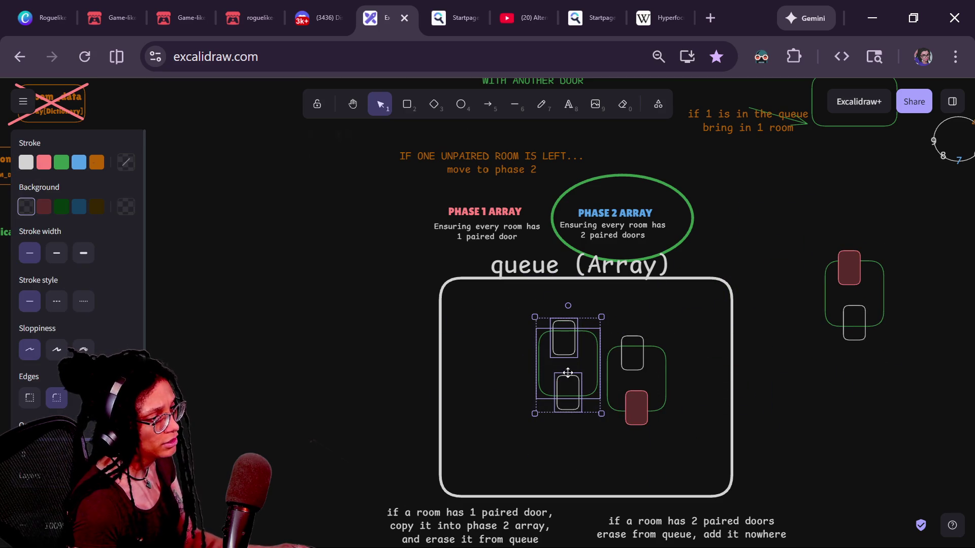
mouse_move(568, 373)
left_mouse_down()
mouse_move(508, 375)
mouse_move(525, 367)
left_mouse_up()
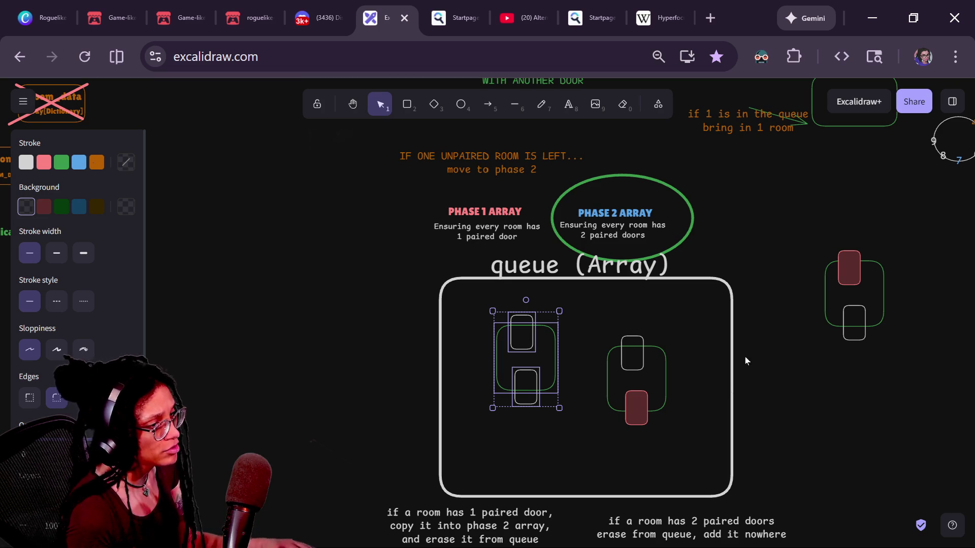
mouse_move(557, 346)
left_mouse_down()
mouse_move(482, 347)
mouse_move(558, 346)
mouse_move(764, 223)
mouse_move(499, 366)
left_mouse_up()
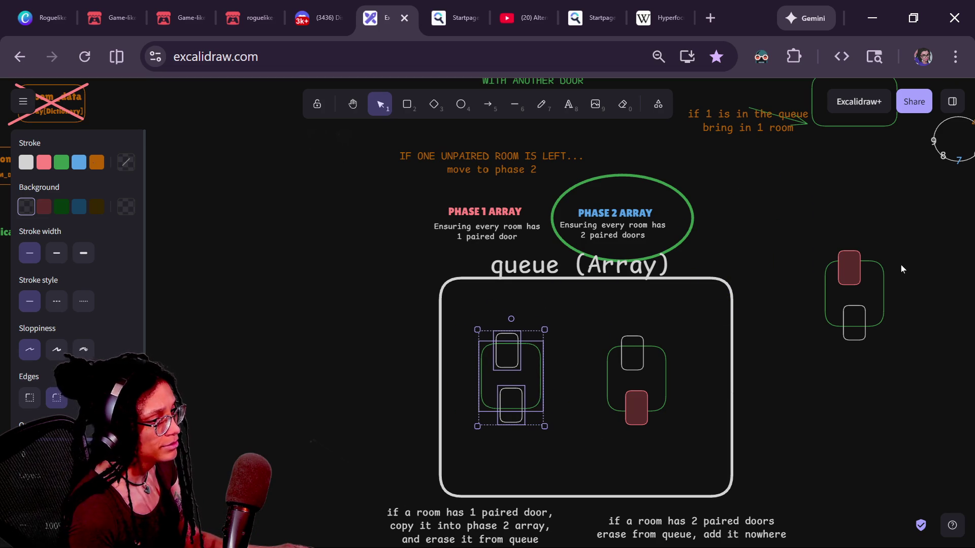
mouse_move(848, 273)
left_mouse_down()
mouse_move(607, 349)
mouse_move(688, 375)
left_mouse_up()
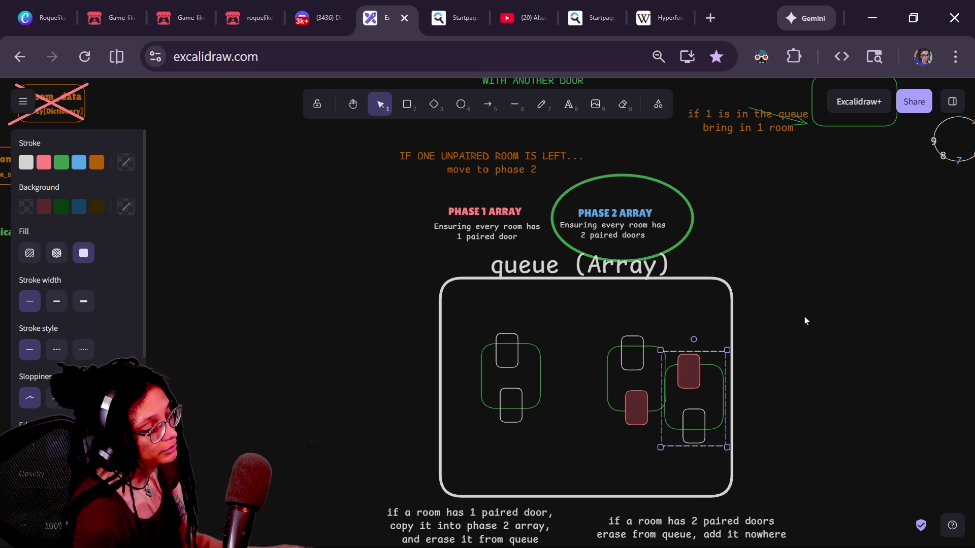
- Undo the last move and delete both red-door rooms, inside and outside the queue
key("ctrl+z")
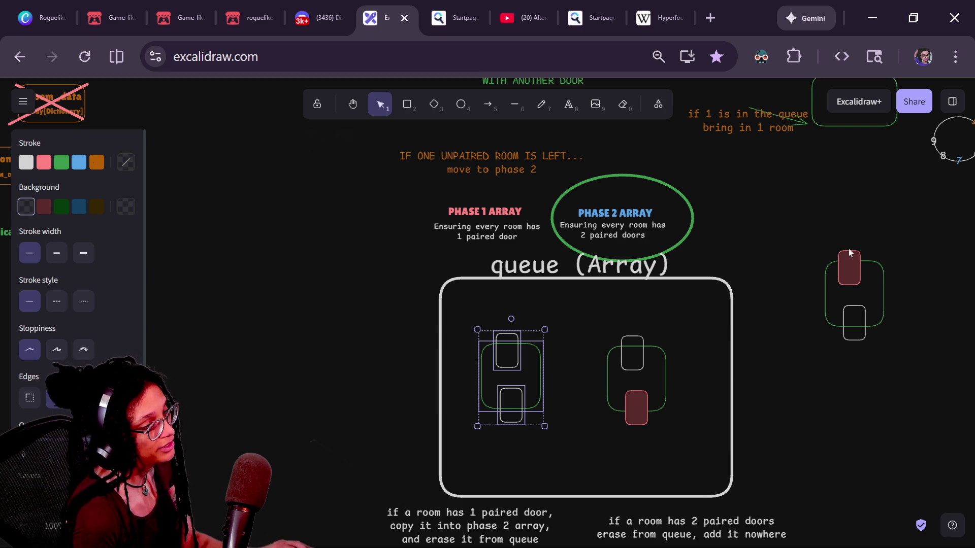
left_click(850, 254)
key("Delete")
left_click(640, 421)
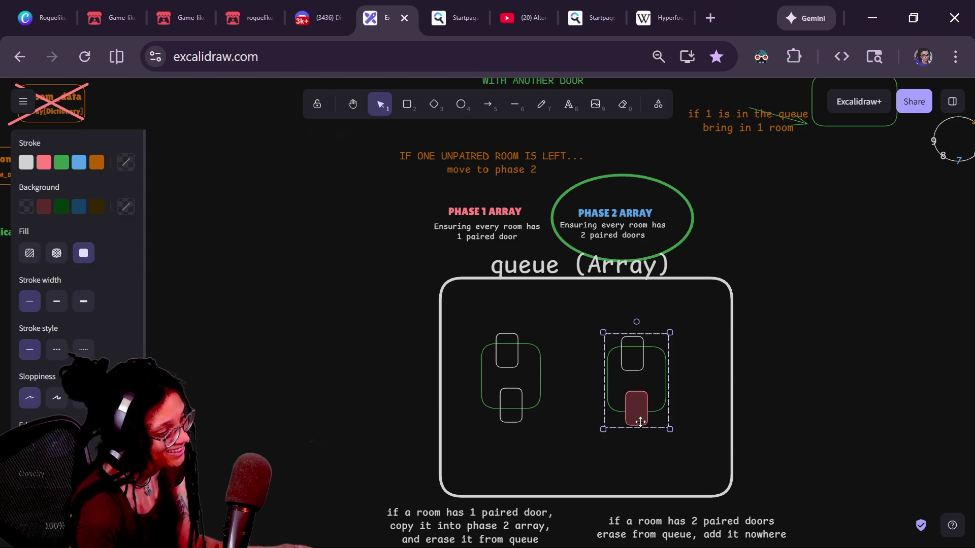
key("Delete")
- Move the plain room out of the queue to the left and place a test copy inside
left_click(482, 358)
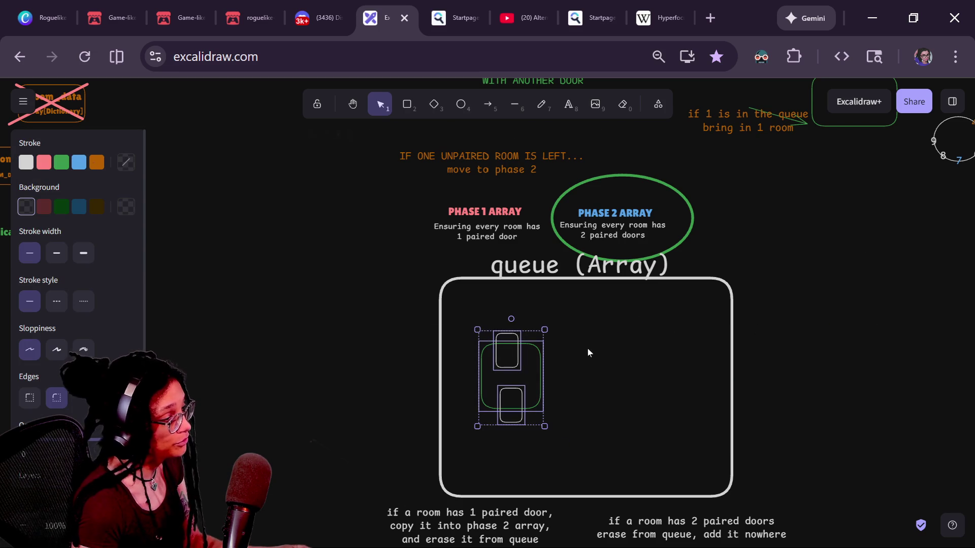
left_click_drag(522, 356, 329, 247)
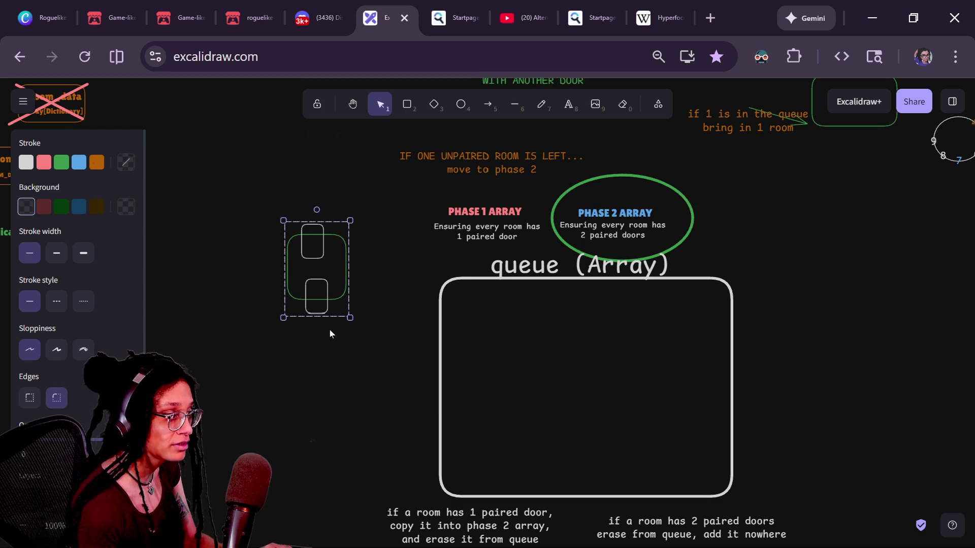
mouse_move(323, 292)
left_mouse_down("alt")
mouse_move(515, 402)
mouse_move(637, 406)
left_mouse_up("alt")
left_click(408, 428)
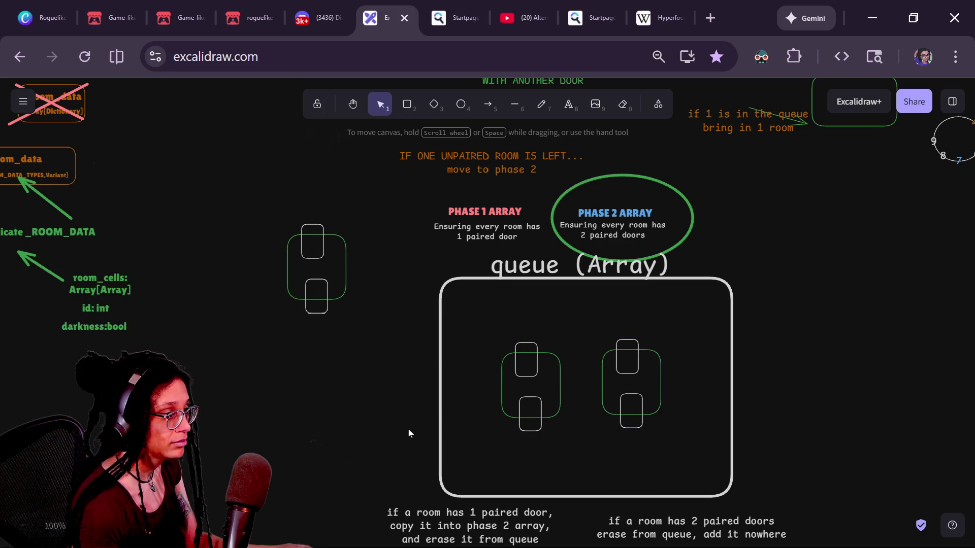
- Select the copied rooms in the queue and delete them
left_click(559, 355)
left_click(623, 342)
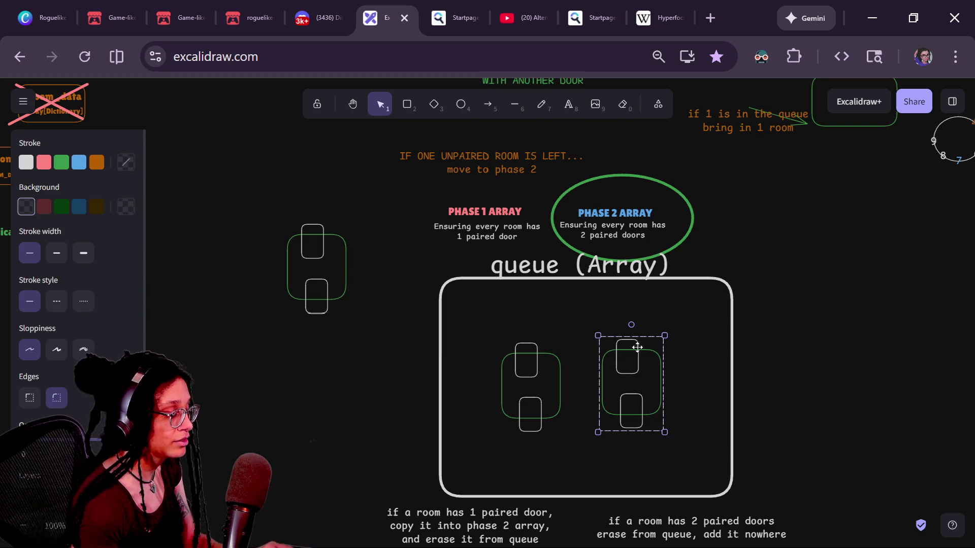
double_click(631, 348)
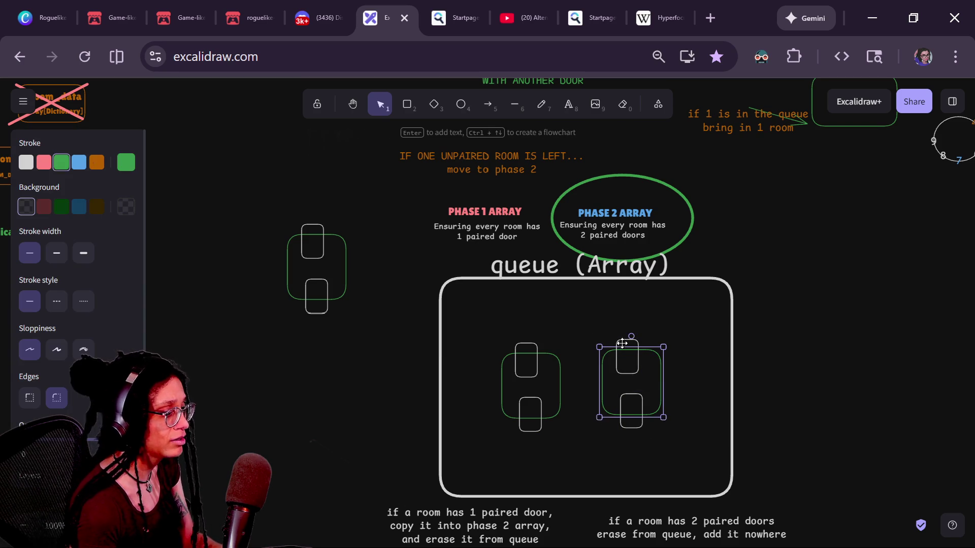
left_click(520, 350, "shift")
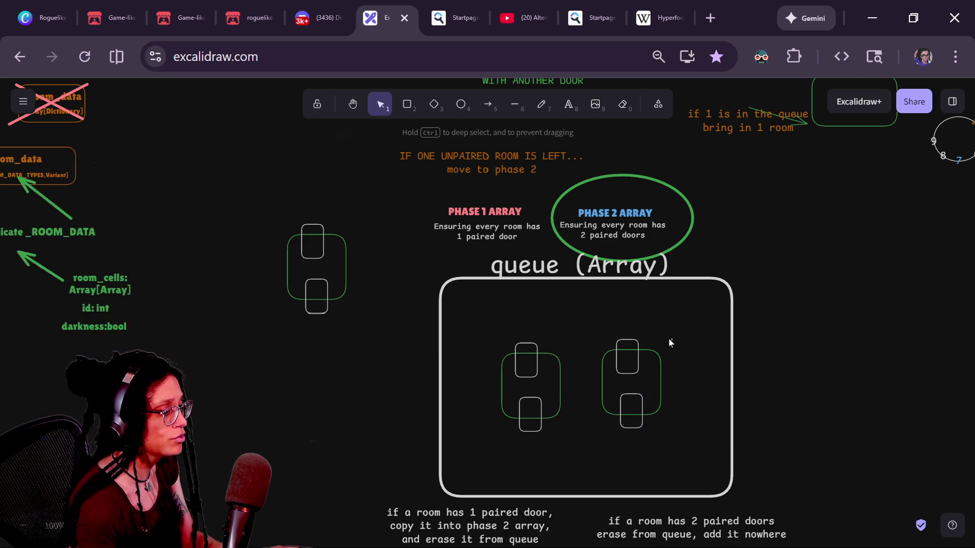
left_click_drag(669, 339, 472, 472)
key("Delete")
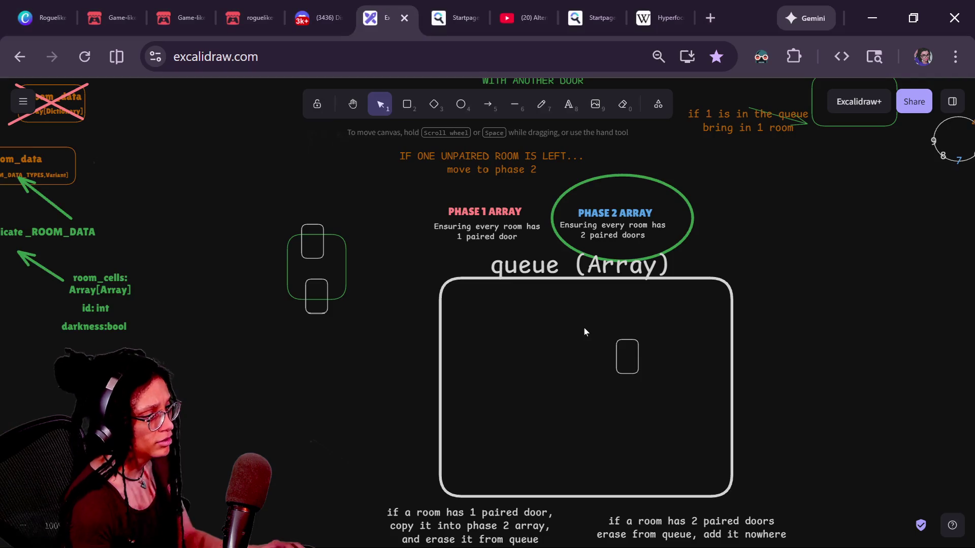
- Switch to the Godot managers script in the script editor
key("alt+Tab")
left_click(224, 358)
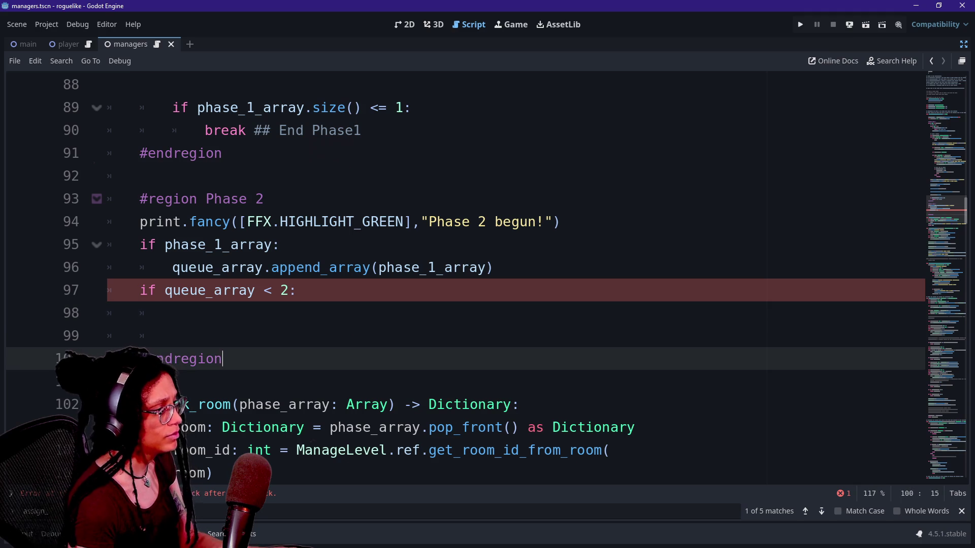
left_click(172, 313)
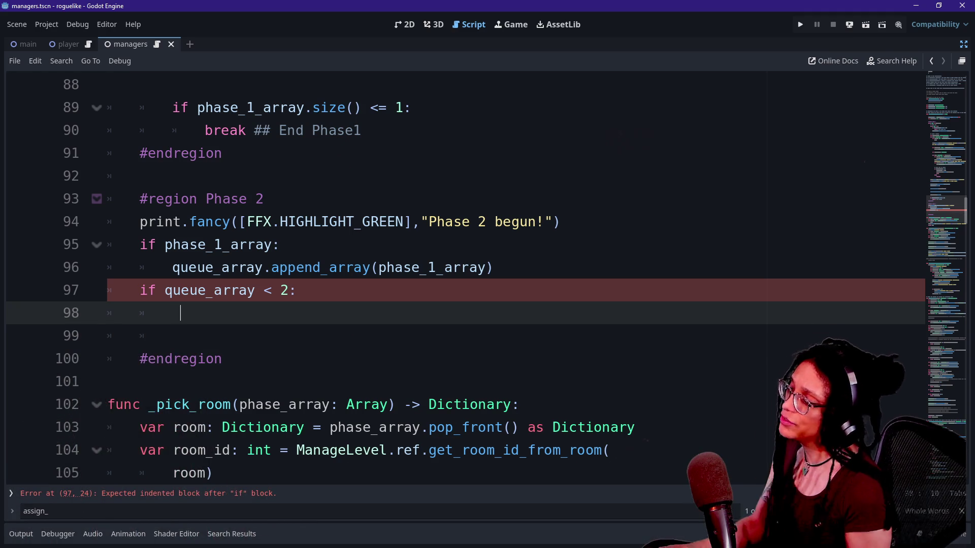
- Back in Excalidraw, draw an arrow rightward from the PHASE 2 ARRAY label
key("alt+Tab")
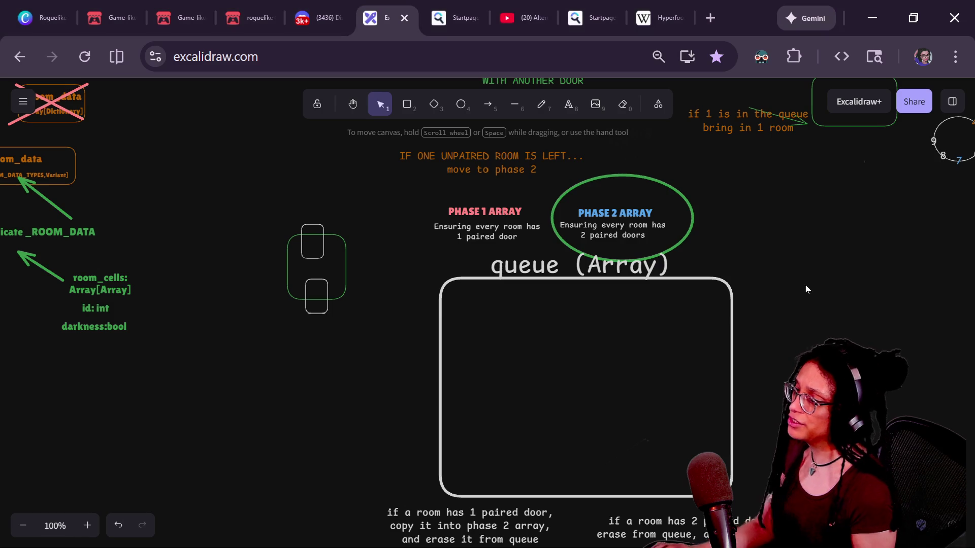
scroll(707, 309, "right", 3)
scroll(707, 309, "up", 4, "ctrl")
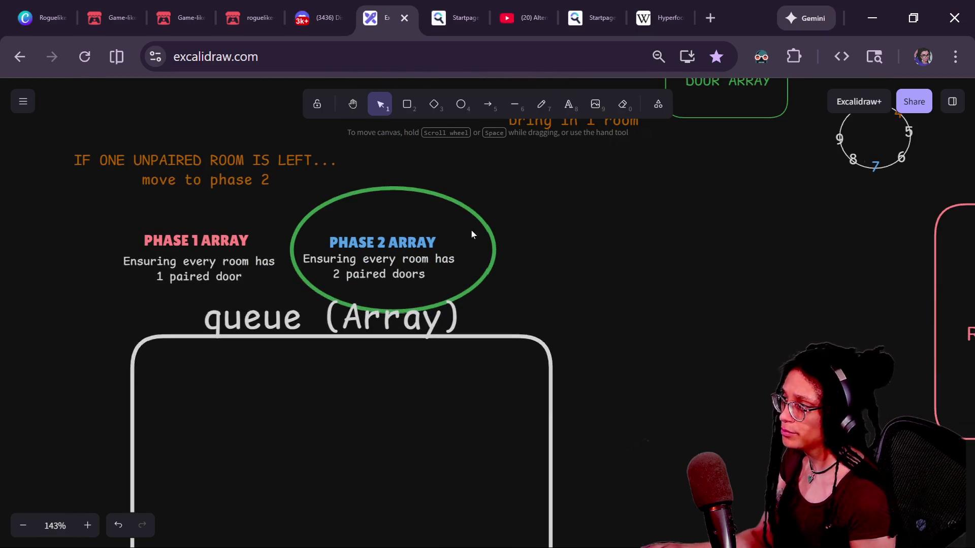
left_click(488, 104)
left_click_drag(441, 240, 585, 240)
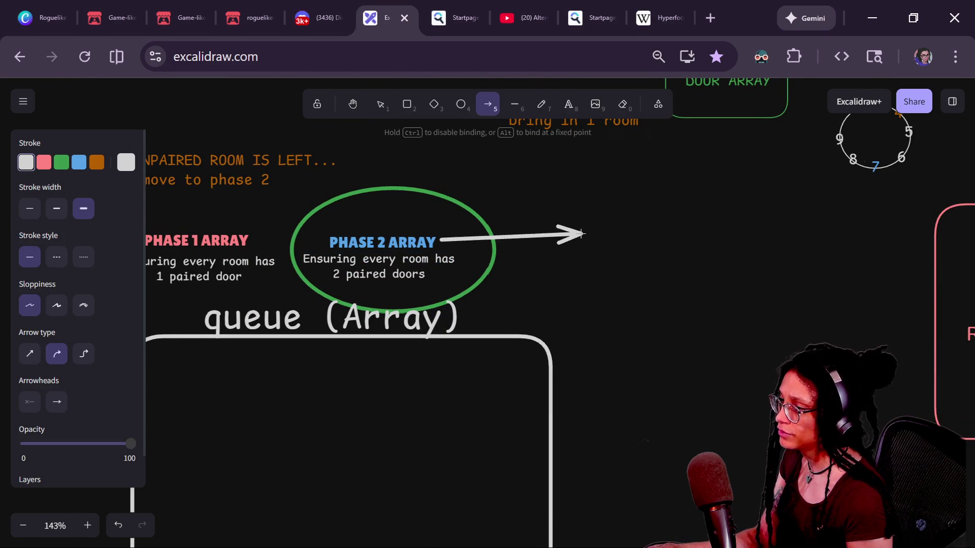
- Start a text box near the arrow's tip, then cancel it empty
left_click(507, 167)
left_click(569, 104)
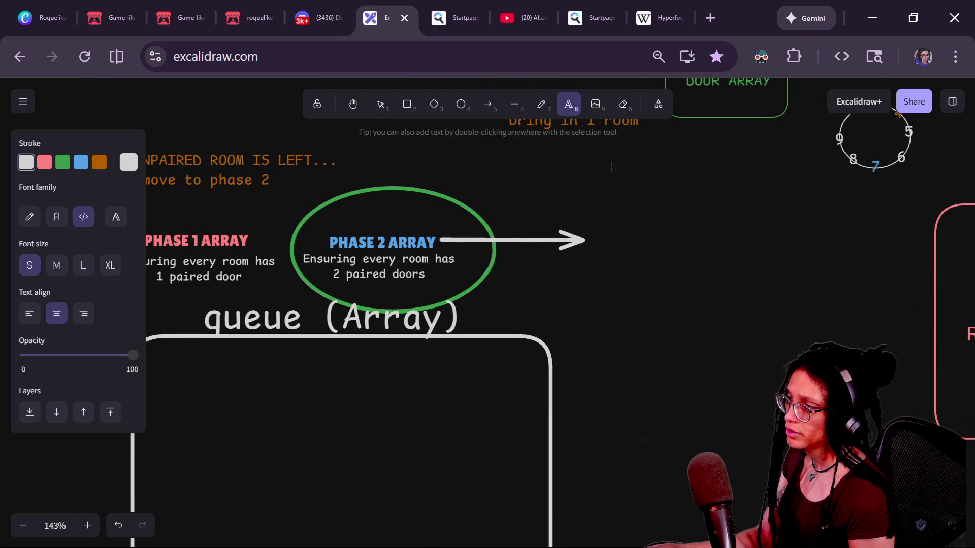
left_click_drag(624, 195, 688, 218)
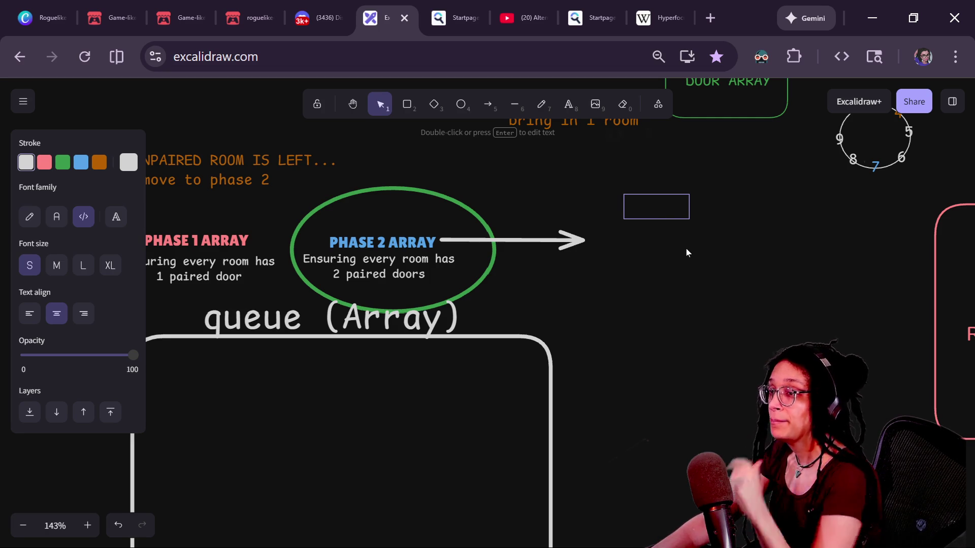
key("Escape")
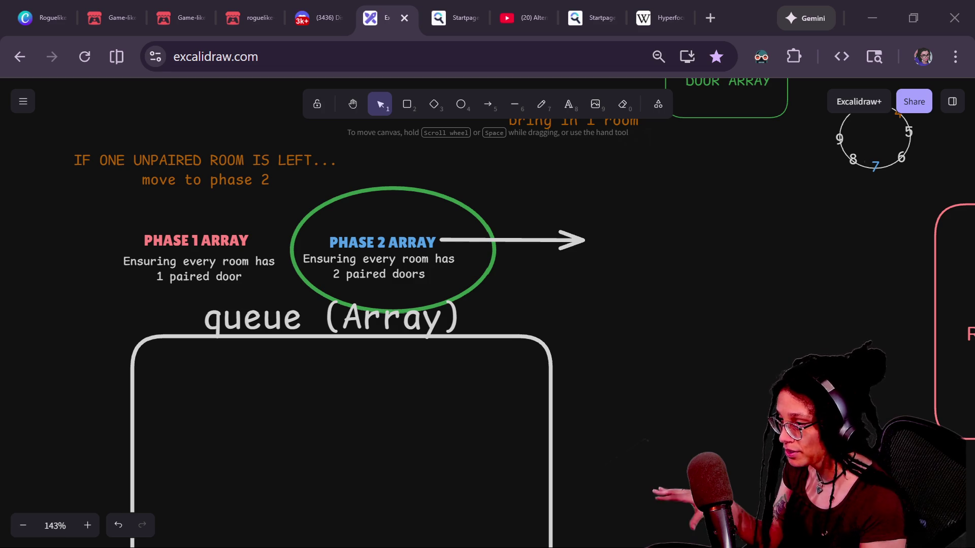
left_click(748, 234)
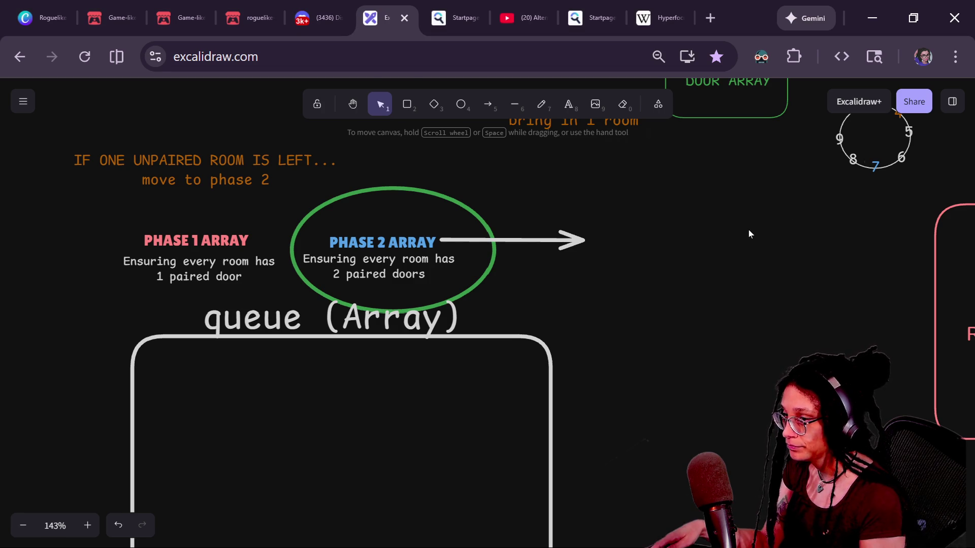
scroll(748, 234, "down", 5)
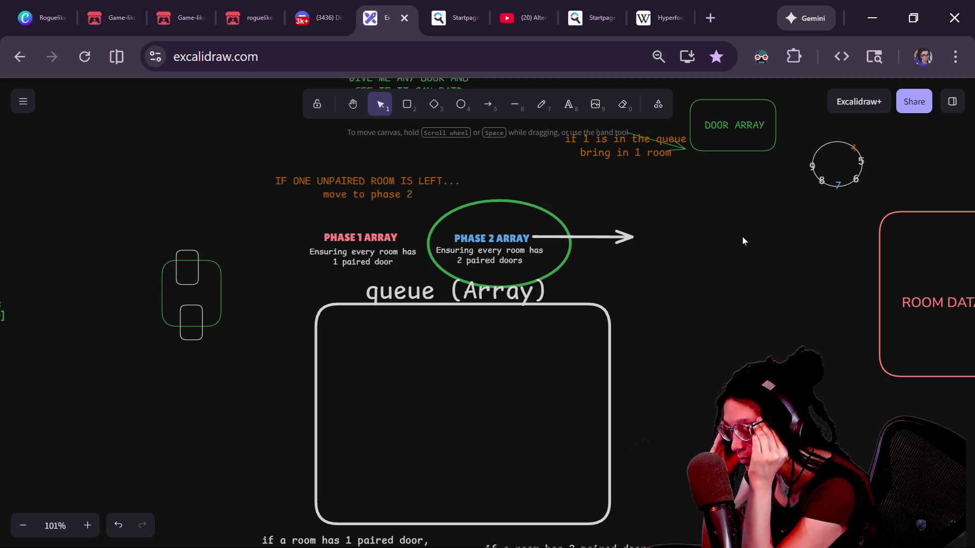
- Shift the room outside the queue slightly right and duplicate it into a diagonal stack of copies
left_click(163, 285)
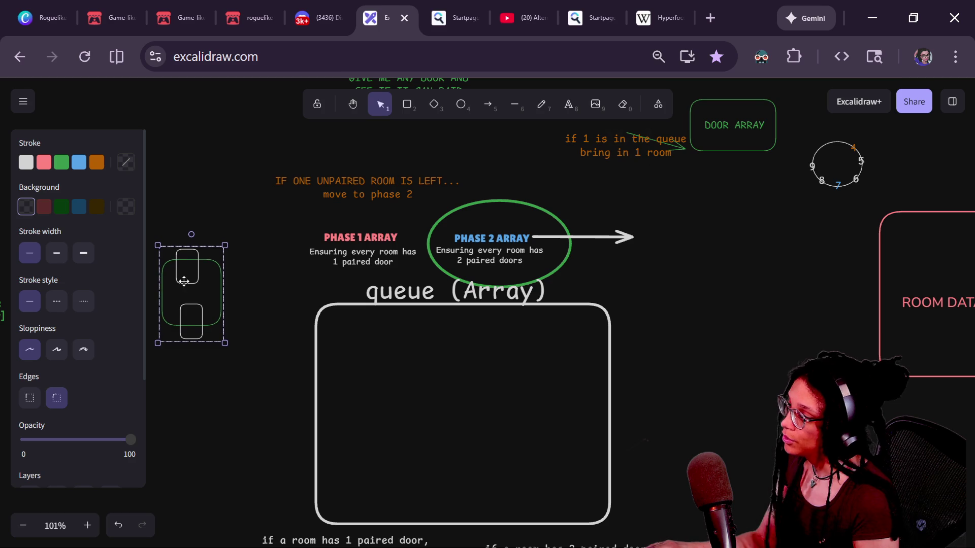
left_click_drag(185, 279, 238, 283)
left_click(236, 279)
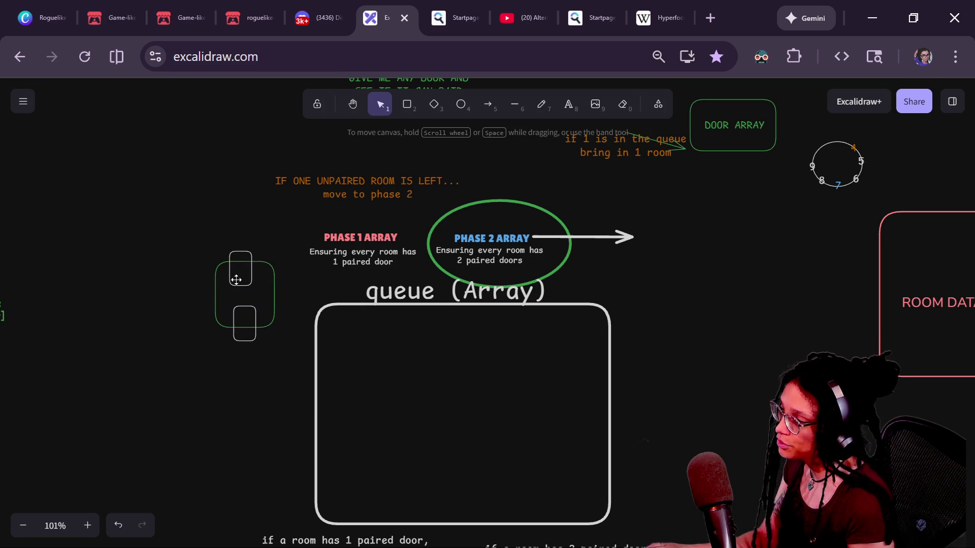
left_click_drag(168, 228, 282, 353)
left_click(283, 353)
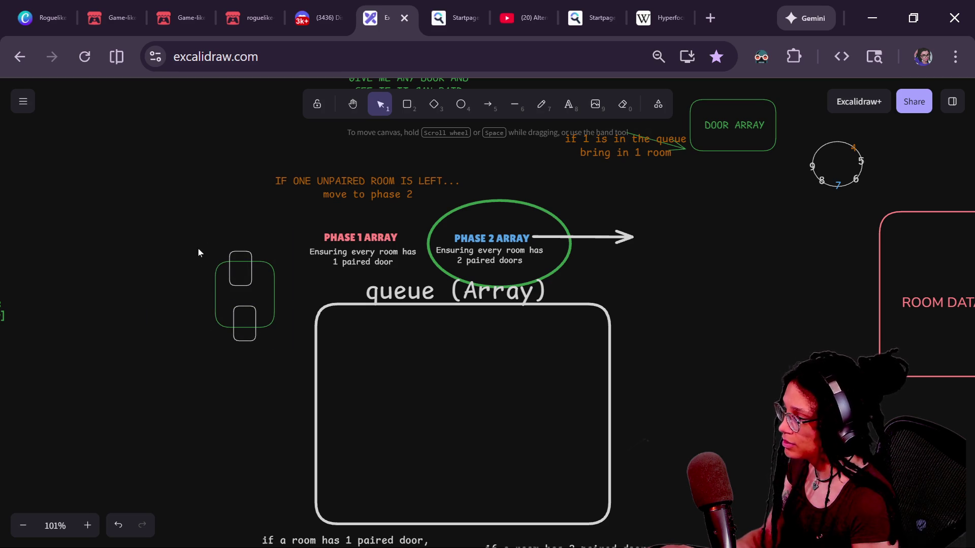
left_click_drag(169, 211, 297, 364)
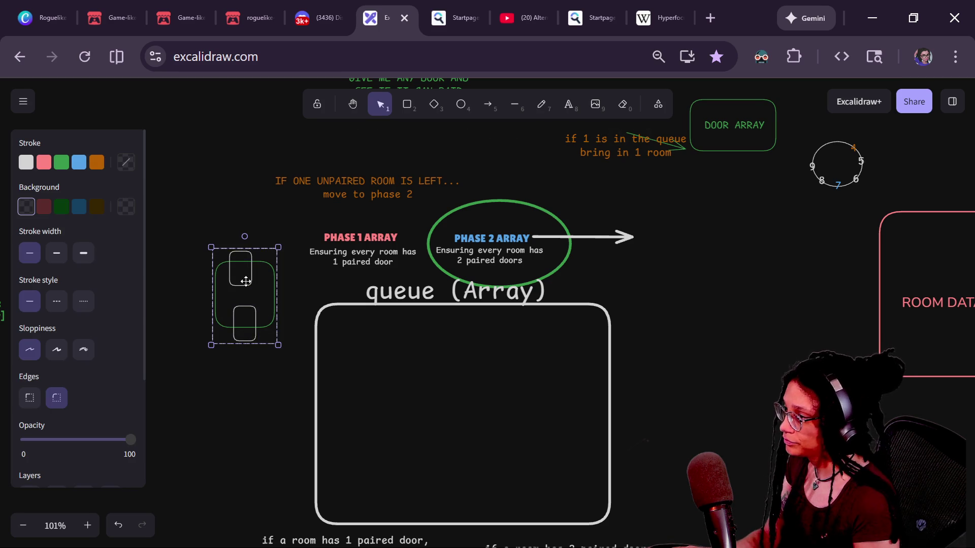
key("ctrl+d")
key("ctrl+d")
key("ctrl+d")
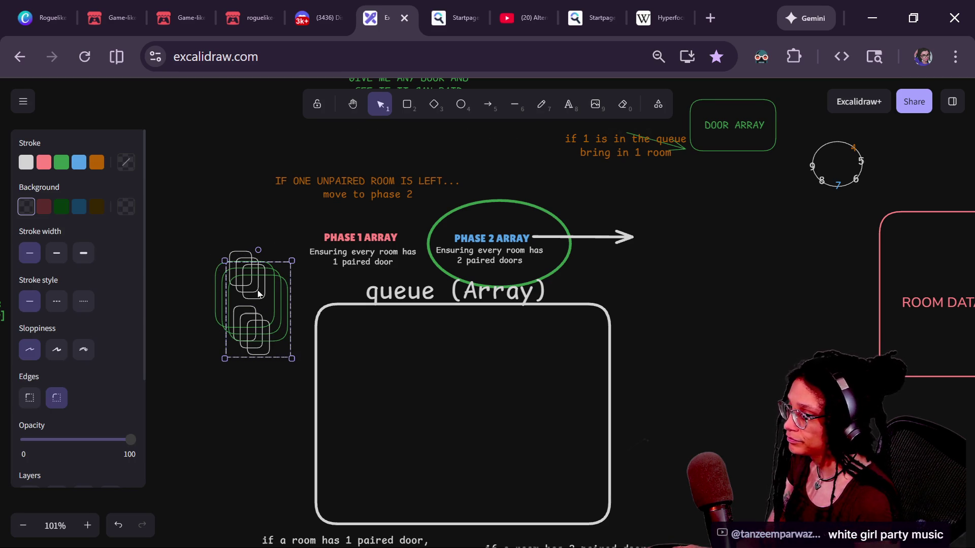
key("ctrl+d")
key("ctrl+d")
mouse_move(220, 233)
left_mouse_down()
mouse_move(209, 200)
mouse_move(214, 261)
left_mouse_up()
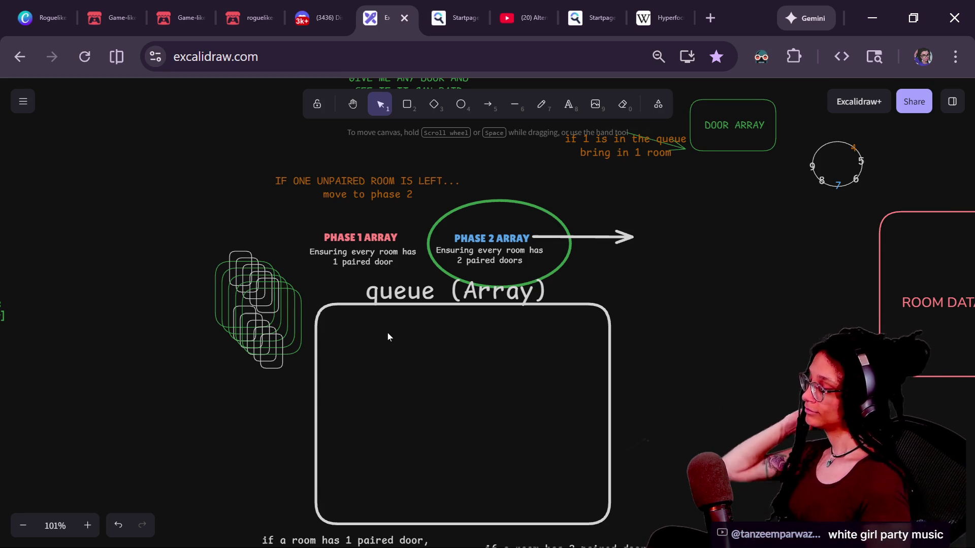
- Move two rooms from the stack side by side into the queue box
left_click(274, 309)
mouse_move(275, 309)
left_mouse_down()
mouse_move(442, 357)
mouse_move(447, 396)
left_mouse_up()
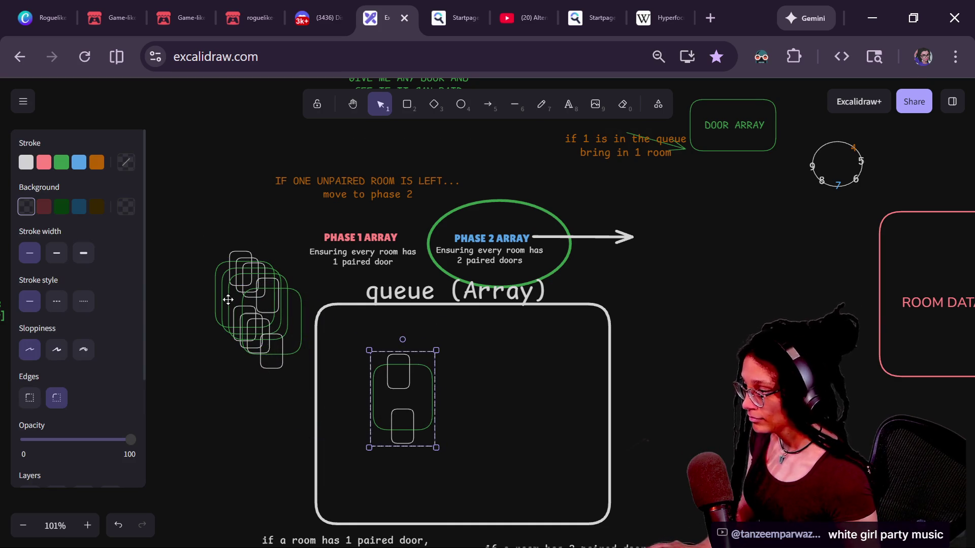
mouse_move(249, 291)
left_mouse_down()
mouse_move(428, 391)
mouse_move(497, 373)
left_mouse_up()
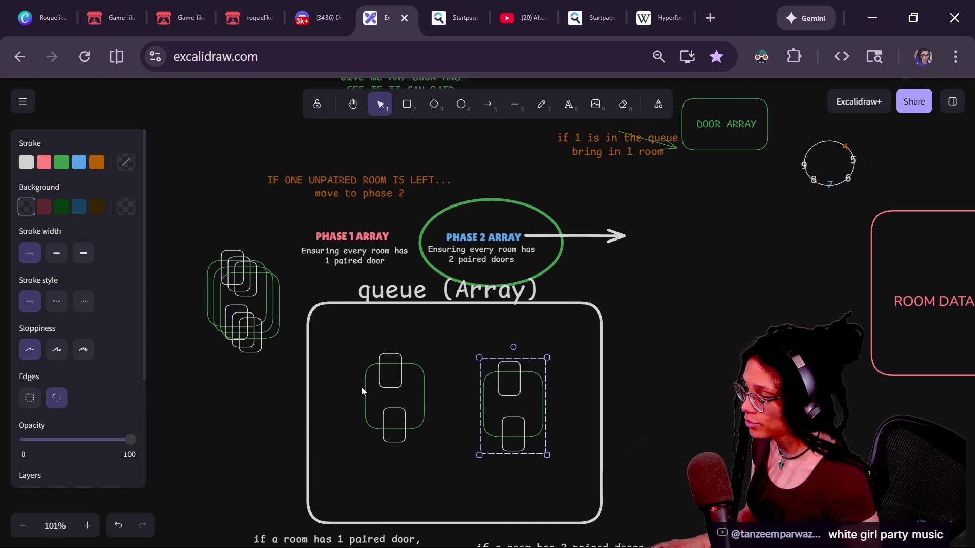
scroll(375, 375, "up", 5, "ctrl")
scroll(379, 371, "down", 1)
left_click(383, 355)
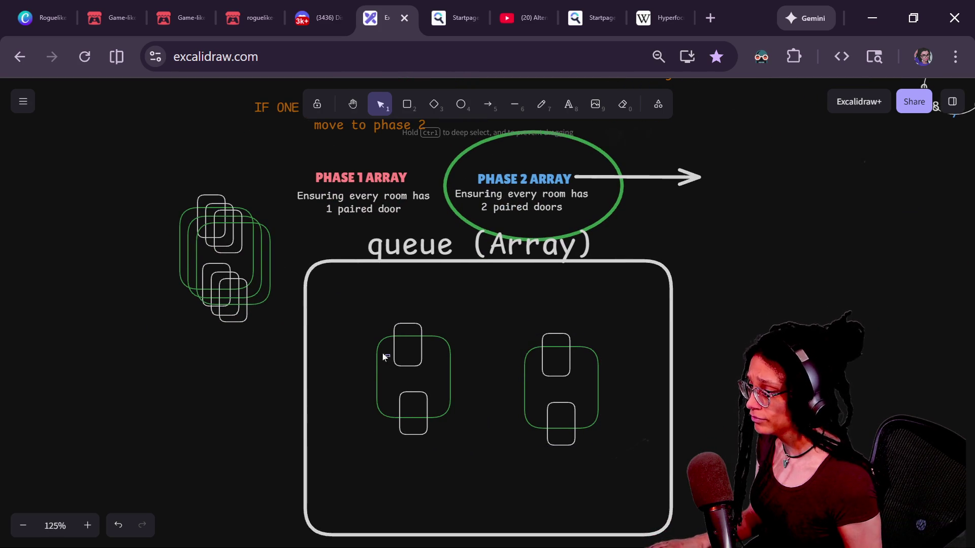
- Give the right room's top door and left room's bottom door pink outlines and dark red fill
left_click_drag(565, 351, 526, 321)
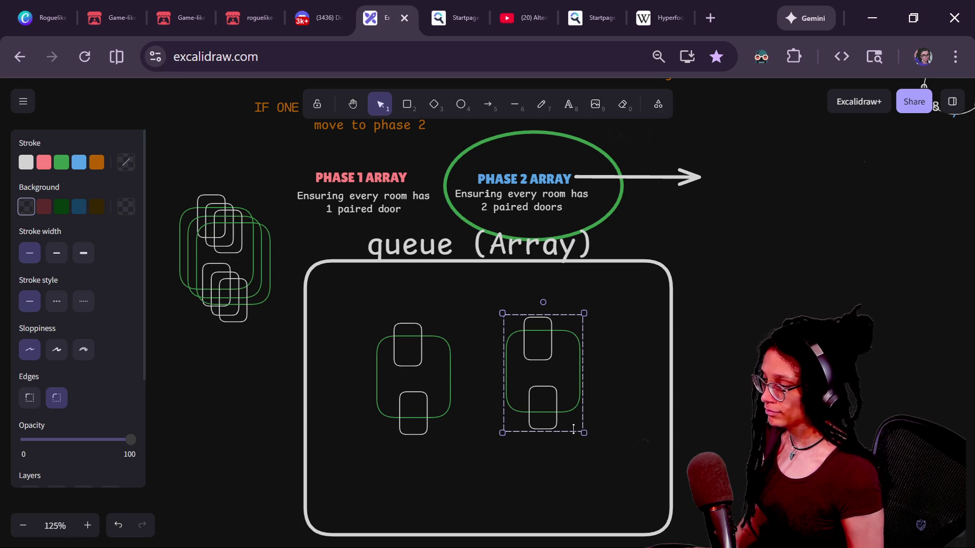
left_click(632, 384)
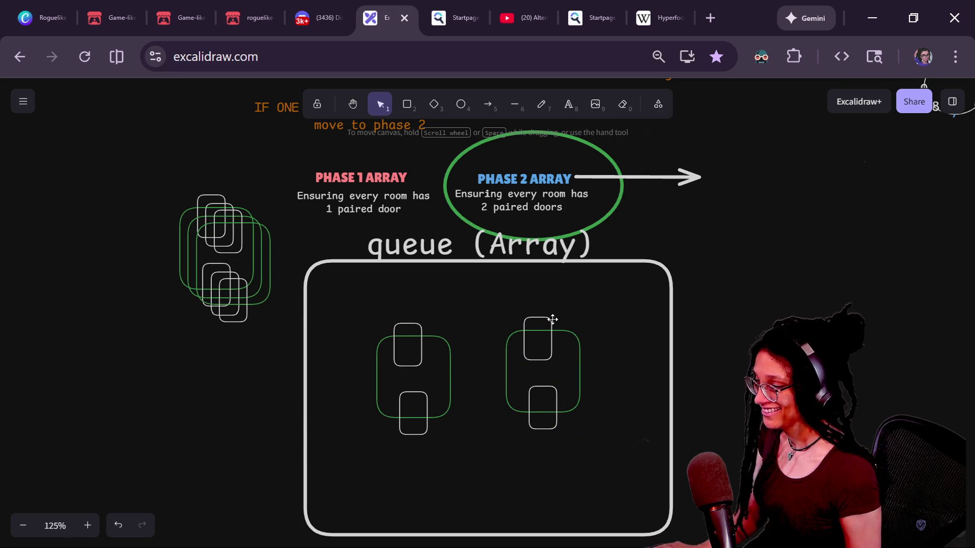
left_click(436, 339)
left_click(572, 330)
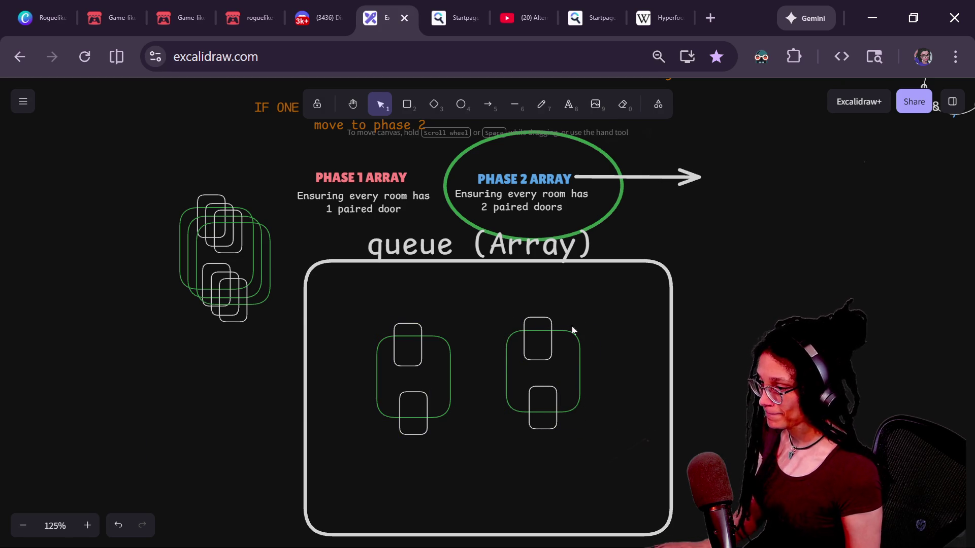
left_click(553, 318, "ctrl")
left_click(429, 409, "ctrl+shift")
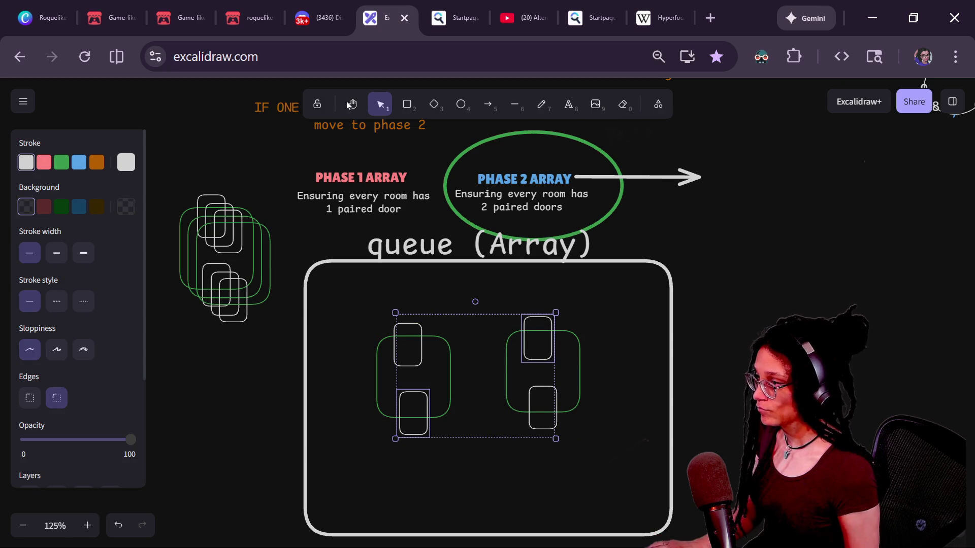
left_click(45, 163)
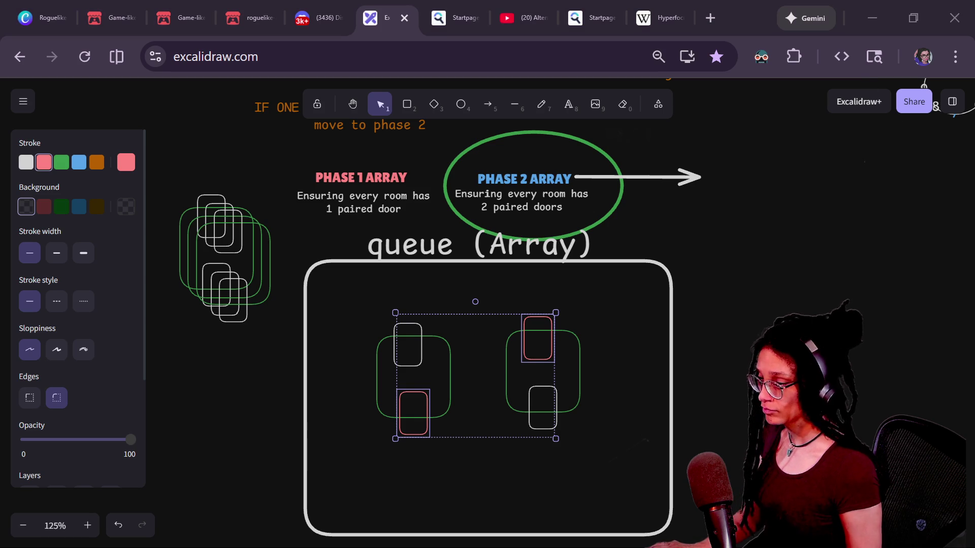
left_click(43, 206)
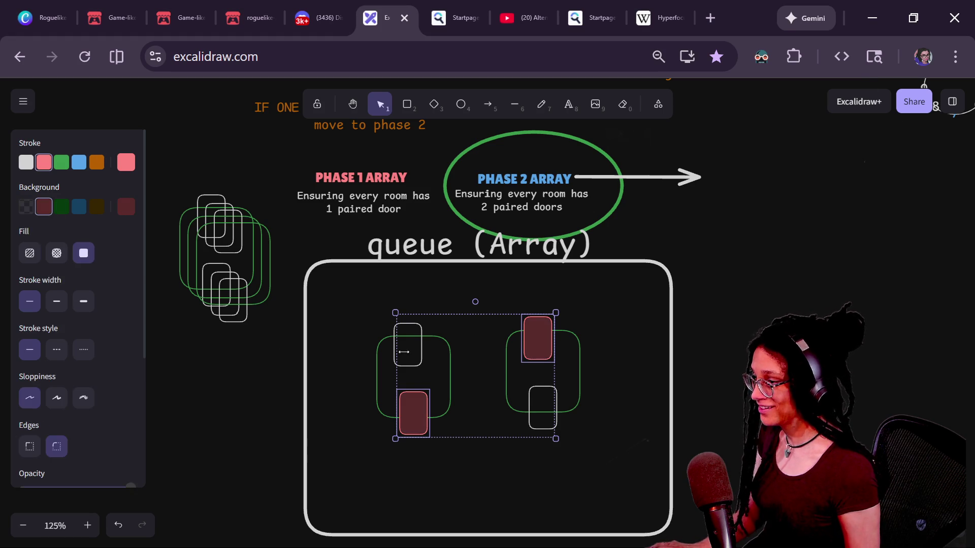
- Move the red-door room pair out of the queue to the upper right
left_click(361, 300)
left_click_drag(491, 288, 614, 534)
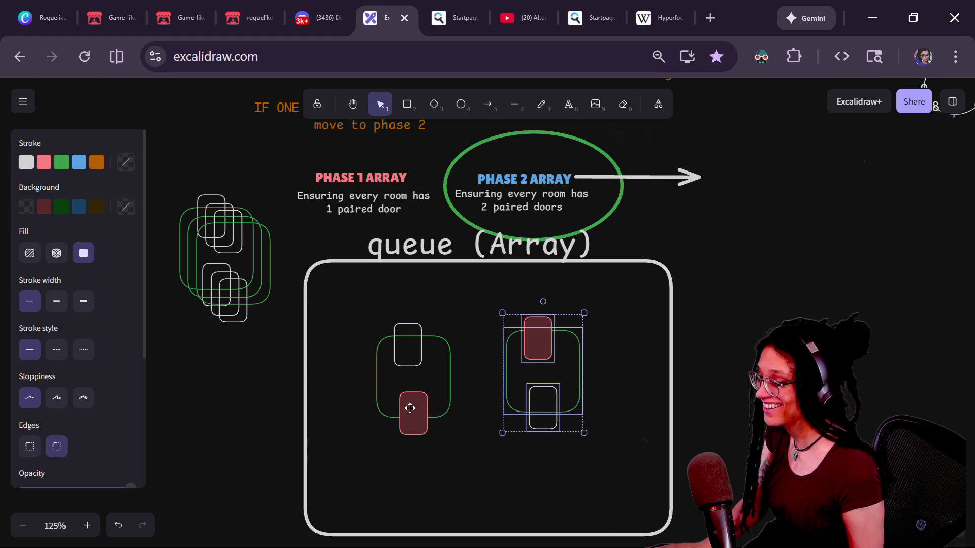
left_click_drag(349, 283, 475, 480)
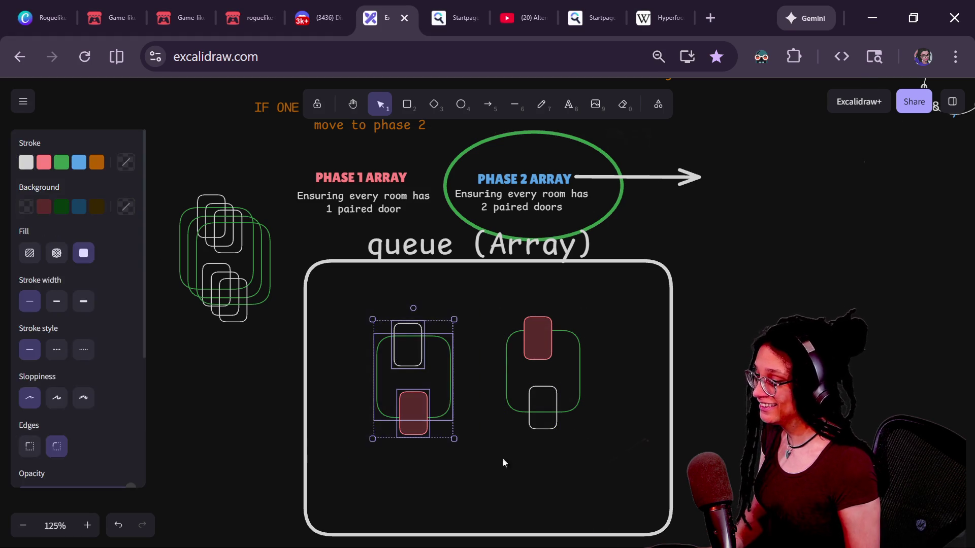
left_click(503, 461)
mouse_move(534, 347)
left_mouse_down()
mouse_move(463, 333)
mouse_move(531, 333)
mouse_move(531, 344)
mouse_move(813, 243)
mouse_move(785, 225)
left_mouse_up()
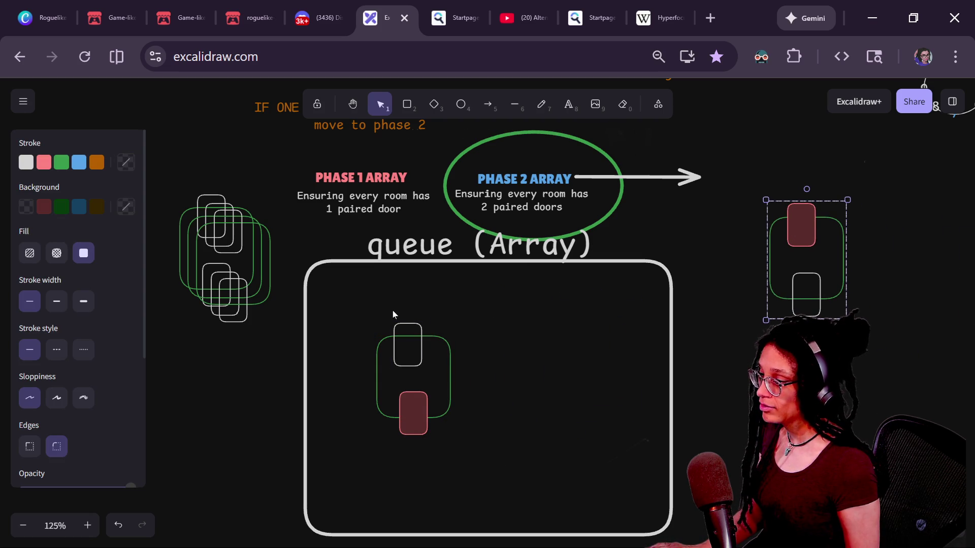
left_click_drag(346, 317, 496, 487)
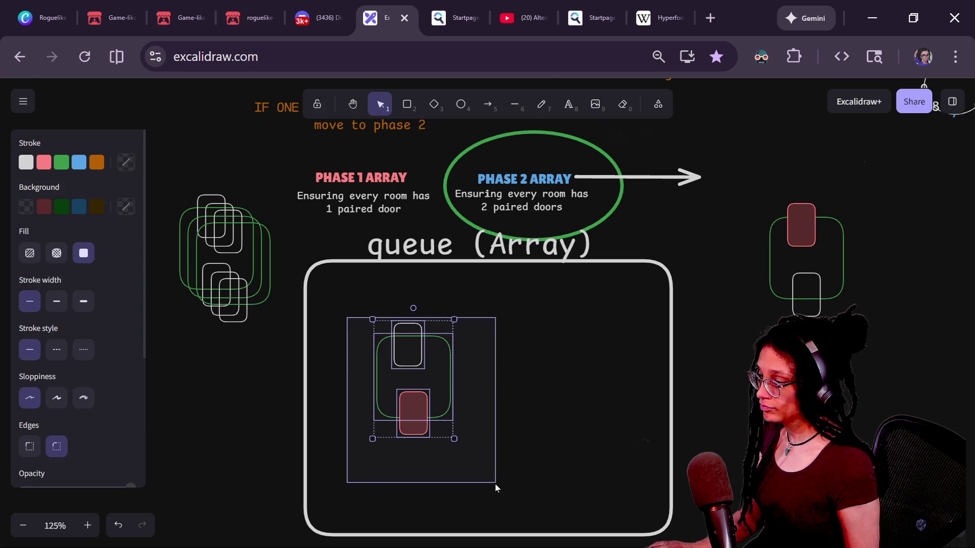
mouse_move(437, 374)
left_mouse_down()
mouse_move(715, 267)
mouse_move(902, 274)
mouse_move(920, 248)
left_mouse_up()
- Place a copy of the room pair in the queue and give its top door a blue outline
mouse_move(253, 235)
left_mouse_down()
mouse_move(462, 382)
mouse_move(478, 357)
left_mouse_up()
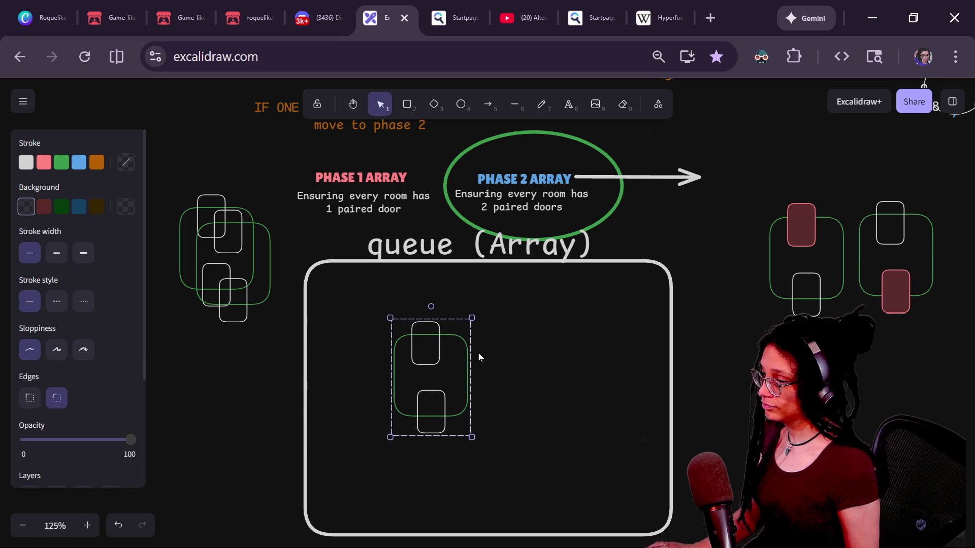
left_click(346, 372)
left_click(420, 336)
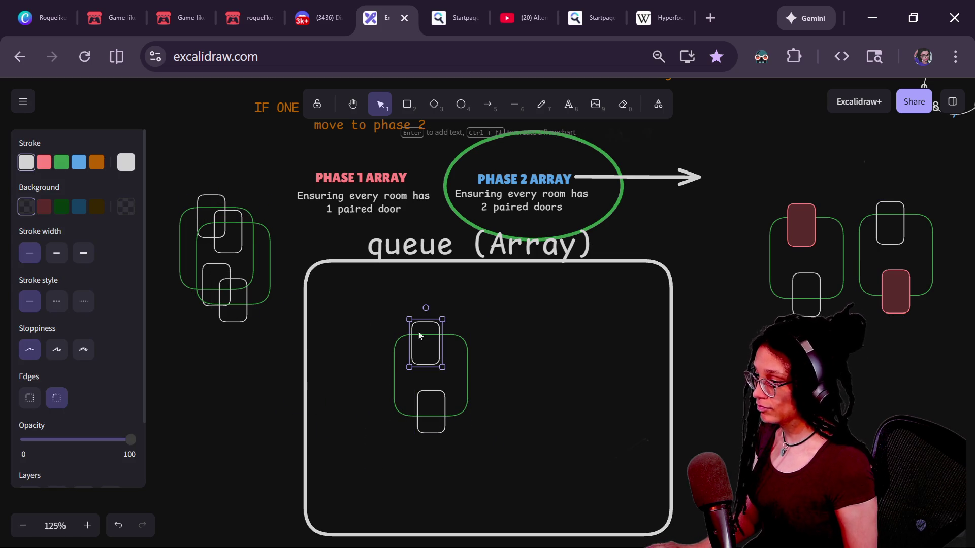
left_click(76, 164)
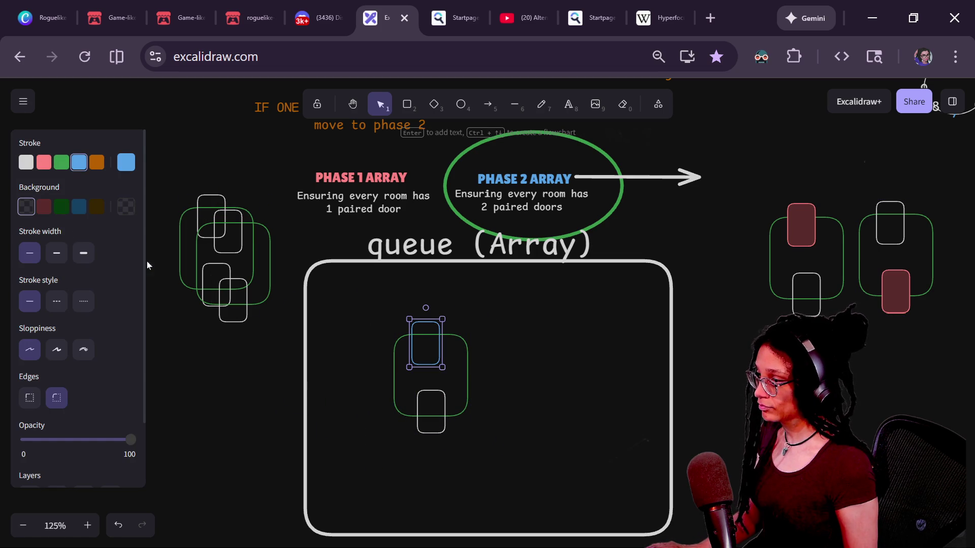
- Add another room copy, make both top doors solid dark blue, and move that pair right
mouse_move(227, 229)
left_mouse_down()
mouse_move(513, 328)
mouse_move(548, 356)
left_mouse_up()
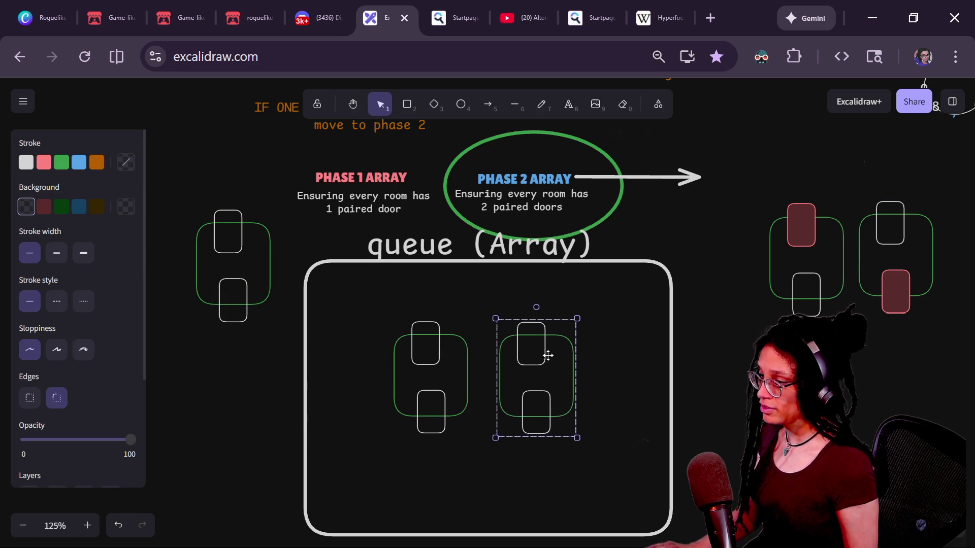
left_click(424, 328)
left_click(426, 330)
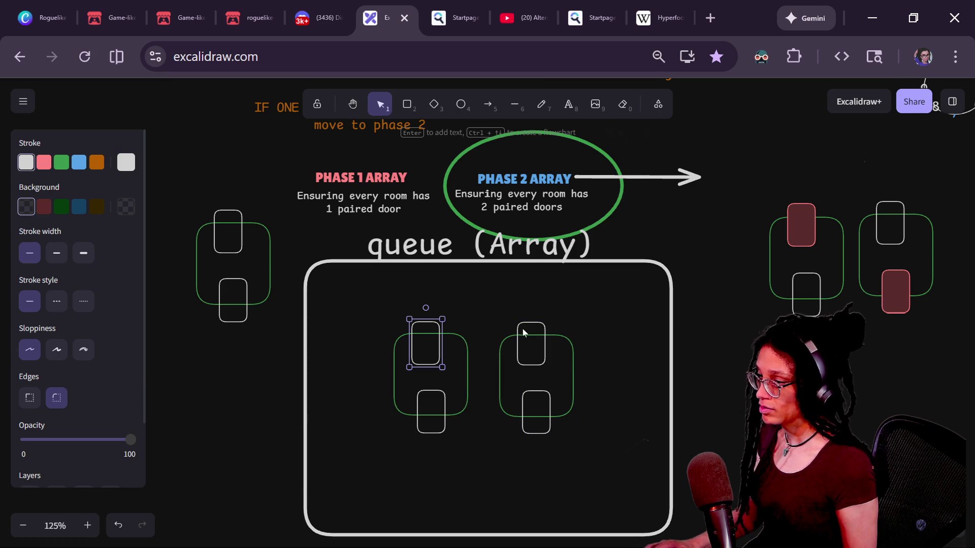
left_click(541, 333, "shift")
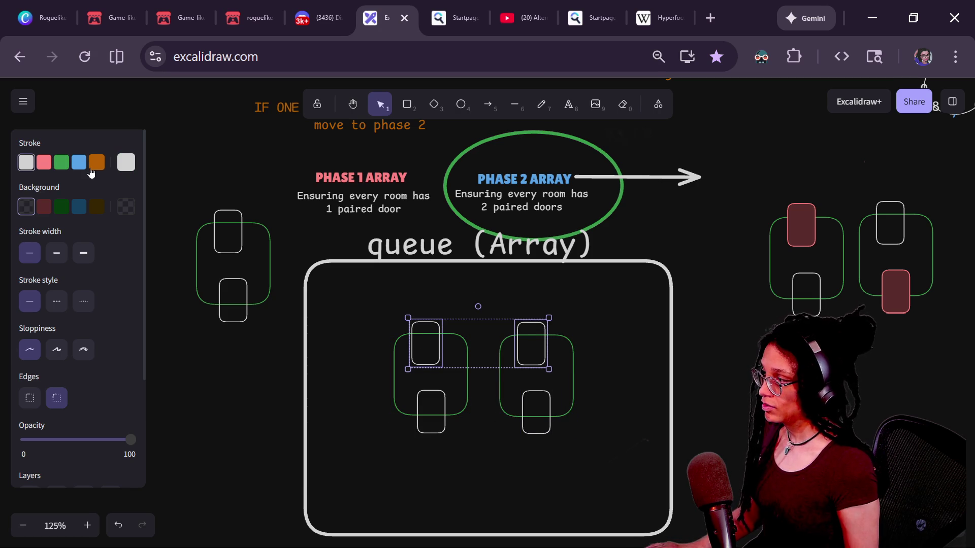
left_click(79, 162)
left_click(79, 206)
left_click(367, 294)
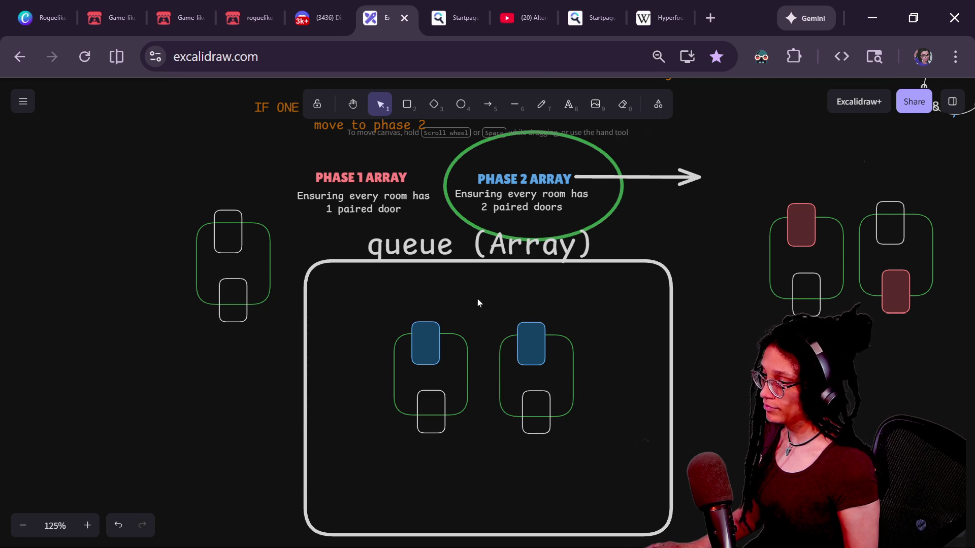
left_click_drag(477, 303, 643, 511)
mouse_move(568, 389)
left_mouse_down()
mouse_move(711, 290)
mouse_move(850, 389)
left_mouse_up()
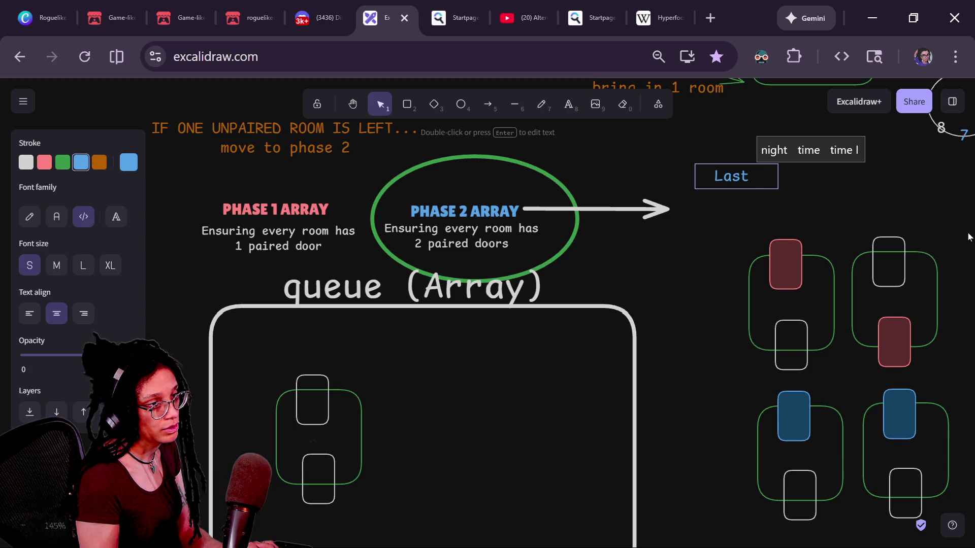
- Edit the label text to read last_, then switch back to the Godot script editor
key("BackSpace")
key("BackSpace")
key("BackSpace")
type("l")
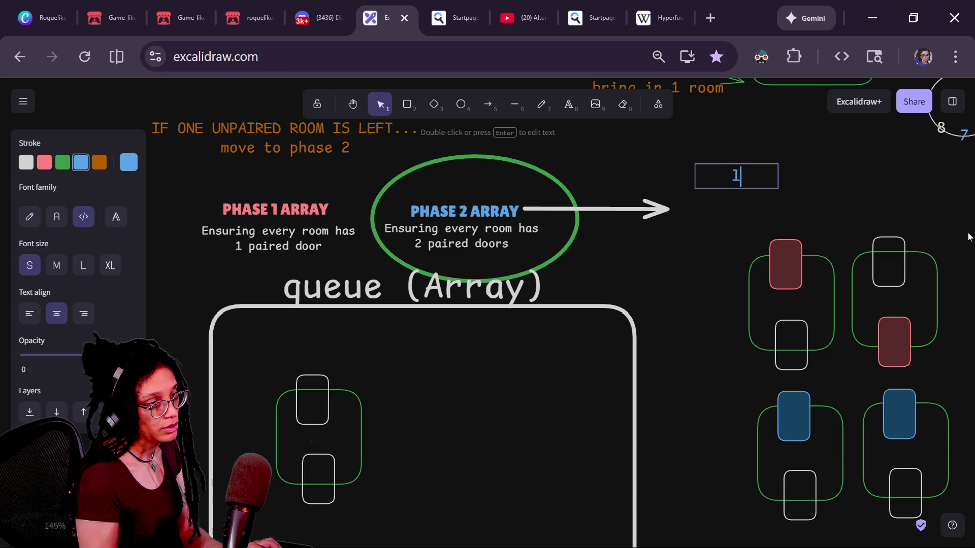
type("ast_d")
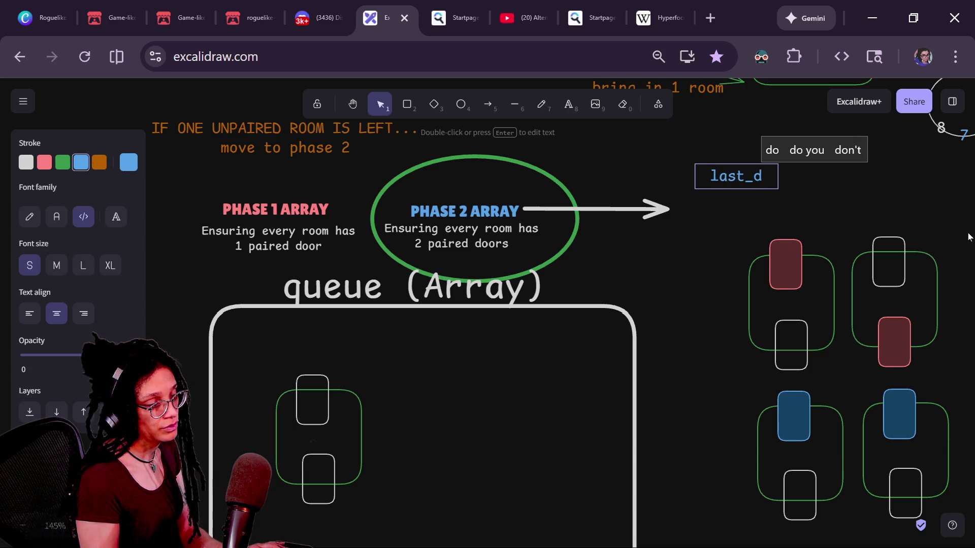
key("BackSpace")
type("room")
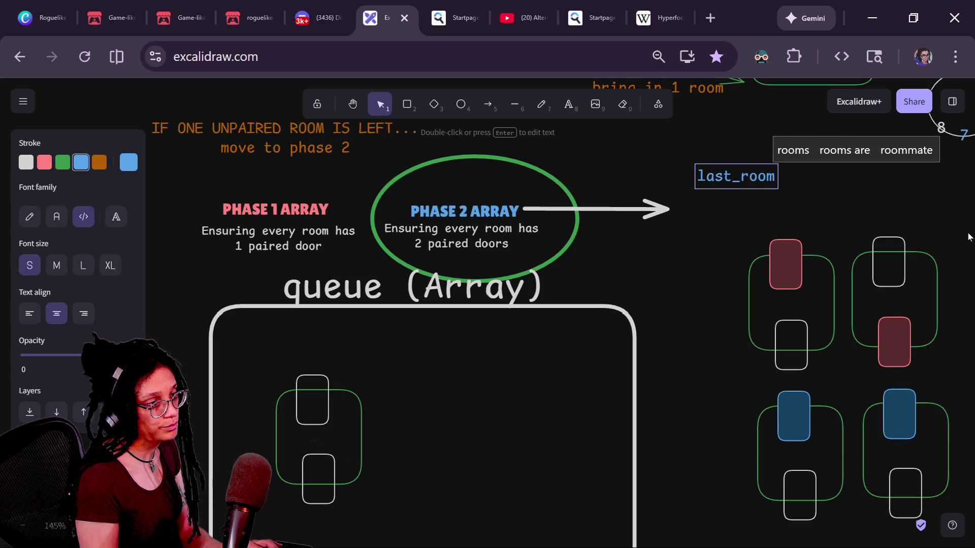
key("BackSpace")
key("BackSpace")
key("BackSpace")
type("do")
key("BackSpace")
key("BackSpace")
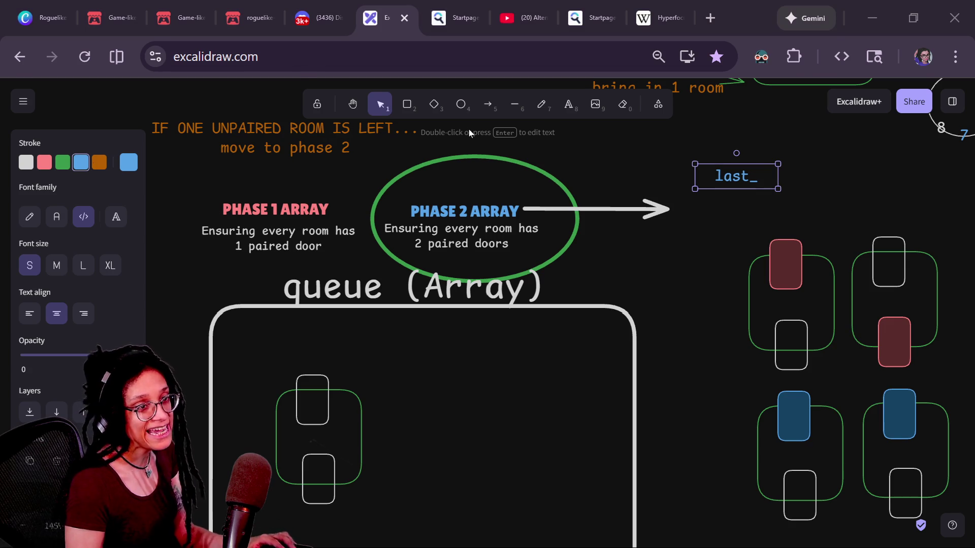
key("alt+Tab")
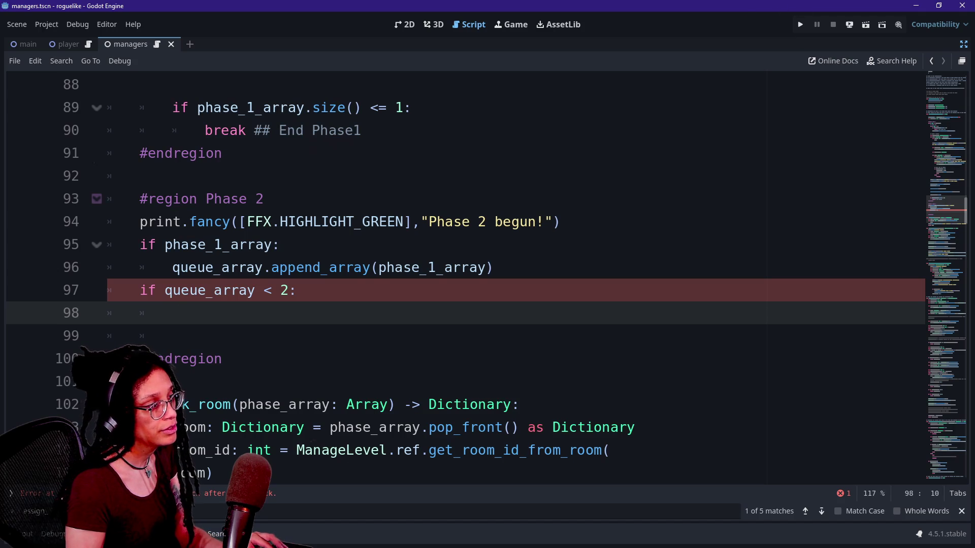
- Comment out Phase 2 lines 95–99, run the project, and restart to regenerate the level
left_click_drag(175, 335, 282, 244)
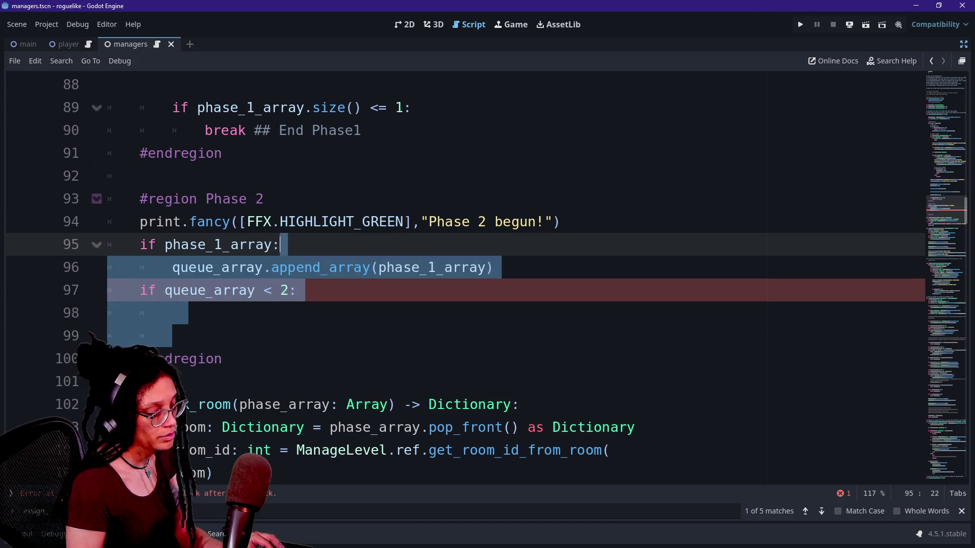
key("ctrl+k")
left_click(807, 24)
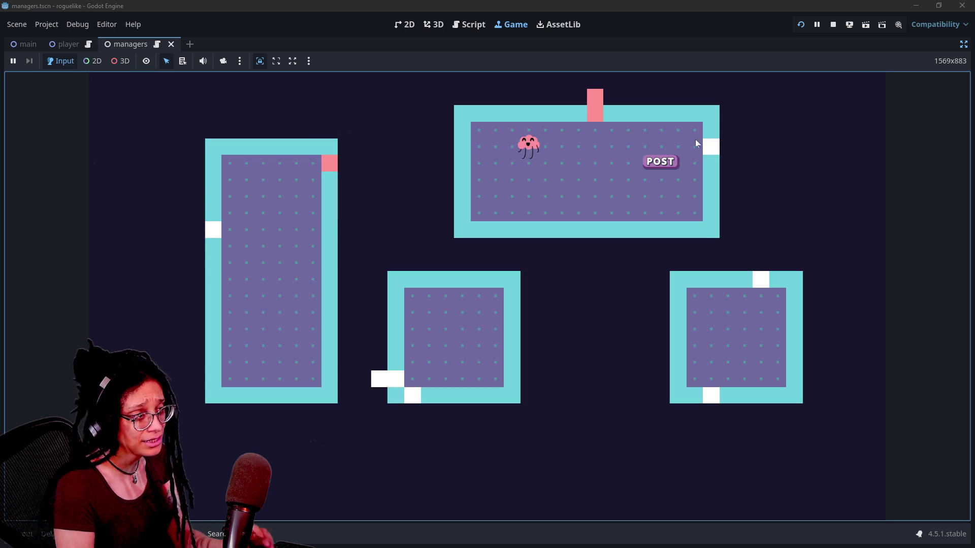
mouse_move(512, 205)
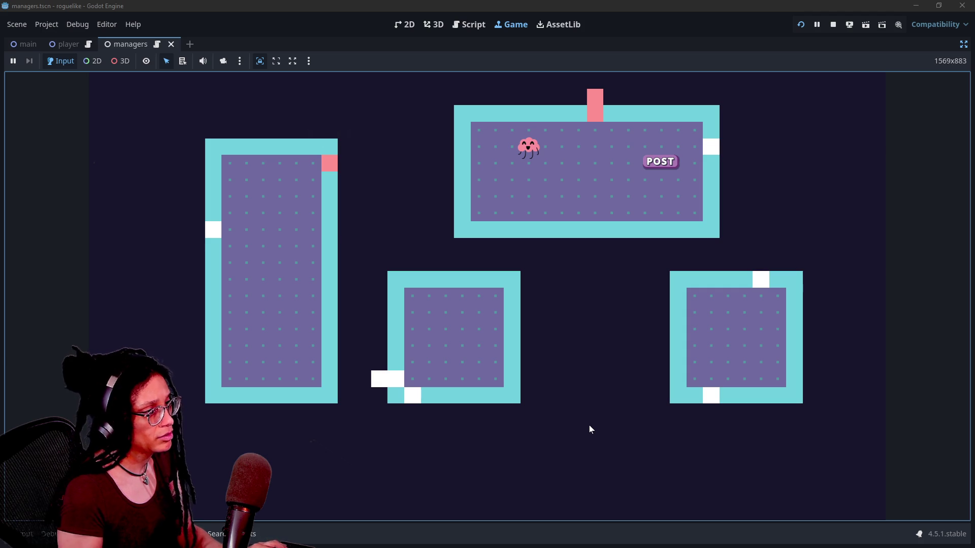
left_click(401, 382)
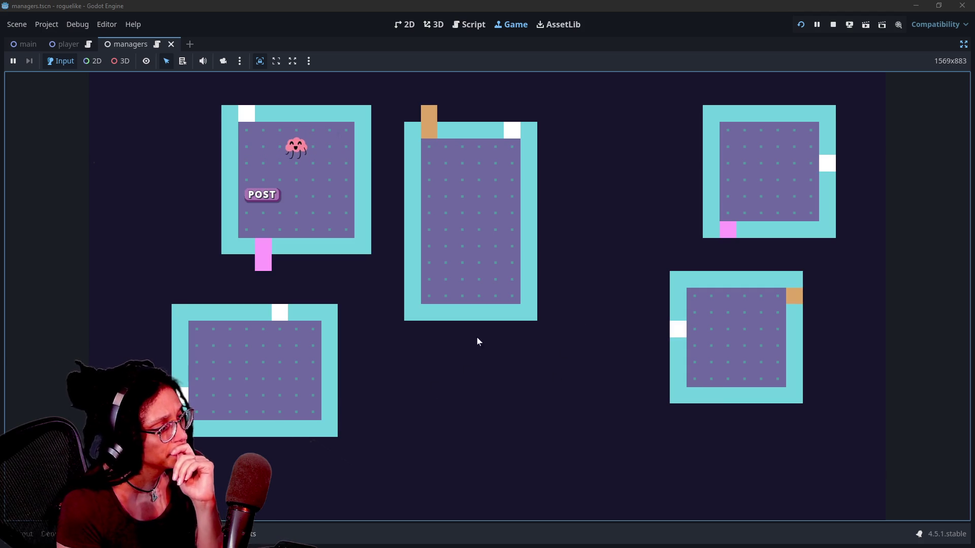
mouse_move(580, 343)
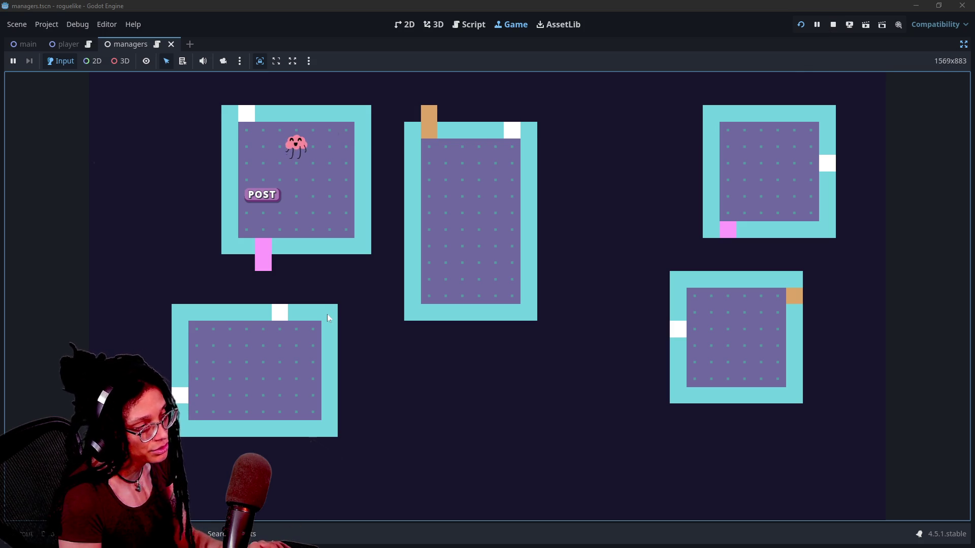
left_click(273, 273)
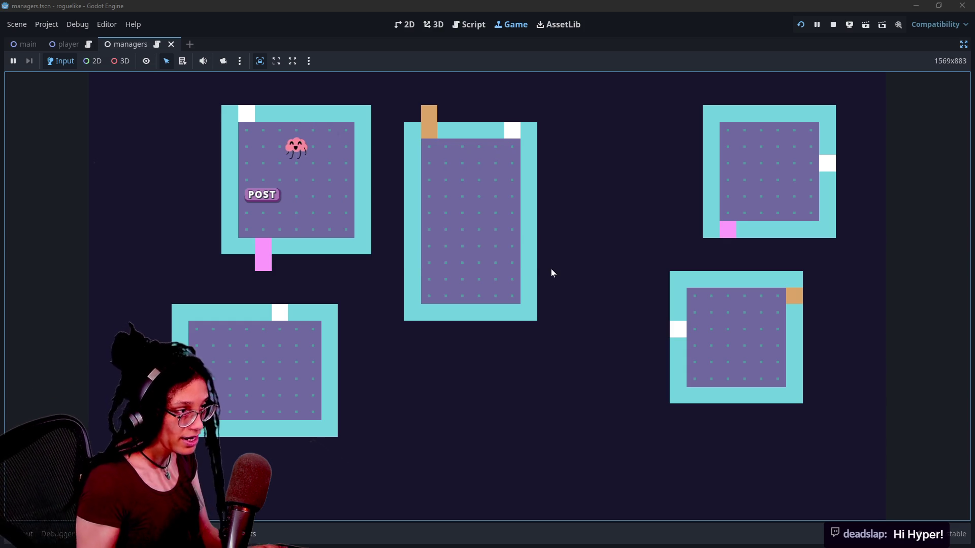
- Open the viewer's twitch.tv channel in a new tab and post its link in the stream chat
key("alt+Tab")
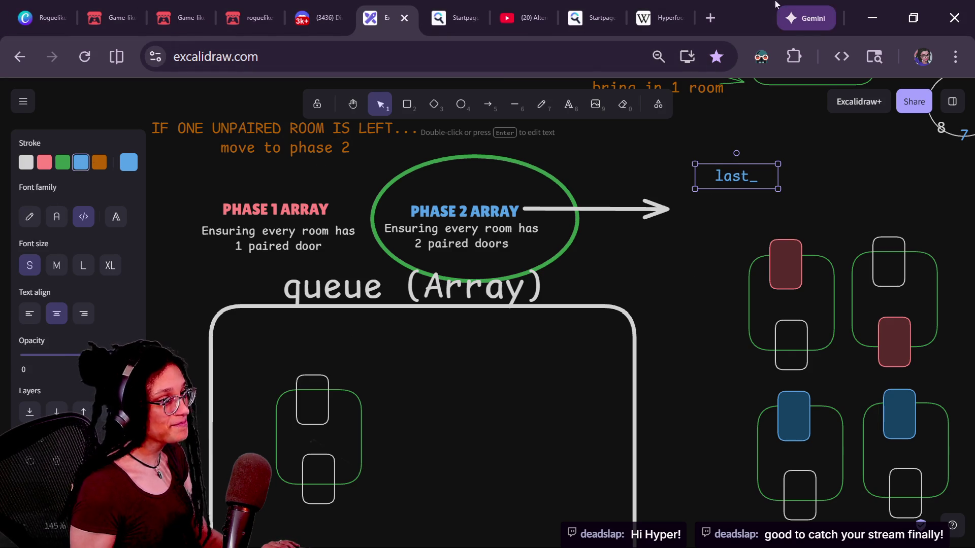
left_click(710, 18)
type("twitch.tv")
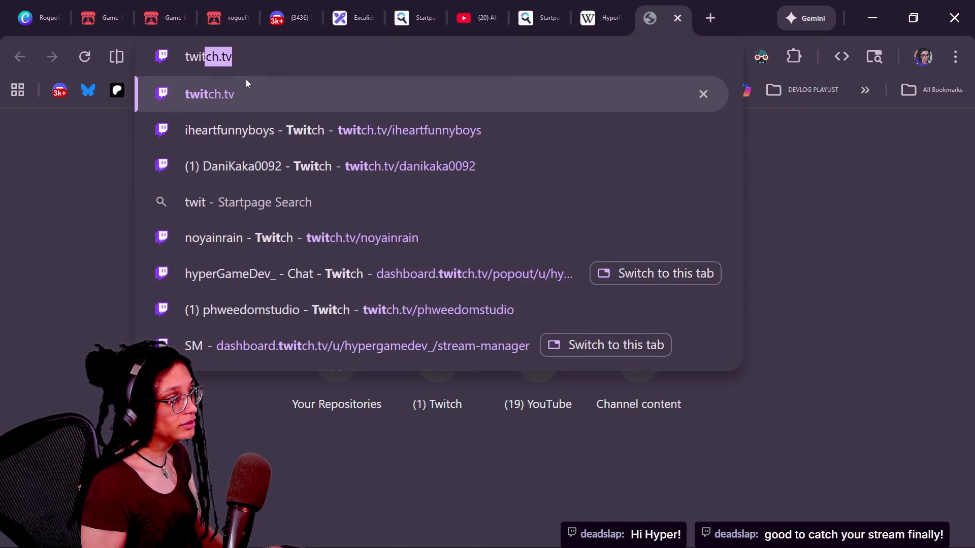
type("t.tv/")
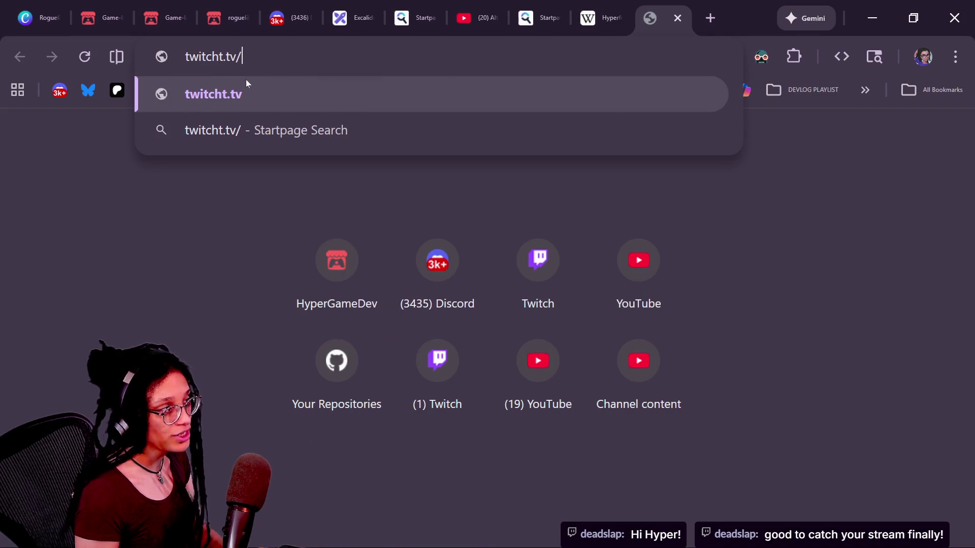
key("BackSpace")
key("BackSpace")
key("BackSpace")
key("BackSpace")
key("BackSpace")
type(".tv/")
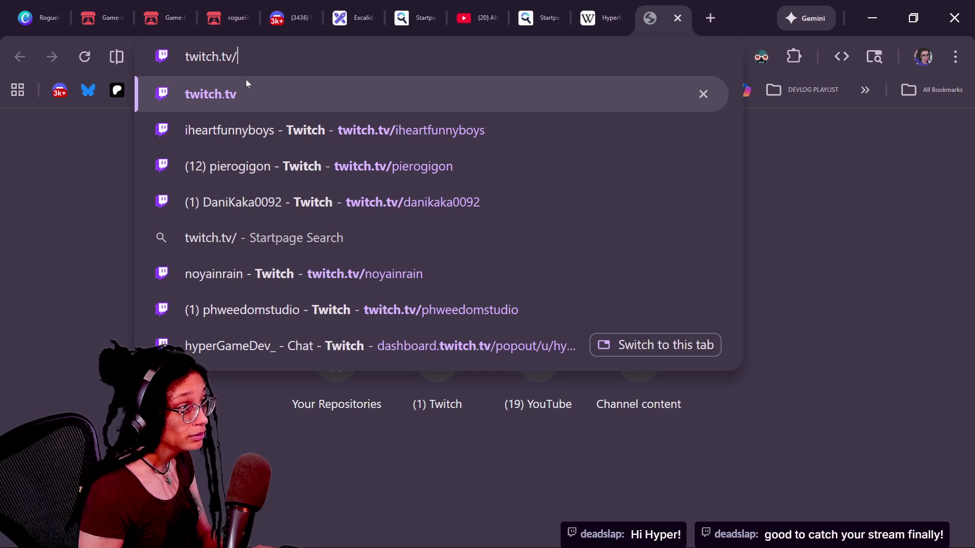
type("deads")
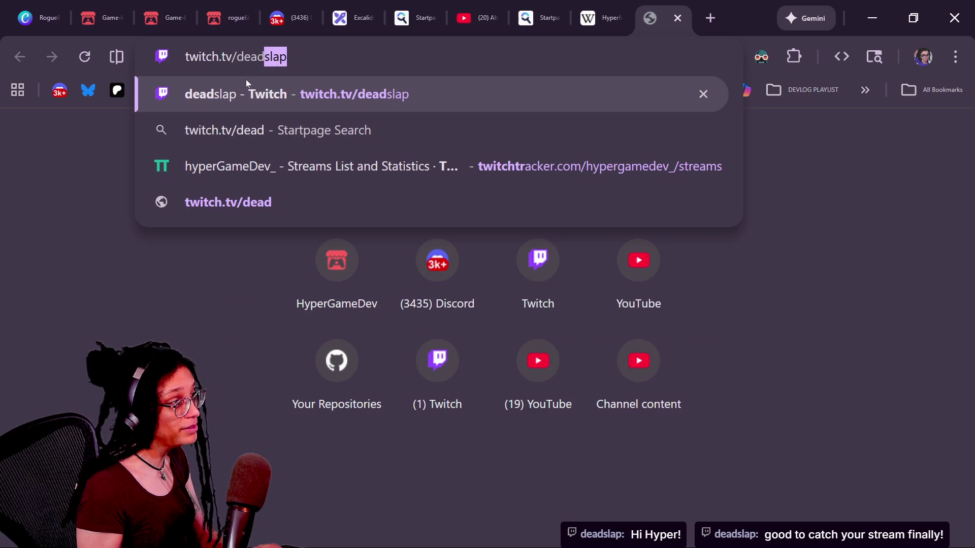
key("Return")
left_click(242, 72)
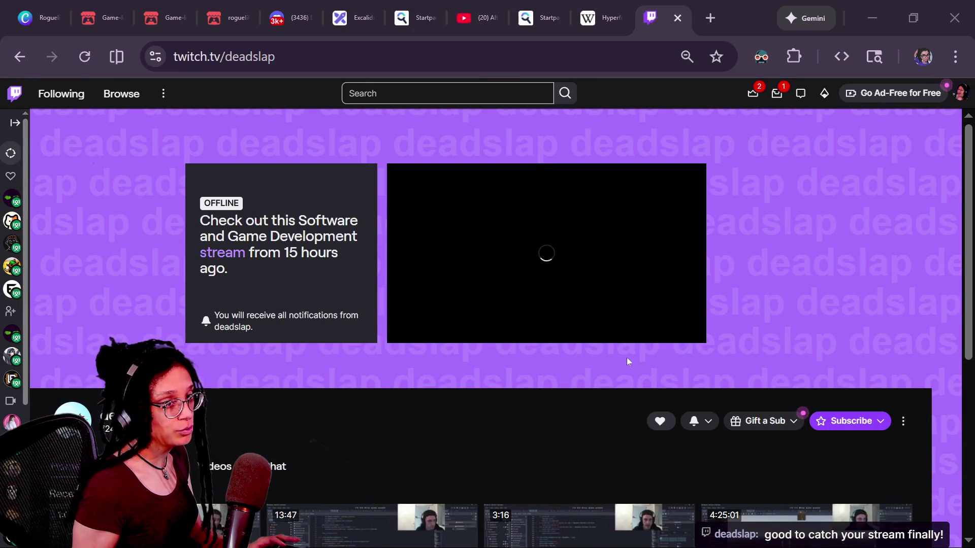
key("alt+Tab")
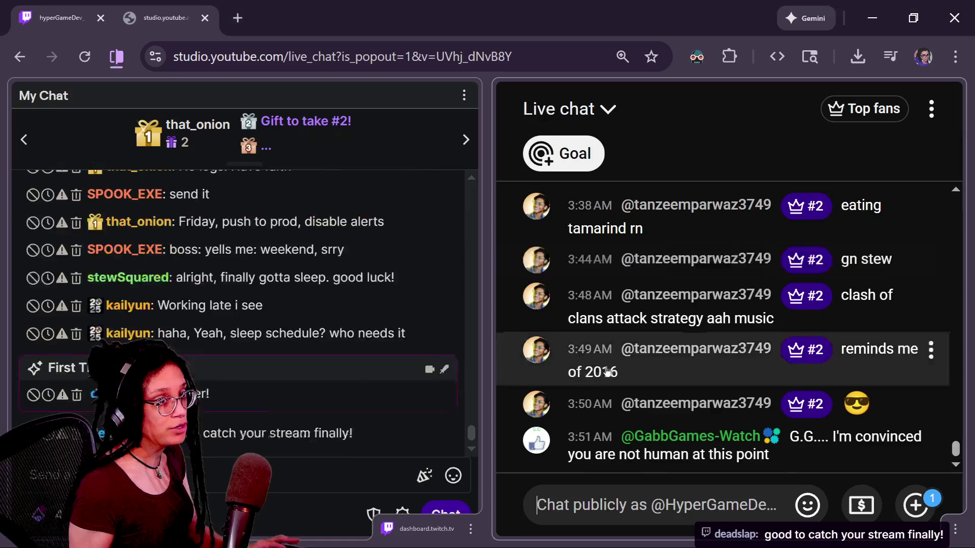
key("Return")
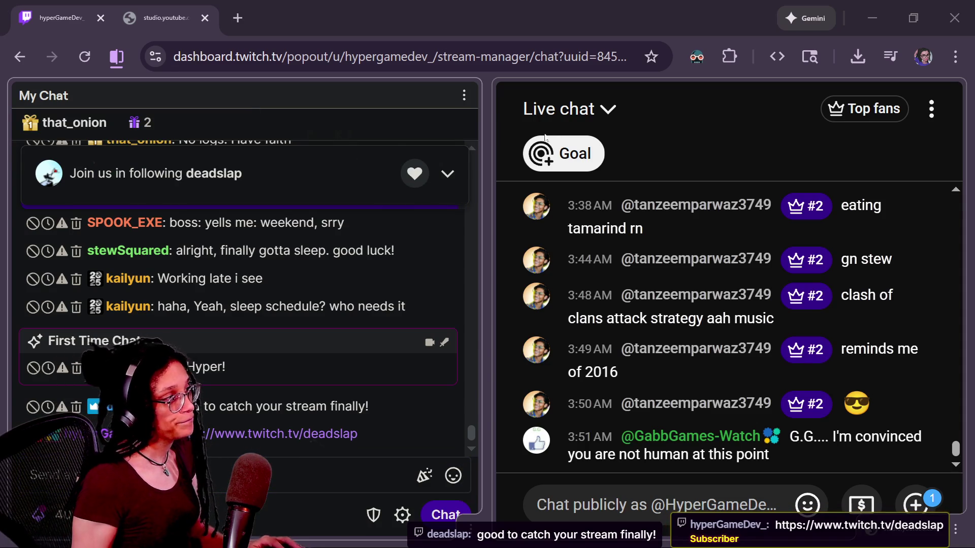
- Load youtube.com in the Twitch channel tab
key("alt+Tab")
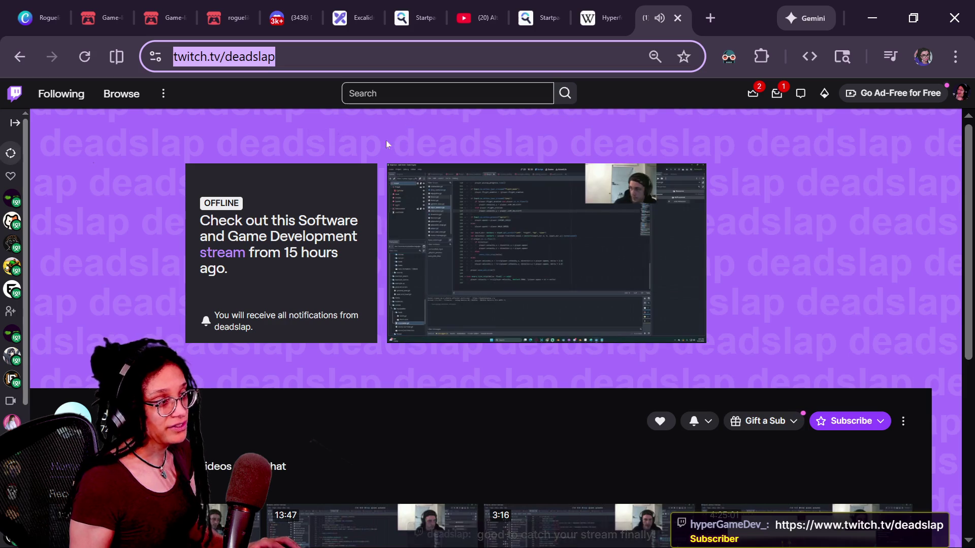
left_click(347, 57)
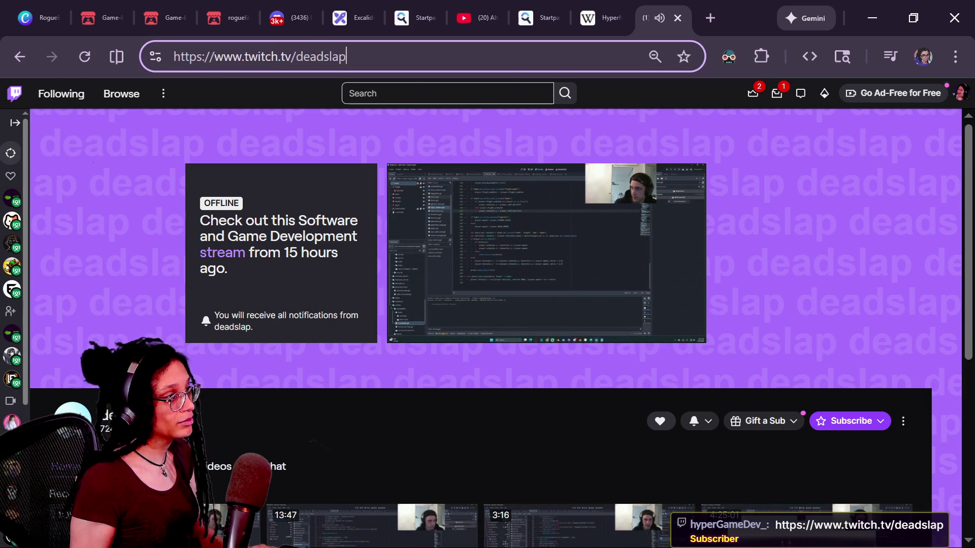
key("ctrl+a")
type("youtube.com")
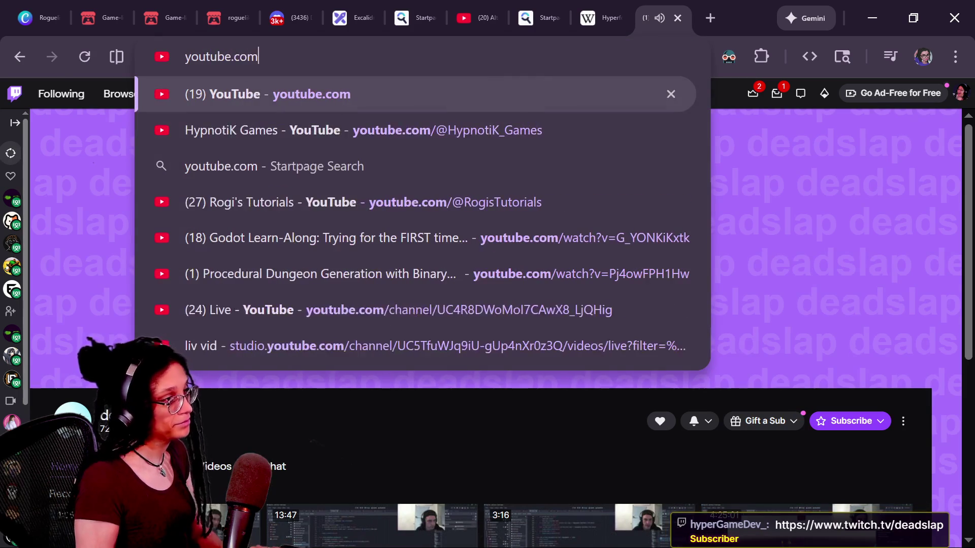
key("Return")
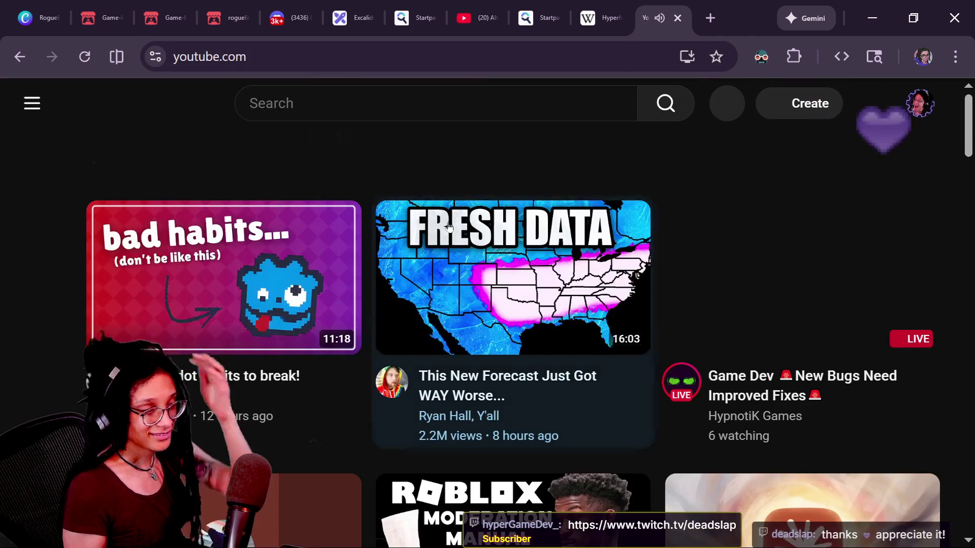
- Search YouTube for the viewer's channel name, fixing a typo in the search term
left_click(508, 103)
type("deadlsap")
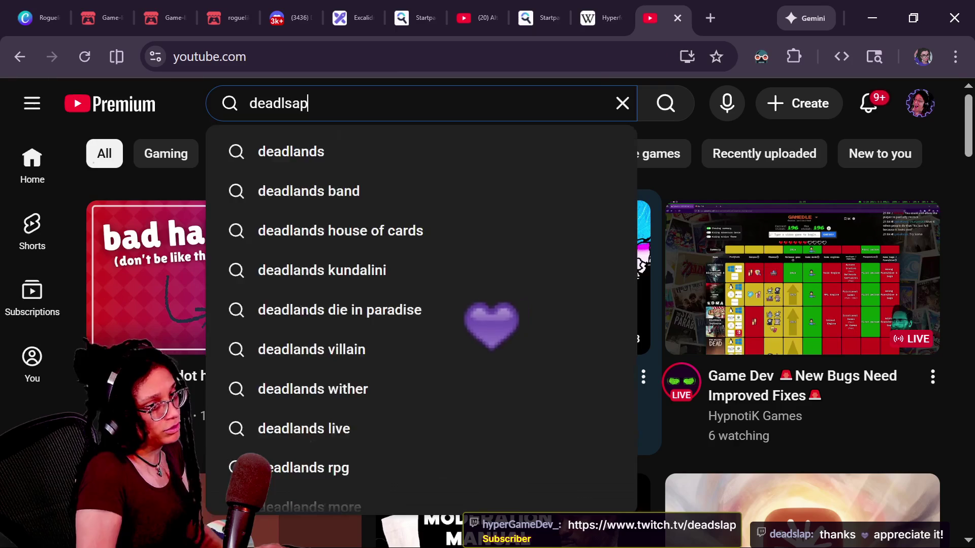
key("Return")
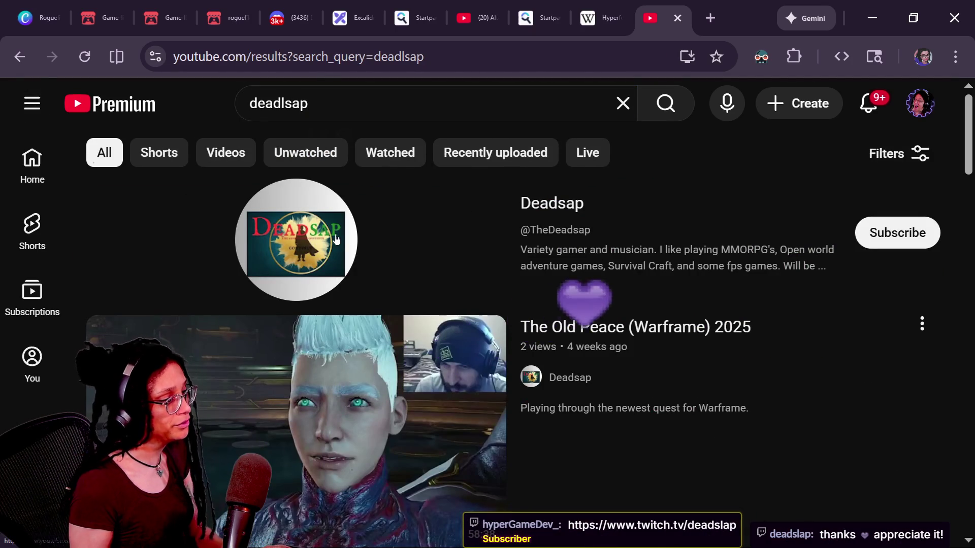
scroll(564, 367, "down", 5)
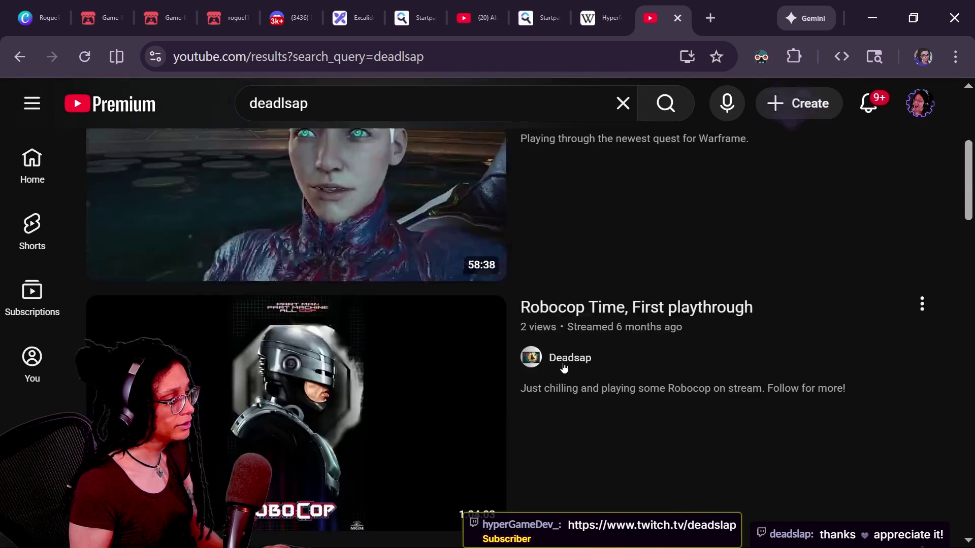
scroll(564, 367, "down", 3)
scroll(564, 367, "down", 5)
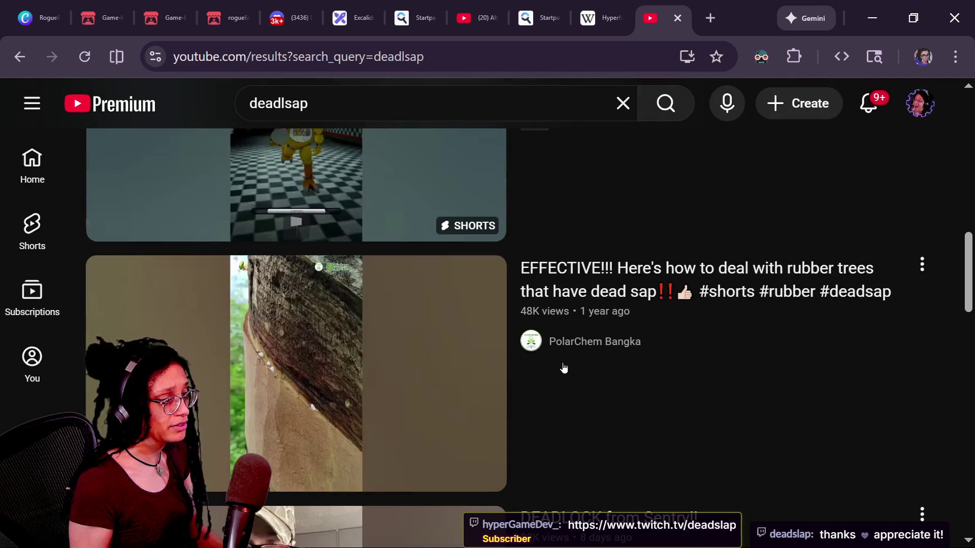
scroll(563, 362, "down", 8)
left_click(300, 103)
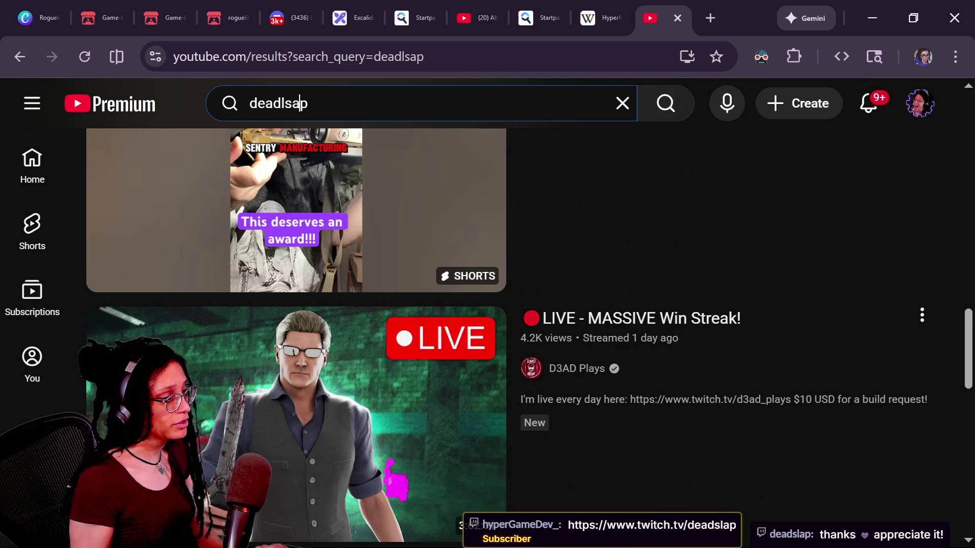
key("BackSpace")
key("BackSpace")
type("sl")
key("Return")
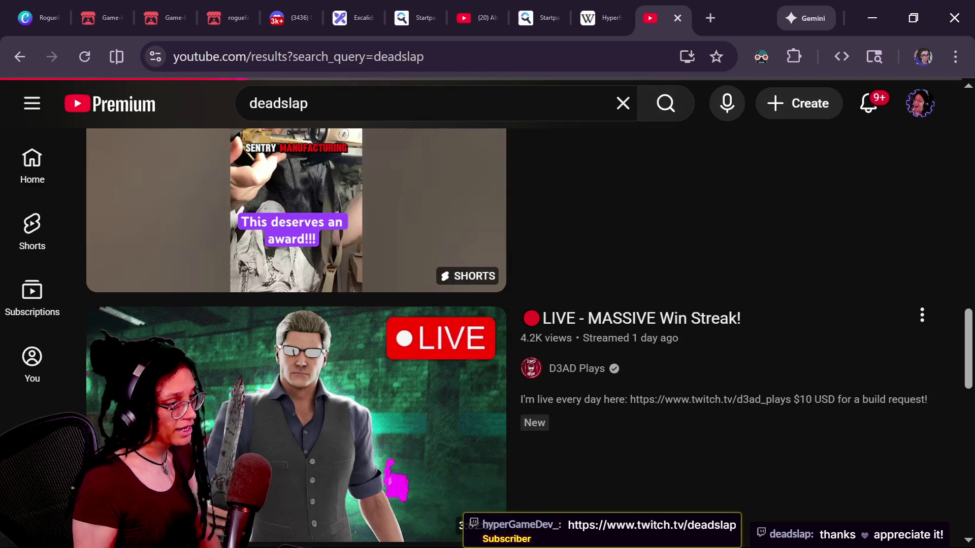
- Add 'tv' to the channel-name search and open the viewer's YouTube channel
scroll(391, 470, "down", 2)
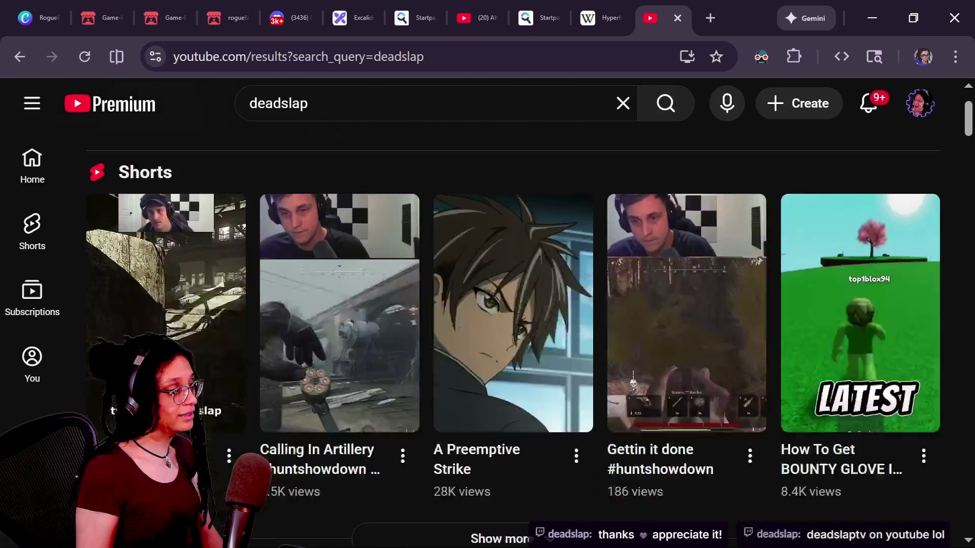
scroll(130, 274, "down", 14)
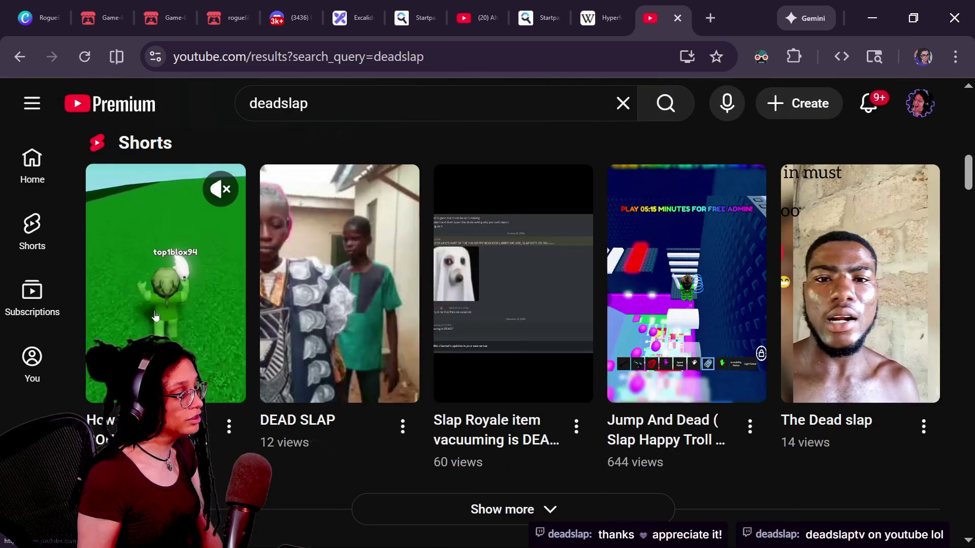
scroll(155, 316, "down", 7)
scroll(155, 314, "up", 20)
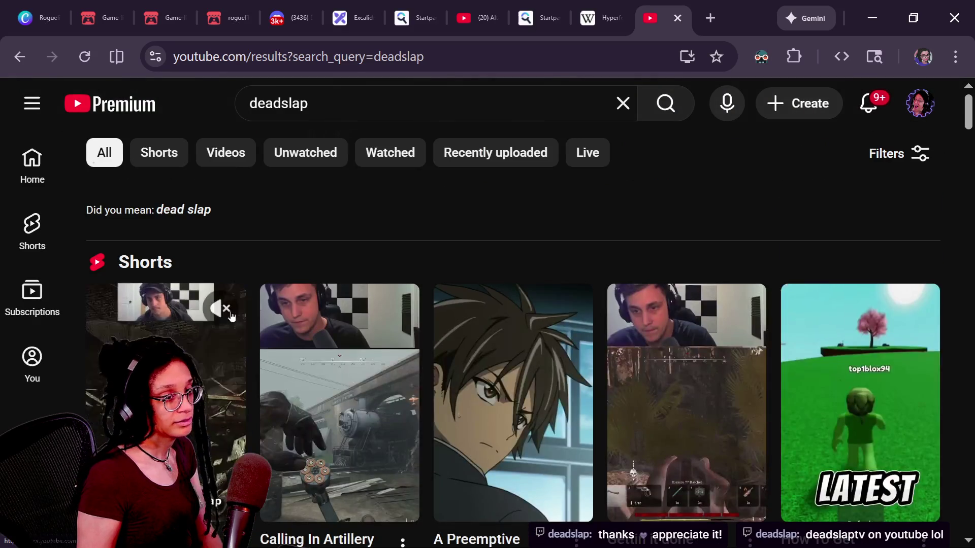
left_click(406, 103)
type("tv")
key("Return")
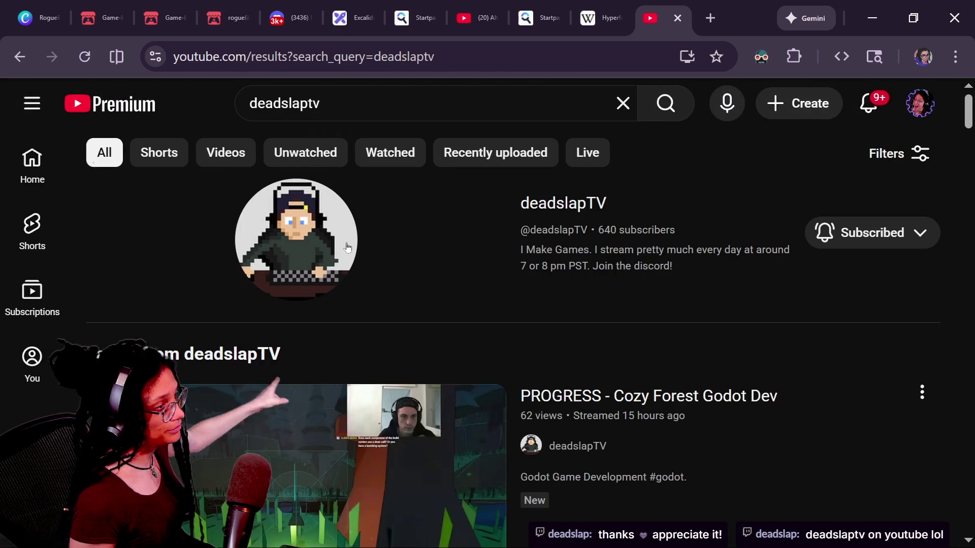
left_click(347, 247)
- Play the newest live stream, 'PROGRESS - Cozy Forest Godot Dev', skipping ahead to about 2:12
key("ctrl+l")
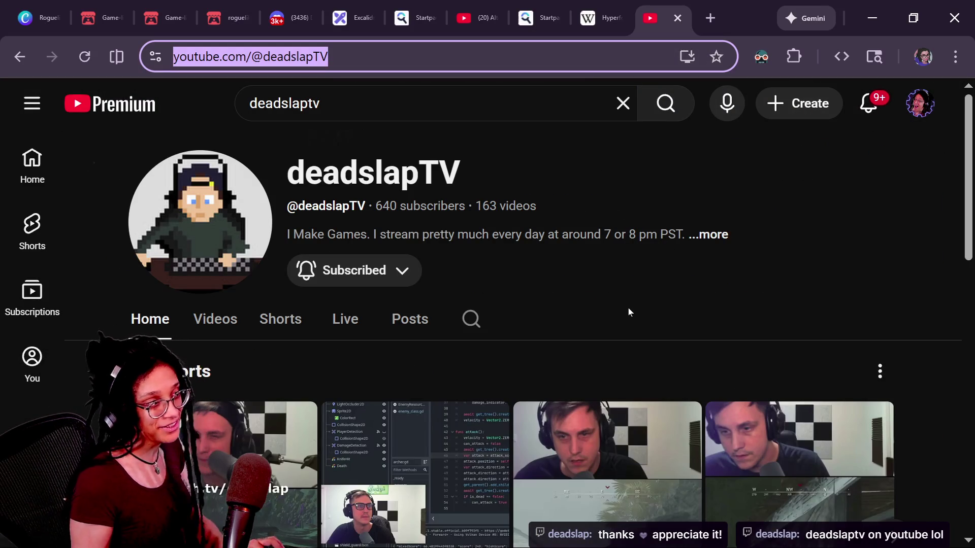
key("alt+Tab")
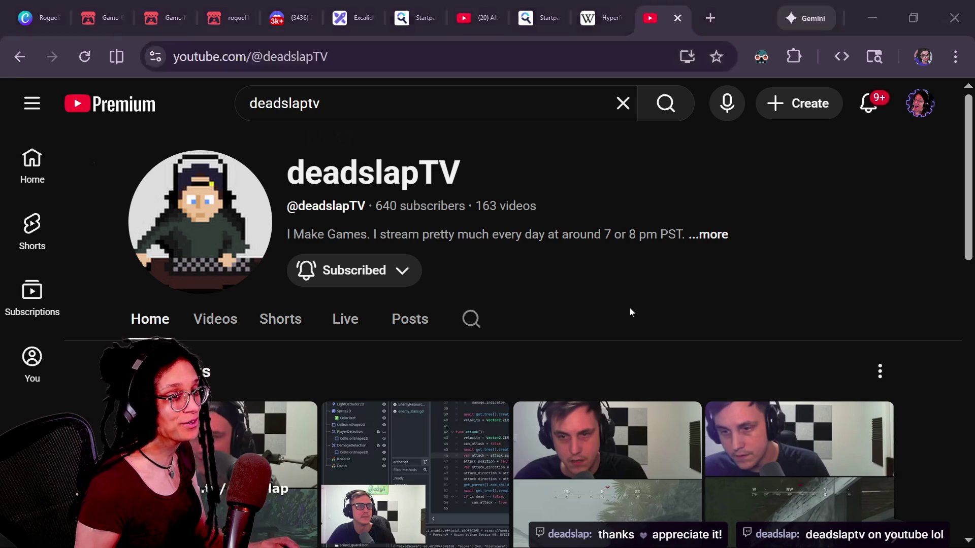
key("alt+Tab")
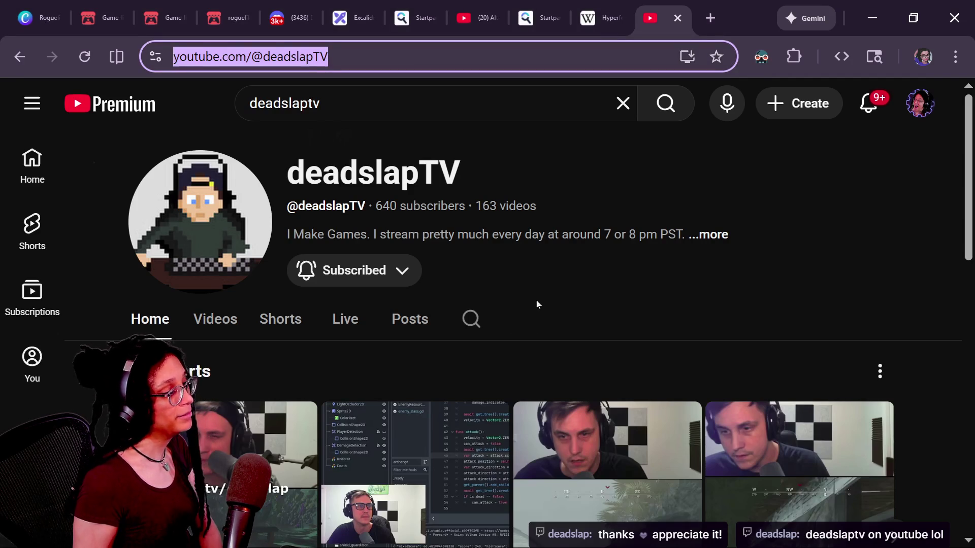
left_click(326, 315)
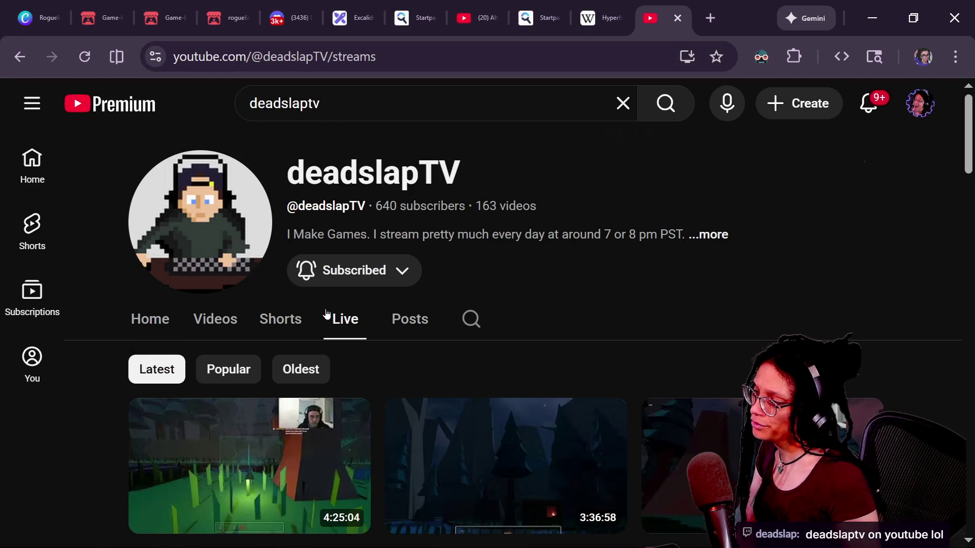
scroll(326, 314, "down", 2)
left_click(326, 330)
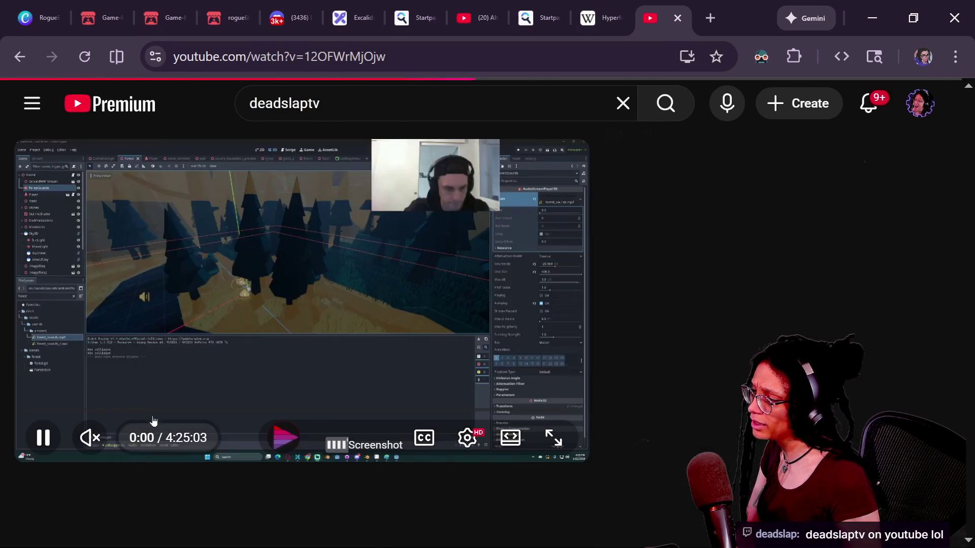
left_click(157, 409)
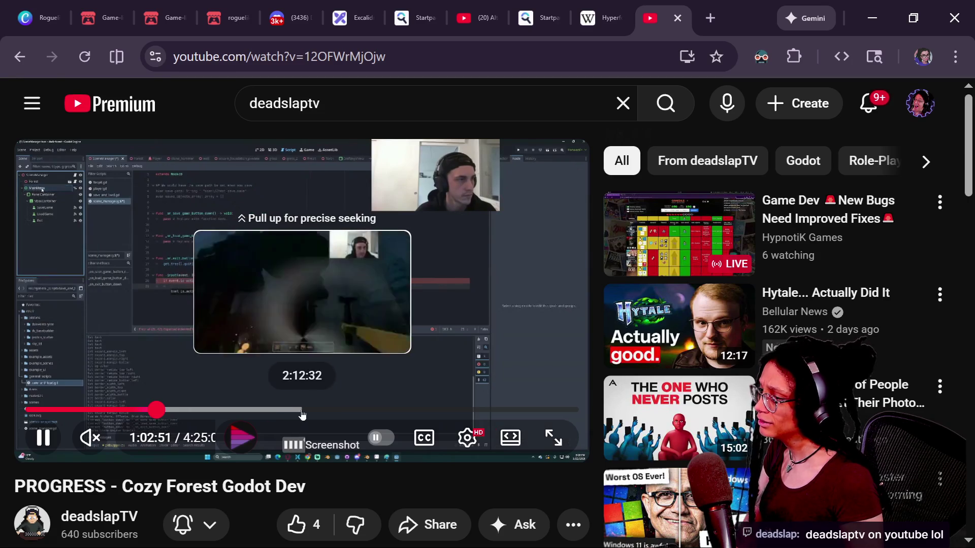
left_click(301, 410)
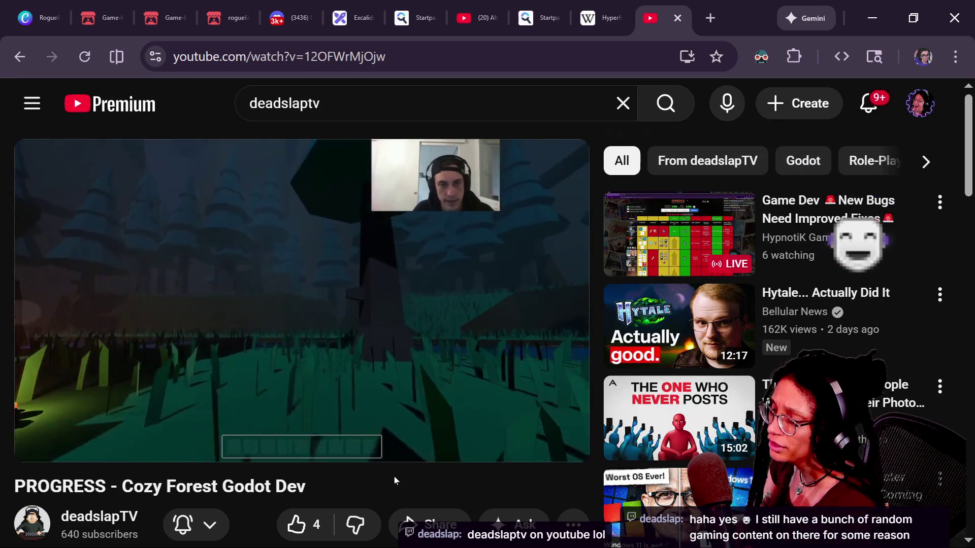
key("alt+Tab")
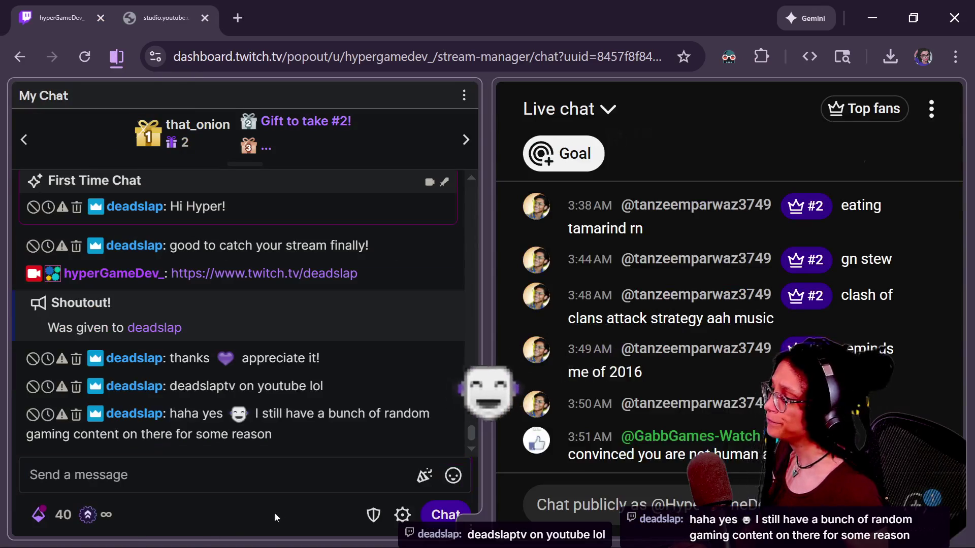
- Paste and send the viewer's YouTube channel link in the live chat, then return to the video
key("ctrl+v")
key("Return")
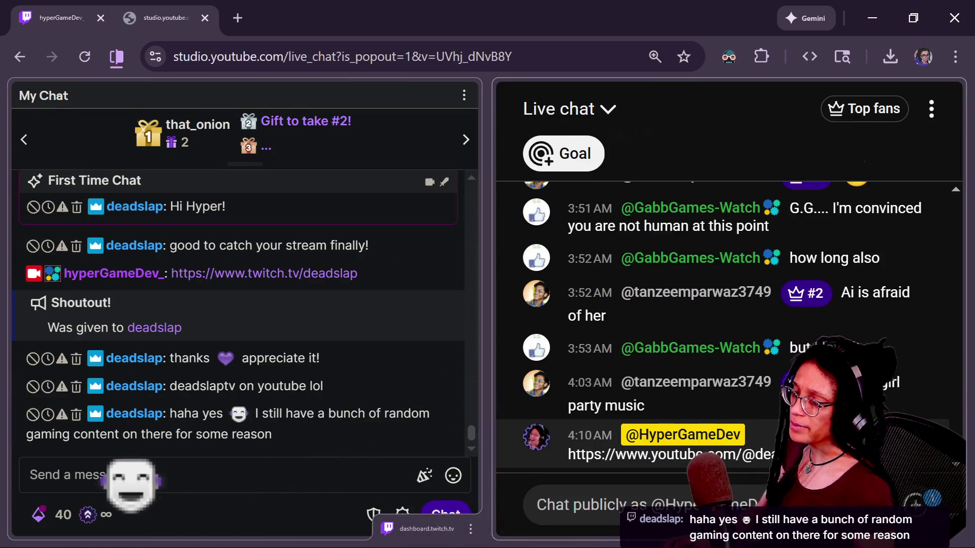
key("alt+Tab")
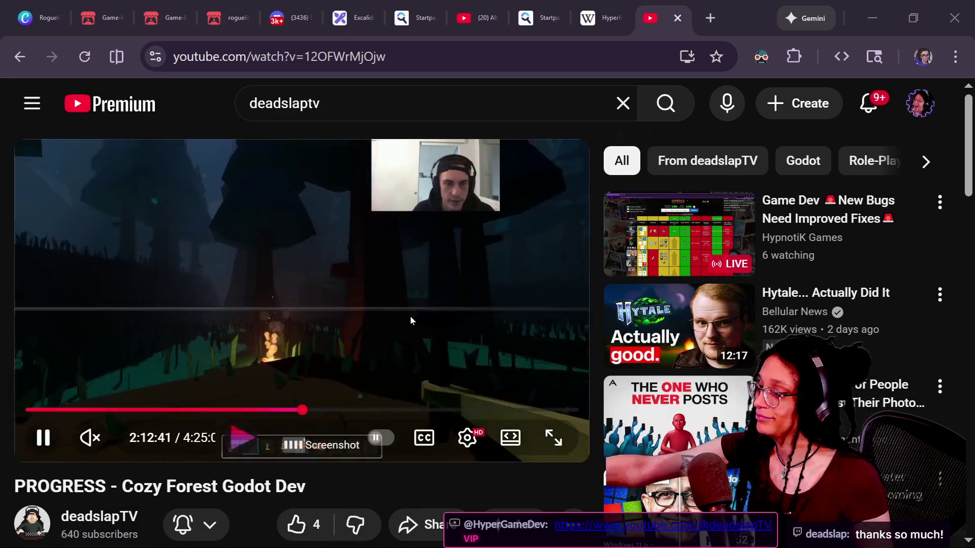
- Pause and close the YouTube video tab, then bring up the itch.io roguelike-wip tab
left_click(552, 312)
left_click(677, 19)
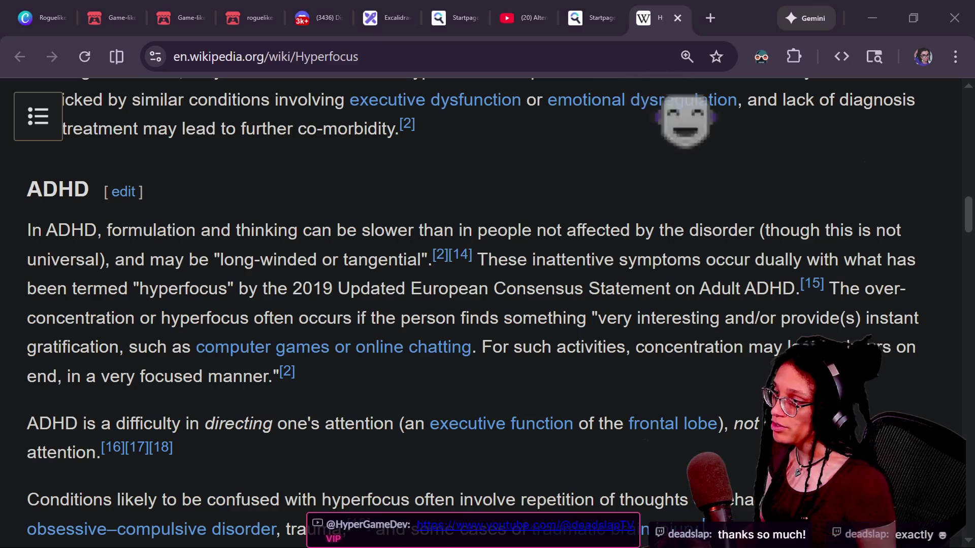
key("alt+Tab")
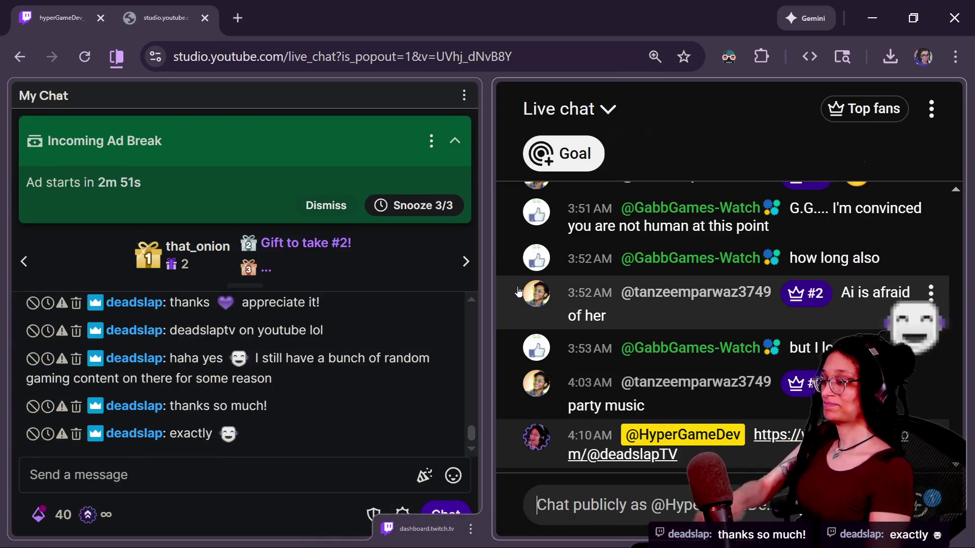
key("alt+Tab")
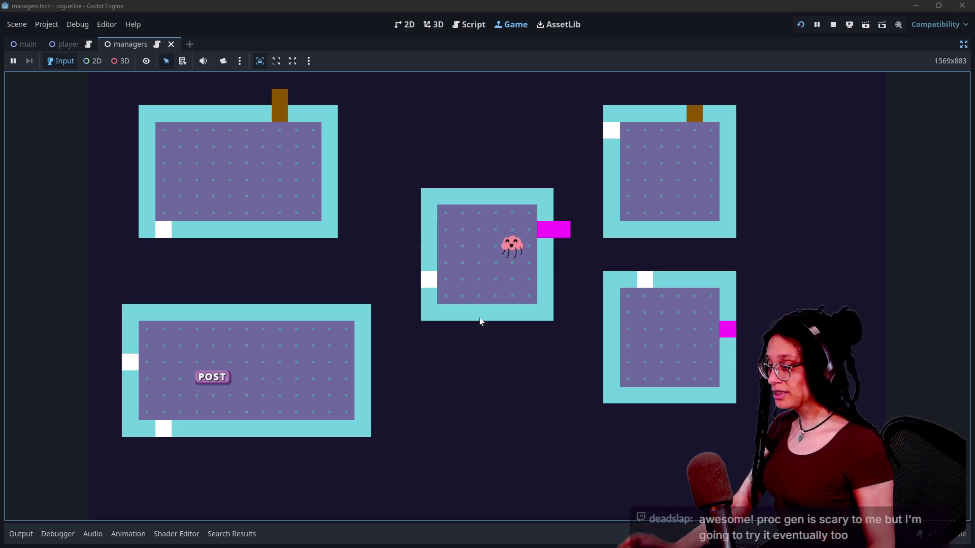
key("alt+Tab")
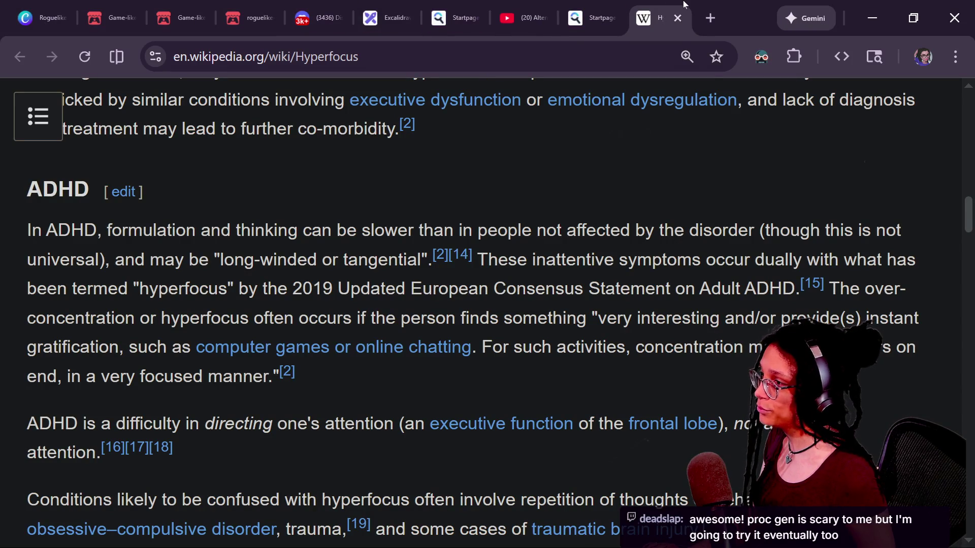
left_click(250, 18)
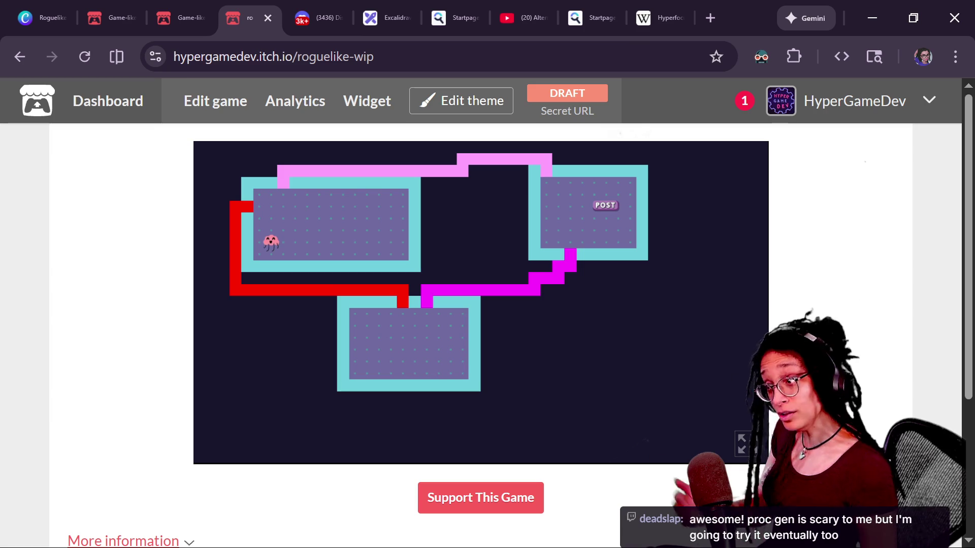
- Play the itch.io roguelike embed full screen and regenerate the dungeon with R and a click
left_click(741, 445)
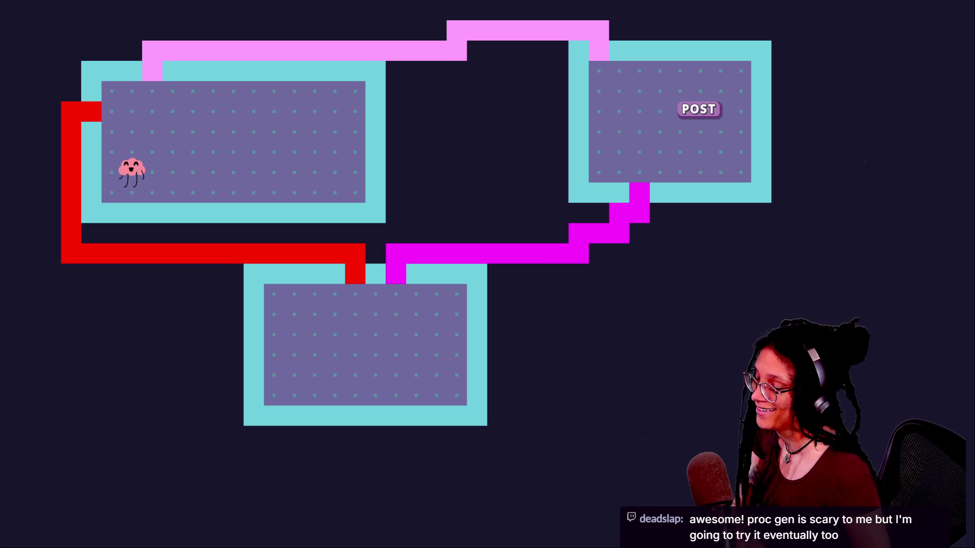
key("r")
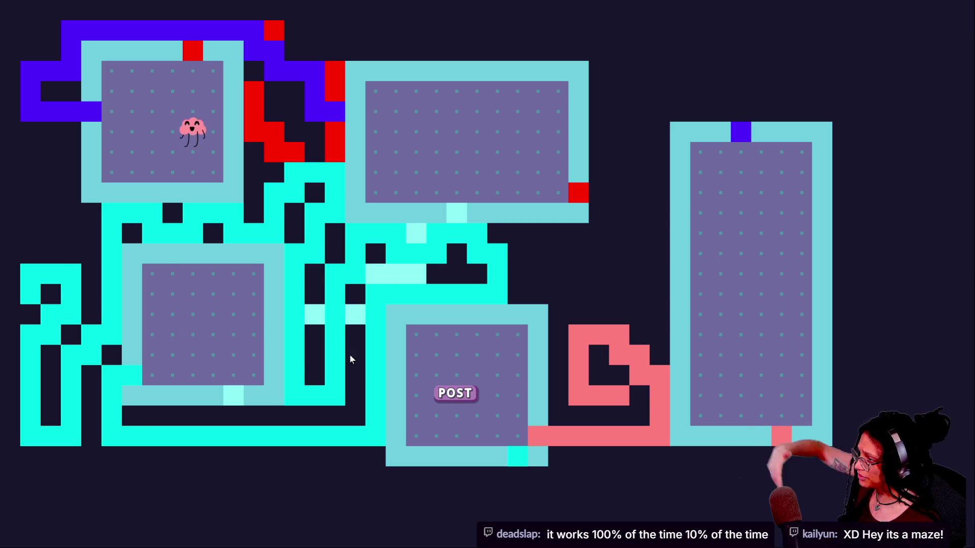
left_click(282, 221)
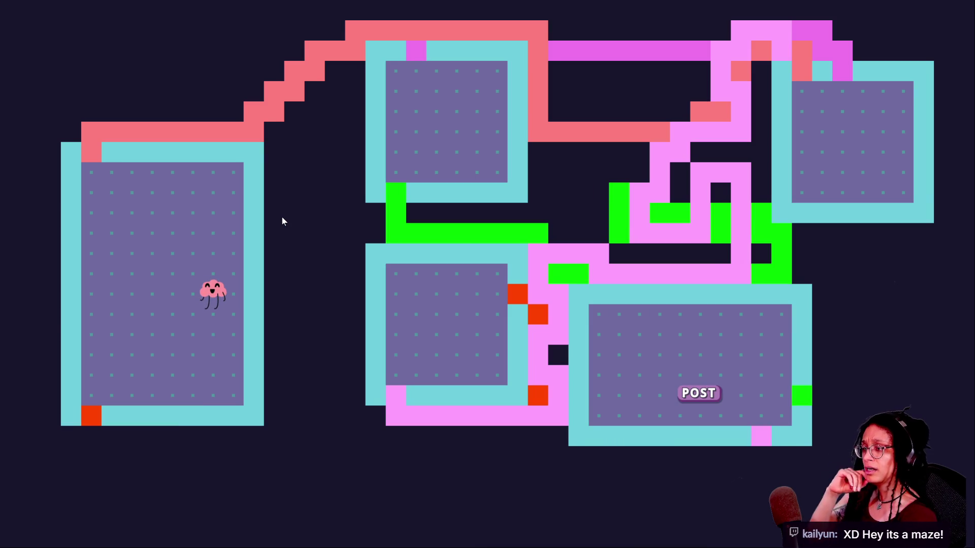
- Generate one more dungeon layout, then exit full screen back to the itch.io page
left_click(282, 217)
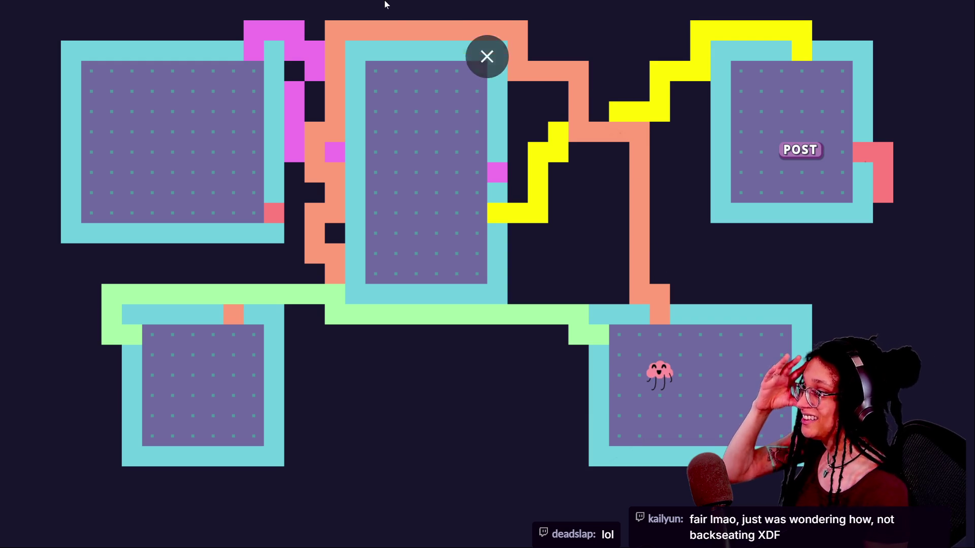
left_click(487, 54)
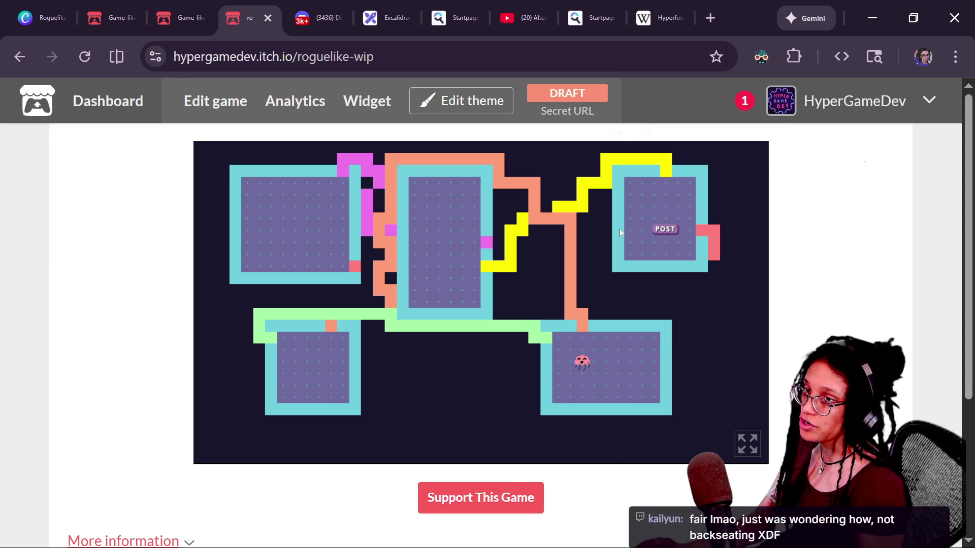
- Regenerate the embedded game's dungeon once more, reload the itch.io page, and return to Godot's running game
key("alt+Tab")
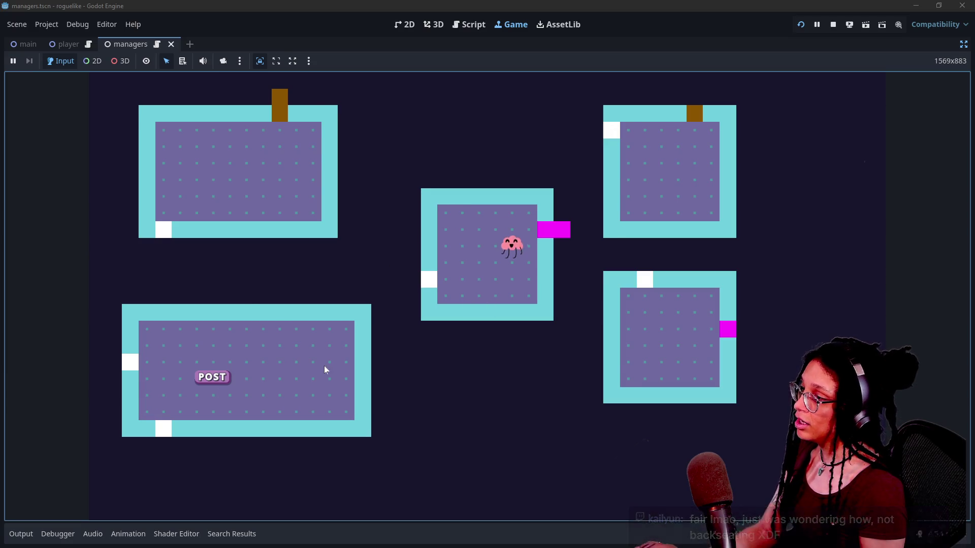
key("alt+Tab")
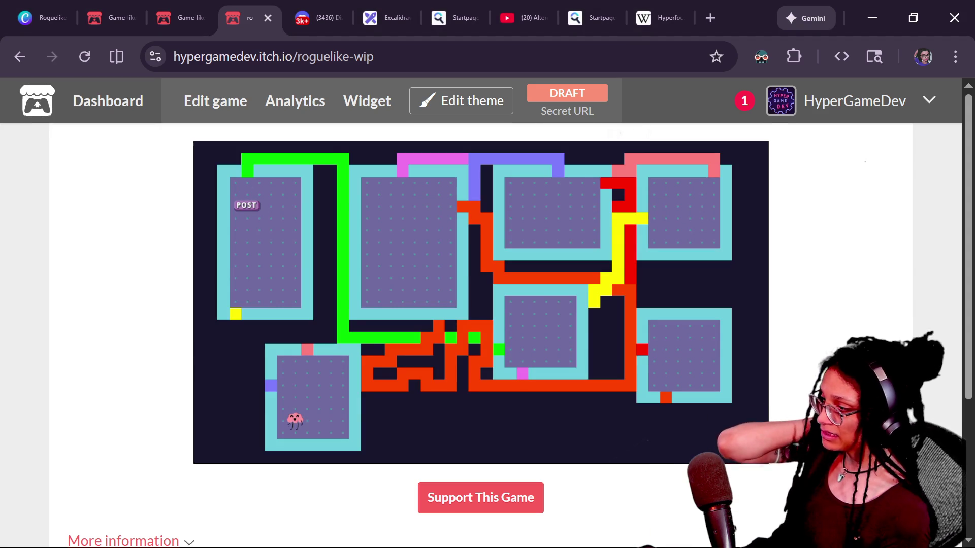
mouse_move(724, 448)
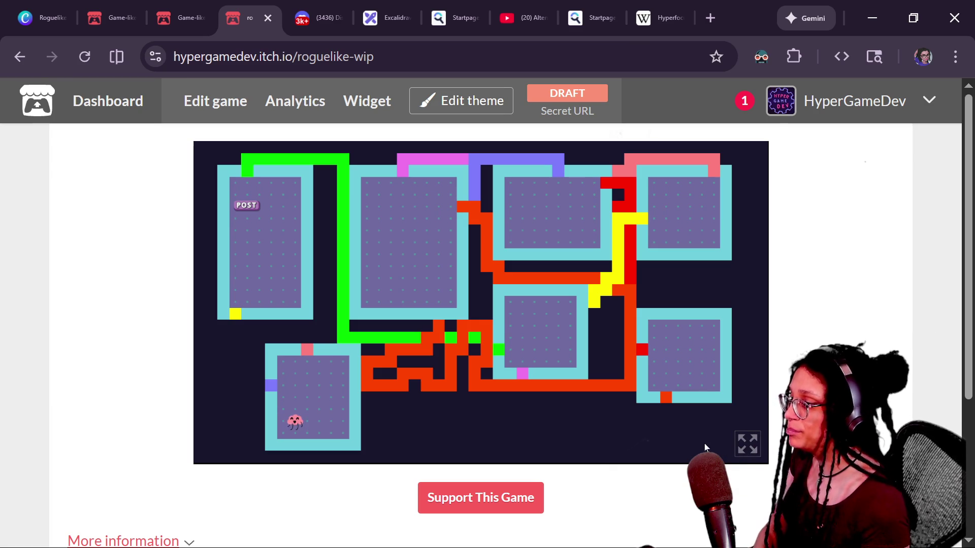
left_click(426, 351)
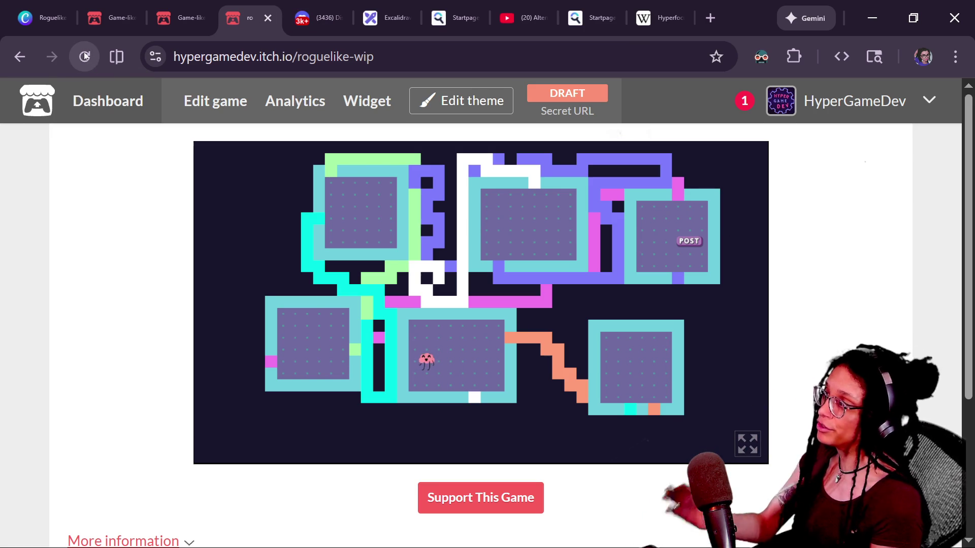
left_click(92, 62)
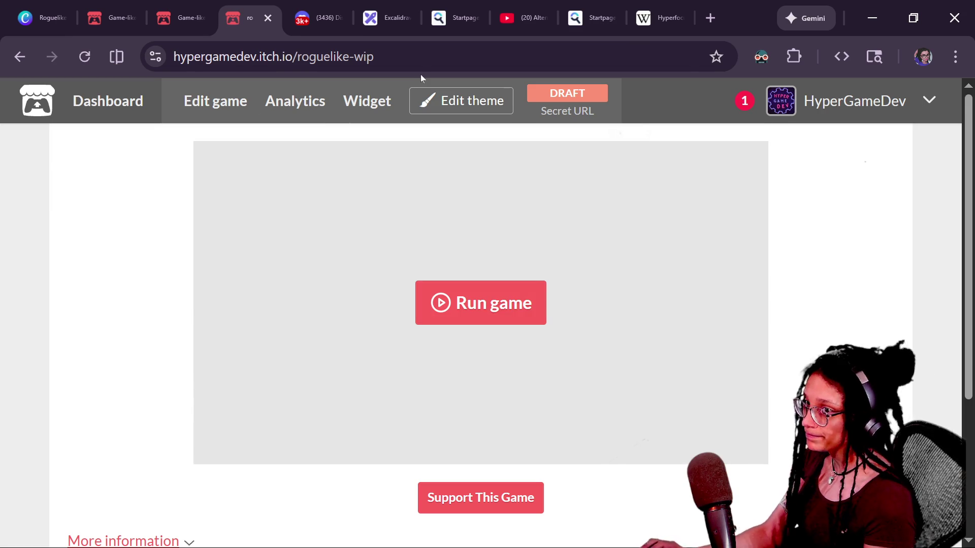
key("alt+Tab")
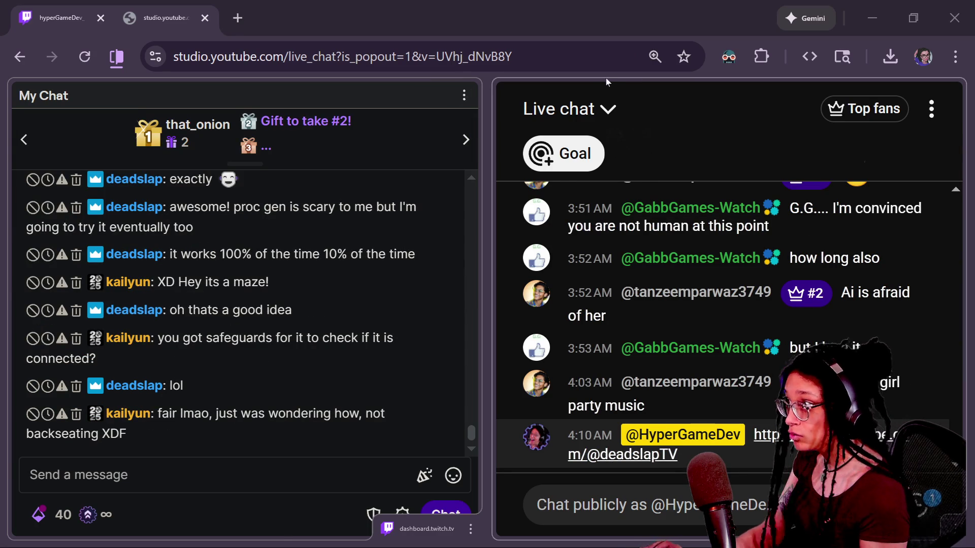
key("alt+Tab")
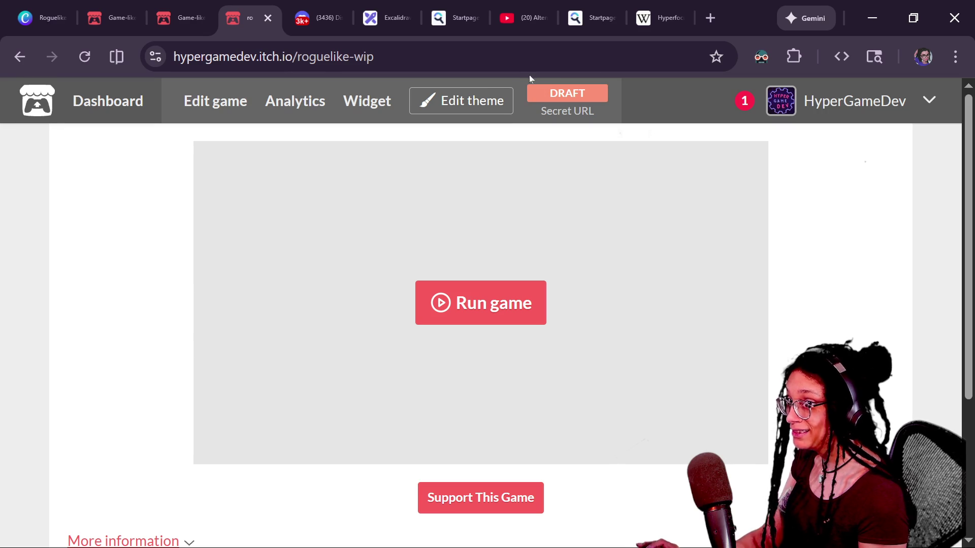
key("alt+Tab")
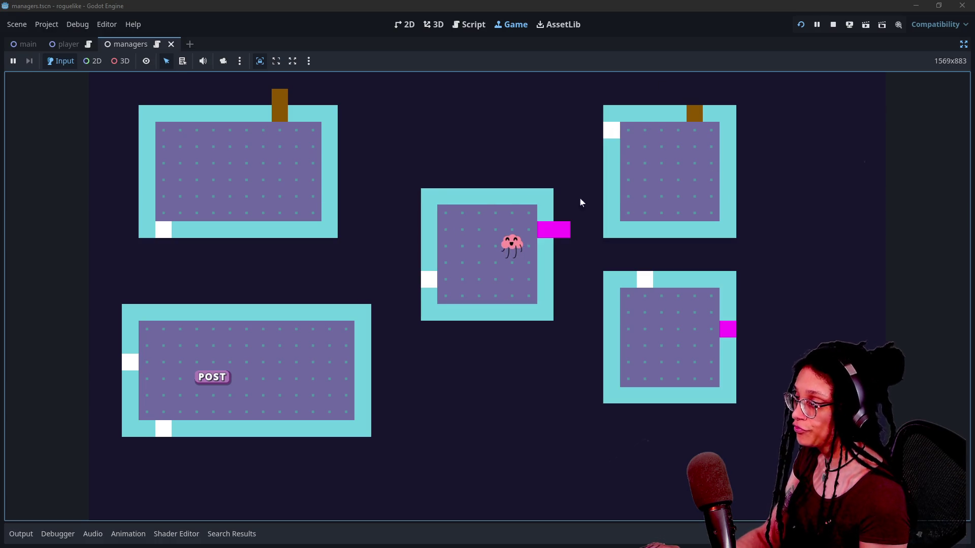
- Focus Godot's running game view, then switch to Chrome's itch.io roguelike-wip page
key("Caps_Lock")
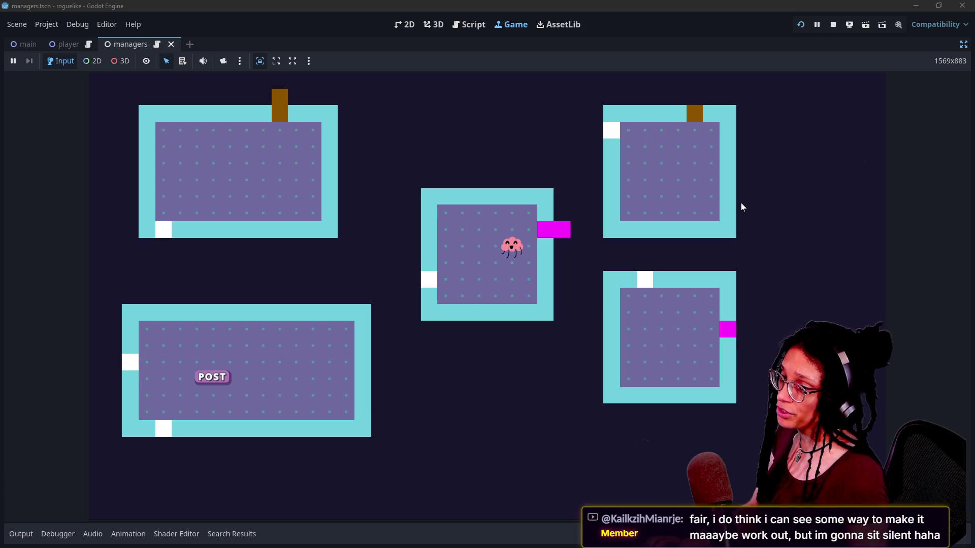
left_click(756, 104)
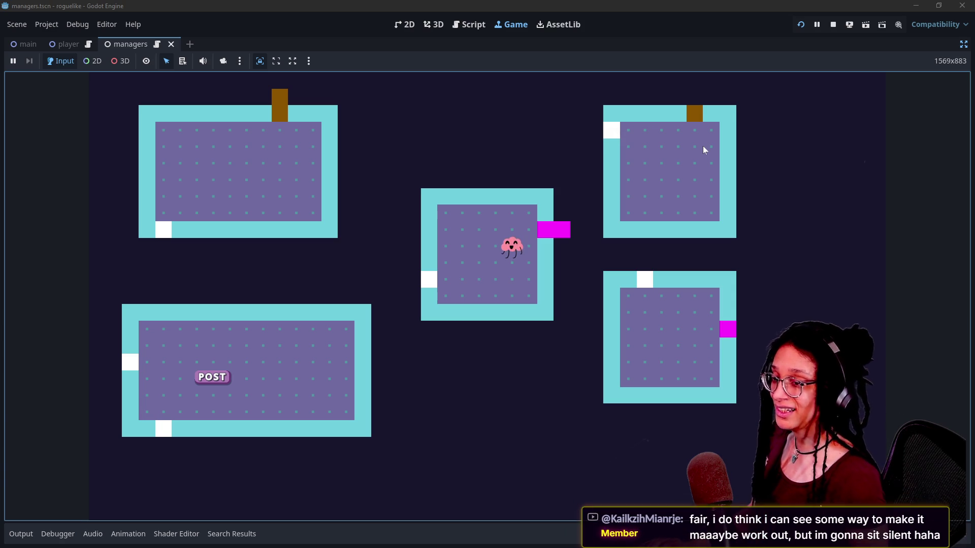
key("alt+Tab")
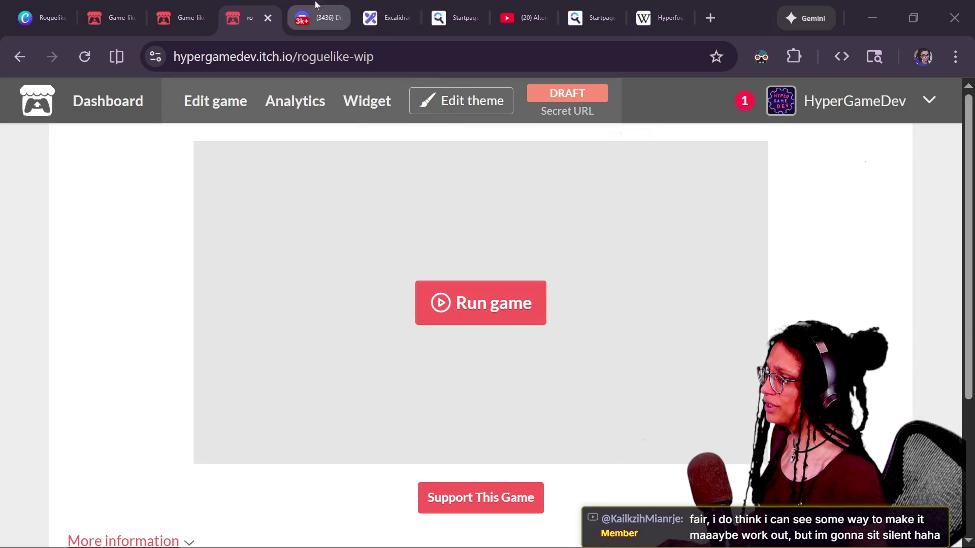
- Bring up the Excalidraw whiteboard tab and pan the canvas to the room boxes
mouse_move(380, 6)
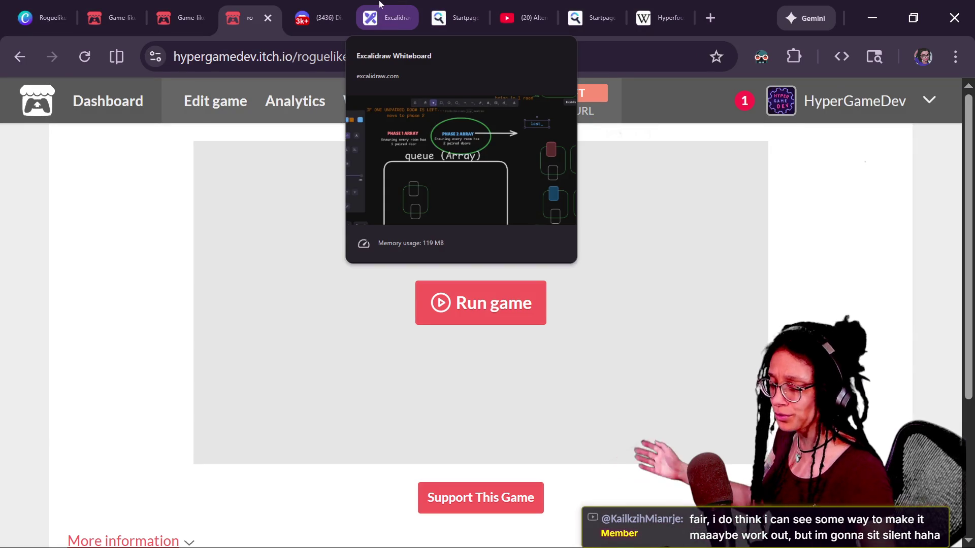
left_click_drag(379, 4, 252, 37)
left_click_drag(282, 71, 314, 18)
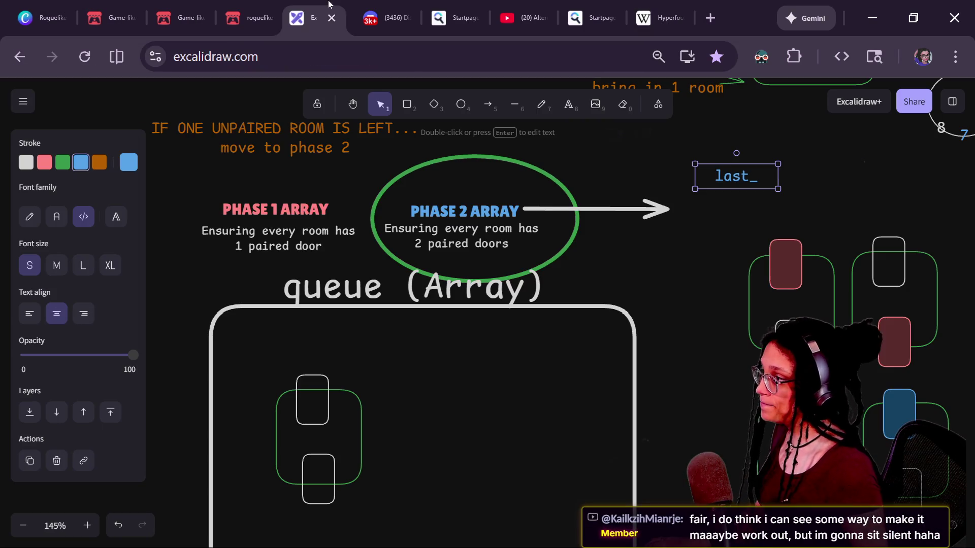
scroll(473, 297, "down", 3)
scroll(362, 382, "up", 5)
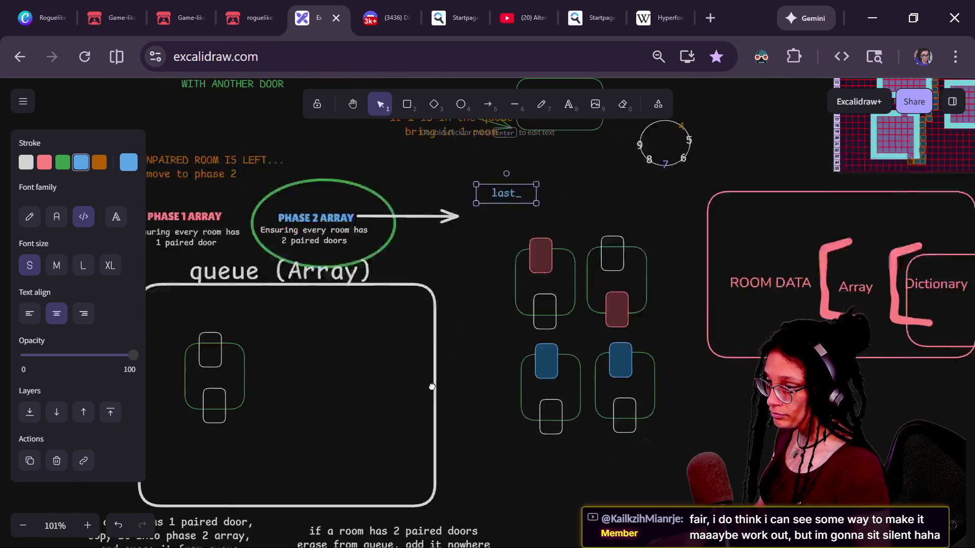
scroll(362, 381, "right", 4)
scroll(361, 381, "up", 2)
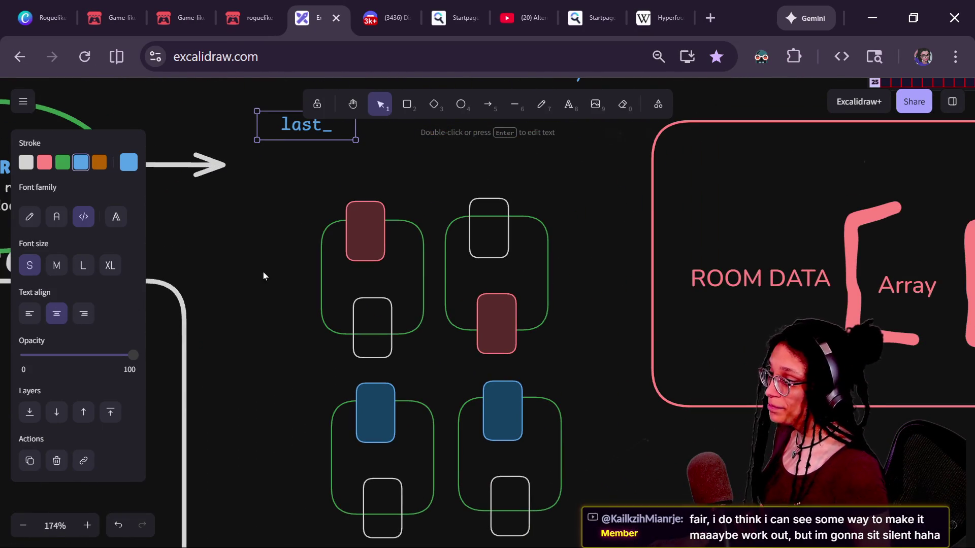
- Sketch orange and pink freehand strokes between room doors, undo both, and reselect the pencil
left_click(541, 104)
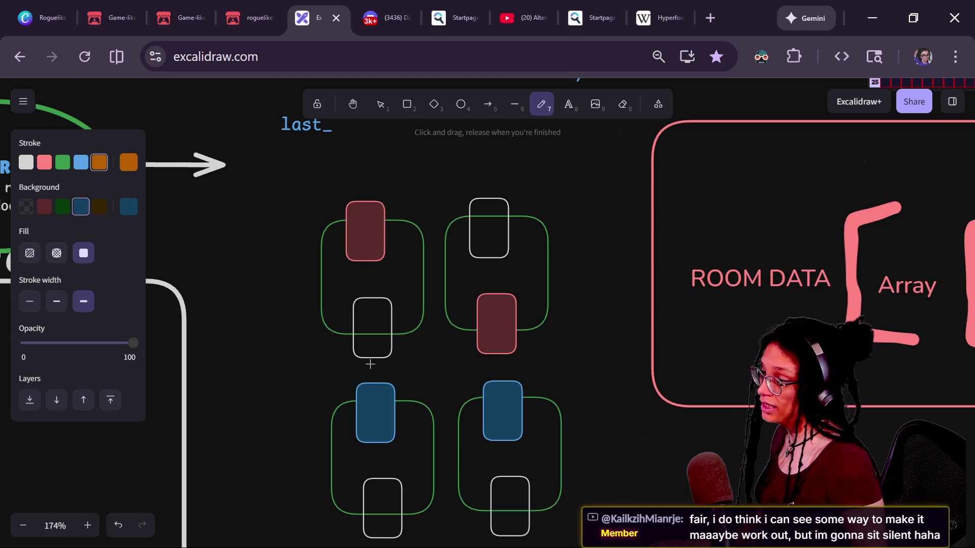
mouse_move(370, 364)
left_mouse_down()
mouse_move(421, 367)
mouse_move(438, 261)
mouse_move(495, 199)
left_mouse_up()
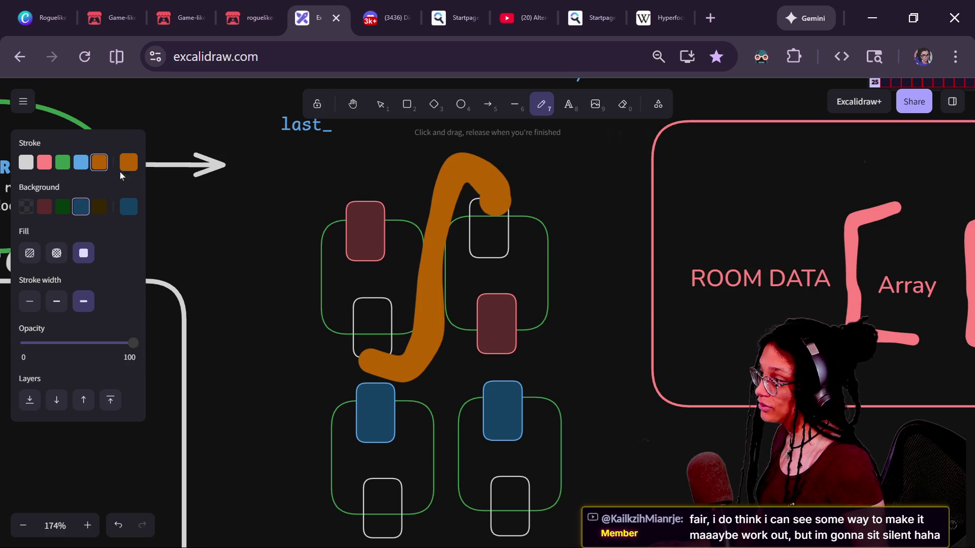
left_click(44, 162)
mouse_move(356, 212)
left_mouse_down()
mouse_move(346, 188)
mouse_move(284, 403)
mouse_move(436, 429)
mouse_move(494, 343)
left_mouse_up()
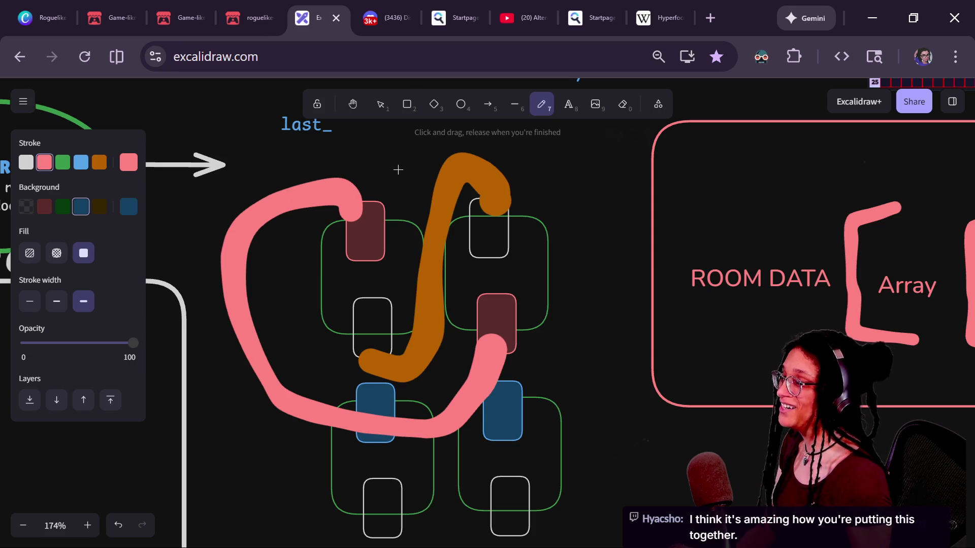
left_click(381, 104)
key("ctrl+z")
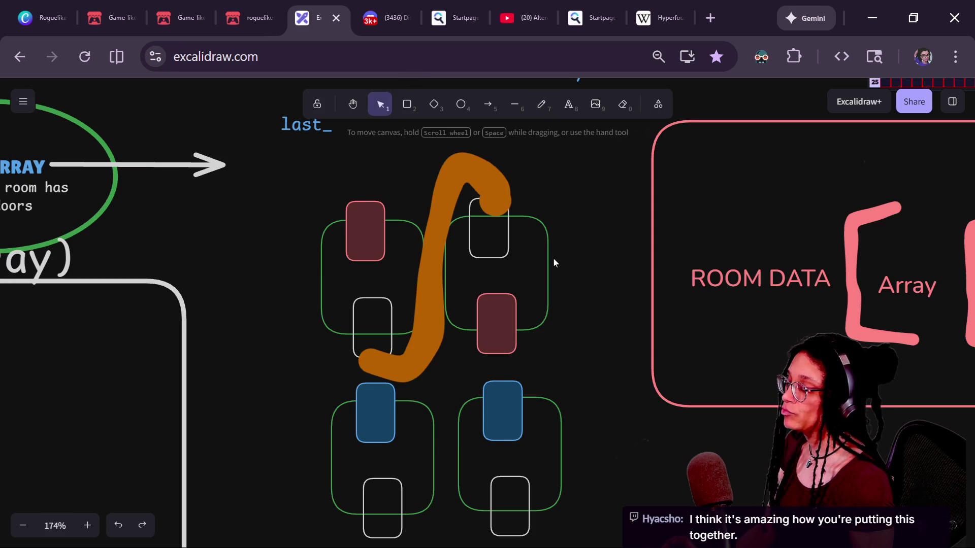
key("ctrl+z")
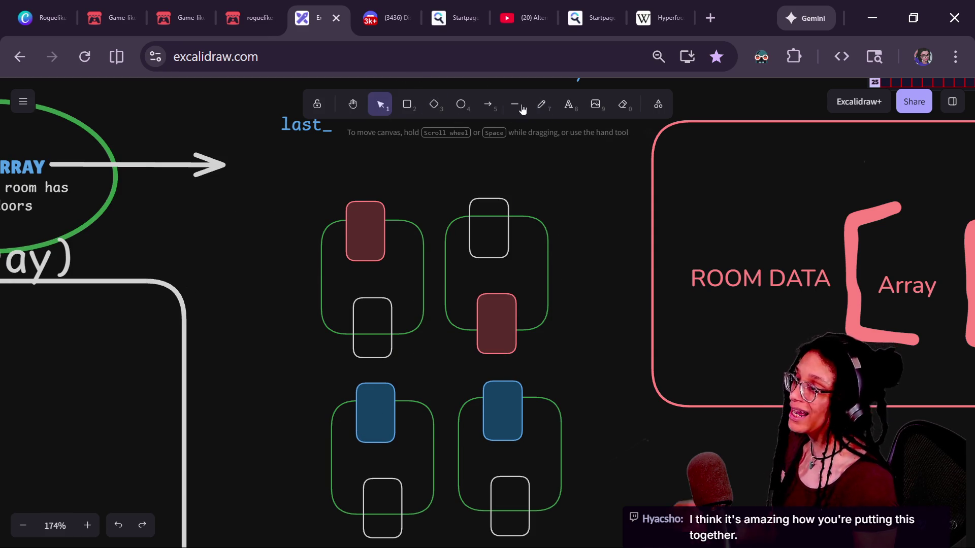
left_click(541, 104)
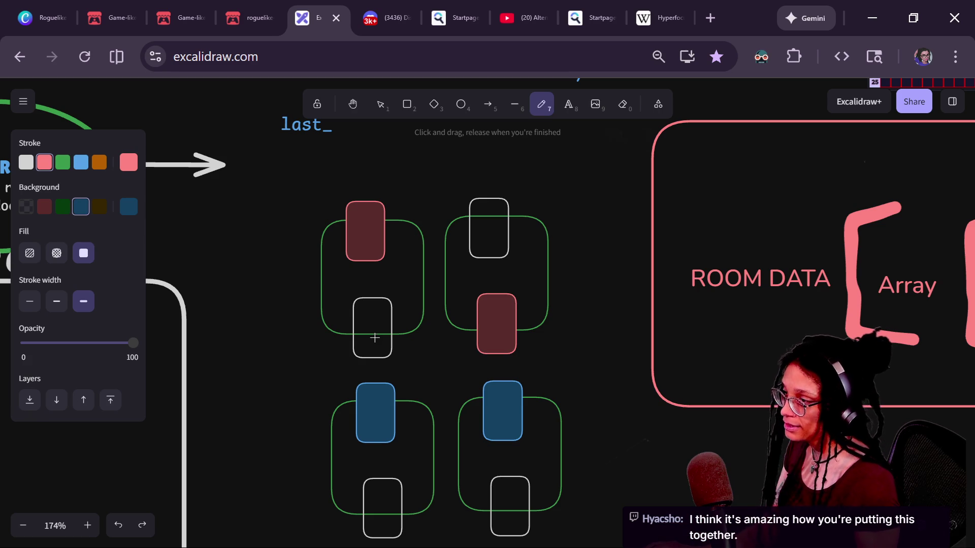
- Draw pink, blue and green freehand strokes linking the paired room doors, undoing a stray stroke
mouse_move(377, 375)
left_mouse_down()
mouse_move(503, 369)
mouse_move(510, 378)
left_mouse_up()
key("ctrl+z")
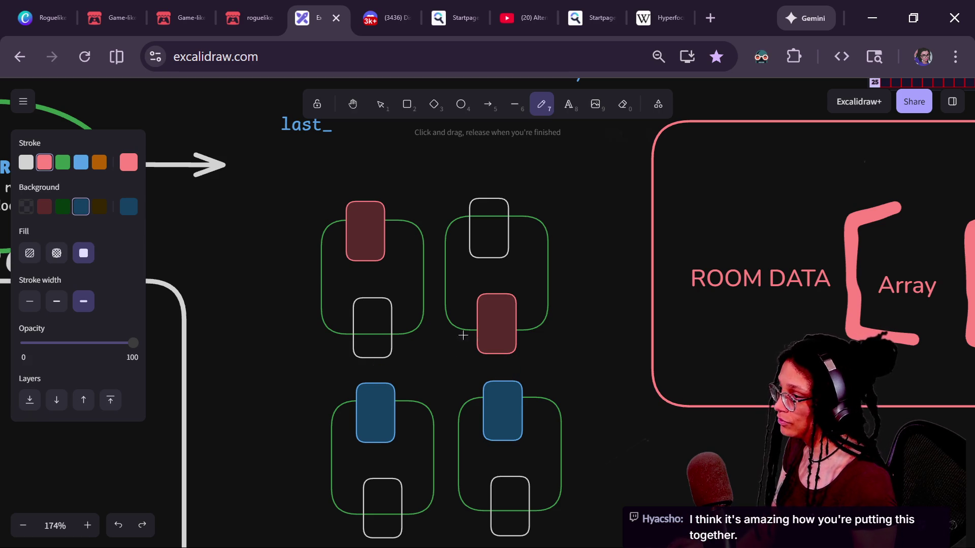
mouse_move(483, 333)
left_mouse_down()
mouse_move(399, 223)
mouse_move(358, 197)
left_mouse_up()
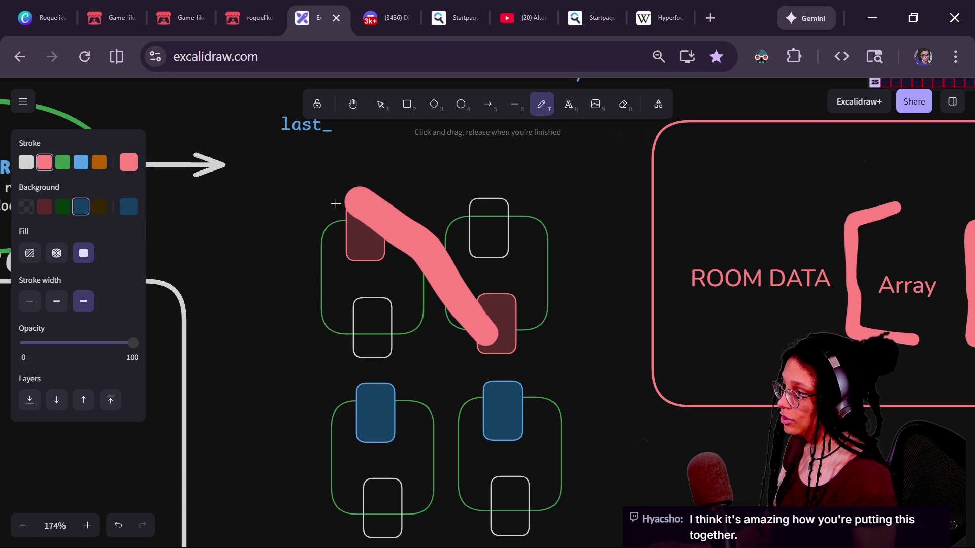
mouse_move(376, 396)
left_mouse_down()
mouse_move(483, 408)
mouse_move(516, 422)
left_mouse_up()
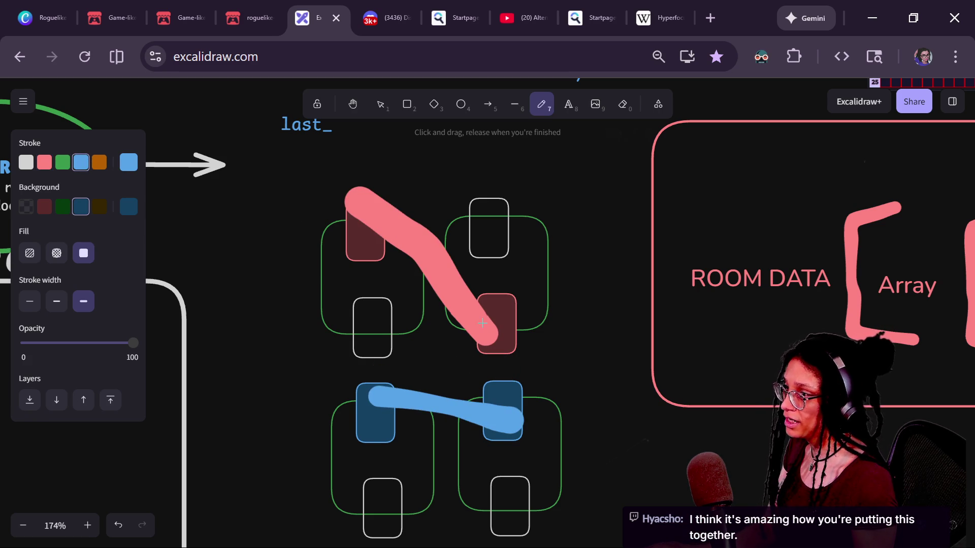
mouse_move(399, 353)
left_mouse_down()
mouse_move(293, 391)
mouse_move(368, 535)
left_mouse_up()
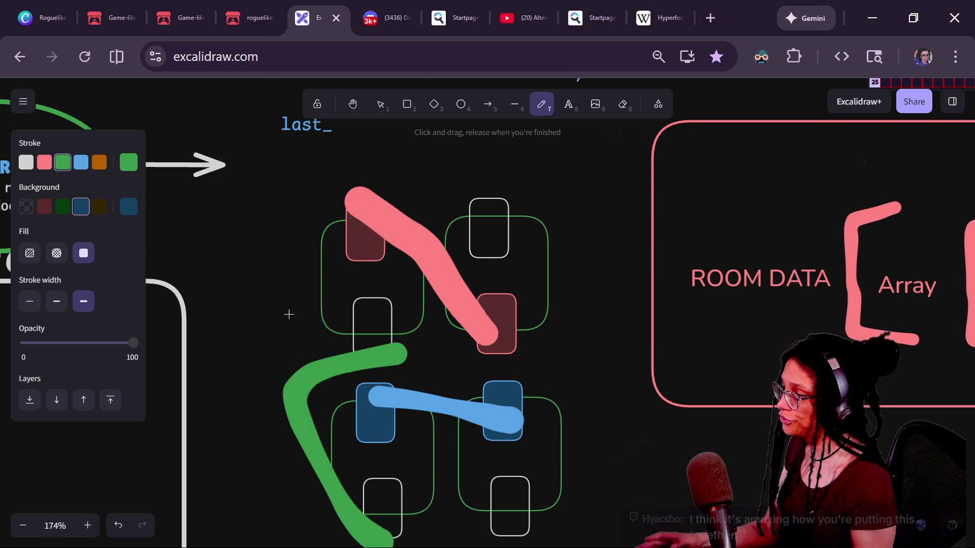
- Try white and orange links from the queue room to the right-hand rooms, undoing the misplaced strokes
scroll(275, 337, "down", 3)
left_click_drag(282, 311, 506, 310)
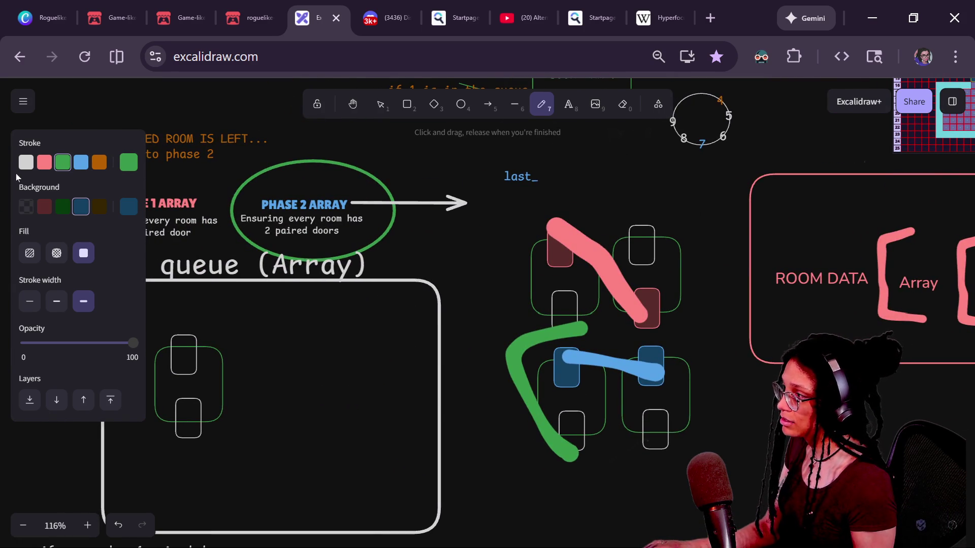
left_click(26, 162)
mouse_move(379, 270)
left_mouse_down()
mouse_move(256, 373)
mouse_move(194, 355)
left_mouse_up()
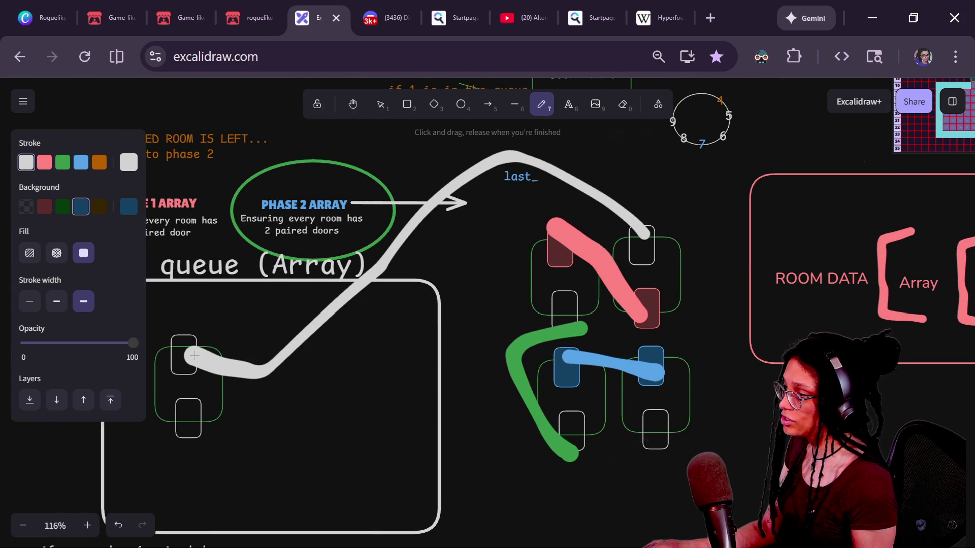
left_click(99, 162)
mouse_move(184, 424)
left_mouse_down()
mouse_move(556, 521)
mouse_move(646, 454)
mouse_move(650, 438)
left_mouse_up()
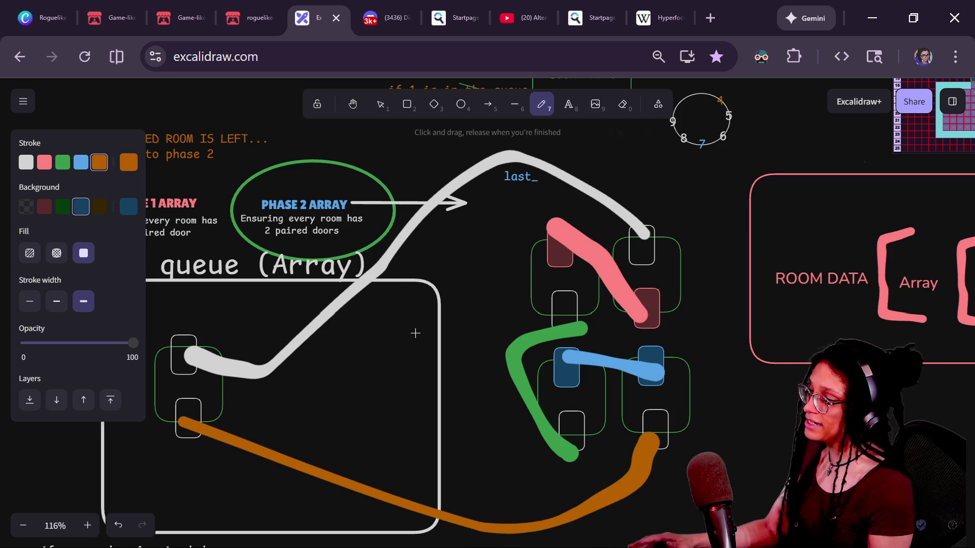
key("ctrl+z")
key("ctrl+z")
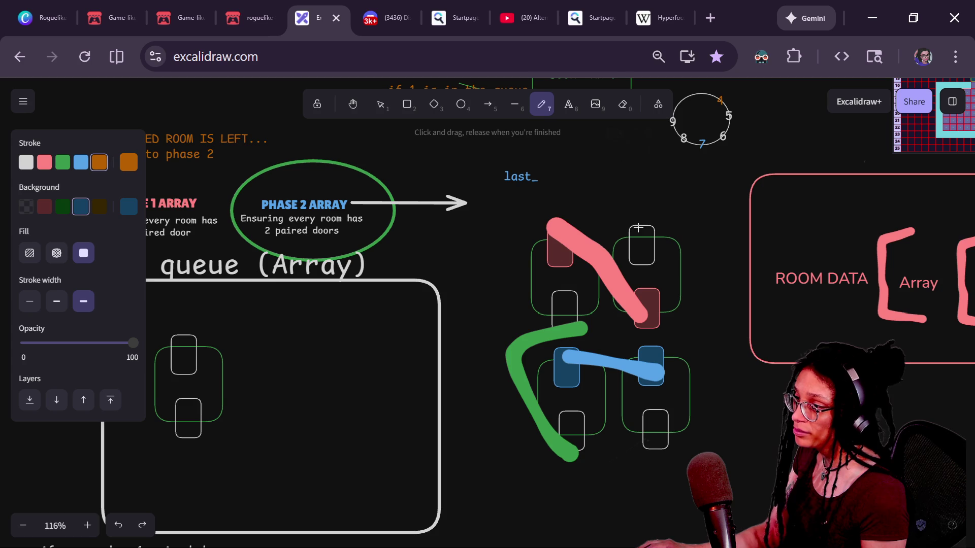
mouse_move(638, 228)
left_mouse_down()
mouse_move(756, 349)
mouse_move(658, 463)
mouse_move(644, 439)
left_mouse_up()
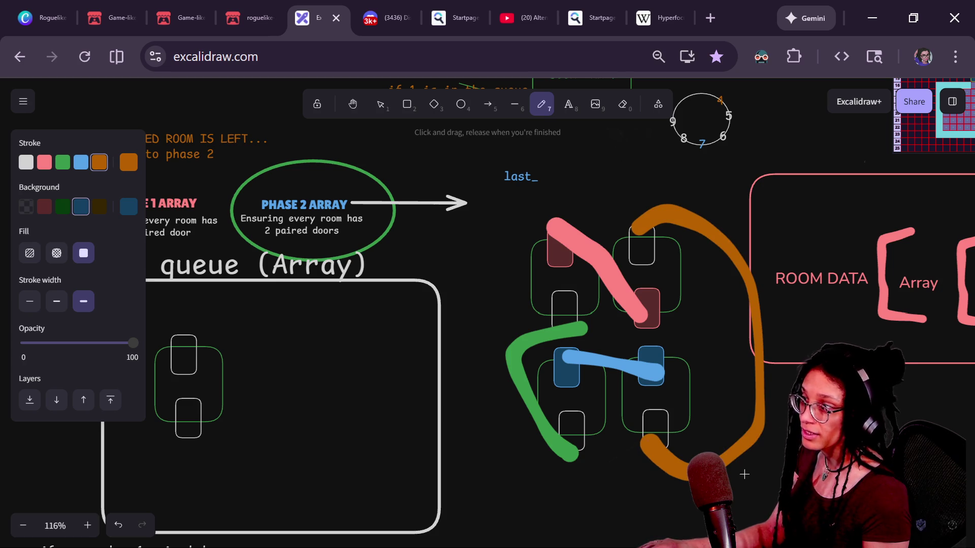
mouse_move(167, 319)
left_mouse_down()
mouse_move(167, 482)
mouse_move(284, 457)
mouse_move(182, 274)
mouse_move(197, 488)
left_mouse_up()
key("ctrl+z")
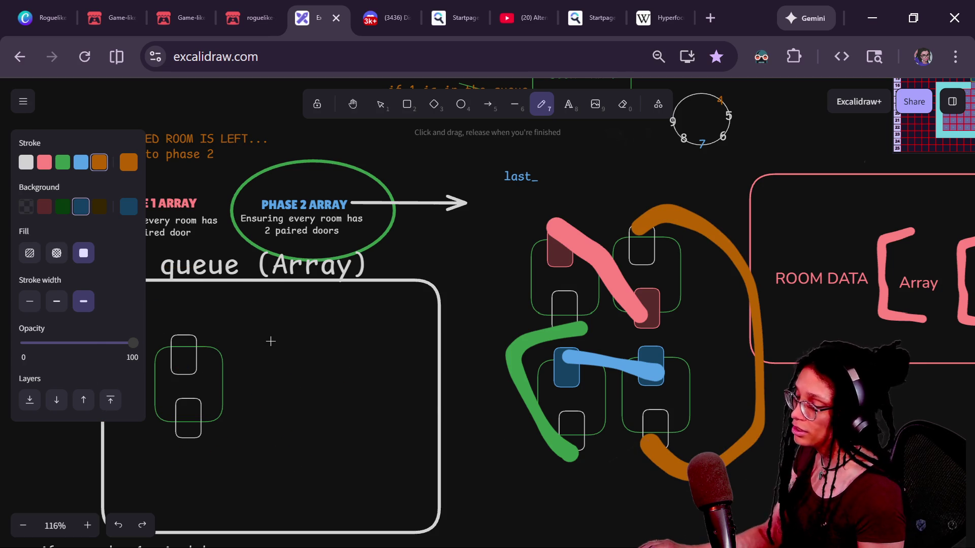
mouse_move(154, 306)
left_mouse_down()
mouse_move(264, 442)
mouse_move(186, 314)
left_mouse_up()
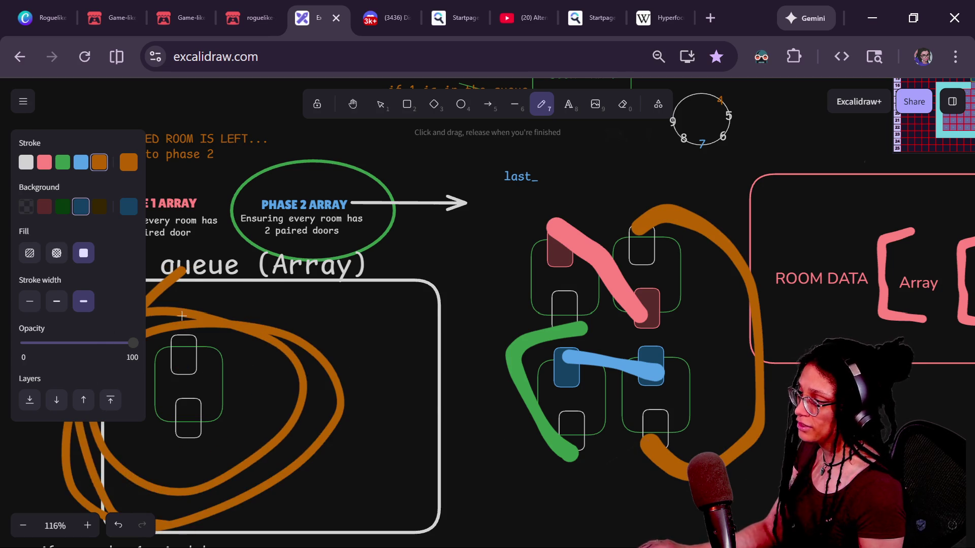
key("ctrl+z")
key("ctrl+z")
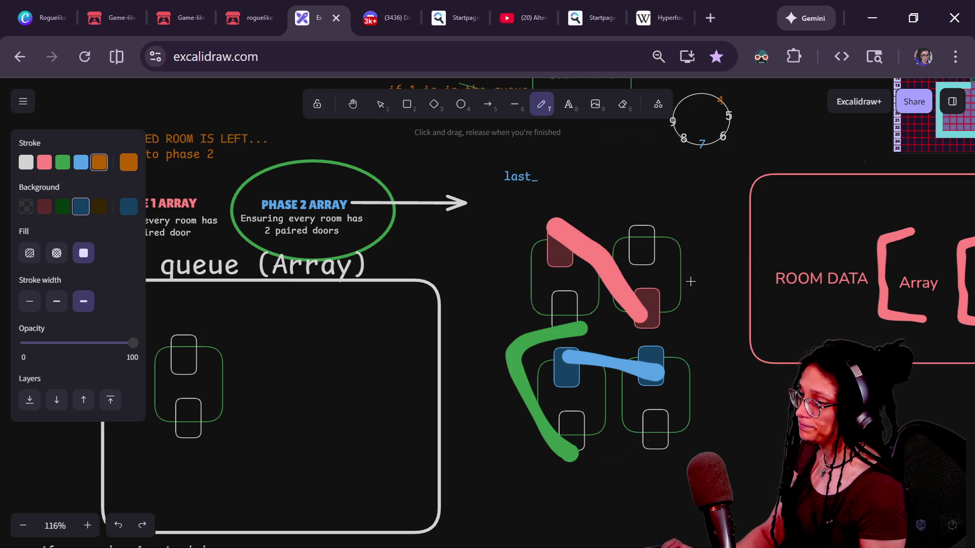
- Connect the right-hand rooms' top and lower doors to the queue room with orange and white strokes
mouse_move(641, 231)
left_mouse_down()
mouse_move(337, 361)
mouse_move(170, 344)
left_mouse_up()
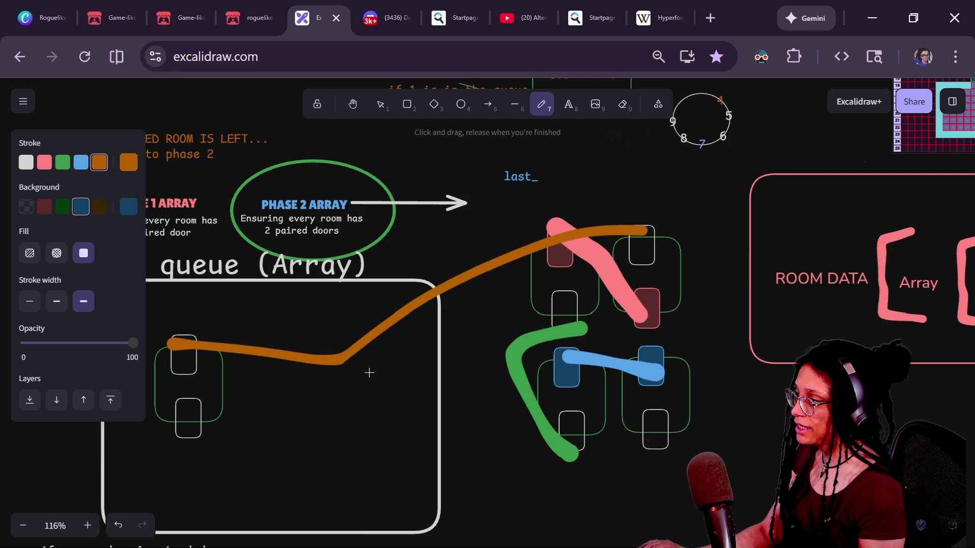
left_click(25, 163)
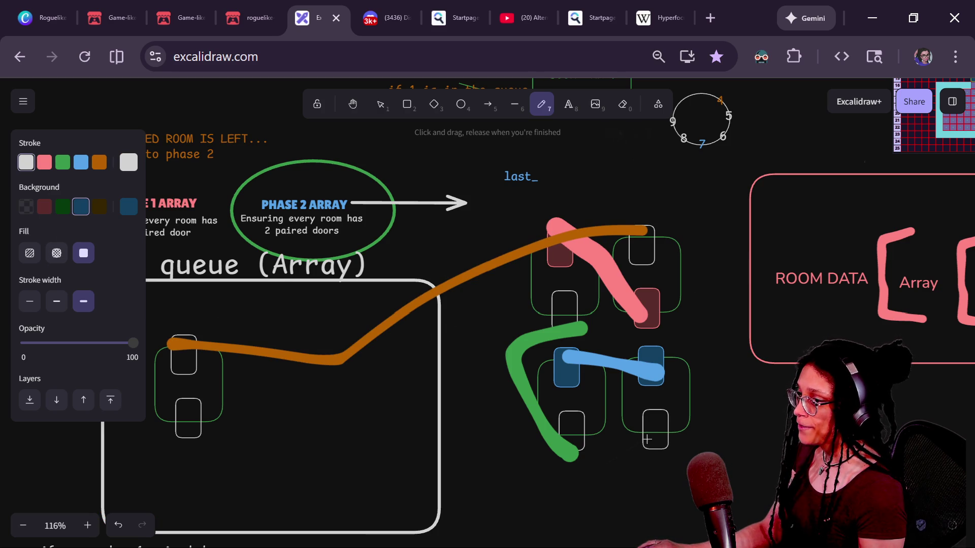
mouse_move(648, 441)
left_mouse_down()
mouse_move(304, 482)
mouse_move(178, 428)
left_mouse_up()
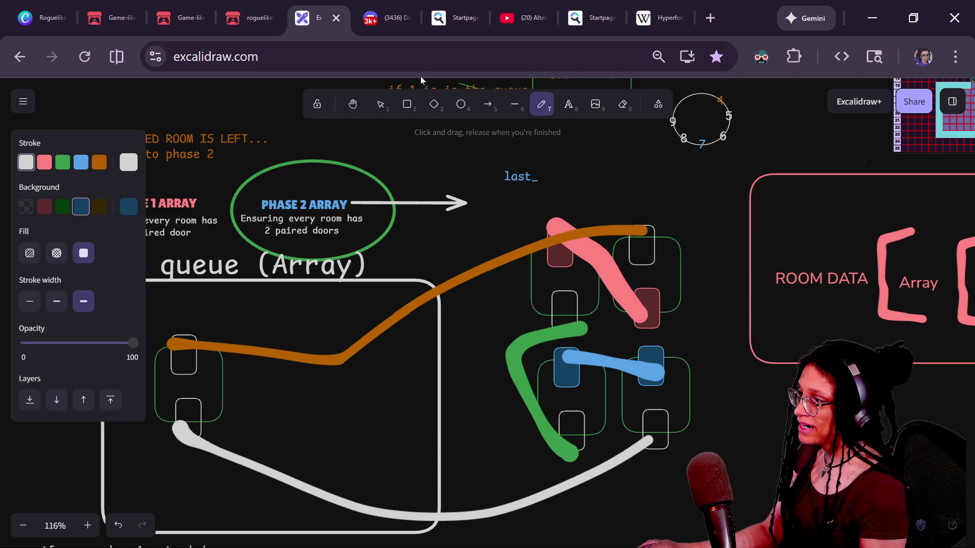
left_click(374, 106)
left_click(535, 178)
- Extend the last_ label to read 'last_path_id' and widen it onto one line
scroll(548, 234, "up", 5, "ctrl")
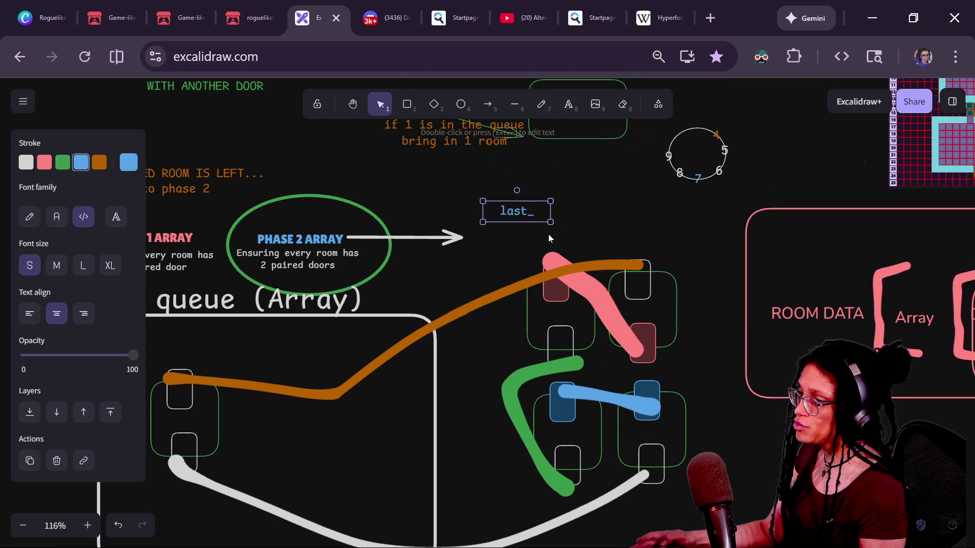
left_click(511, 181)
left_click_drag(510, 206, 518, 227)
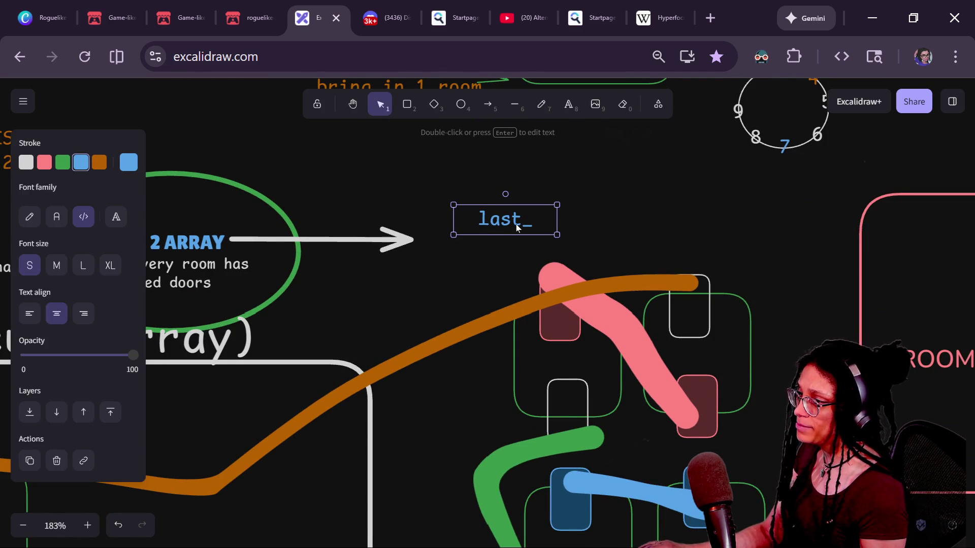
key("Return")
key("Right")
type("PA")
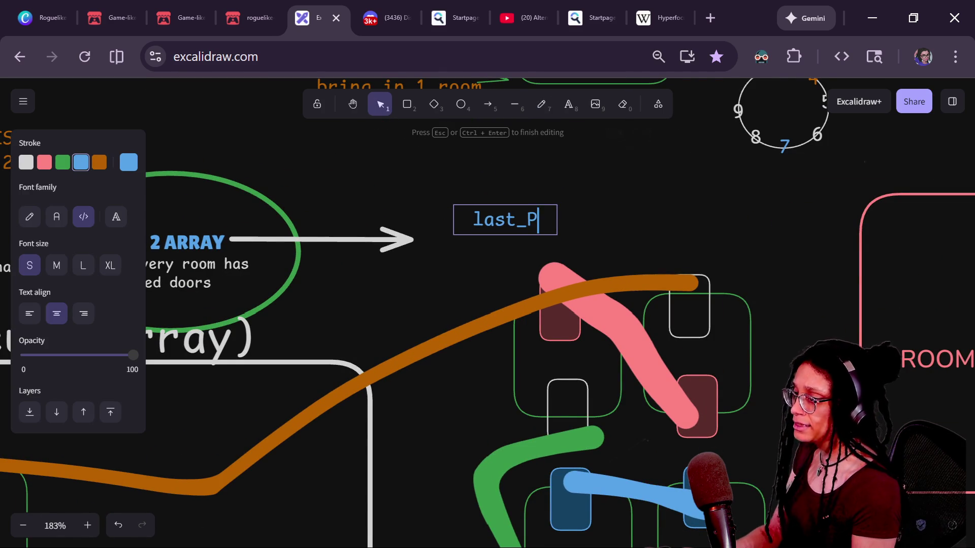
key("BackSpace")
key("BackSpace")
key("Caps_Lock")
type("path_id")
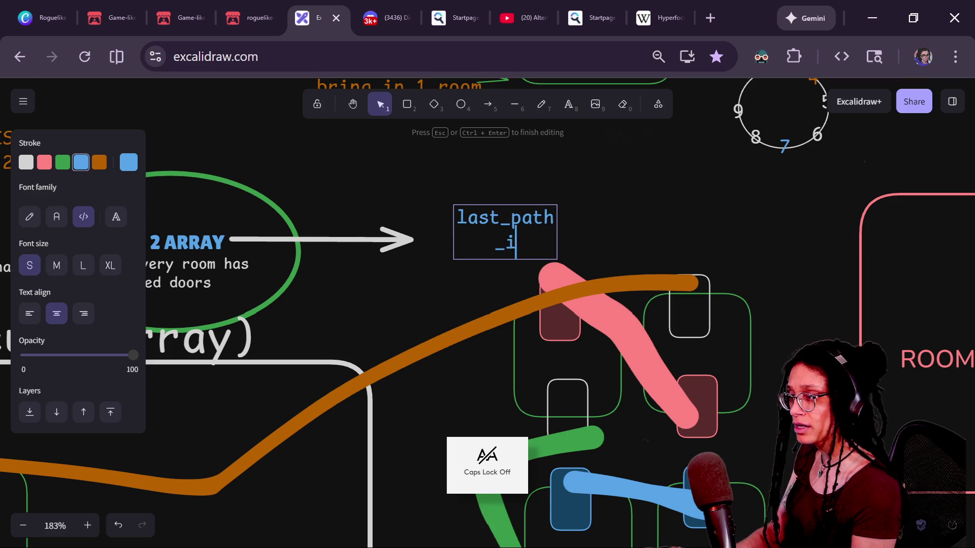
key("Escape")
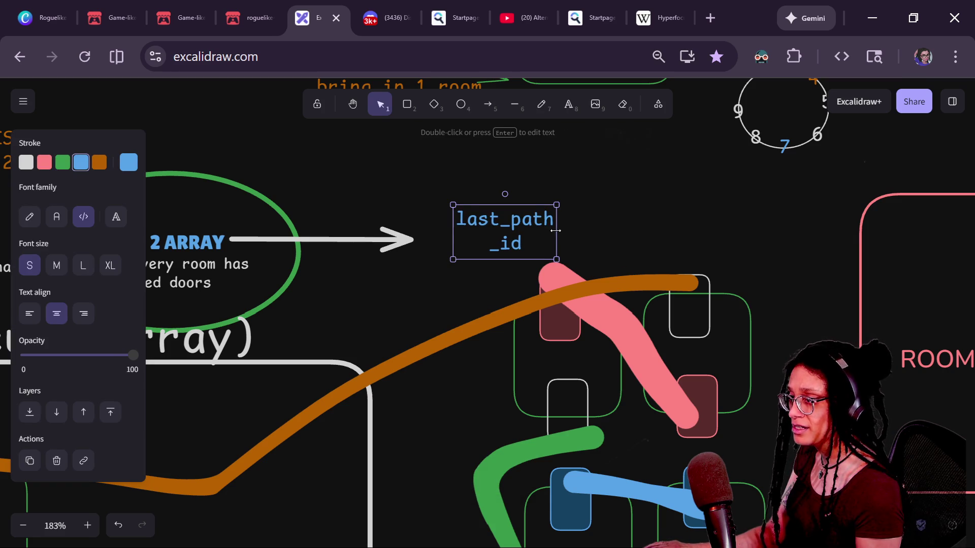
left_click_drag(555, 231, 603, 234)
- Undo the coloured door strokes, restore the last_path_id label, and zoom out to about 120%
left_click(495, 335)
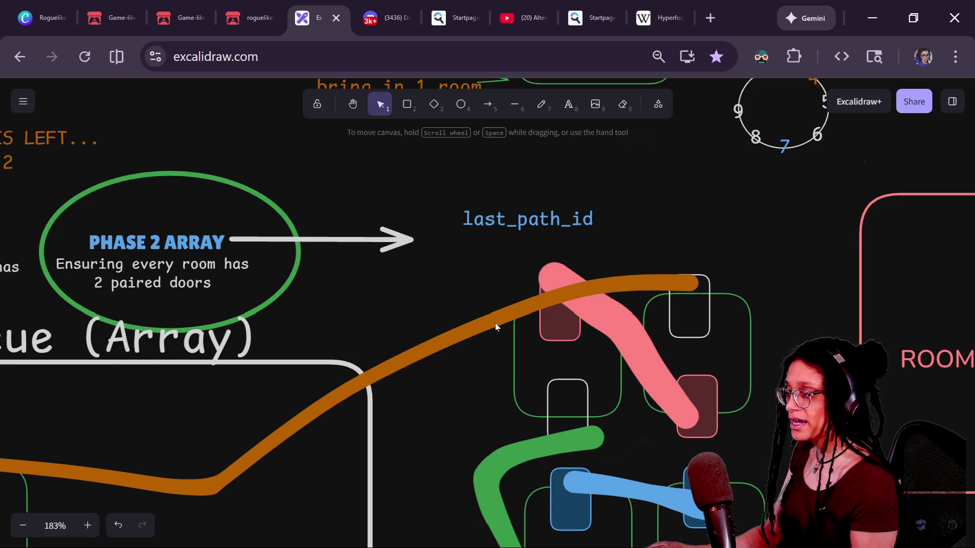
left_click(552, 303)
left_click(385, 379)
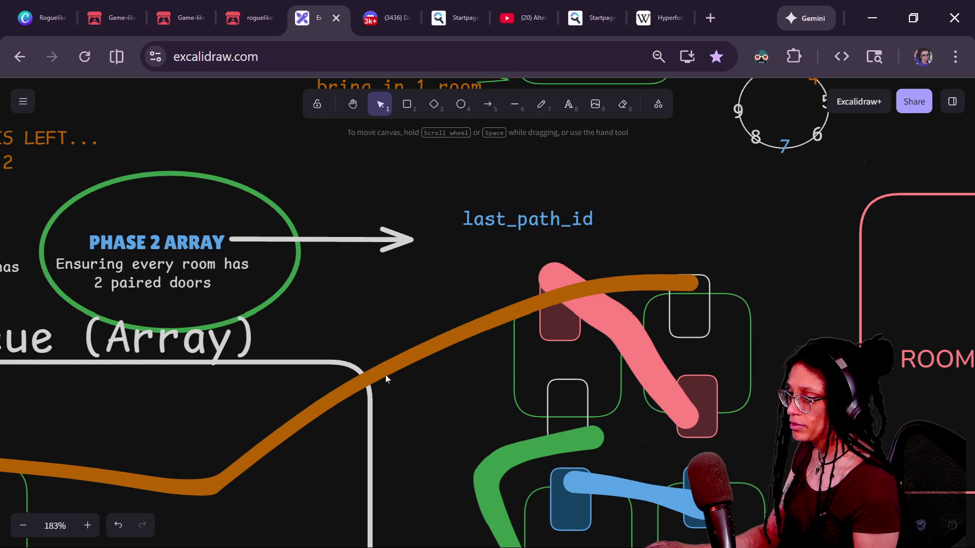
left_click(537, 227)
key("ctrl+z")
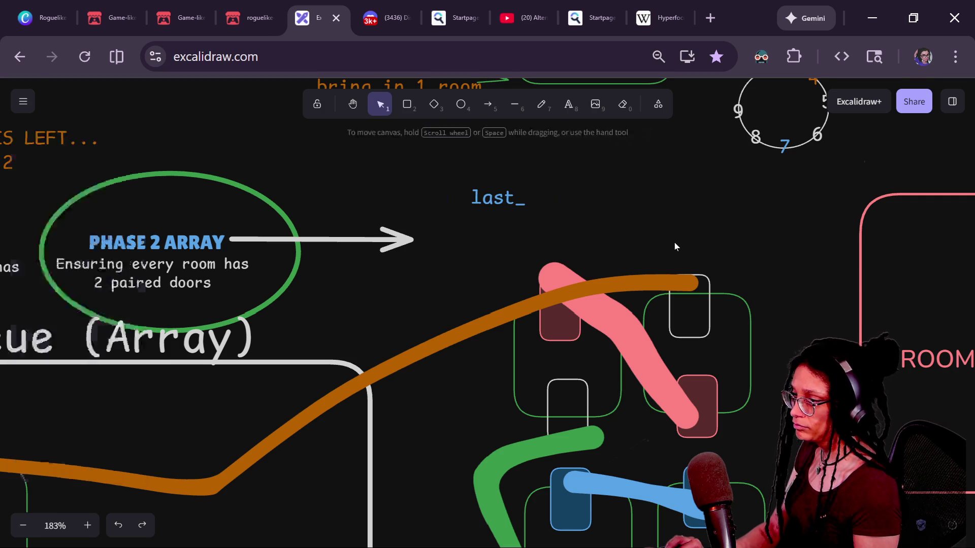
key("ctrl+z")
key("ctrl+z")
key("ctrl+z")
key("ctrl+z")
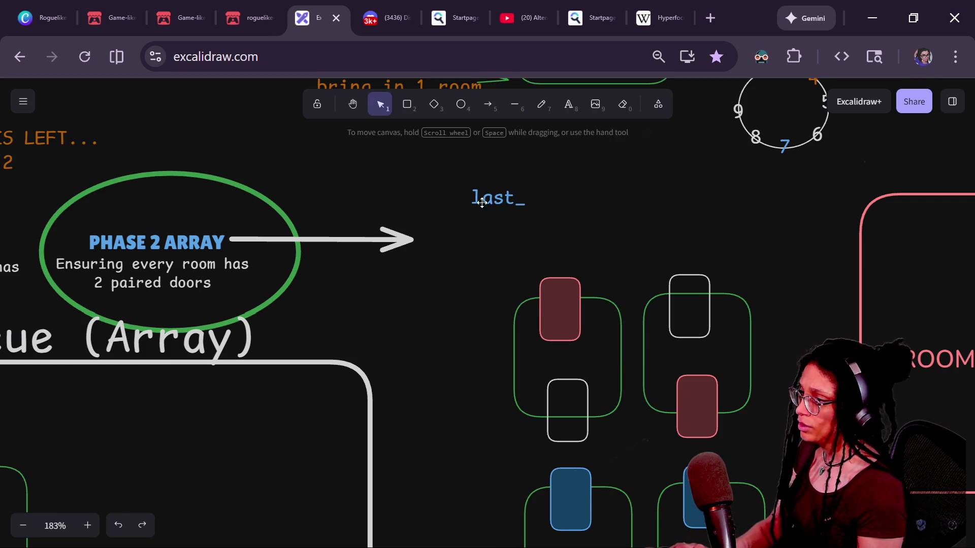
key("ctrl+shift+z")
key("ctrl+shift+z")
scroll(554, 166, "down", 1)
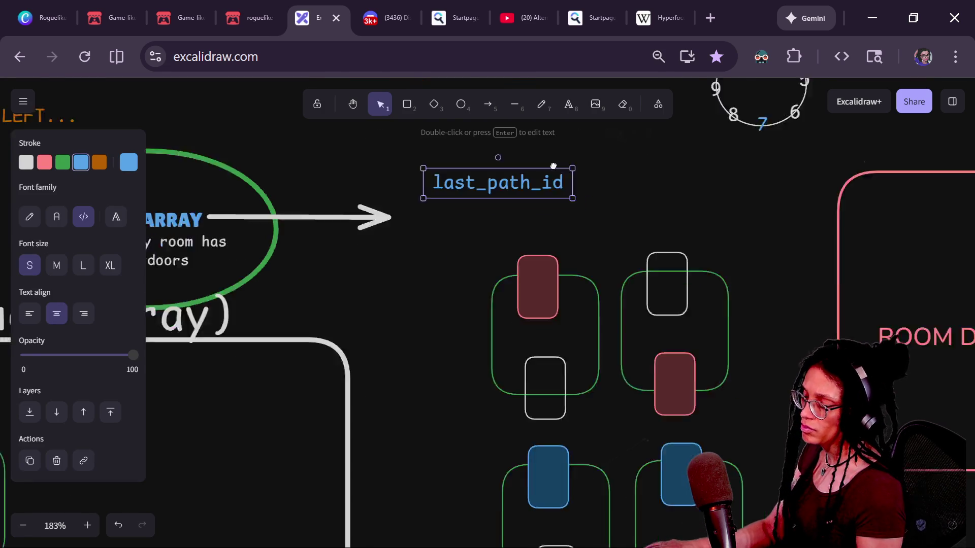
scroll(550, 164, "down", 5)
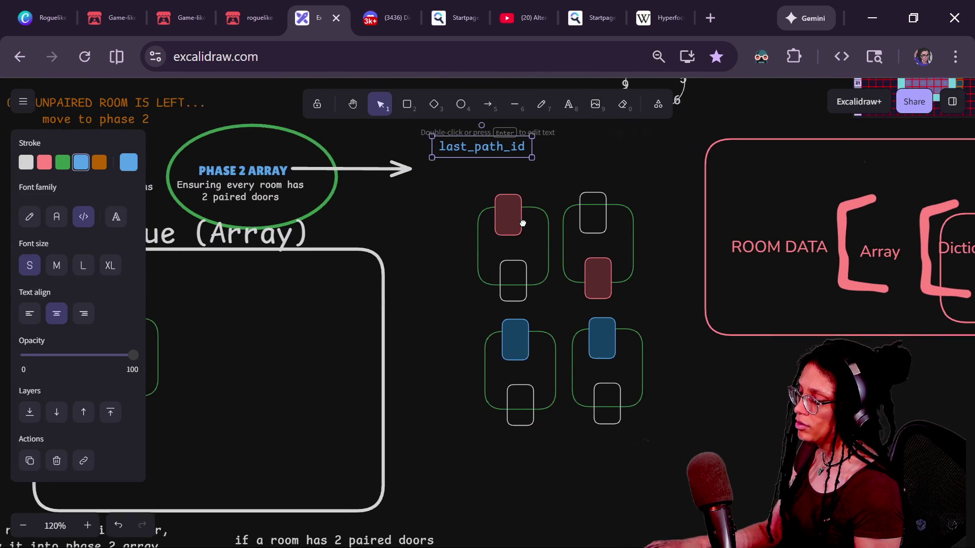
- Move a red-door room group into the queue box and line it up beside the other room
mouse_move(523, 223)
left_mouse_down()
mouse_move(479, 285)
mouse_move(485, 226)
mouse_move(505, 227)
left_mouse_up()
scroll(618, 163, "left", 5)
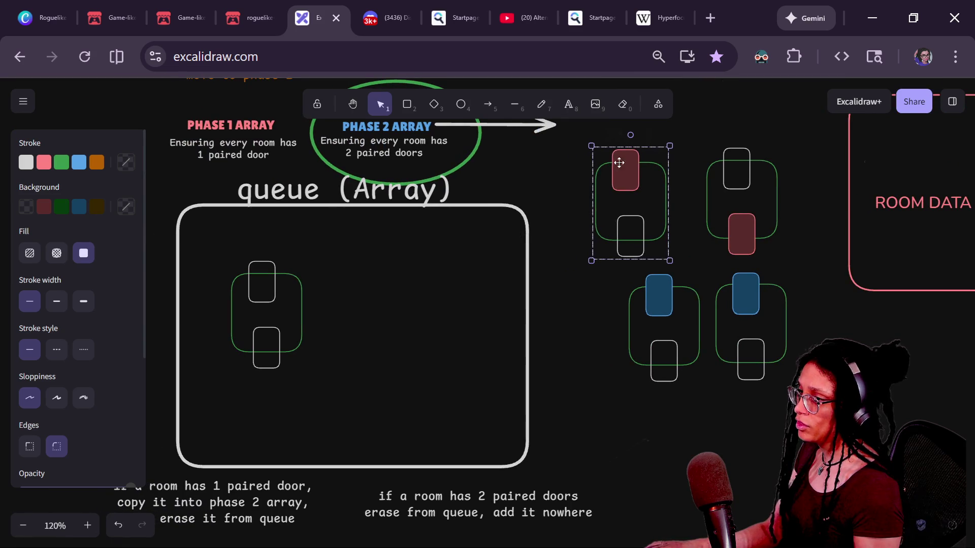
mouse_move(618, 162)
left_mouse_down()
mouse_move(269, 284)
mouse_move(387, 276)
mouse_move(371, 282)
left_mouse_up()
left_click_drag(274, 289, 287, 298)
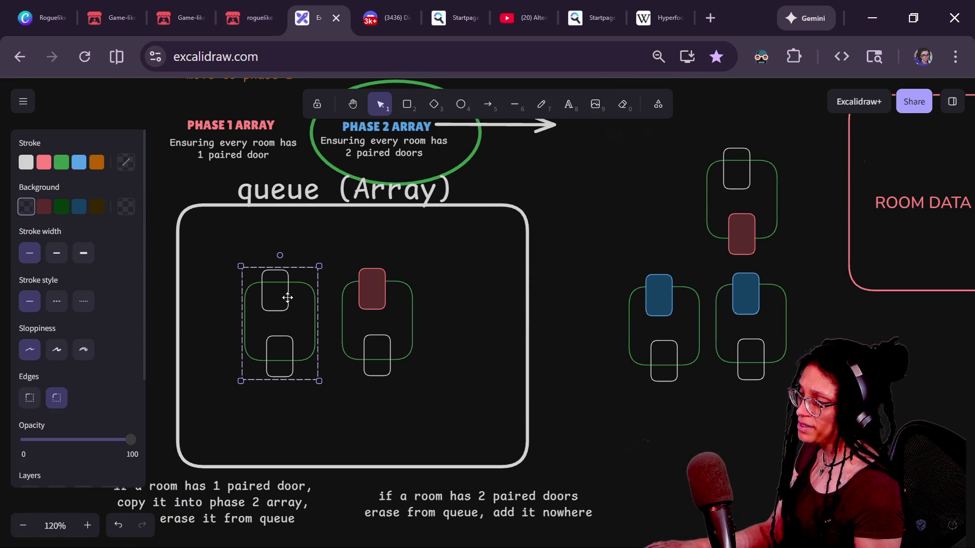
left_click(364, 281, "shift")
left_click(420, 272)
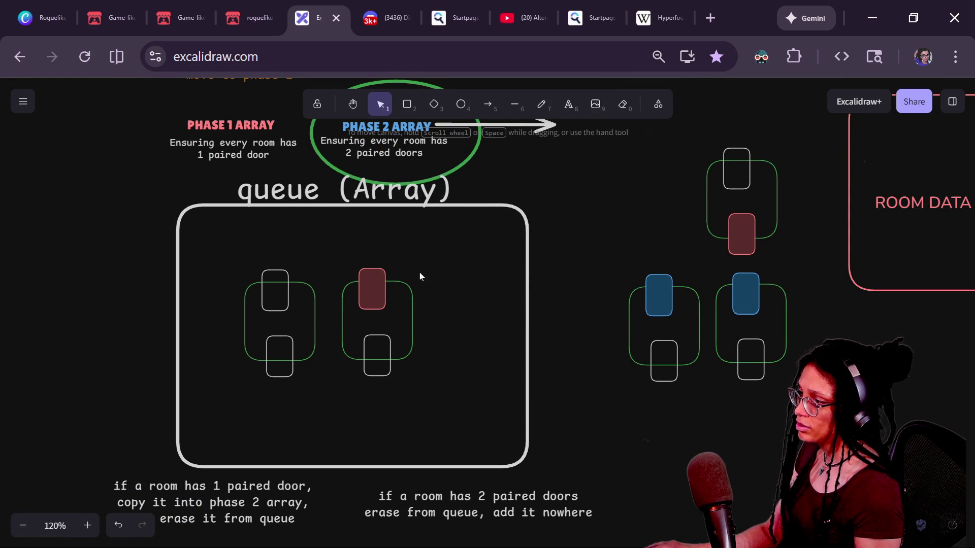
left_click(385, 280)
left_click(309, 298)
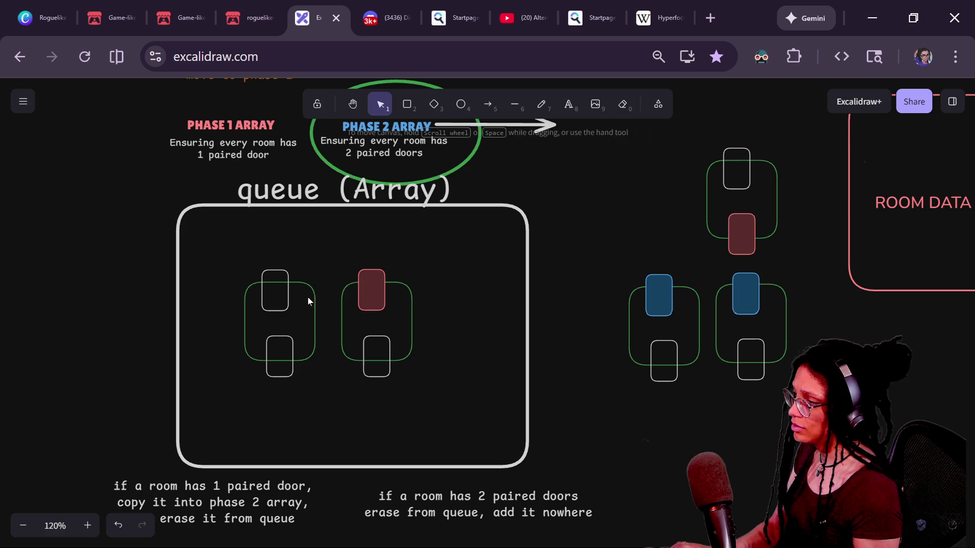
left_click(315, 293)
- Give the right room's lower door and the left room's top door green outlines and dark green fill
double_click(378, 349)
left_click(378, 335)
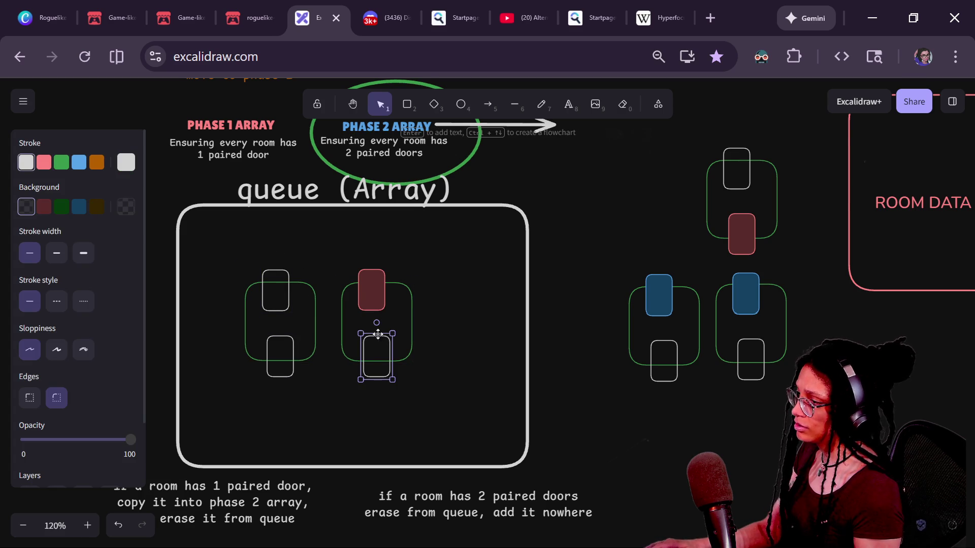
left_click(267, 272, "shift")
left_click(60, 165)
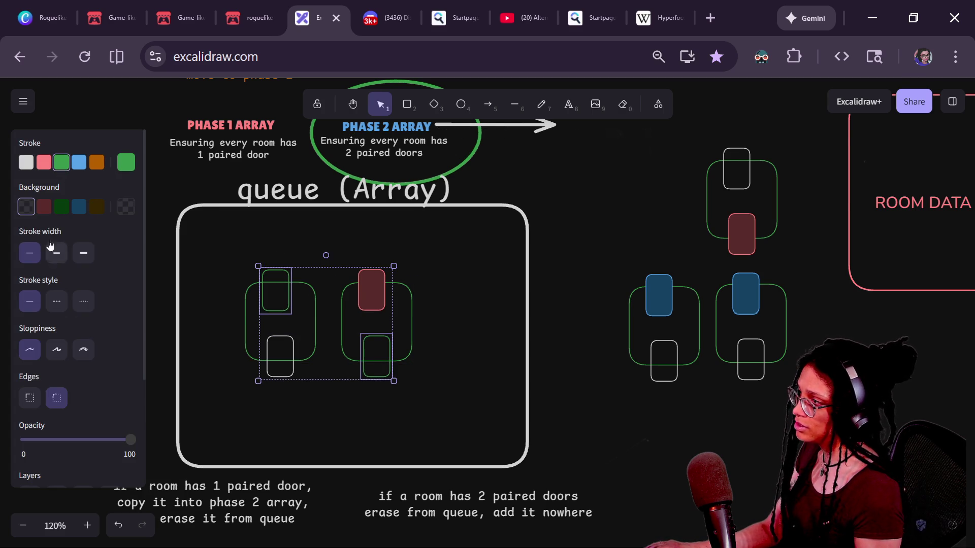
left_click(60, 215)
left_click(378, 281)
- Reposition the red-door room group within the queue box
left_click_drag(237, 246, 339, 401)
mouse_move(435, 251)
left_mouse_down()
mouse_move(285, 434)
mouse_move(324, 406)
left_mouse_up()
left_click(402, 289)
left_click(402, 290)
mouse_move(364, 283)
left_mouse_down()
mouse_move(401, 281)
mouse_move(450, 259)
mouse_move(389, 281)
mouse_move(446, 257)
left_mouse_up()
scroll(670, 180, "up", 2)
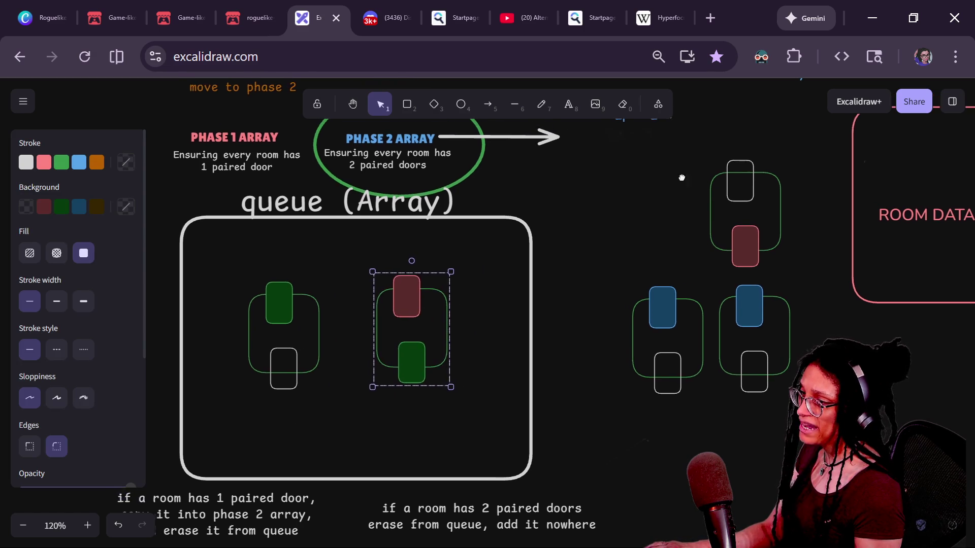
mouse_move(443, 347)
left_mouse_down()
mouse_move(428, 347)
mouse_move(447, 331)
left_mouse_up()
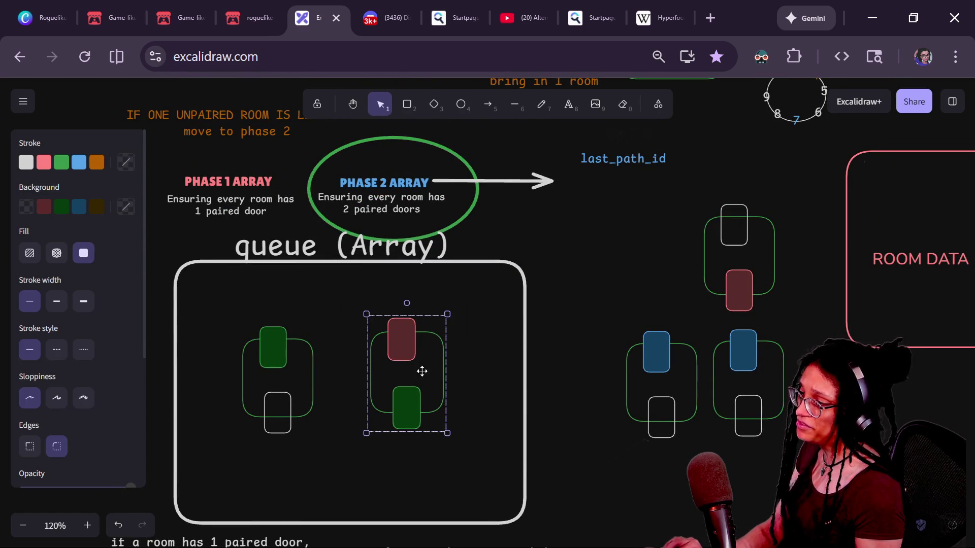
left_click(648, 174)
left_click(636, 167)
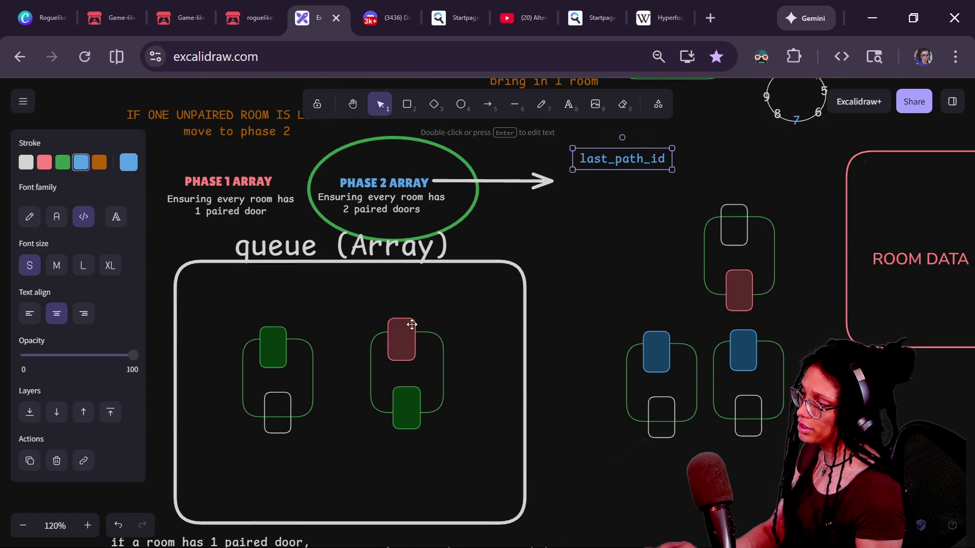
- Undo the room repositioning, the green door fills and the move into the queue
key("ctrl+z")
key("ctrl+z")
key("ctrl+z")
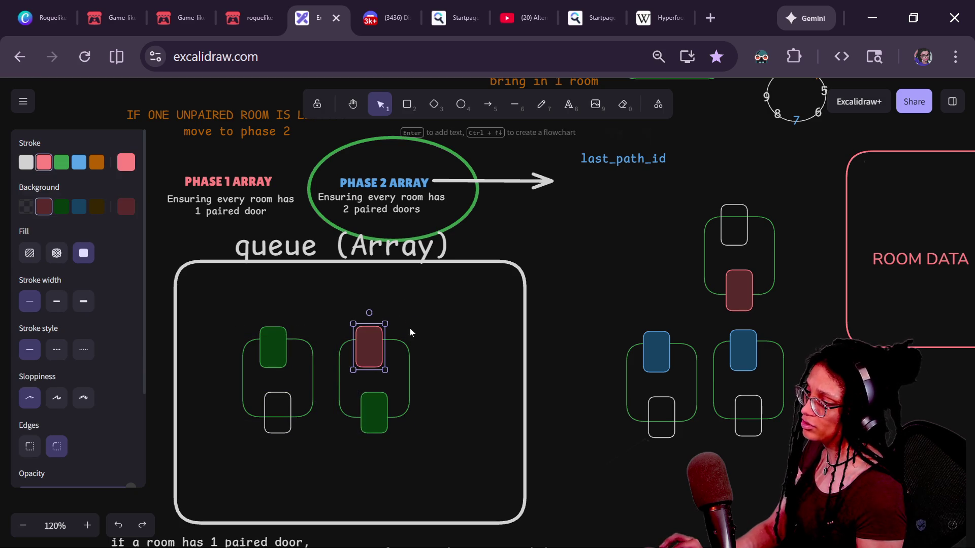
key("ctrl+z")
key("ctrl+z")
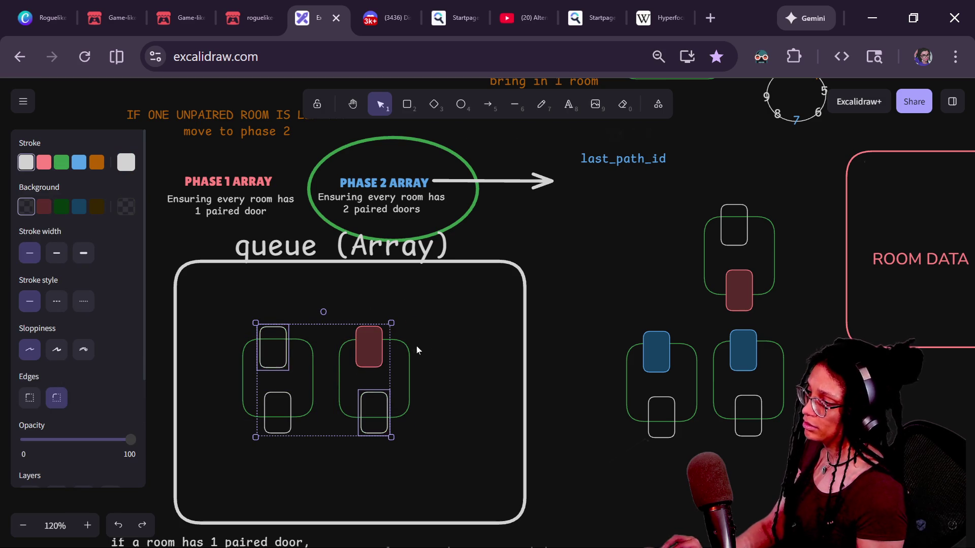
key("ctrl+z")
key("ctrl+z")
key("ctrl+z")
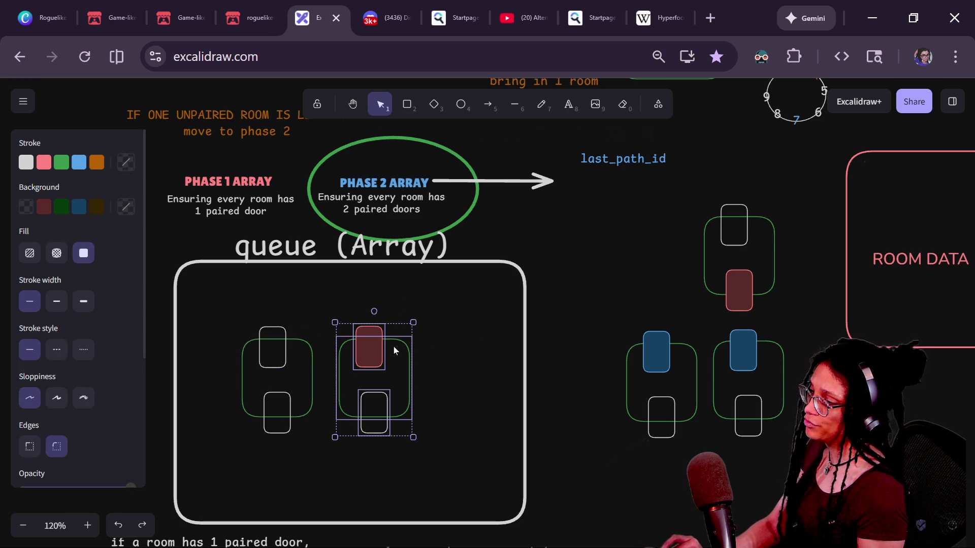
key("ctrl+z")
key("ctrl+z")
key("ctrl+z")
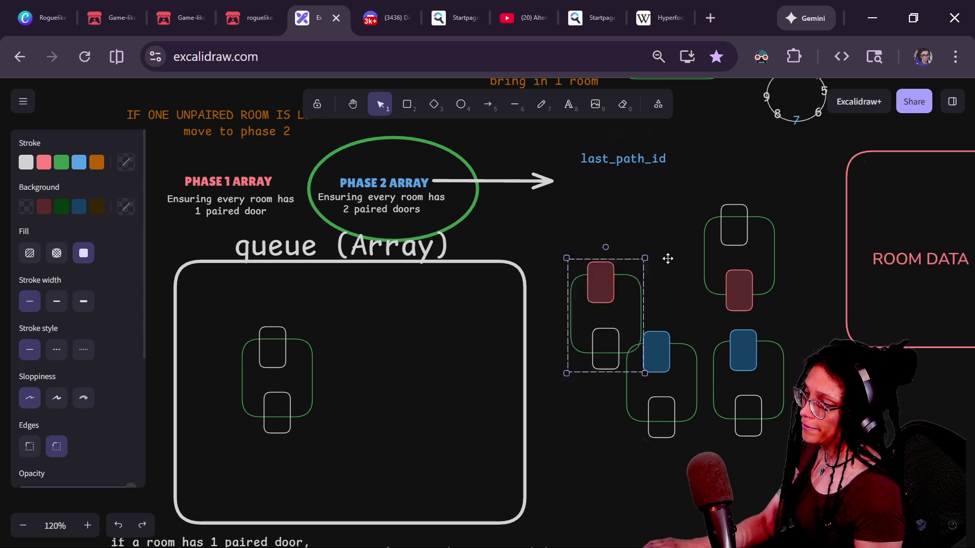
- Place both red-door rooms side by side in line above the blue-door rooms
mouse_move(600, 289)
left_mouse_down()
mouse_move(653, 211)
mouse_move(602, 244)
mouse_move(634, 228)
left_mouse_up()
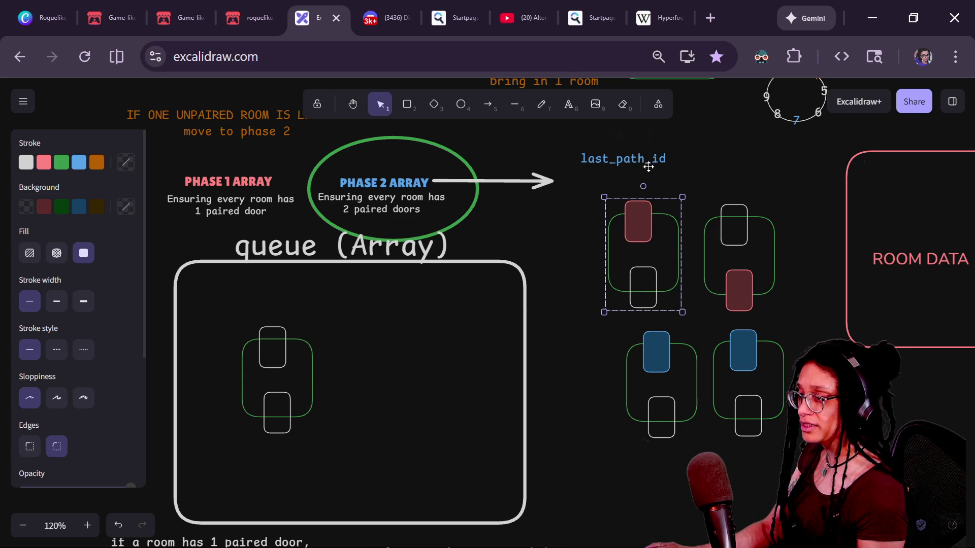
left_click(684, 213)
mouse_move(582, 203)
left_mouse_down()
mouse_move(790, 278)
mouse_move(768, 310)
mouse_move(713, 315)
mouse_move(771, 298)
left_mouse_up()
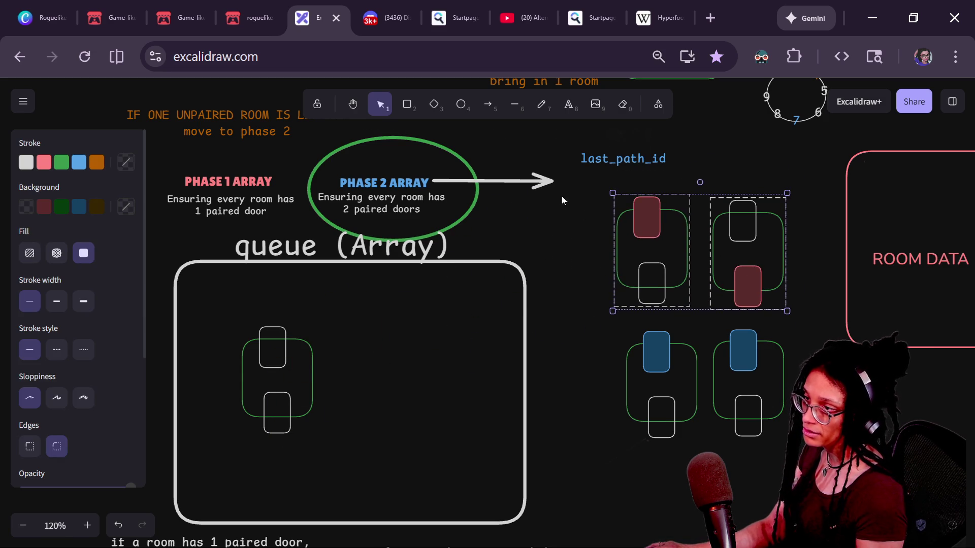
- Change the counter label to 'last_path_id: 10' and widen it to fit one line
double_click(657, 159)
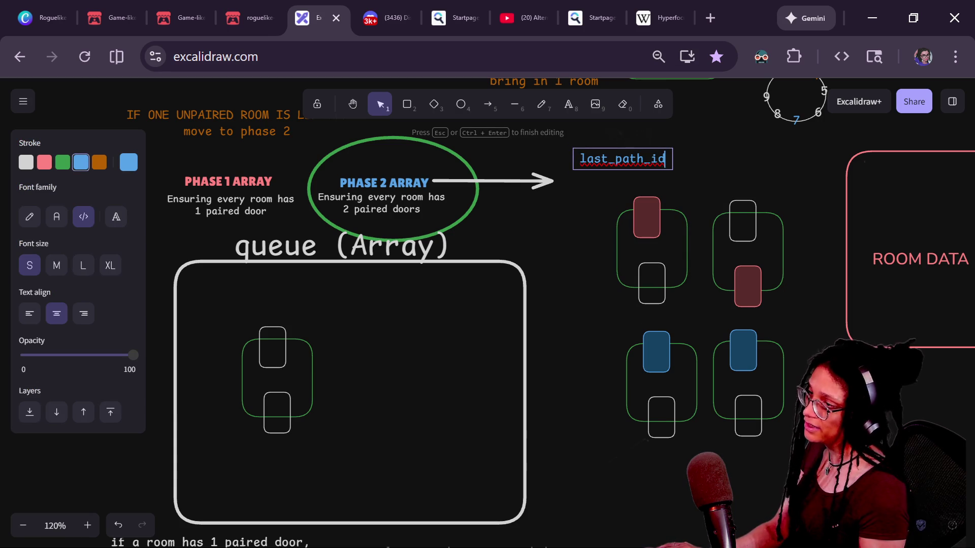
scroll(666, 252, "up", 2)
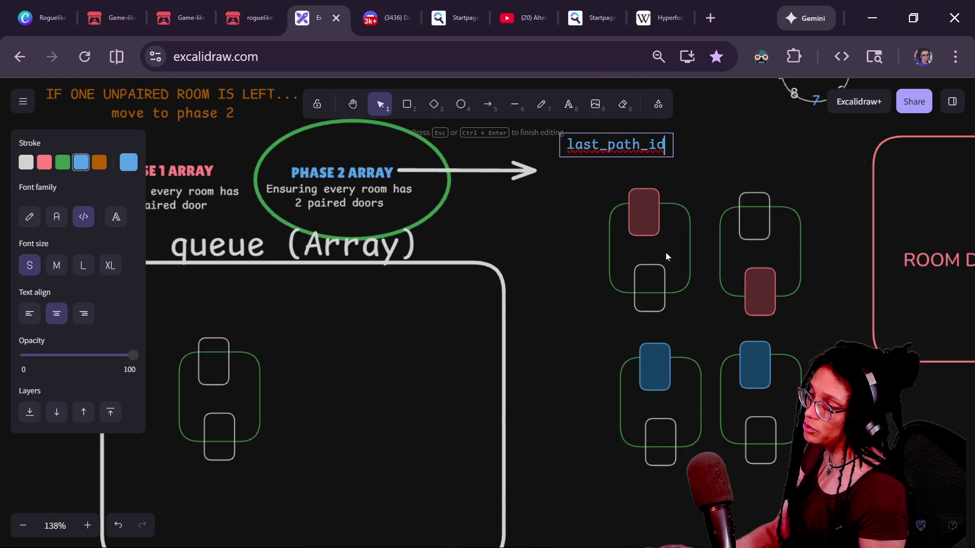
left_click(753, 224)
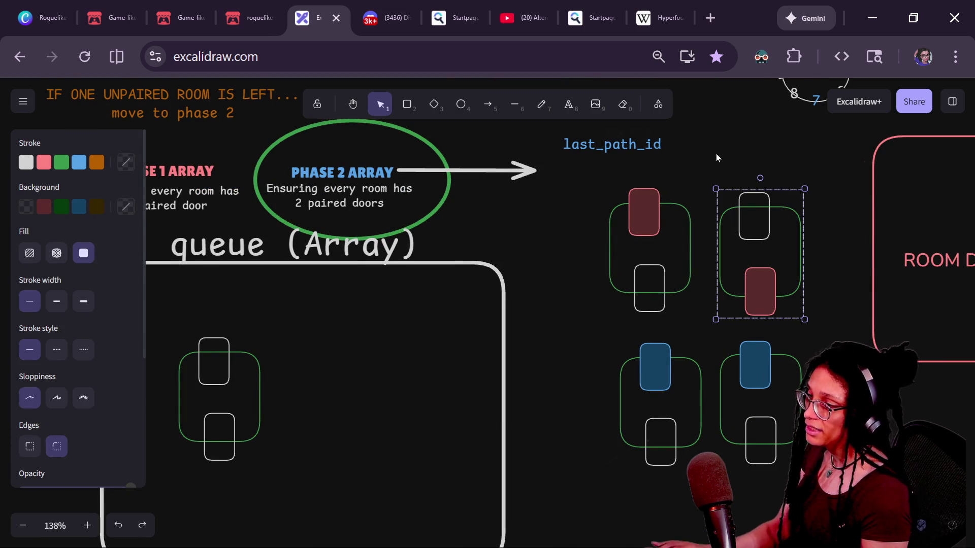
mouse_move(716, 157)
left_mouse_down()
mouse_move(683, 192)
mouse_move(646, 198)
left_mouse_up()
double_click(581, 195)
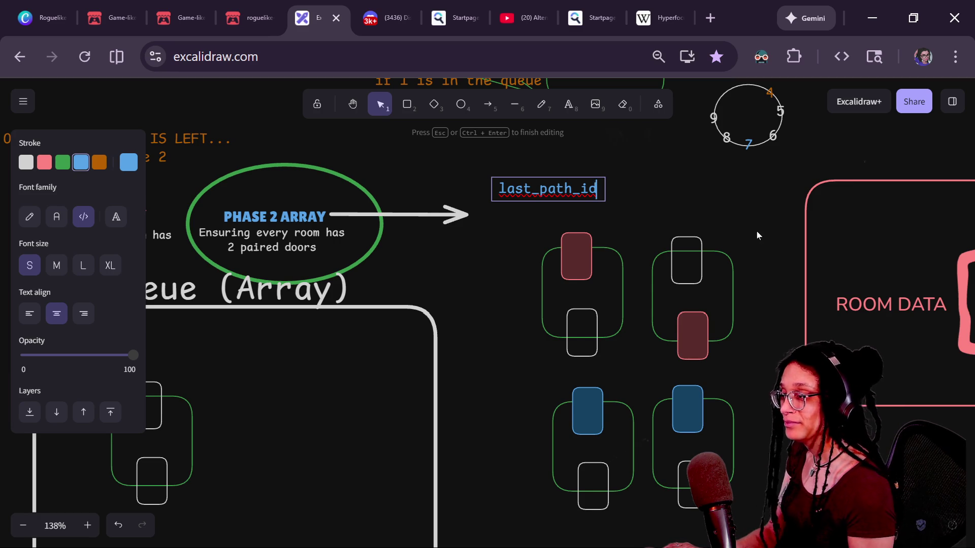
type(":")
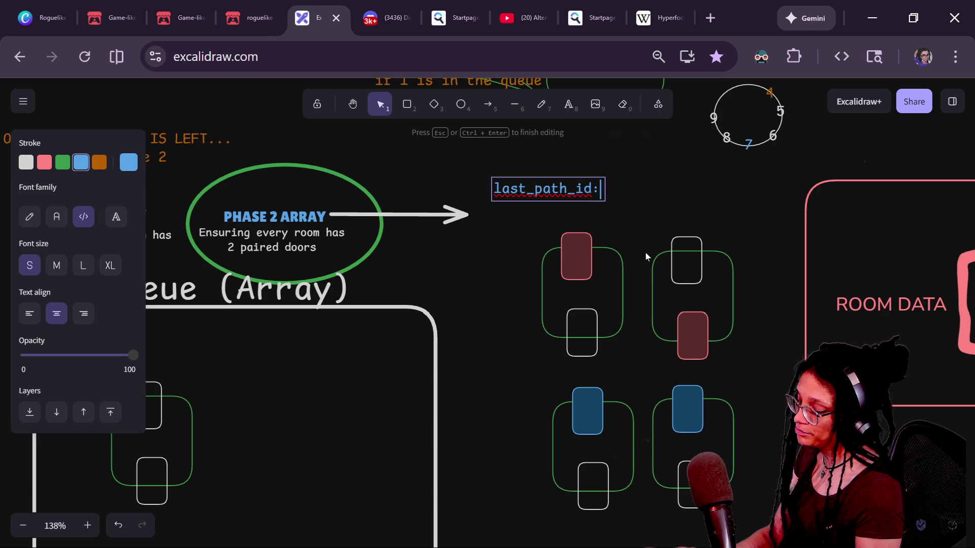
key("Return")
type("10")
key("Escape")
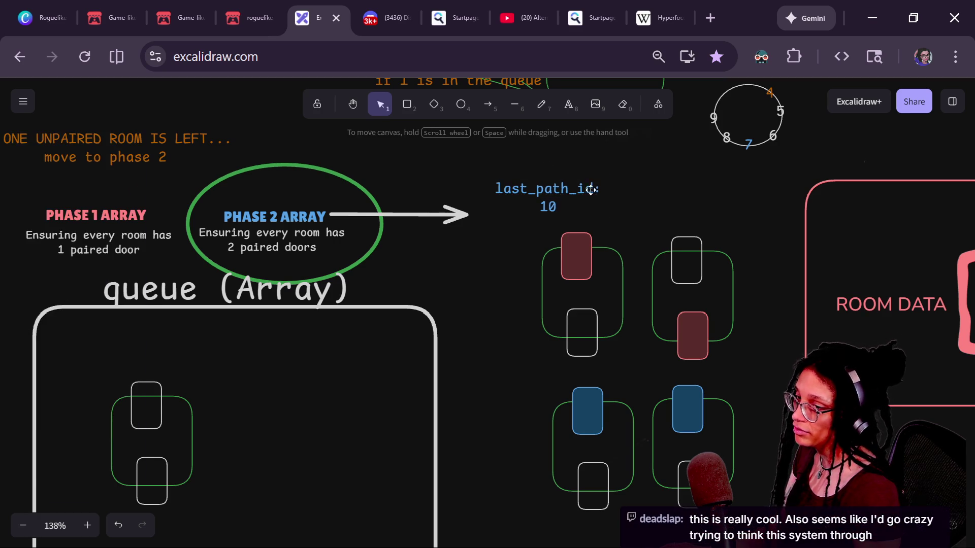
left_click_drag(604, 193, 638, 193)
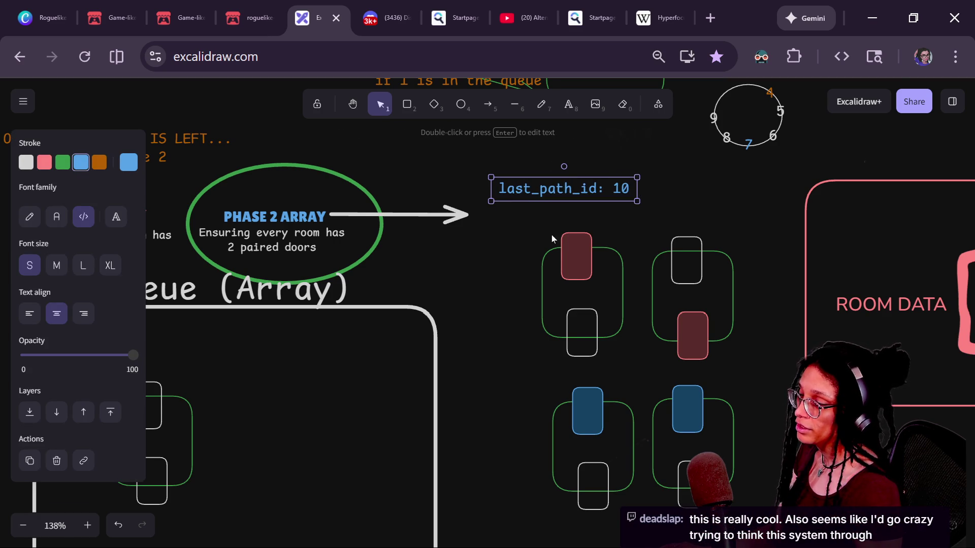
- Add a '10' text label onto the red door and duplicate it
left_click_drag(582, 244, 580, 246)
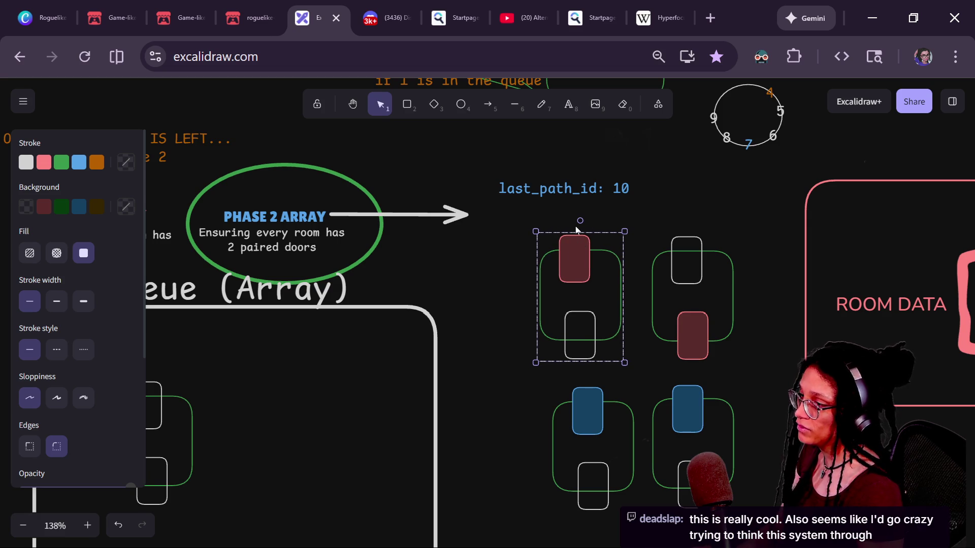
left_click(569, 104)
left_click(514, 289)
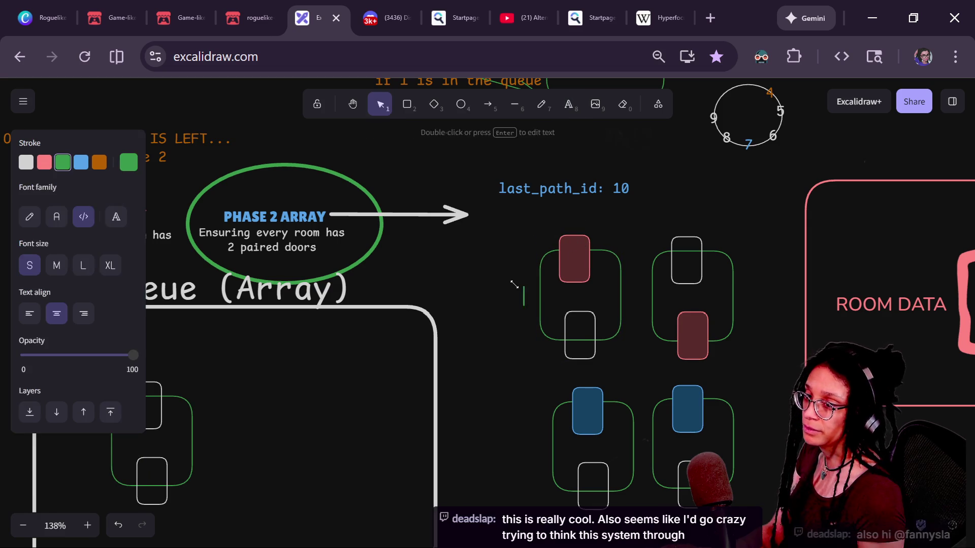
key("Escape")
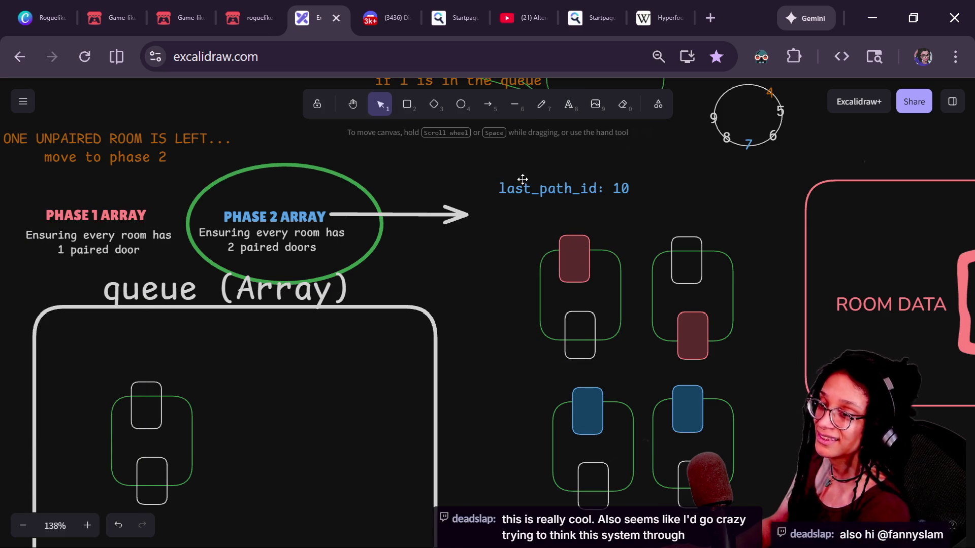
left_click(569, 104)
left_click(538, 257)
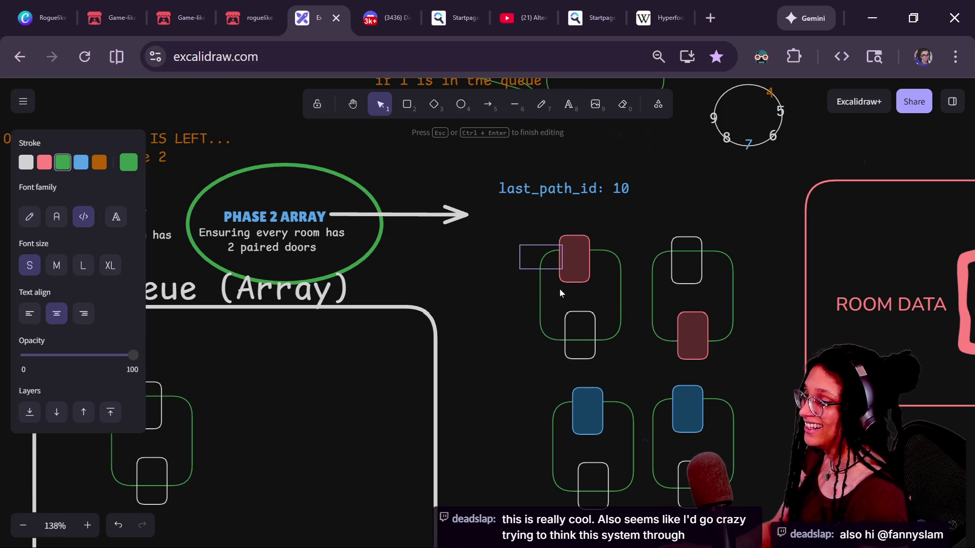
scroll(557, 273, "up", 2)
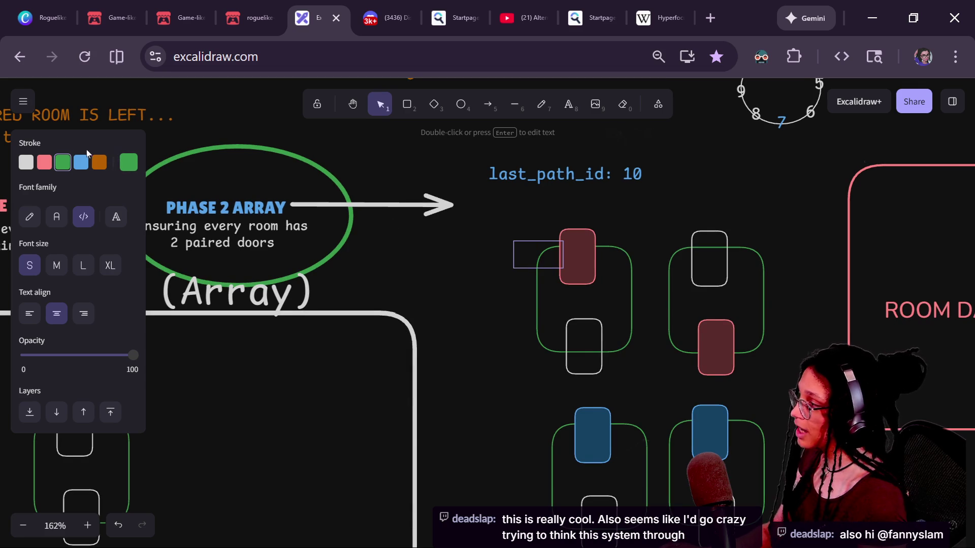
type("10")
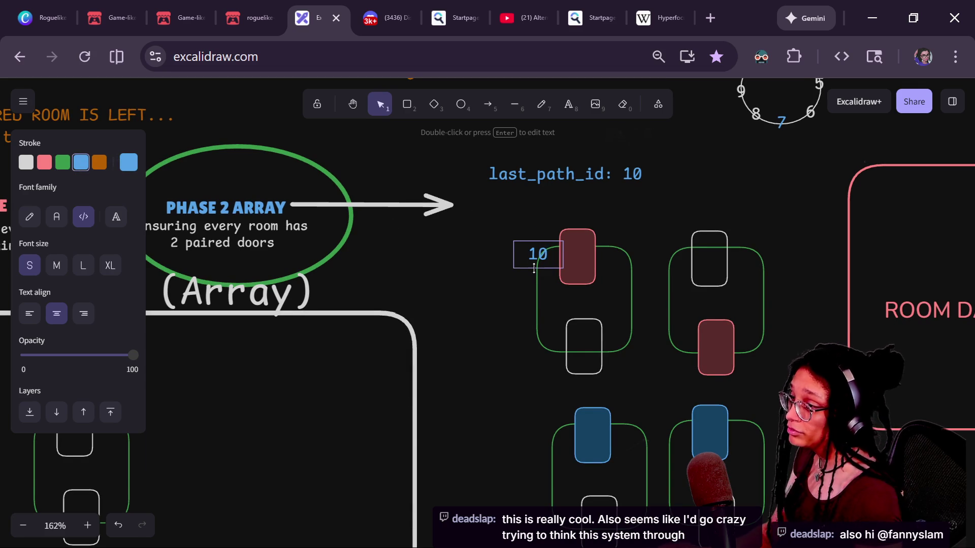
left_click(509, 264)
mouse_move(547, 251)
left_mouse_down()
mouse_move(580, 250)
mouse_move(726, 343)
mouse_move(731, 358)
mouse_move(724, 347)
mouse_move(733, 350)
left_mouse_up()
key("ctrl+d")
- Put the copied 10 on the other red door and move both room groups into the queue box
mouse_move(774, 284)
left_mouse_down()
mouse_move(740, 299)
mouse_move(705, 252)
mouse_move(646, 258)
left_mouse_up()
mouse_move(389, 204)
left_mouse_down()
mouse_move(529, 347)
mouse_move(516, 349)
left_mouse_up()
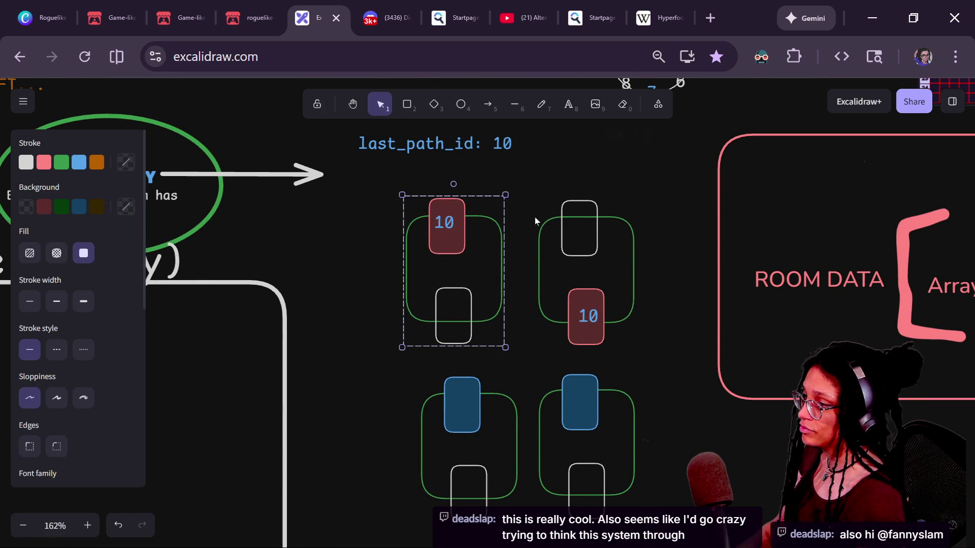
left_click_drag(530, 193, 635, 350)
left_click(589, 290)
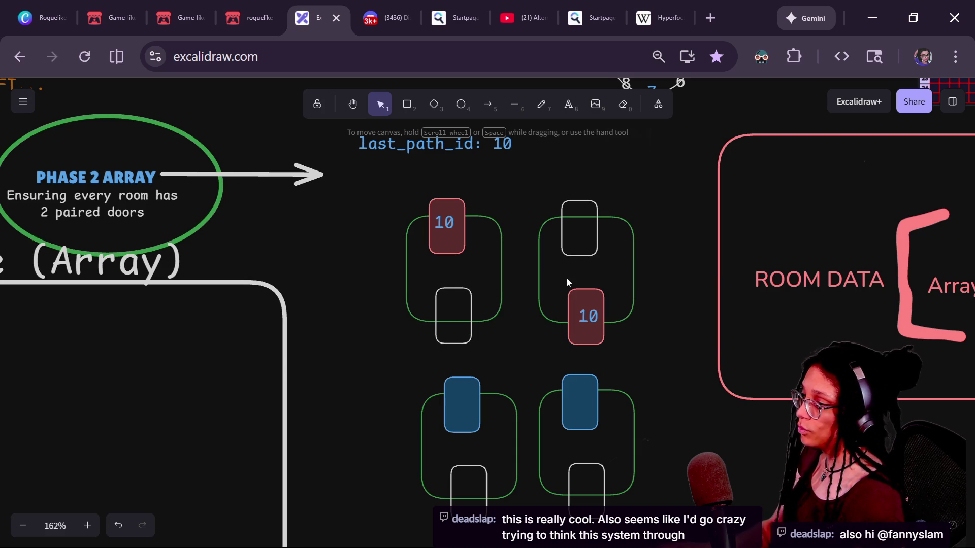
left_click_drag(520, 182, 638, 368)
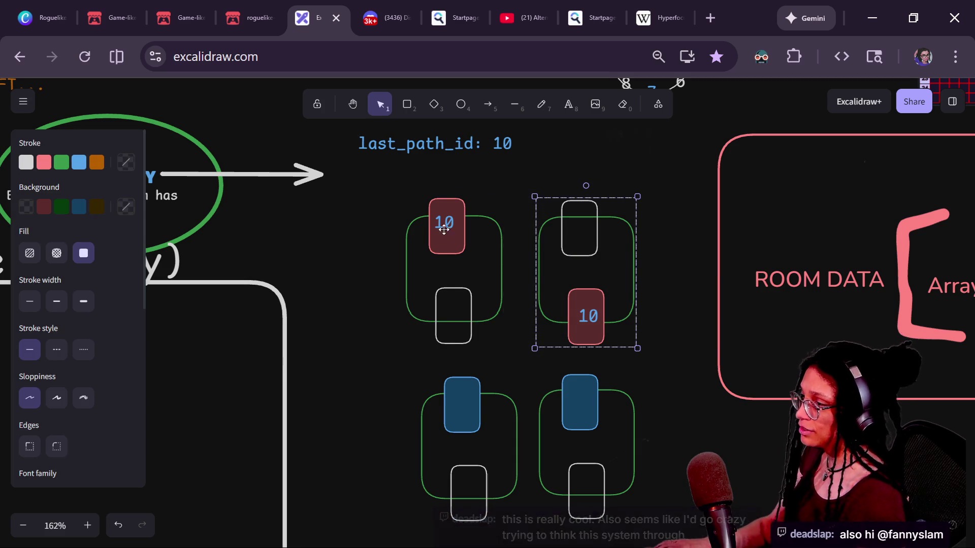
left_click_drag(447, 225, 159, 318)
scroll(468, 246, "left", 4)
scroll(467, 246, "down", 1)
left_click_drag(361, 285, 310, 364)
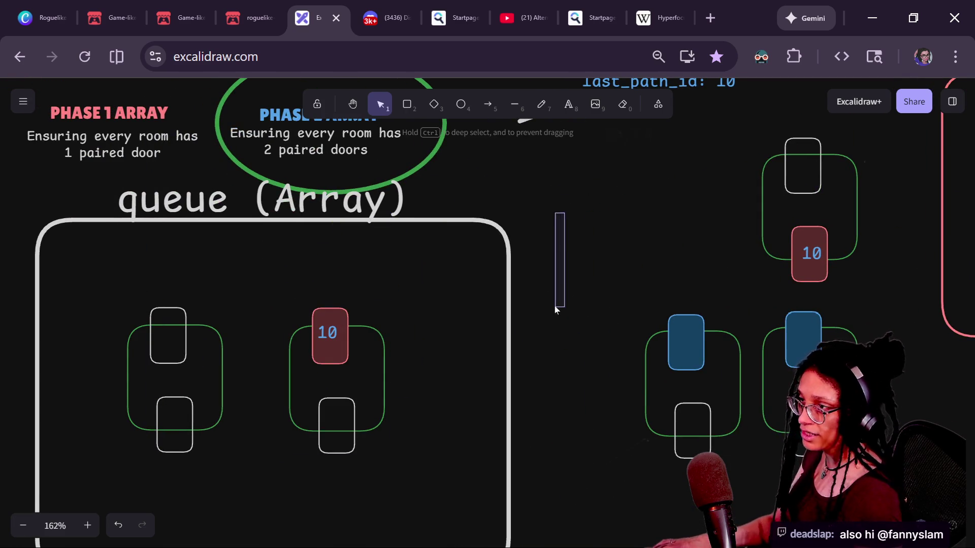
mouse_move(695, 86)
left_mouse_down()
mouse_move(671, 180)
mouse_move(677, 158)
left_mouse_up()
scroll(426, 302, "left", 3)
scroll(426, 303, "down", 1)
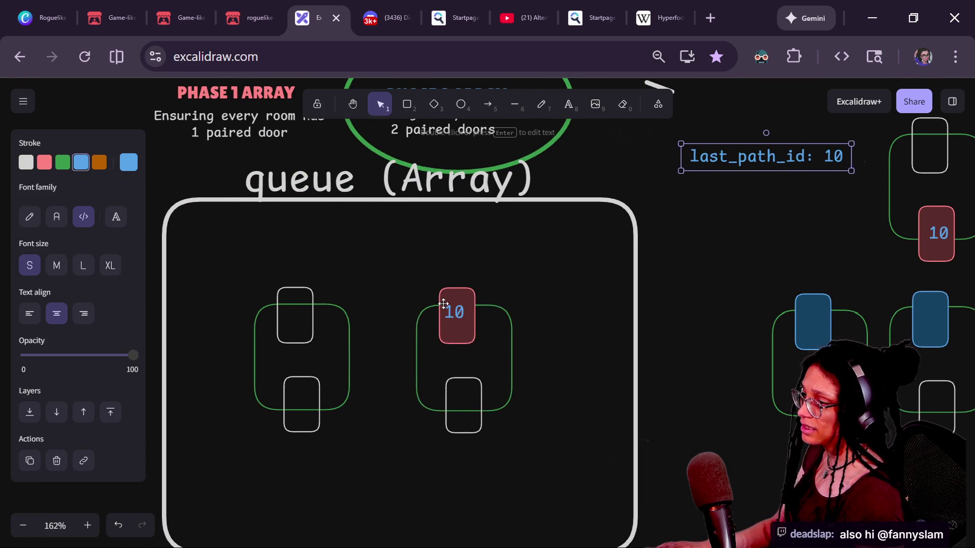
- Ungroup the 10 room and colour its bottom door and the other room's top door blue
left_click(453, 313)
left_click(314, 301, "shift")
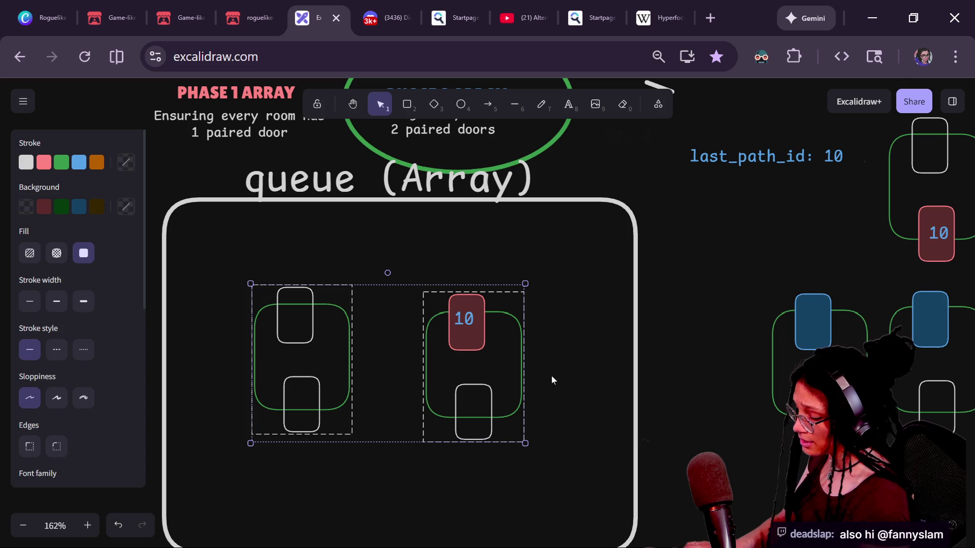
left_click(513, 487)
left_click(477, 389)
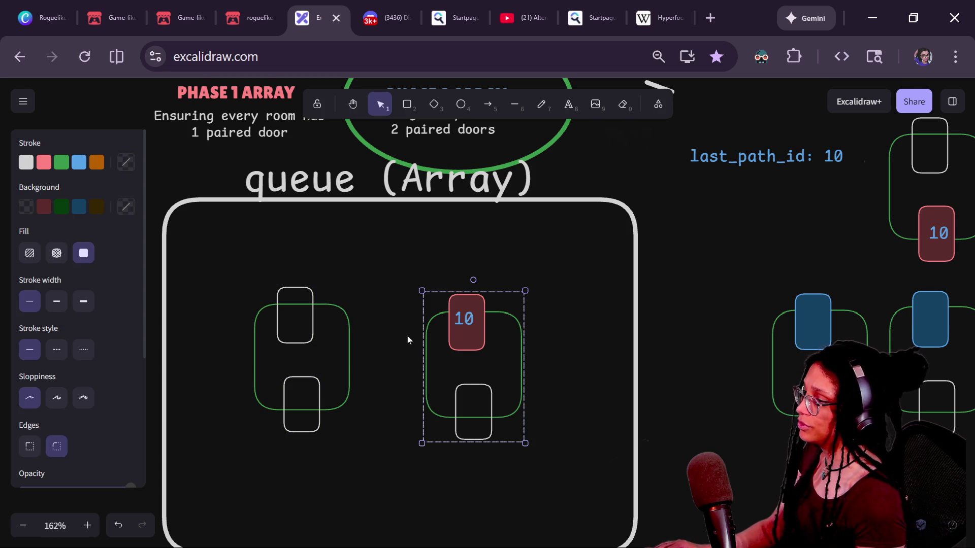
key("ctrl+shift+g")
key("Left")
left_click(507, 388)
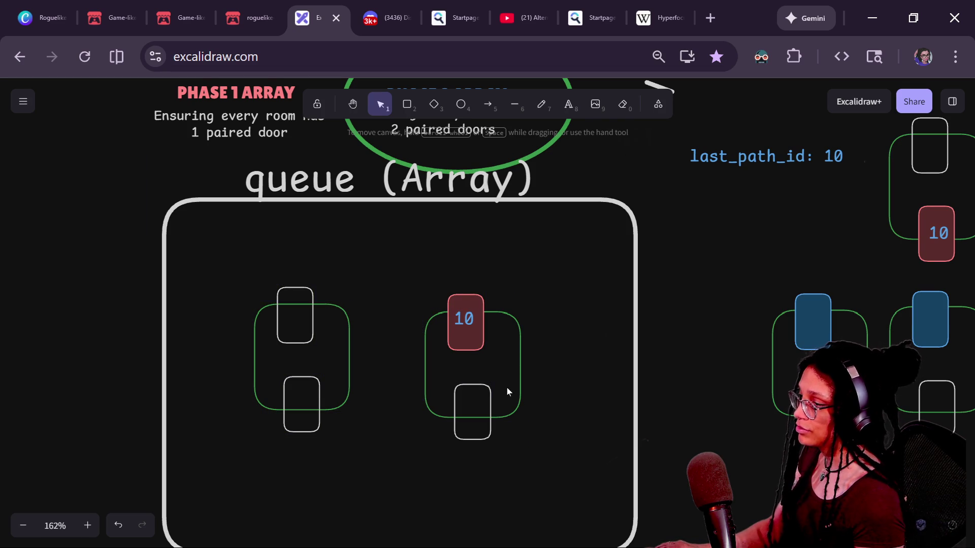
left_click(493, 384)
left_click(310, 294, "shift")
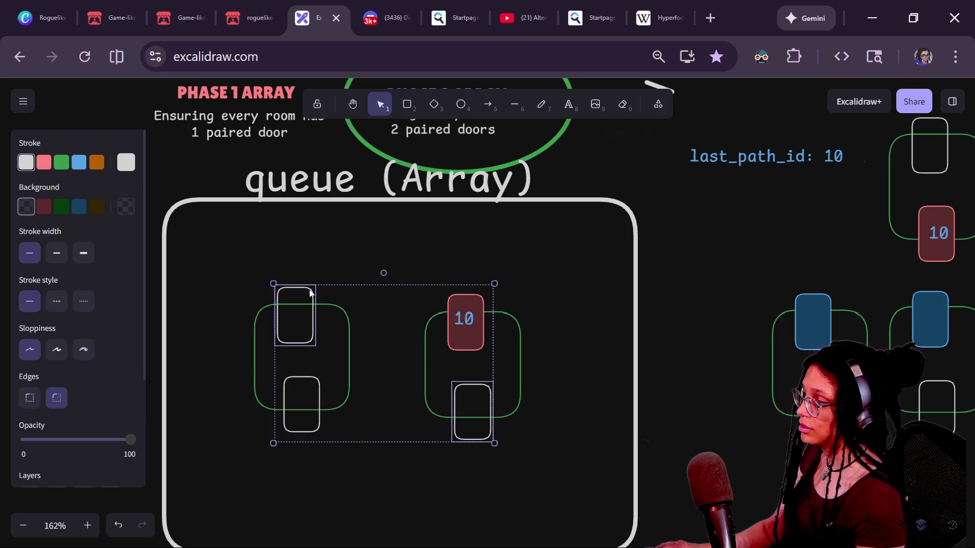
left_click(78, 162)
left_click(79, 206)
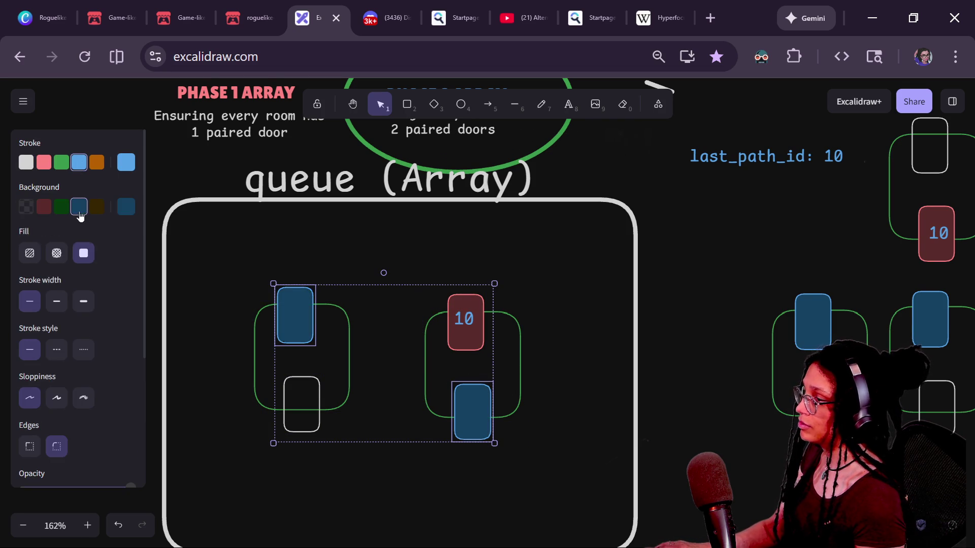
- Move the fully paired 10 room out of the queue box and tidy the remaining rooms and label
left_click_drag(187, 270, 364, 467)
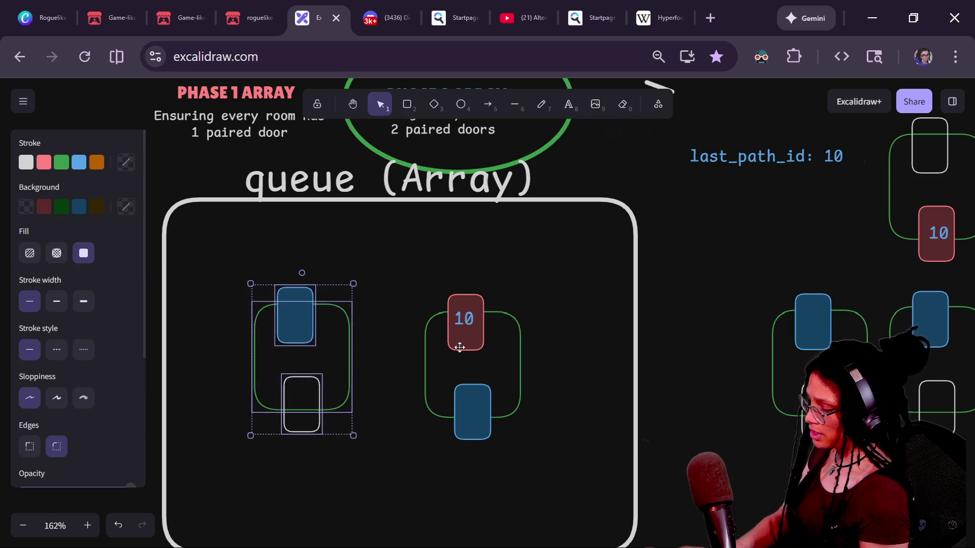
left_click_drag(562, 279, 406, 480)
scroll(406, 379, "down", 5)
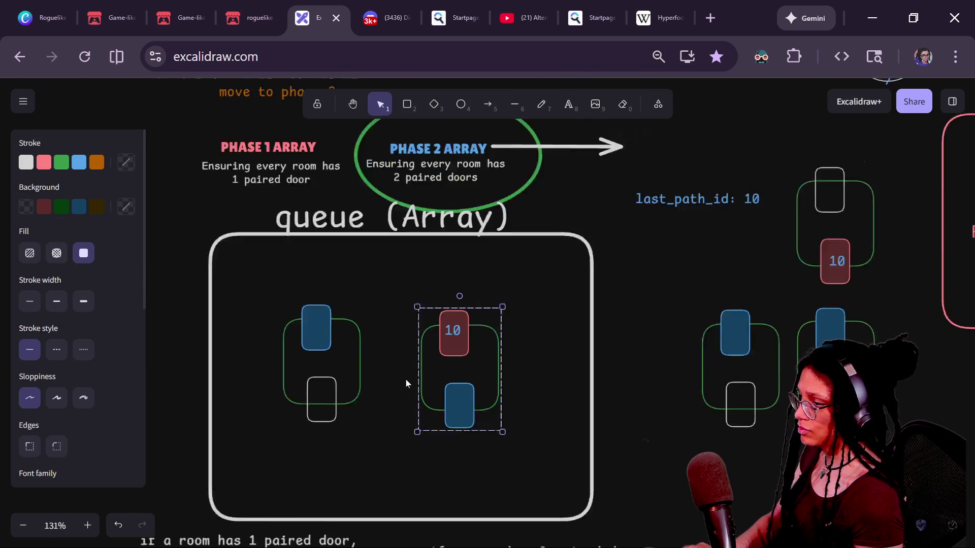
mouse_move(448, 350)
left_mouse_down()
mouse_move(394, 346)
mouse_move(449, 347)
mouse_move(142, 427)
mouse_move(113, 417)
mouse_move(153, 392)
left_mouse_up()
left_click_drag(285, 323, 407, 444)
left_click(725, 307)
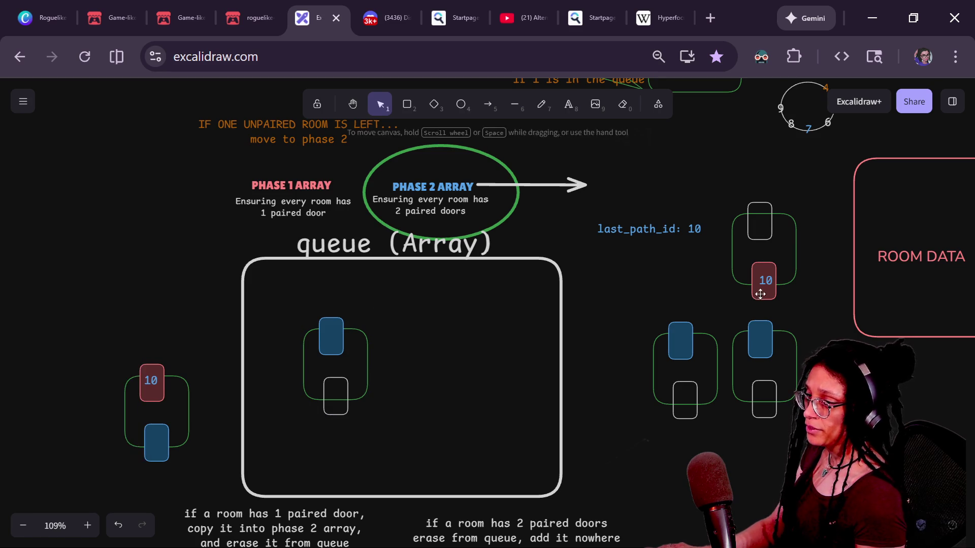
mouse_move(726, 307)
left_mouse_down()
mouse_move(664, 329)
mouse_move(546, 334)
mouse_move(523, 369)
mouse_move(717, 309)
left_mouse_up()
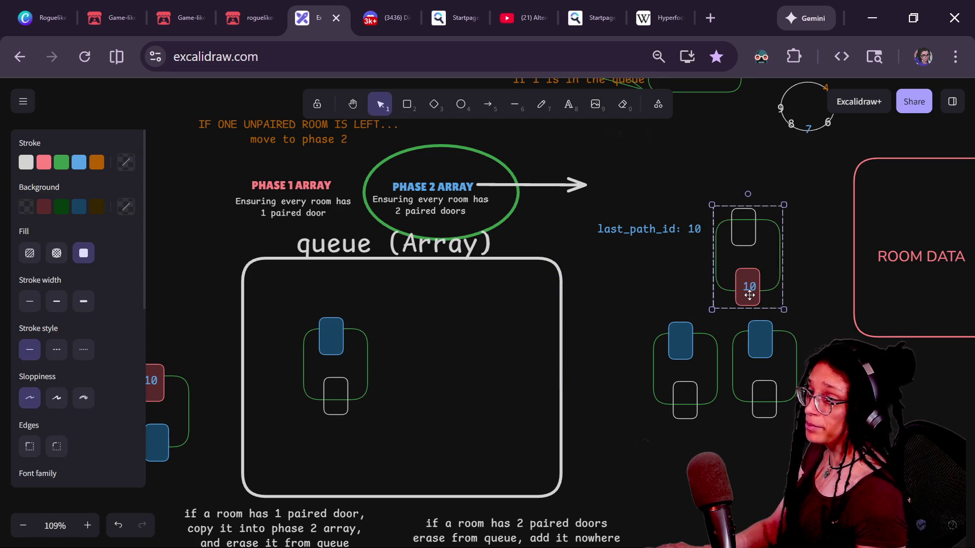
left_click(643, 234)
mouse_move(715, 227)
left_mouse_down()
mouse_move(702, 245)
mouse_move(738, 215)
mouse_move(720, 208)
mouse_move(715, 220)
left_mouse_up()
mouse_move(687, 329)
left_mouse_down()
mouse_move(653, 374)
mouse_move(660, 336)
left_mouse_up()
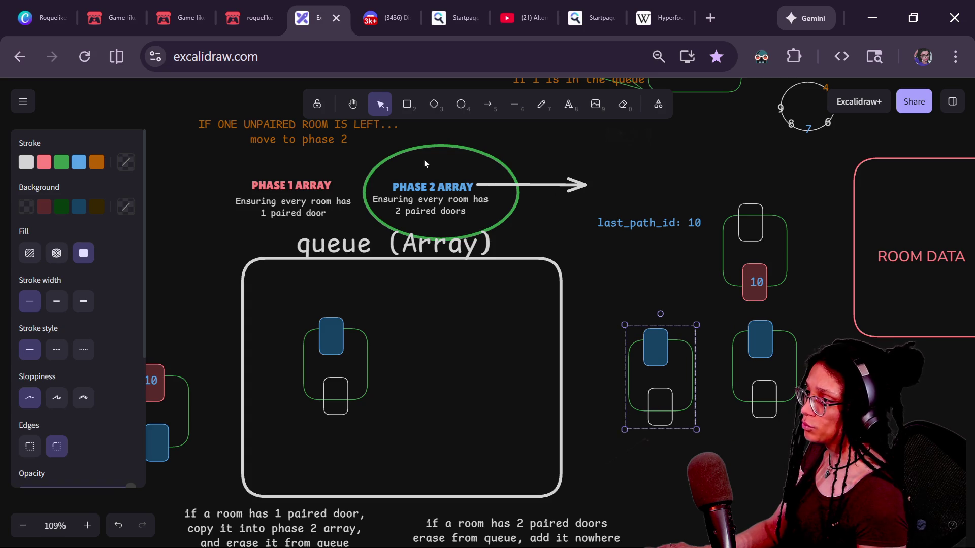
left_click(568, 104)
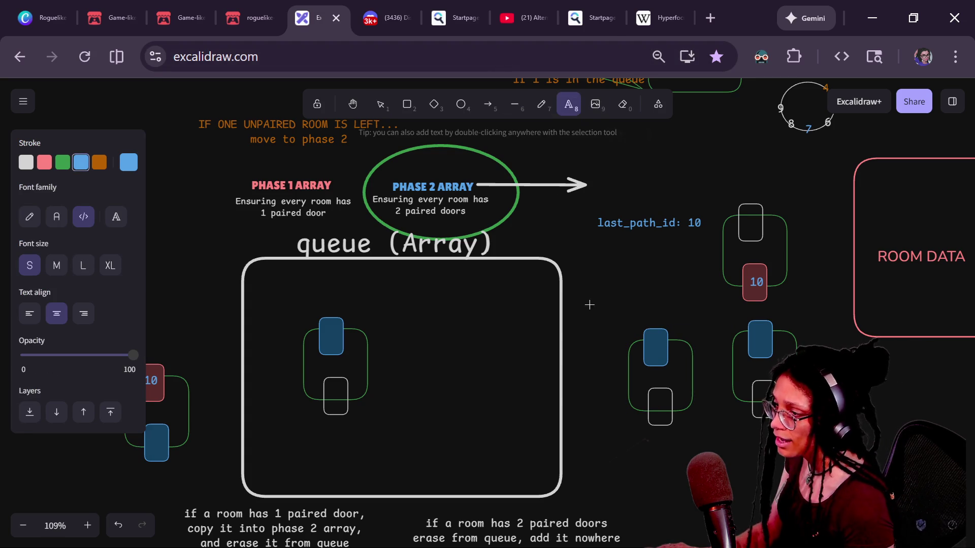
- Write a '38' text label in white and place it on the blue door
left_click(595, 371)
scroll(660, 426, "up", 3)
type("3")
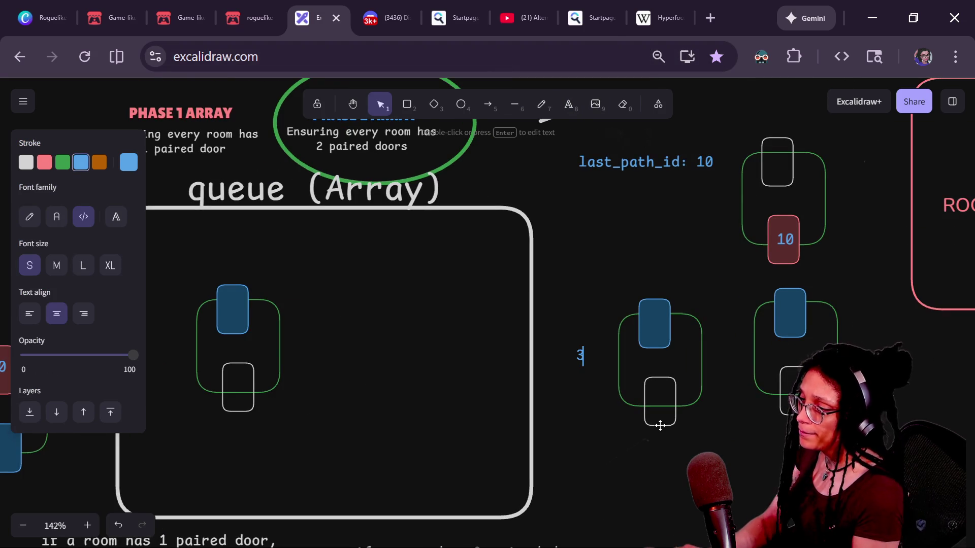
type("8")
left_click(581, 376)
left_click(581, 356)
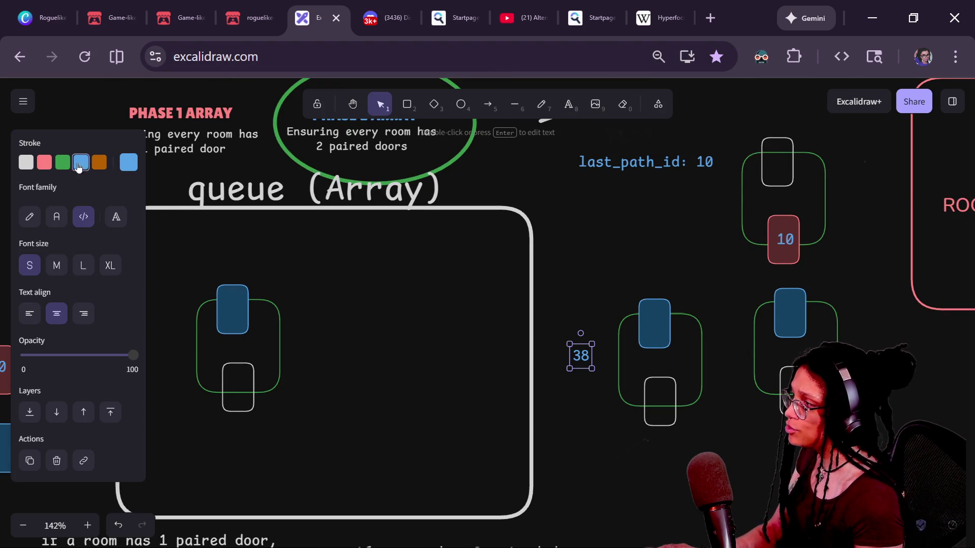
left_click(25, 162)
mouse_move(575, 349)
left_mouse_down()
mouse_move(625, 350)
mouse_move(653, 321)
mouse_move(665, 330)
mouse_move(792, 329)
mouse_move(793, 312)
left_mouse_up()
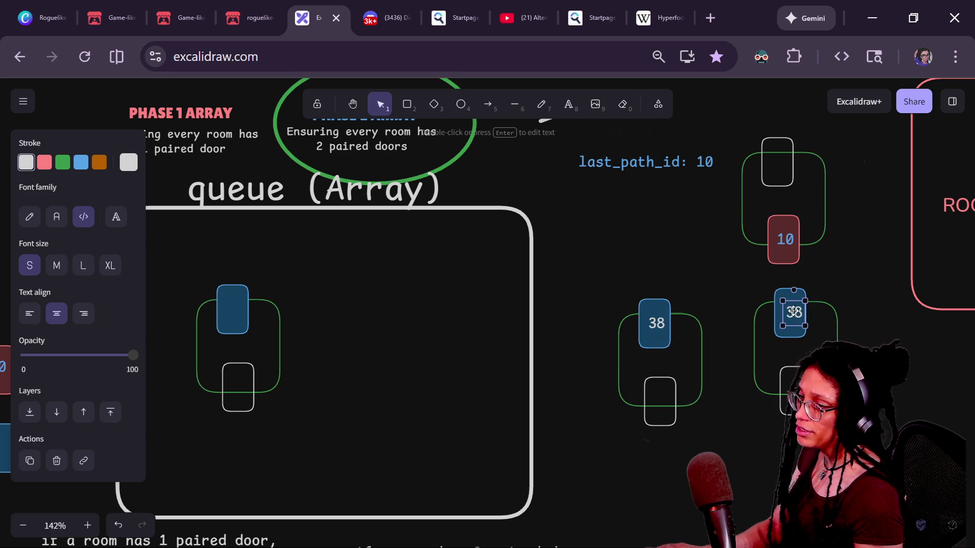
left_click(613, 267)
- Move the room with the 38 door into the queue box beside the other queued room
mouse_move(577, 242)
left_mouse_down()
mouse_move(623, 340)
mouse_move(703, 457)
left_mouse_up()
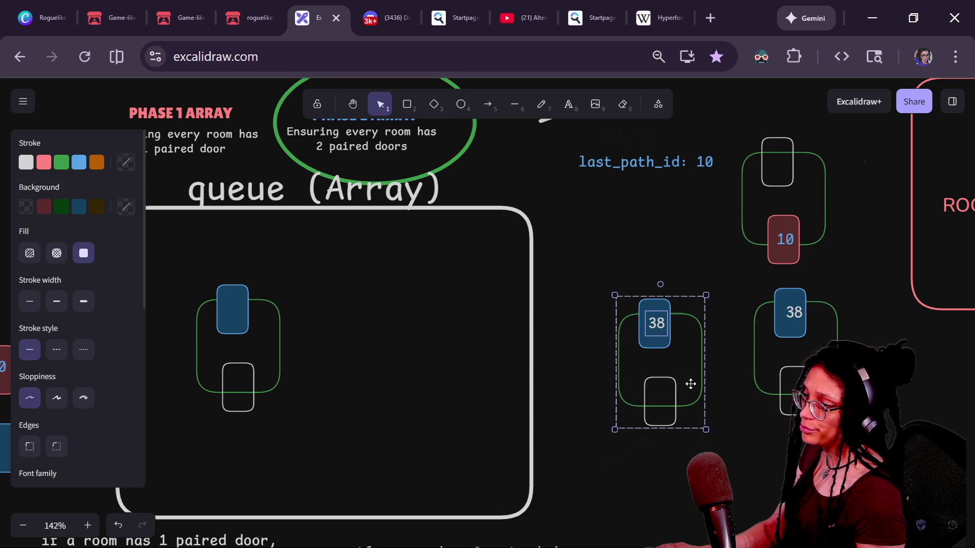
mouse_move(690, 384)
left_mouse_down()
mouse_move(461, 426)
mouse_move(351, 354)
left_mouse_up()
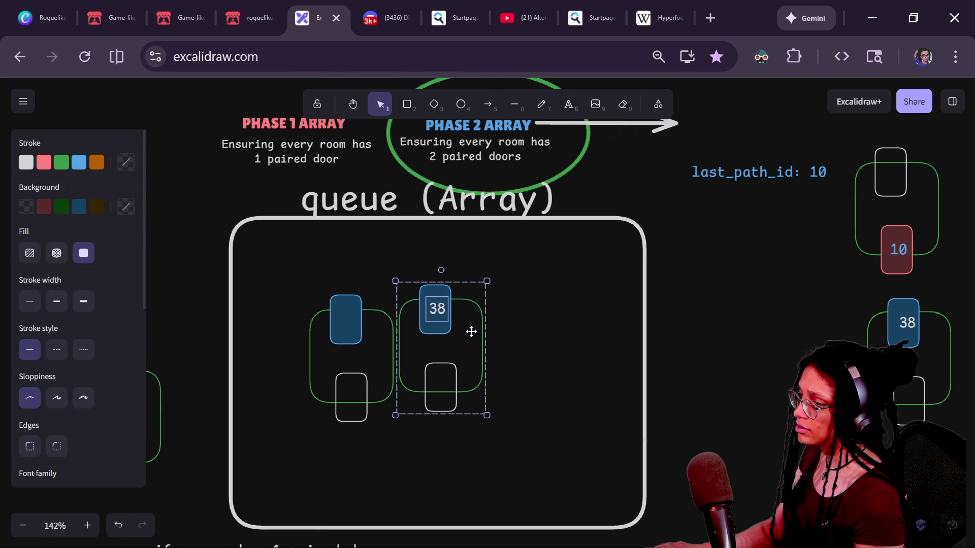
left_click_drag(470, 331, 510, 355)
left_click(349, 312)
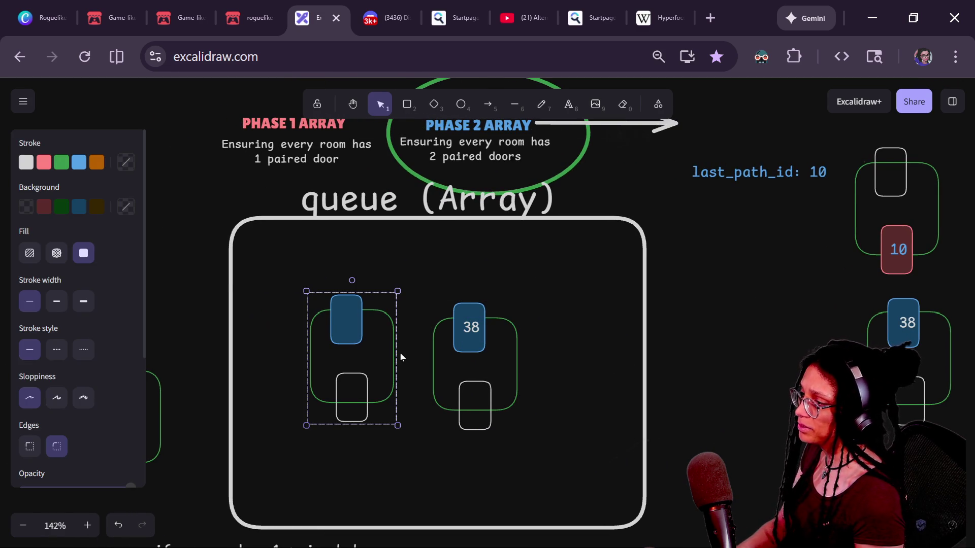
left_click(471, 318)
left_click(486, 310)
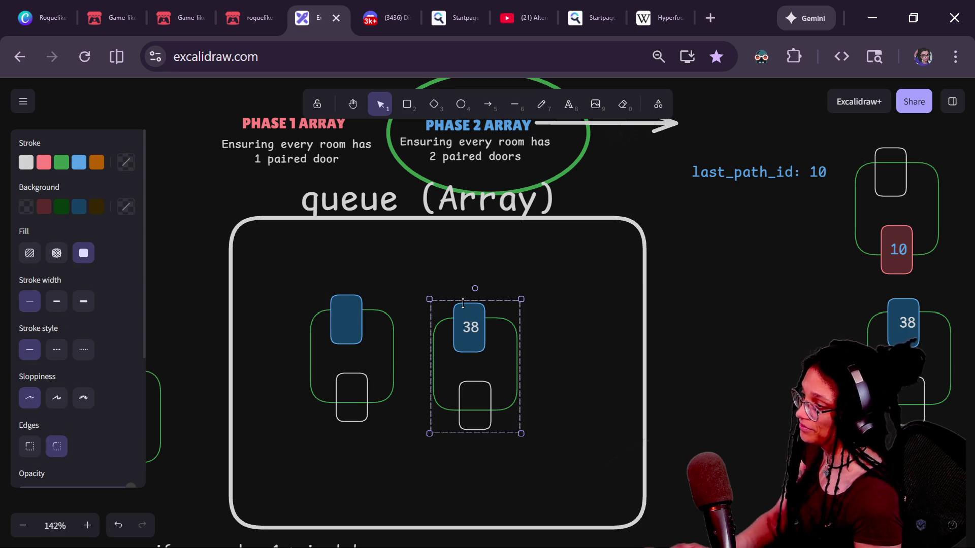
left_click(498, 283)
- Give the 38 door a green outline and a dark green fill
left_click(478, 303)
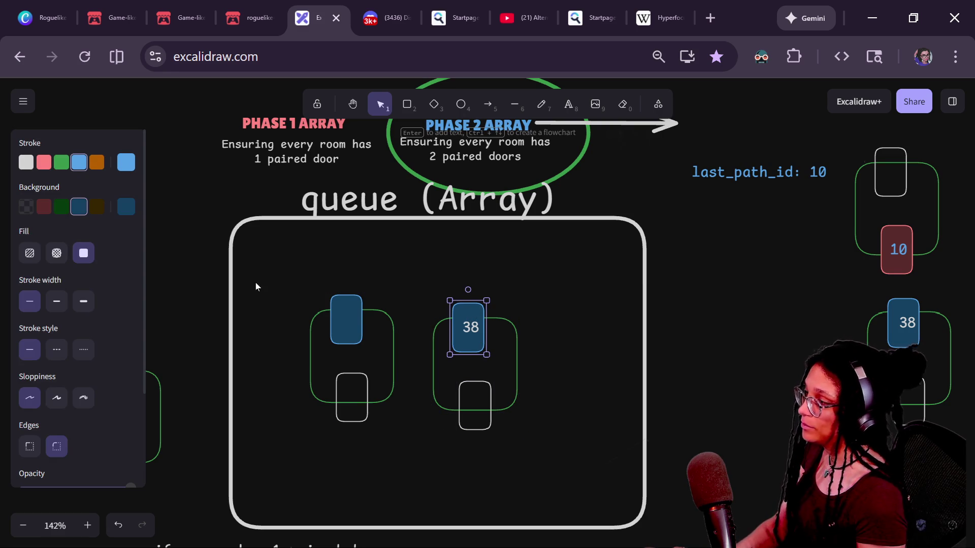
left_click(61, 166)
left_click(61, 207)
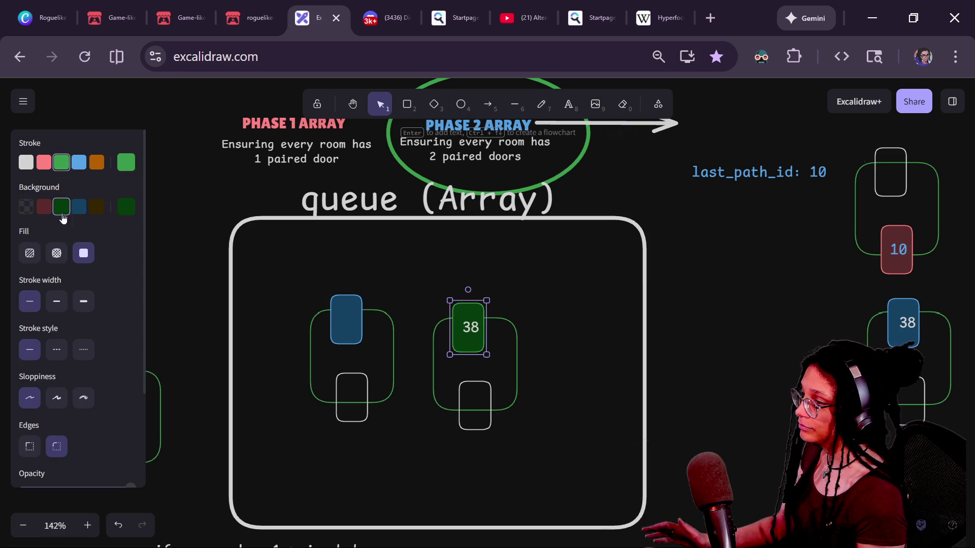
left_click(620, 279)
left_click(917, 307)
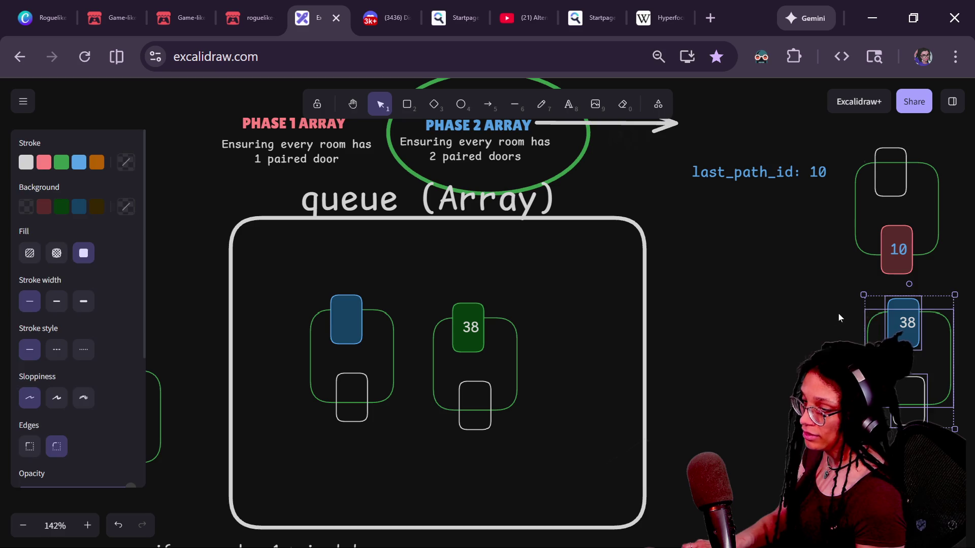